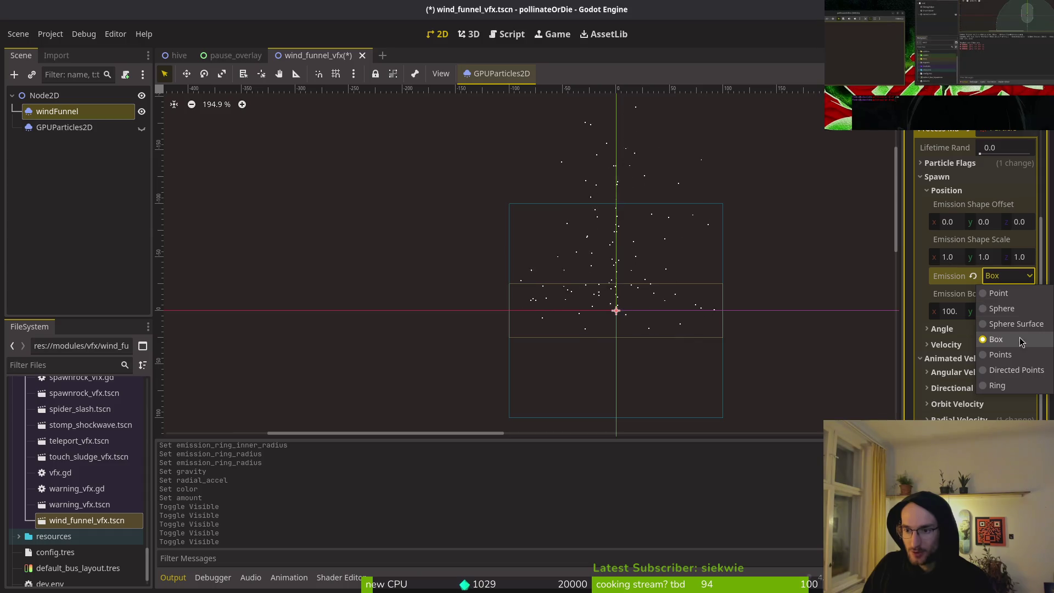
Change the particle Emission Shape from Box to Sphere
click(1003, 308)
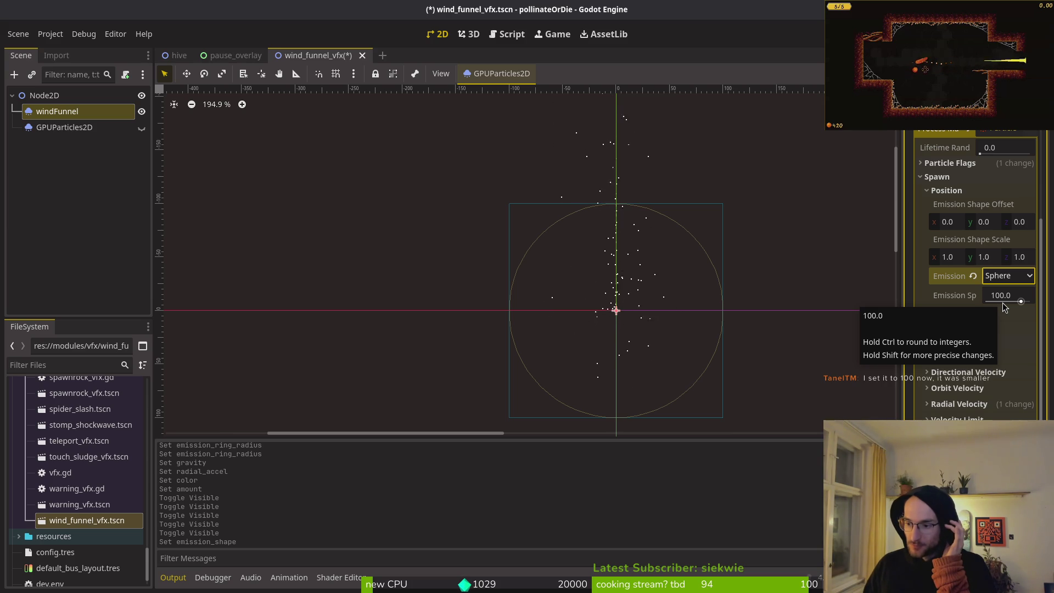
Try an emission sphere radius of 10, then set it back to 100
click(1001, 296)
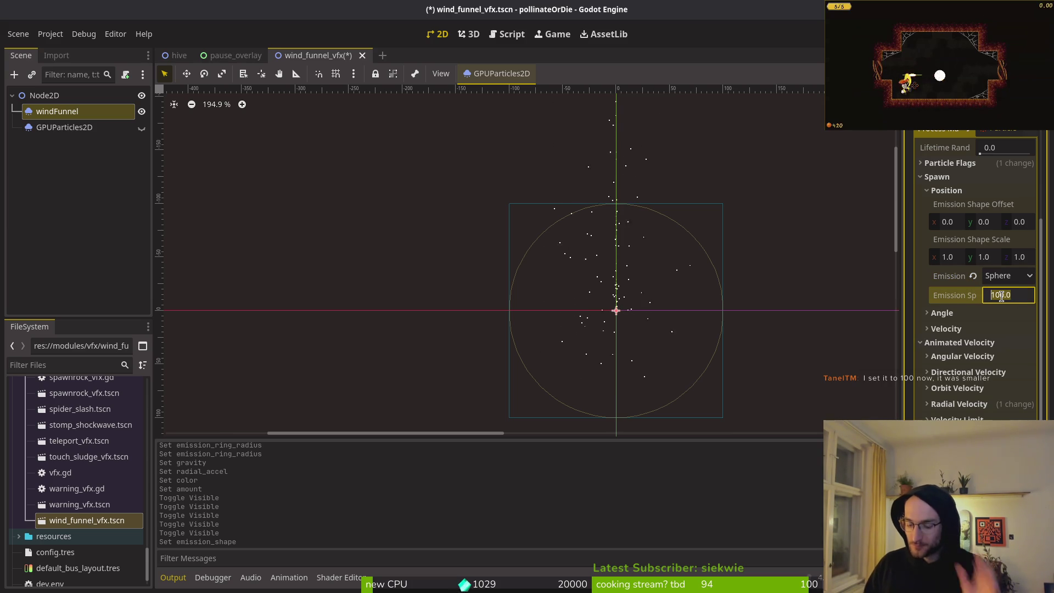
text(10)
key(Return)
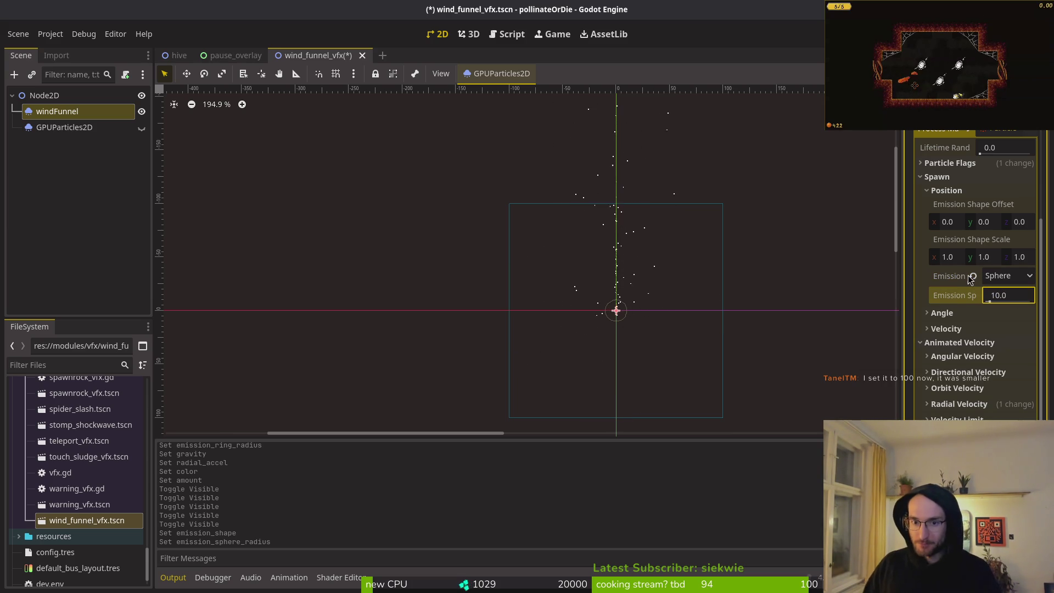
mouse_move(967, 280)
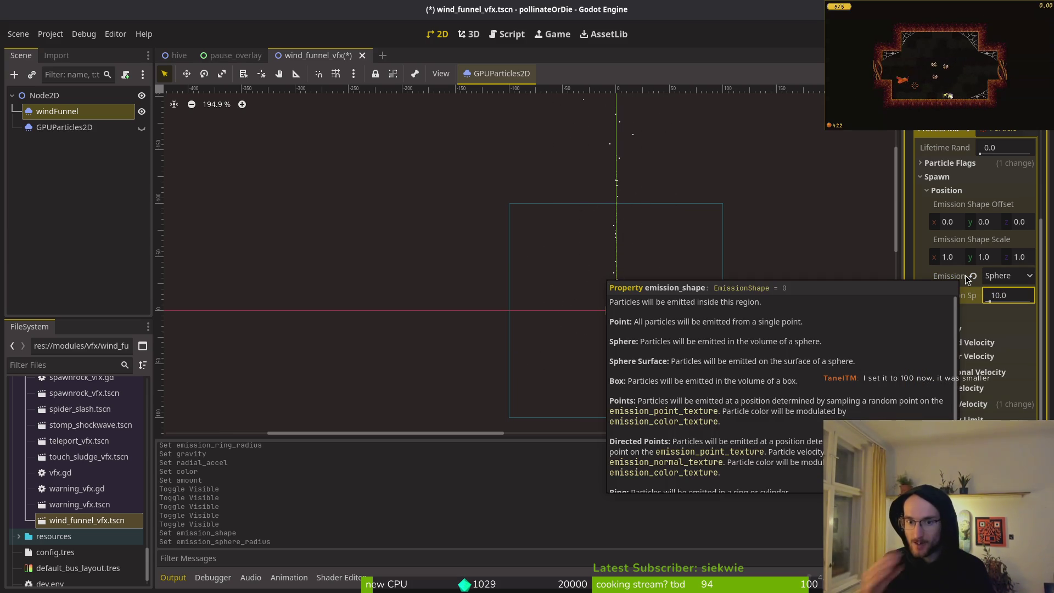
scroll(613, 294, up, 5)
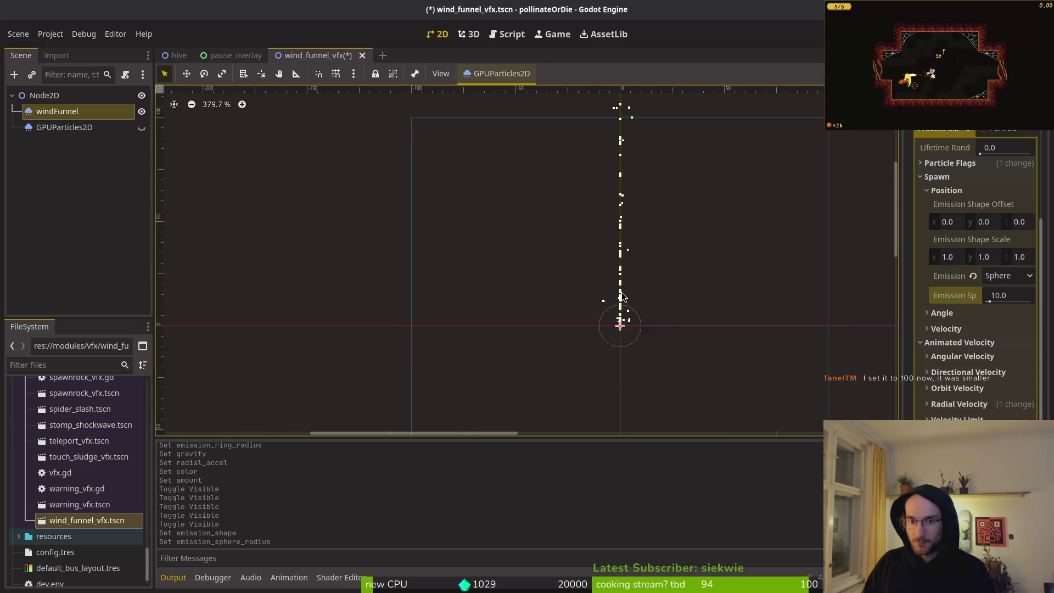
click(1005, 295)
text(1)
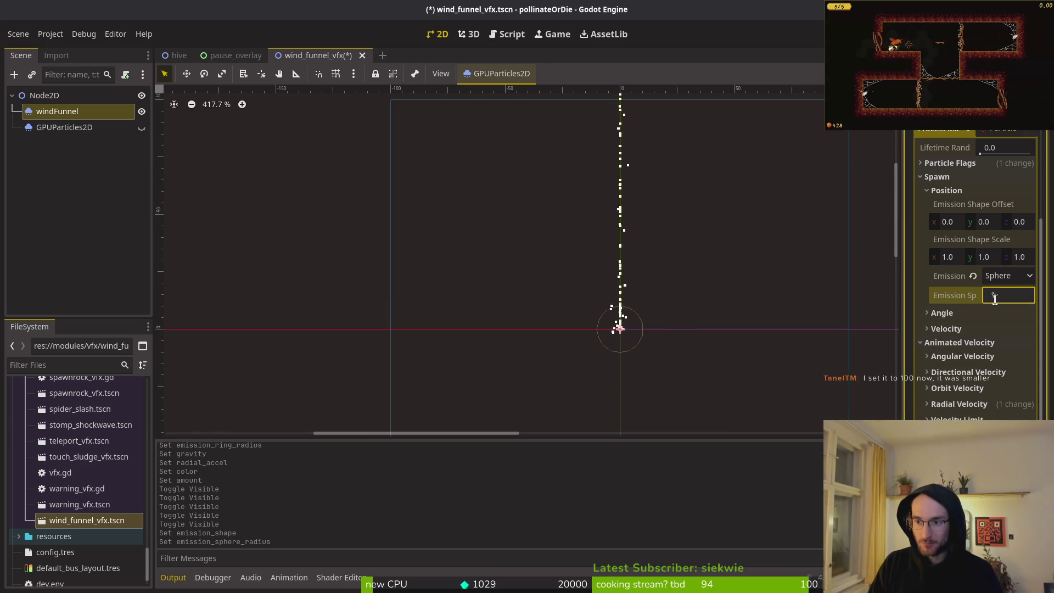
text(0)
key(Return)
click(1016, 295)
text(100)
key(Return)
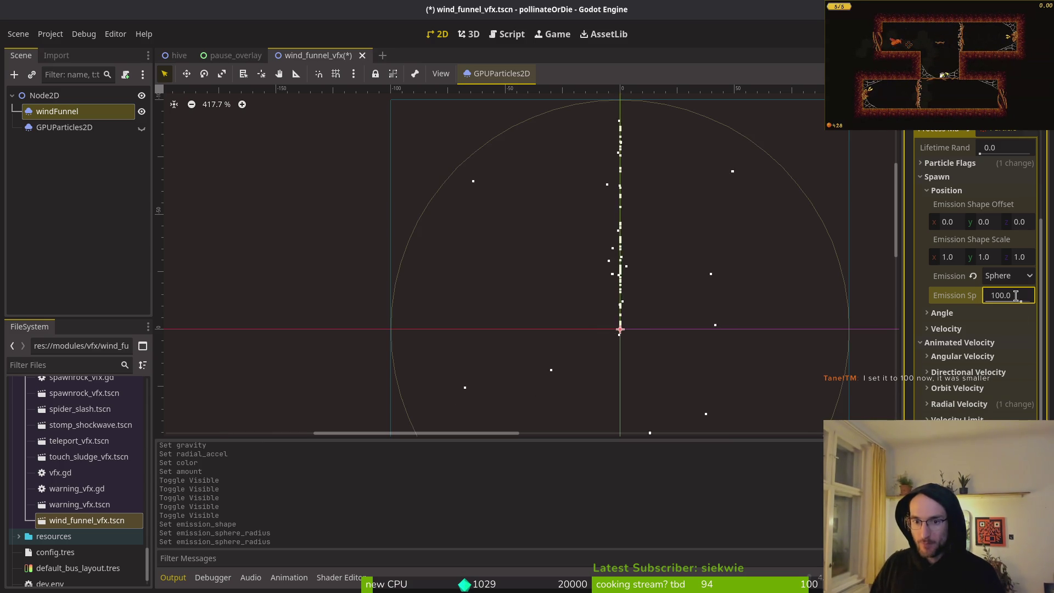
Give the particles a dragged Radial Velocity value and switch the emission shape to Ring
click(971, 406)
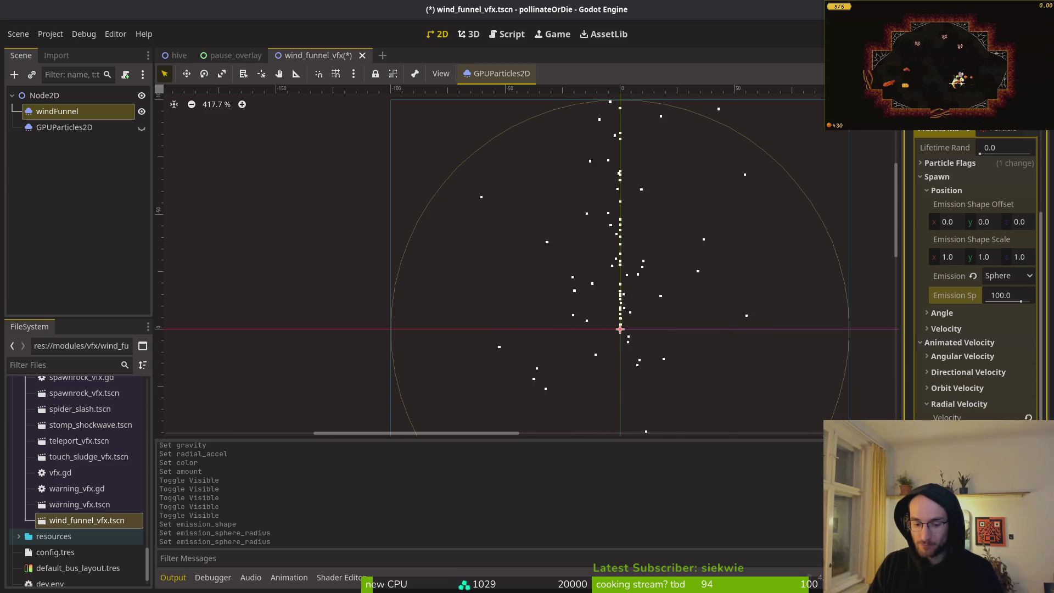
drag(988, 418, 933, 419)
scroll(678, 319, down, 2)
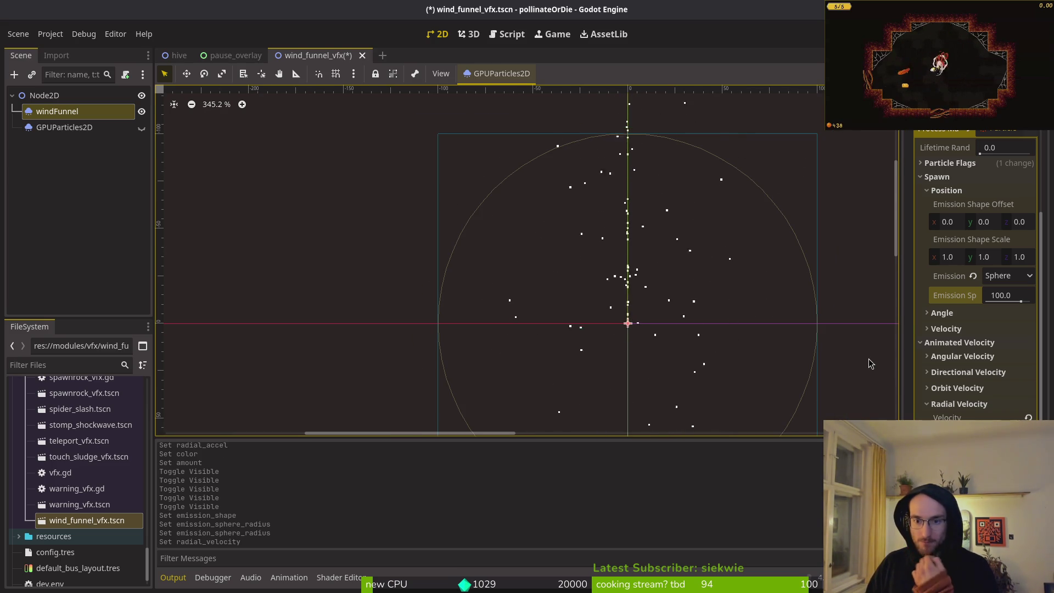
scroll(785, 310, down, 5)
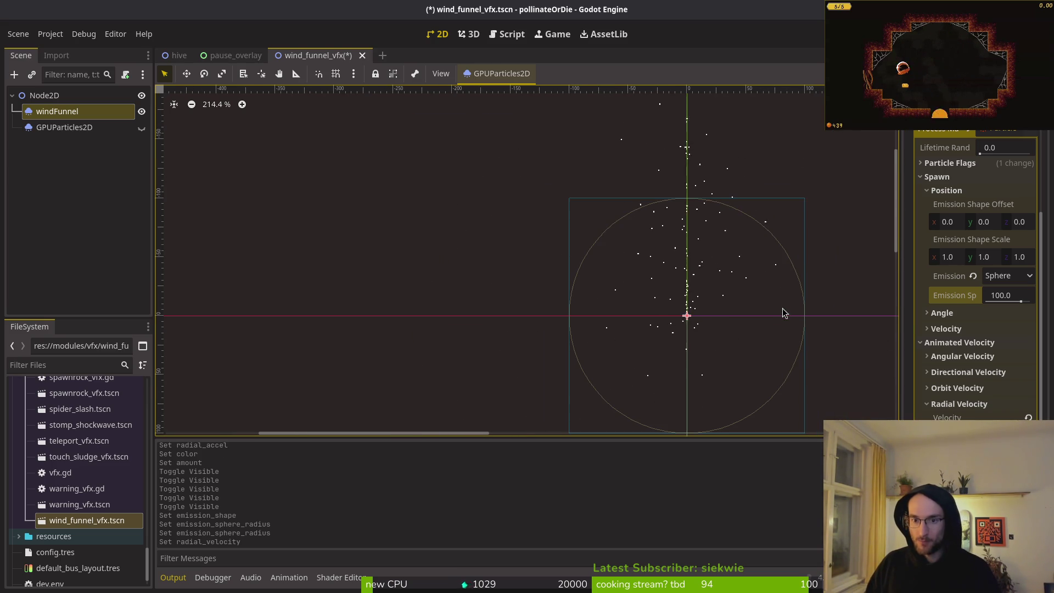
click(980, 404)
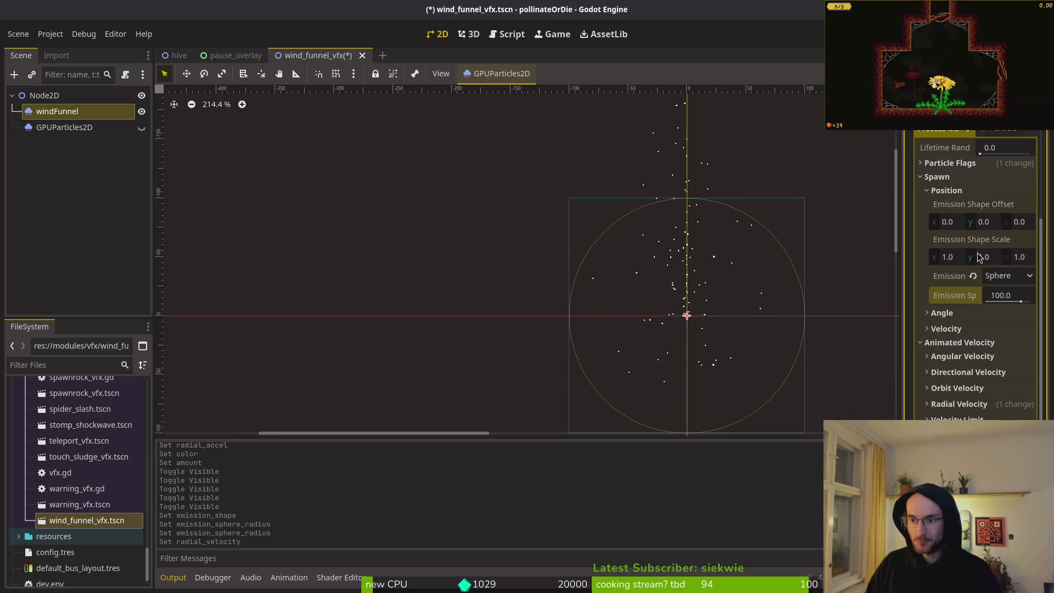
click(1028, 281)
click(1001, 382)
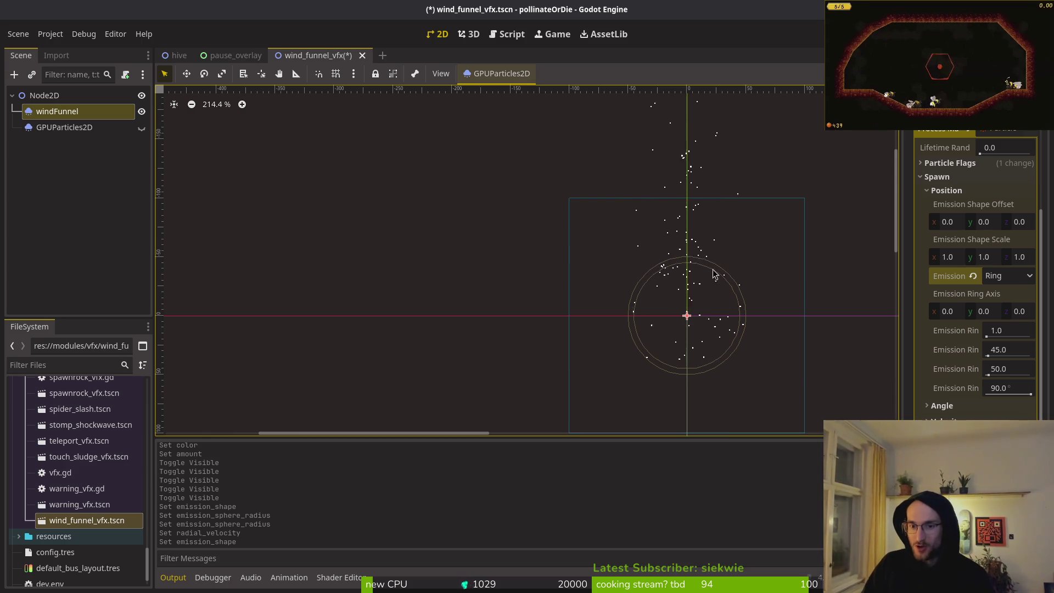
scroll(729, 299, down, 3)
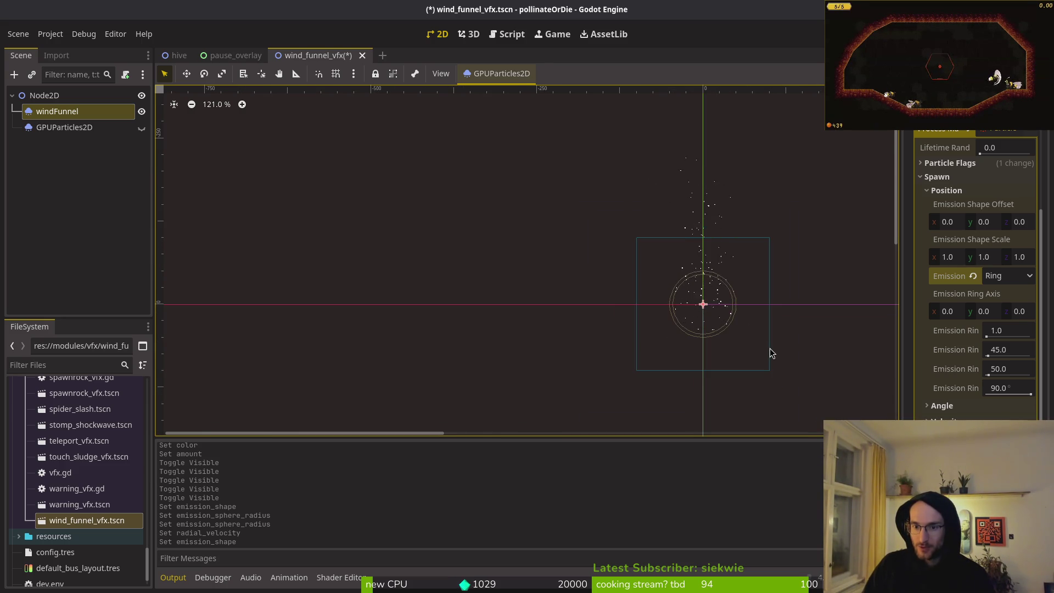
scroll(763, 324, up, 3)
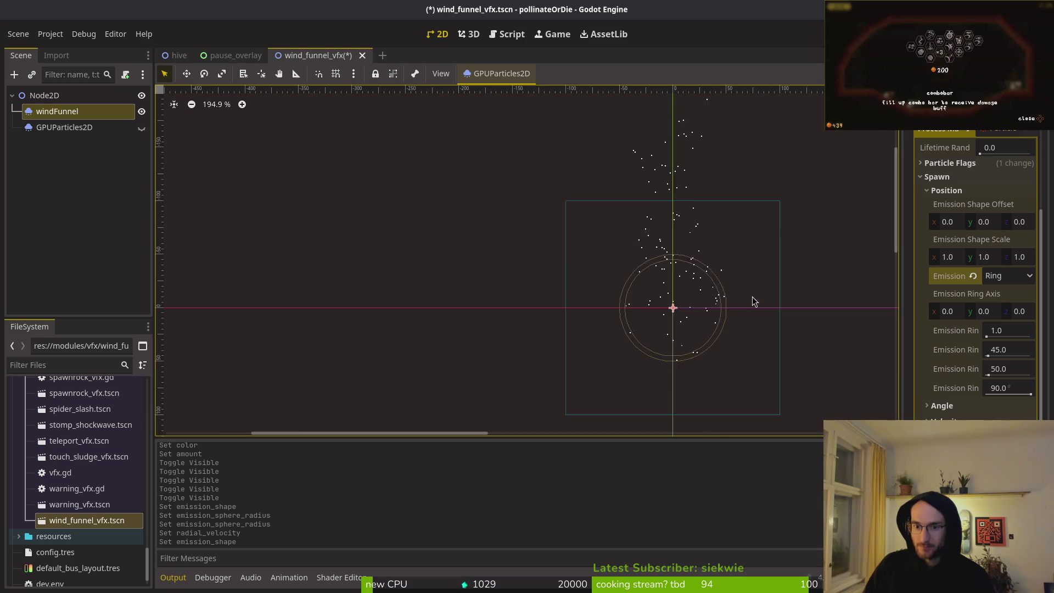
scroll(723, 311, up, 4)
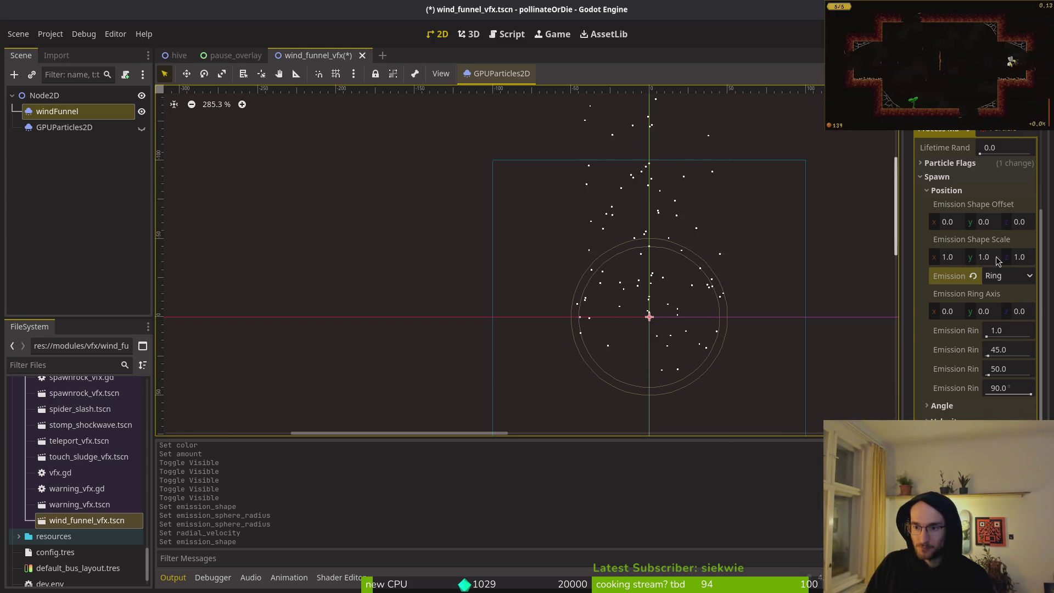
scroll(987, 341, up, 5)
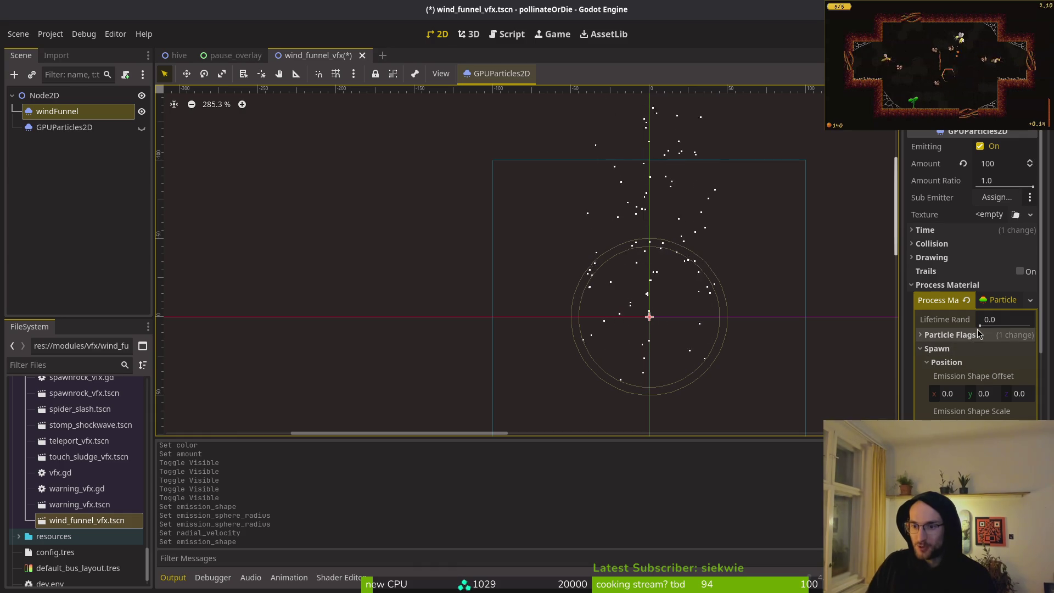
Set the Radial Velocity range to -40 to -10 and save the wind funnel scene
scroll(984, 308, down, 5)
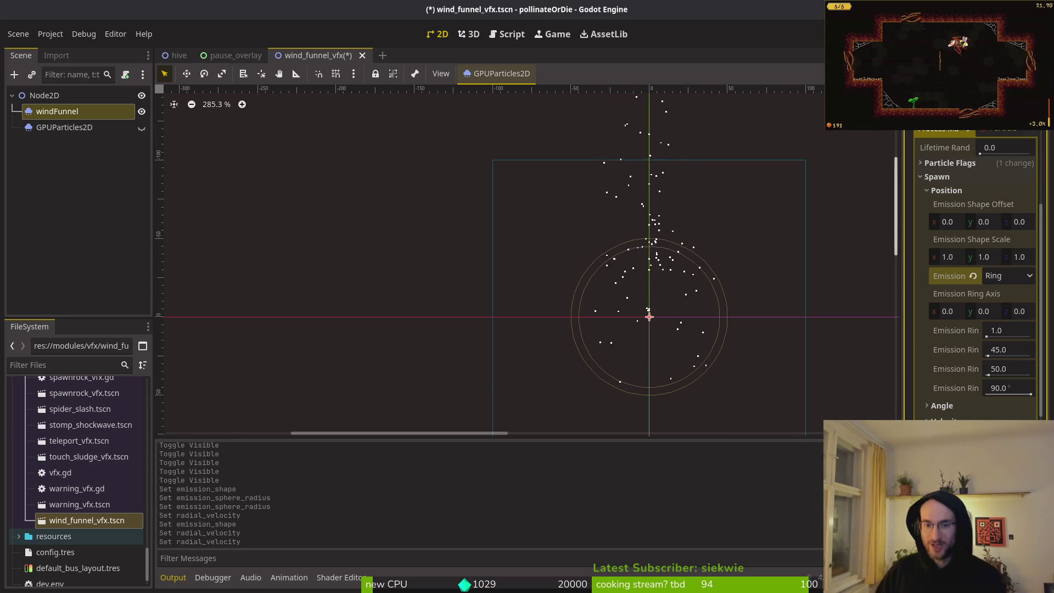
scroll(977, 275, down, 3)
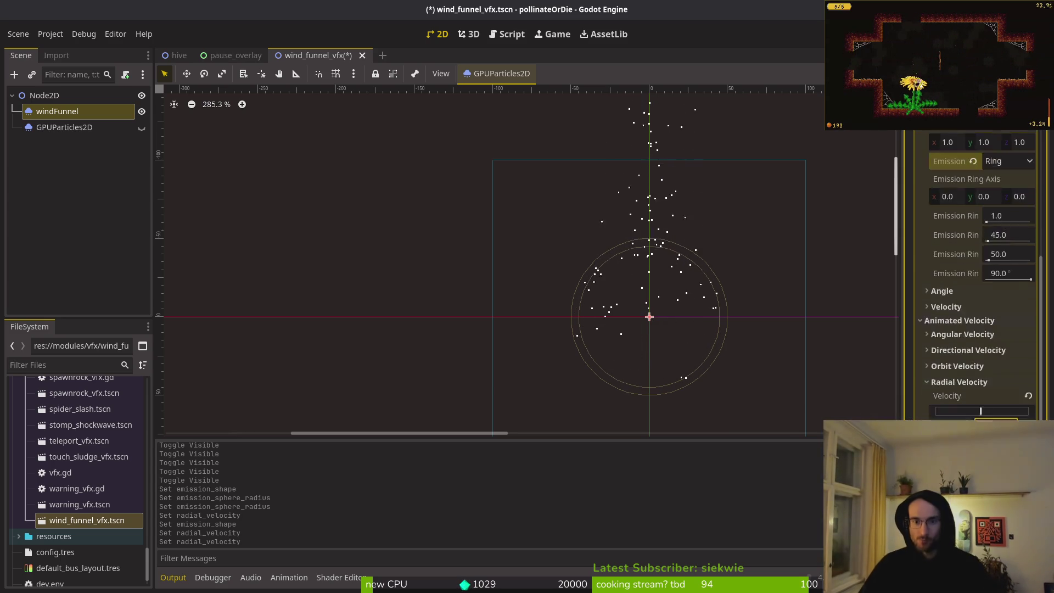
scroll(977, 274, down, 2)
scroll(708, 346, down, 5)
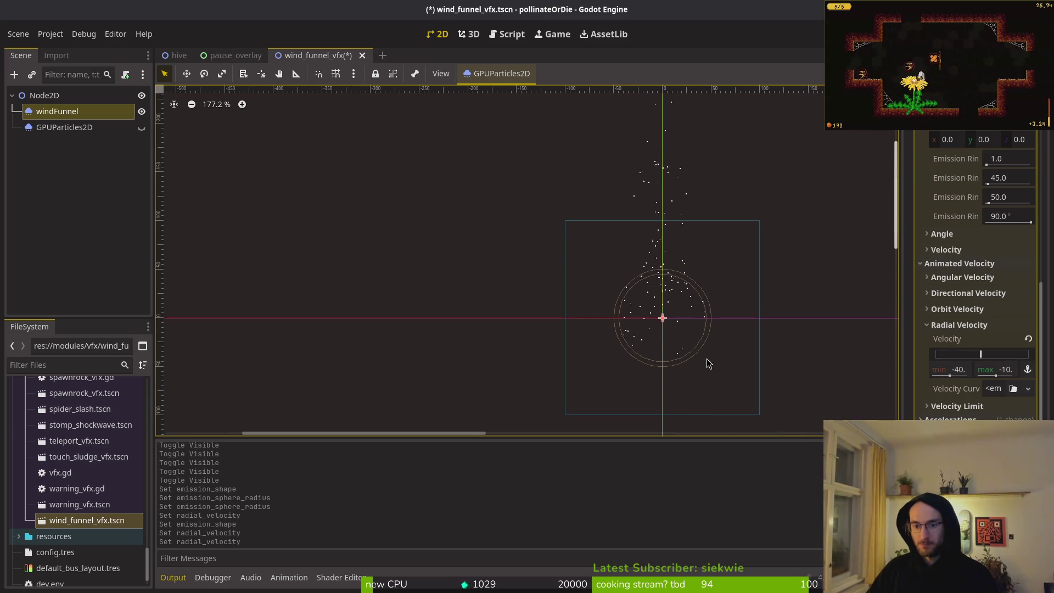
scroll(706, 289, up, 1)
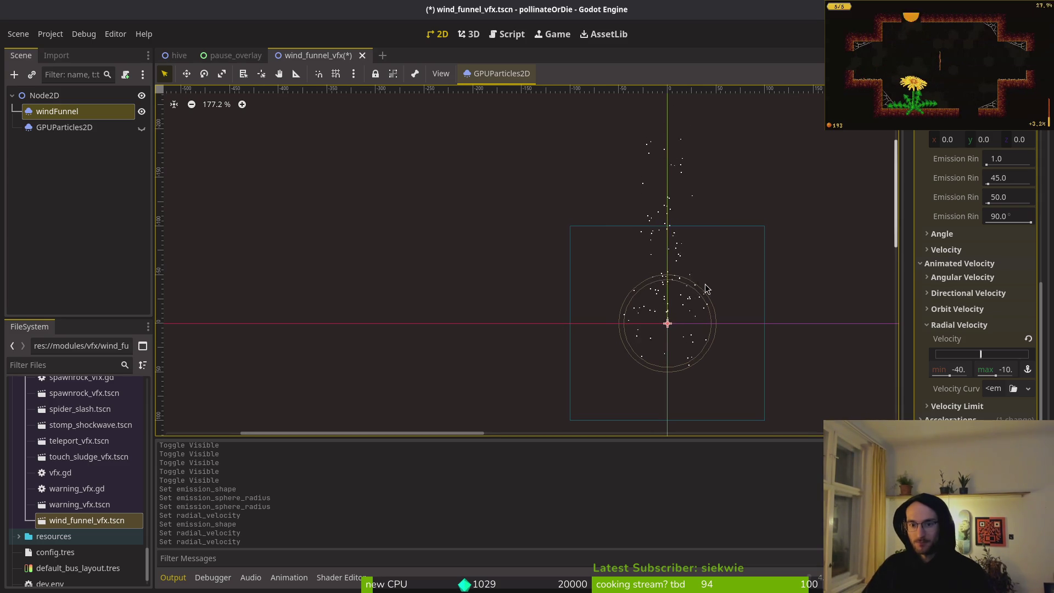
key(ctrl+s)
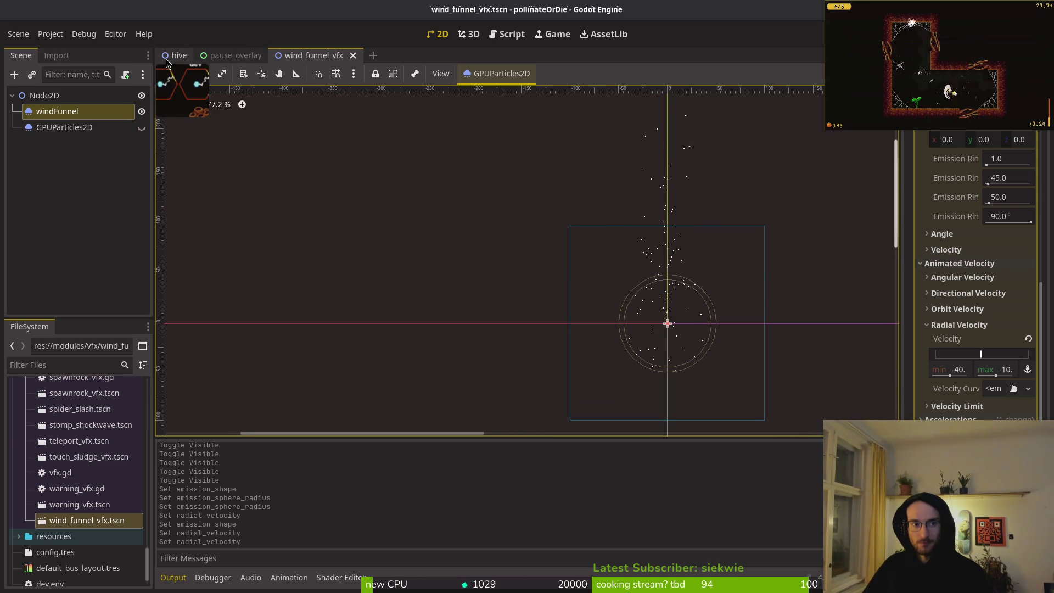
Switch to the hive scene, run the game with F5, and continue into the hive in an enlarged window
click(175, 55)
scroll(599, 284, down, 2)
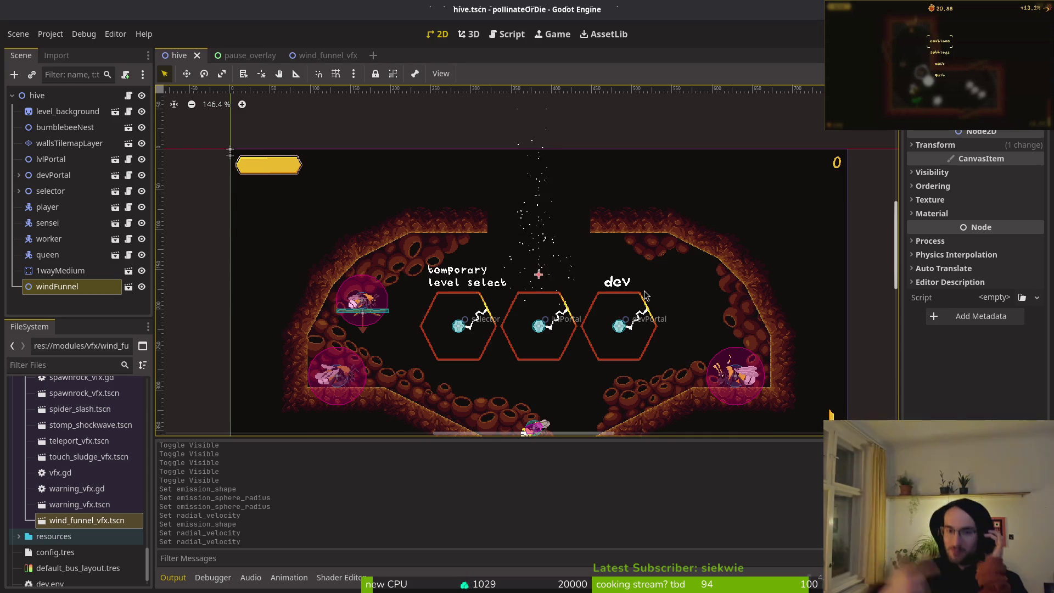
key(F5)
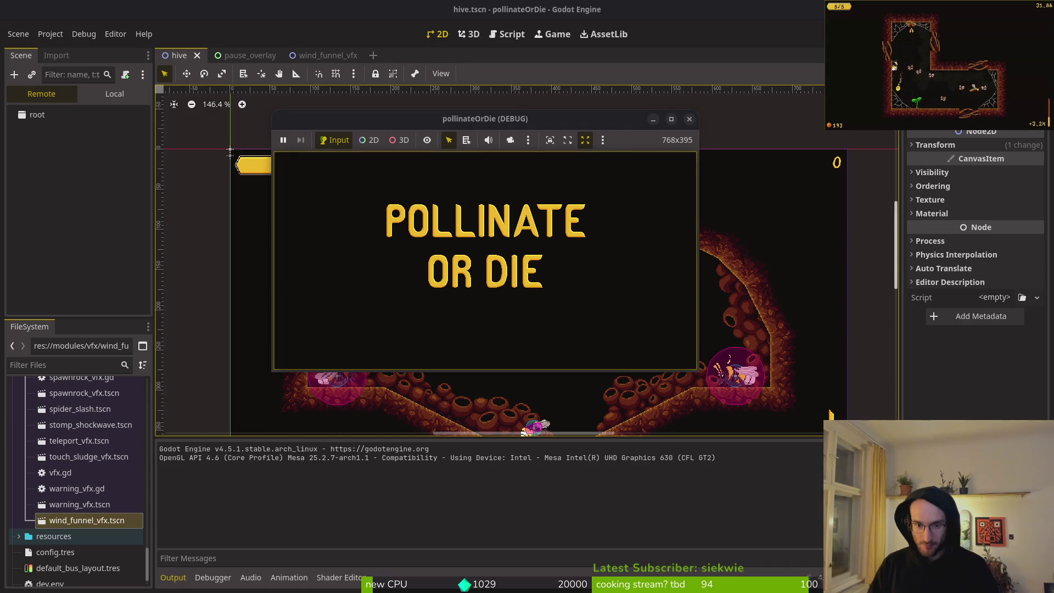
key(Return)
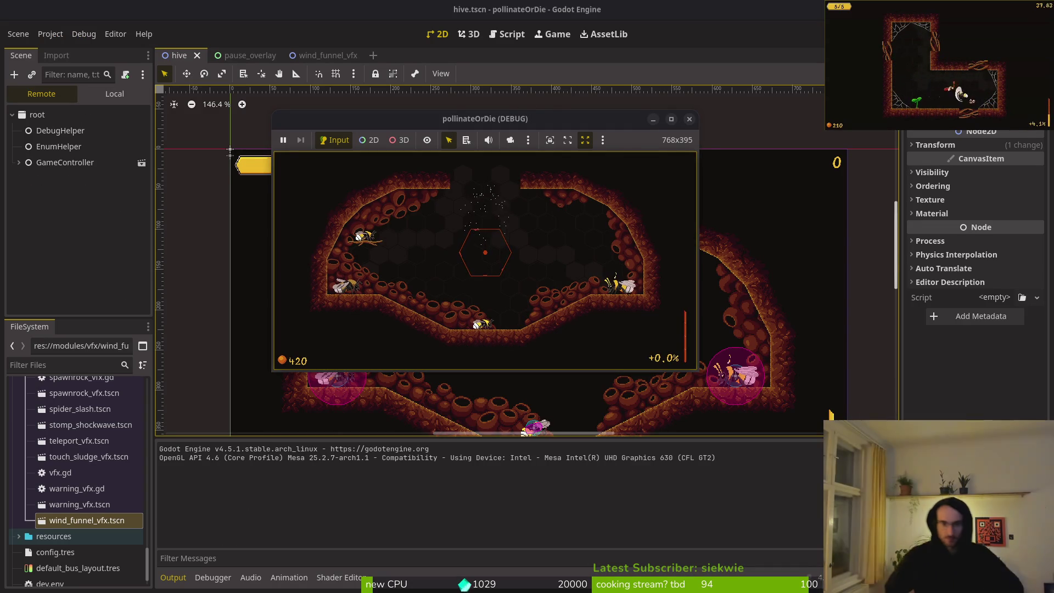
double_click(510, 121)
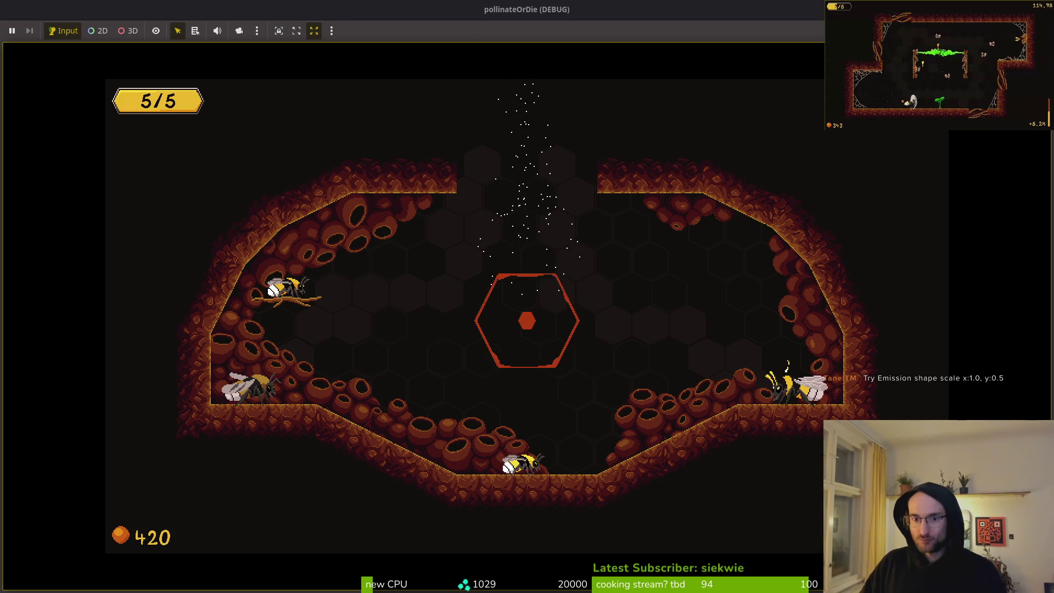
After playtesting the hive level, stop the running game with F8
key(F8)
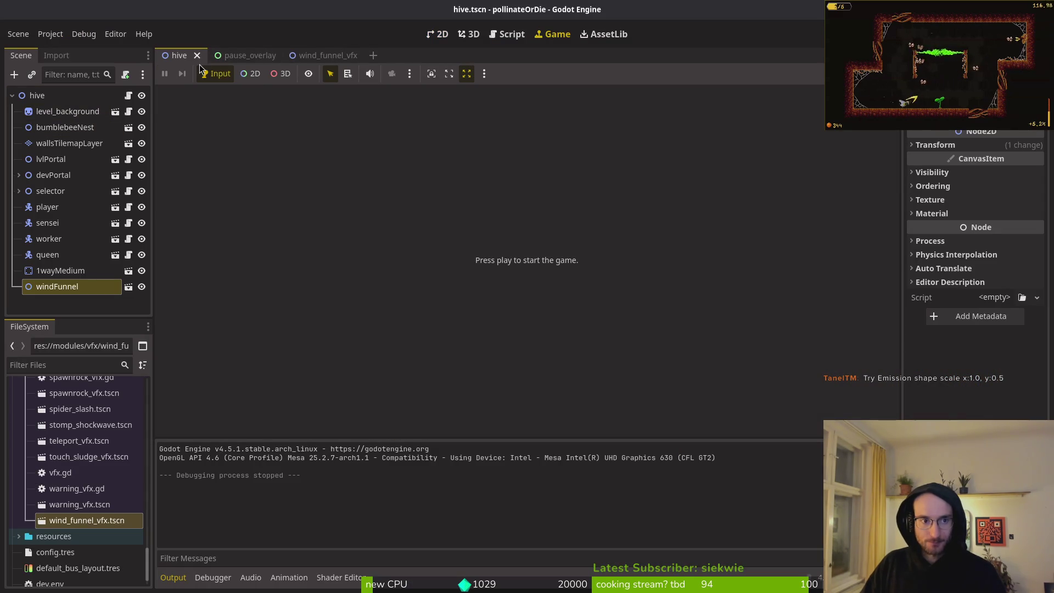
In the wind funnel scene, delete the extra GPUParticles2D node
click(316, 55)
click(90, 129)
click(83, 130)
key(BackSpace)
key(Escape)
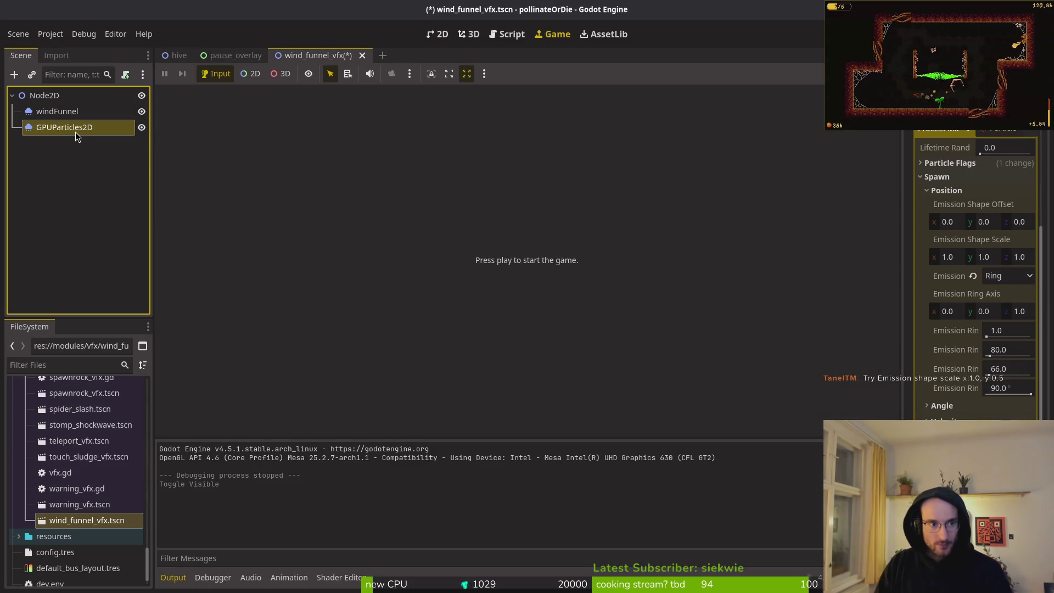
right_click(100, 131)
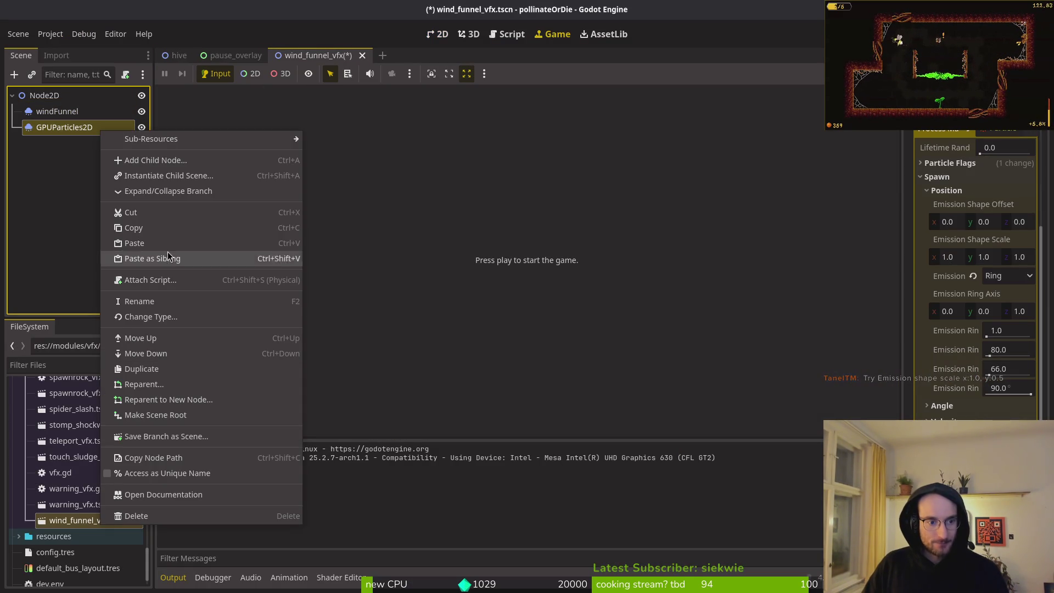
click(75, 161)
key(Delete)
key(Return)
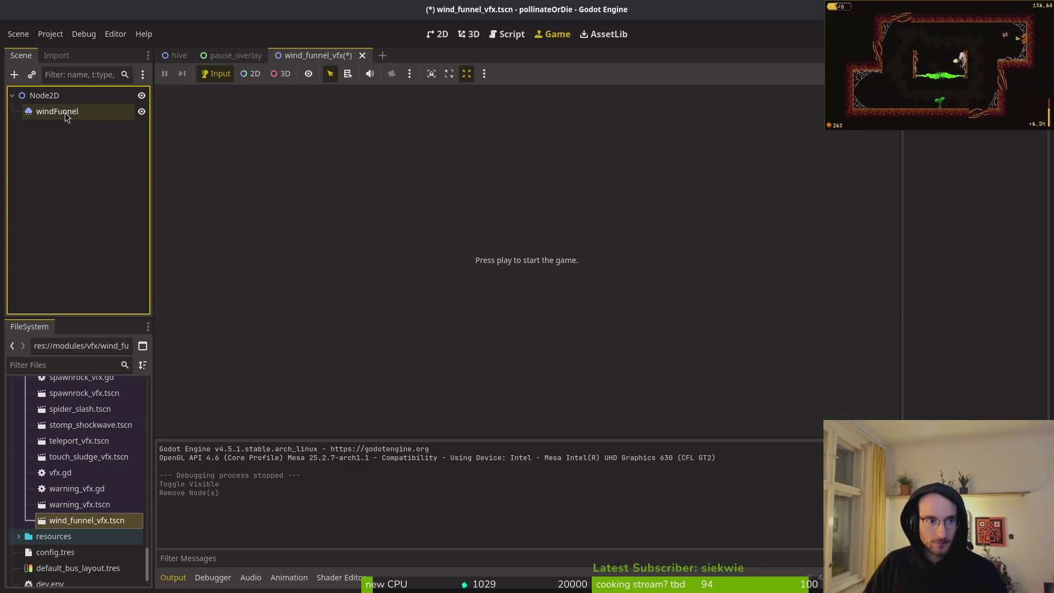
Make windFunnel the scene root and delete the leftover Node2D
right_click(62, 112)
click(129, 401)
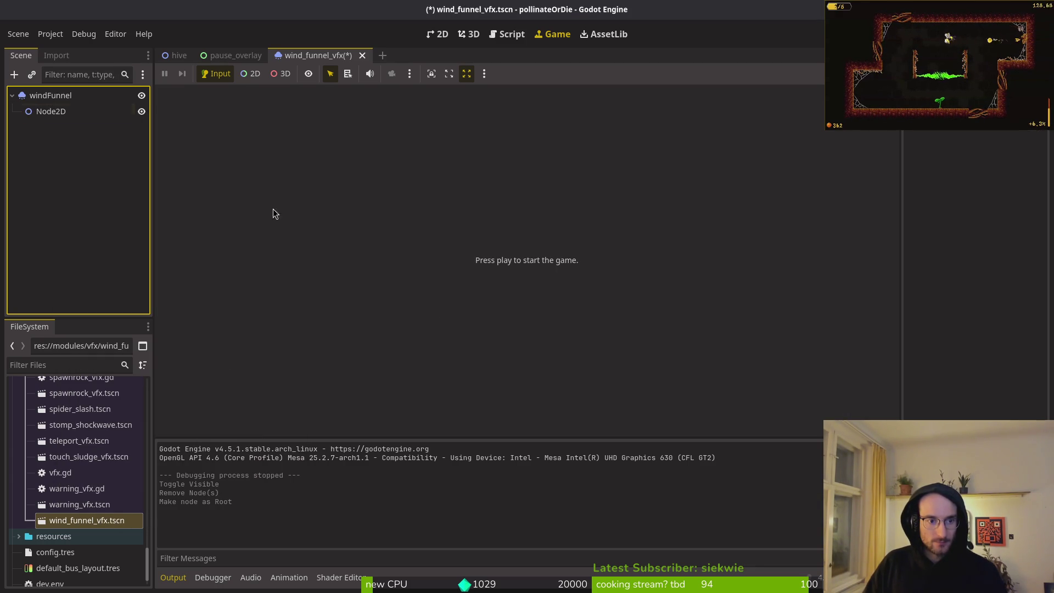
click(34, 114)
key(Delete)
key(Return)
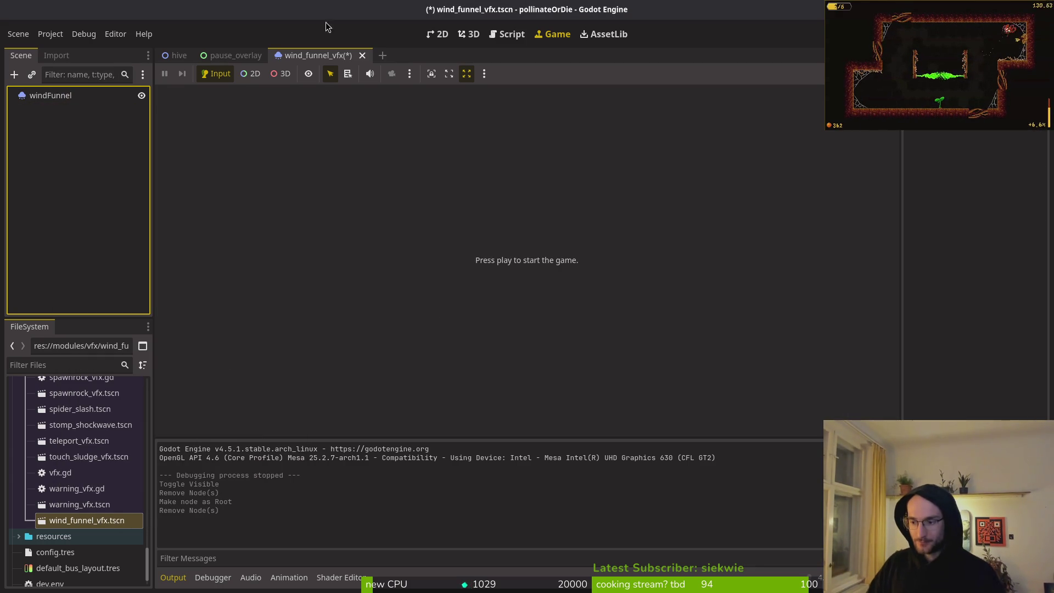
Set windFunnel's emission shape vertical scale to 0.5
click(52, 97)
scroll(991, 277, up, 5)
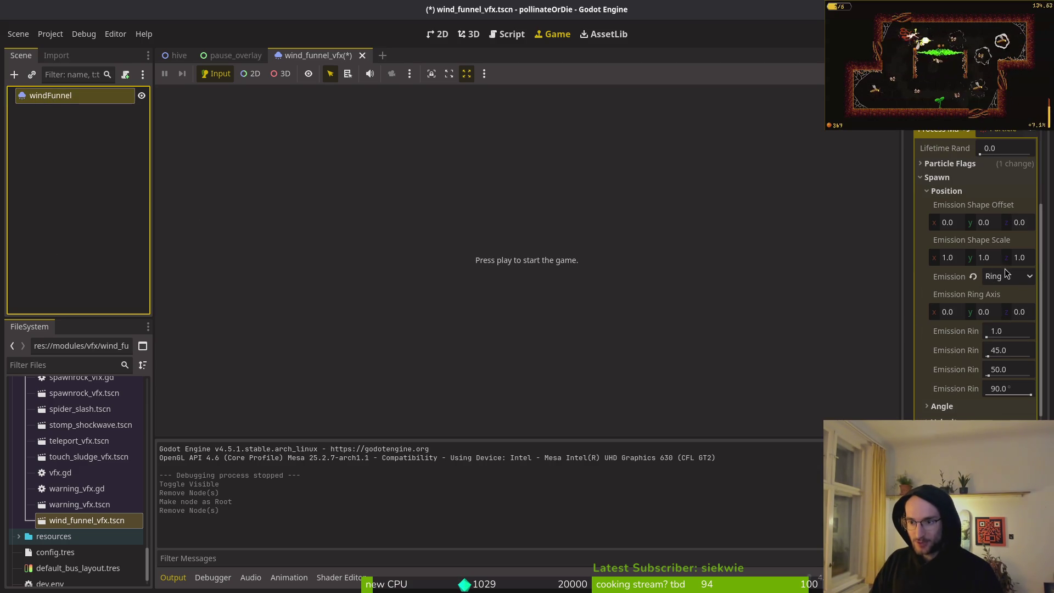
click(975, 258)
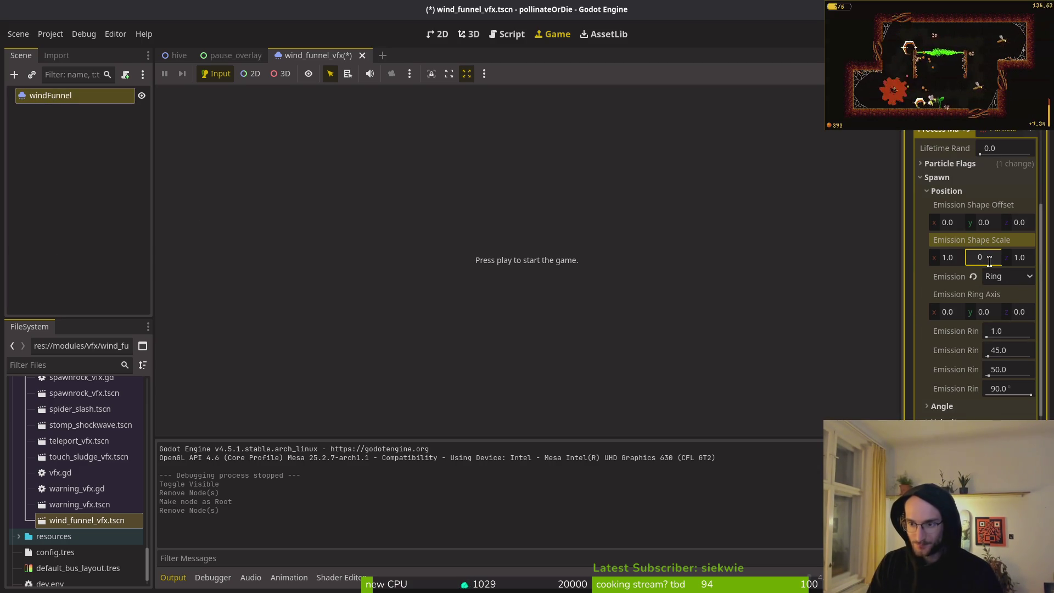
text(.5)
key(Return)
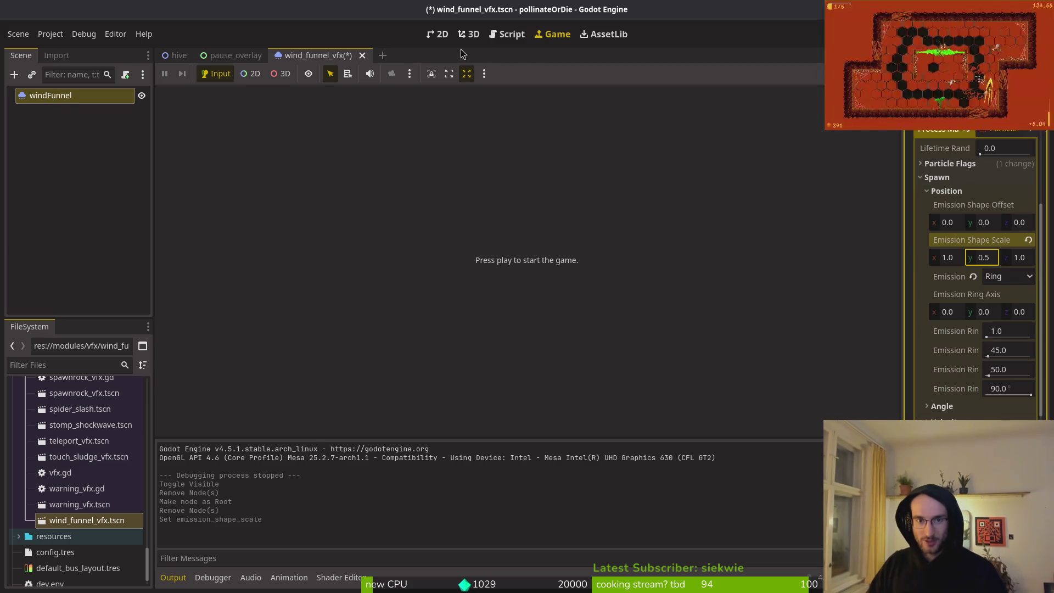
Save the wind funnel scene and frame the emitter in the 2D view
click(438, 34)
key(ctrl+s)
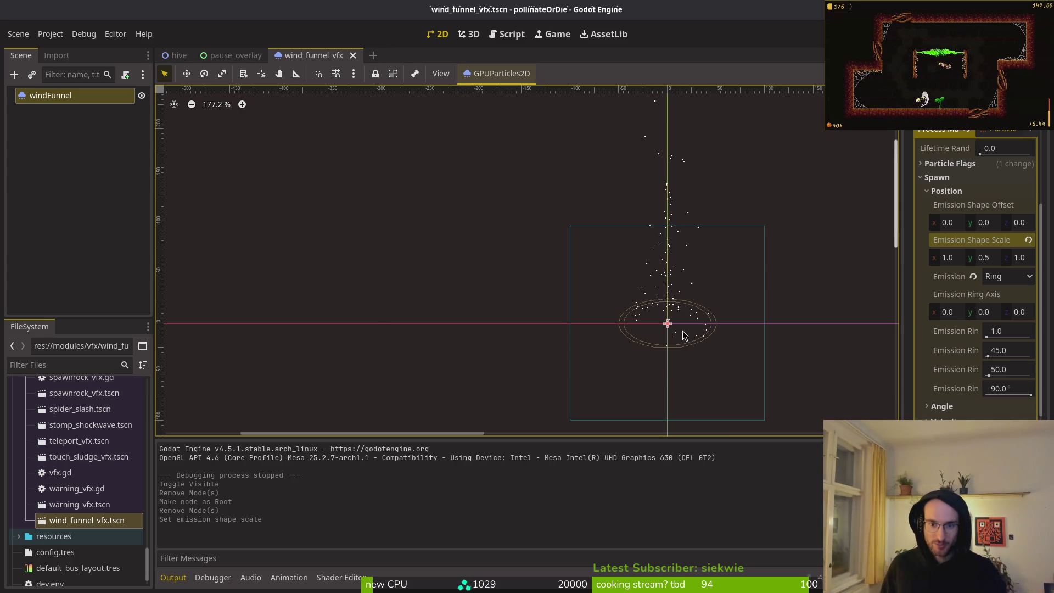
key(shift+f)
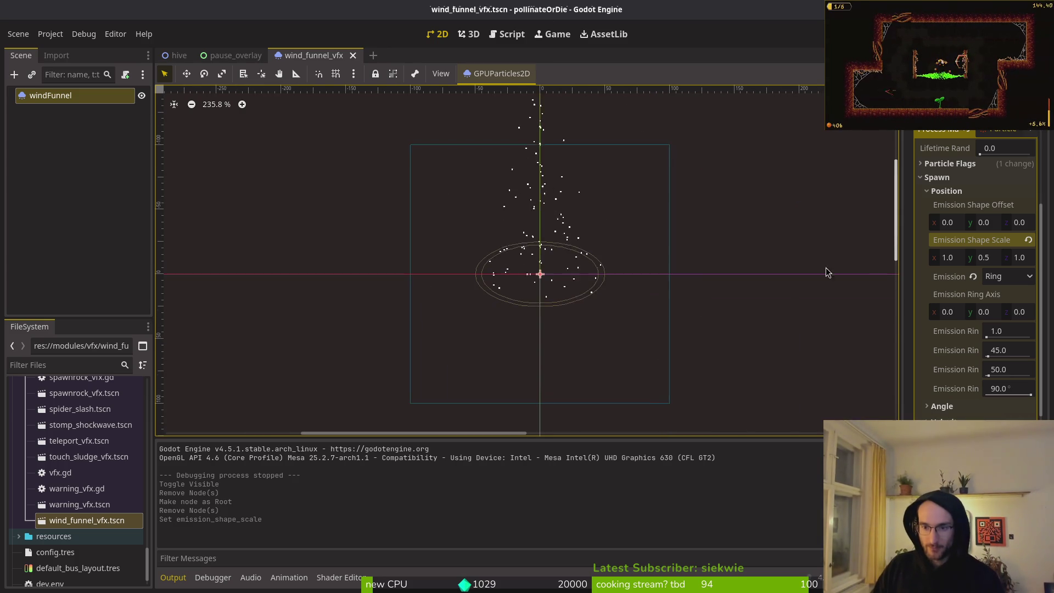
scroll(802, 282, left, 2)
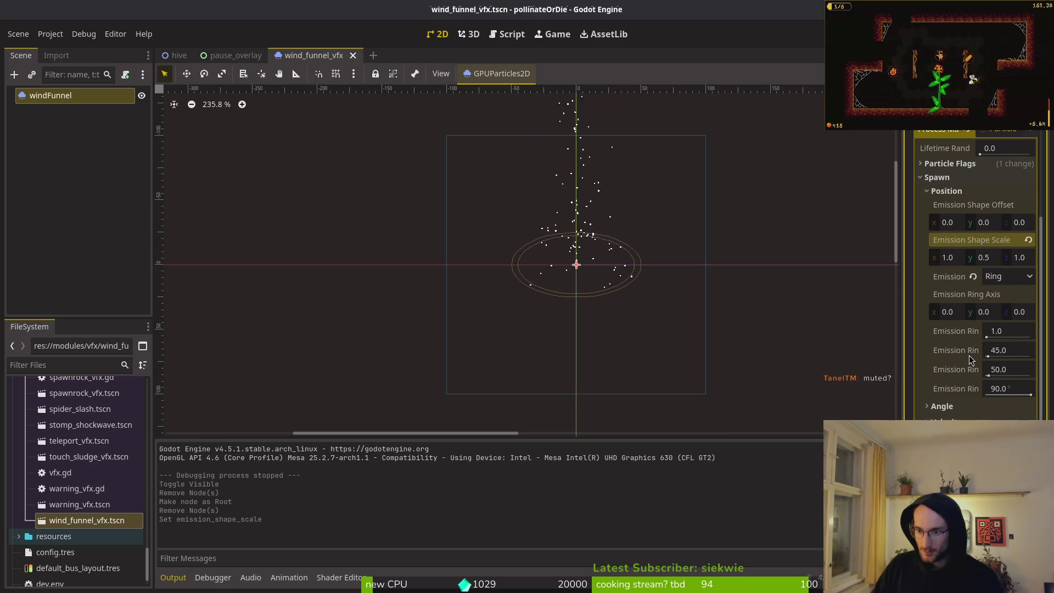
click(1022, 355)
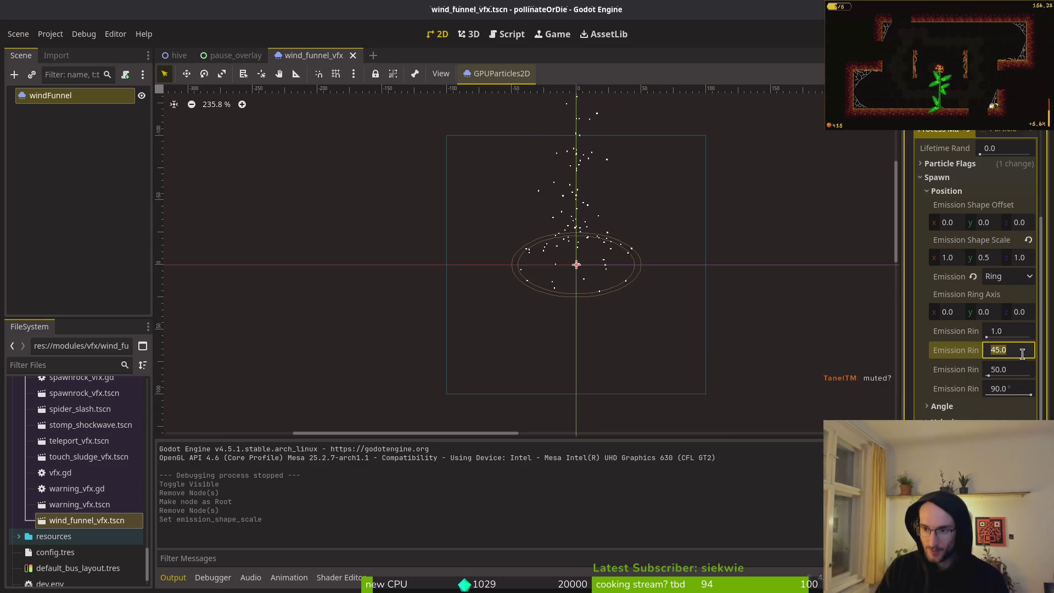
Set the emission ring radius to 66 and inner radius to 80
text(66)
key(Tab)
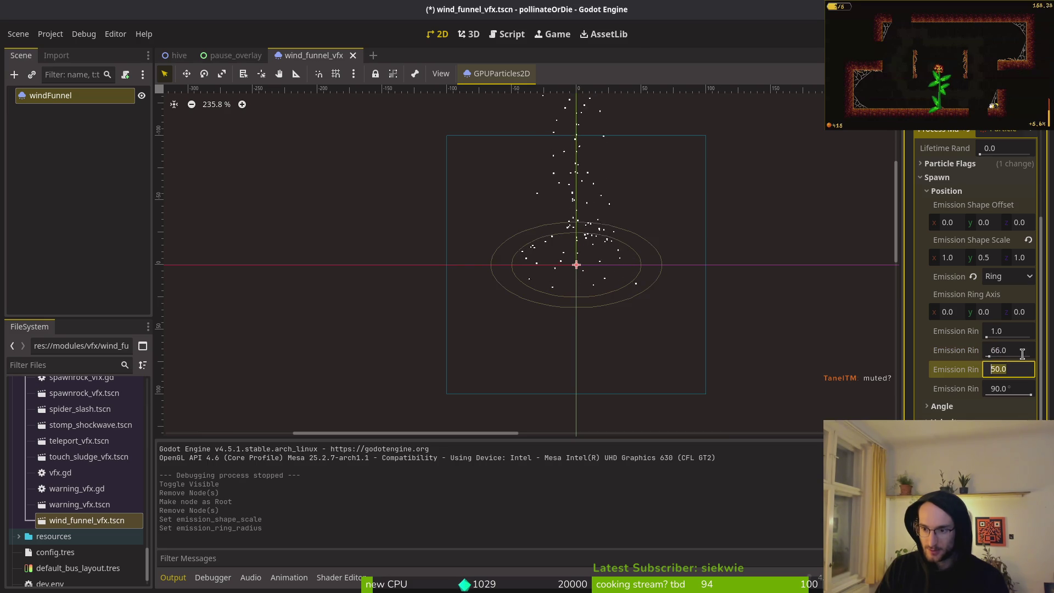
text(6.)
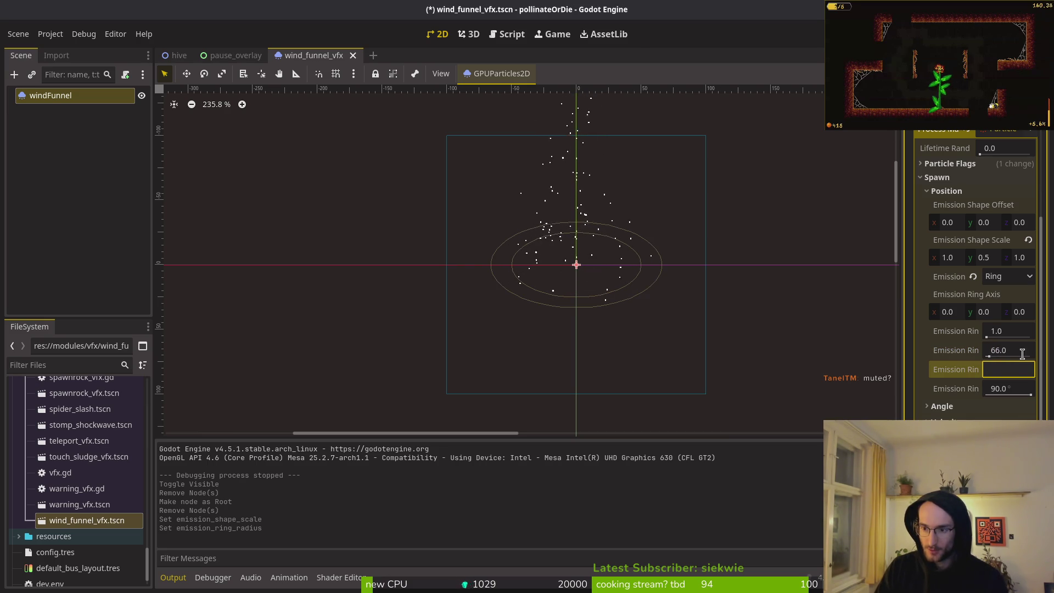
text(0)
key(Return)
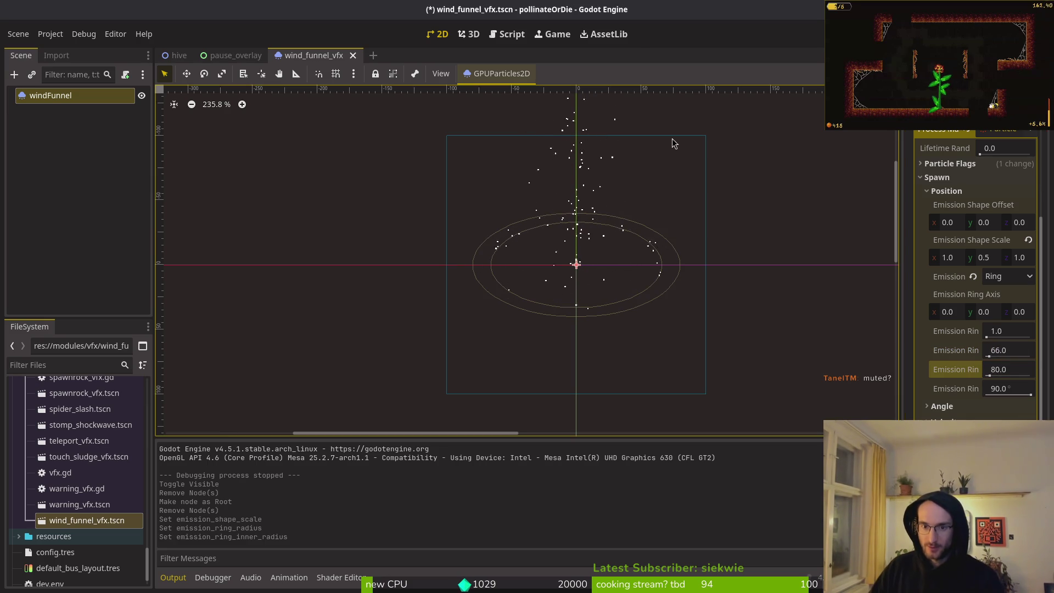
Raise the emission shape vertical scale to 0.75
scroll(637, 308, down, 3)
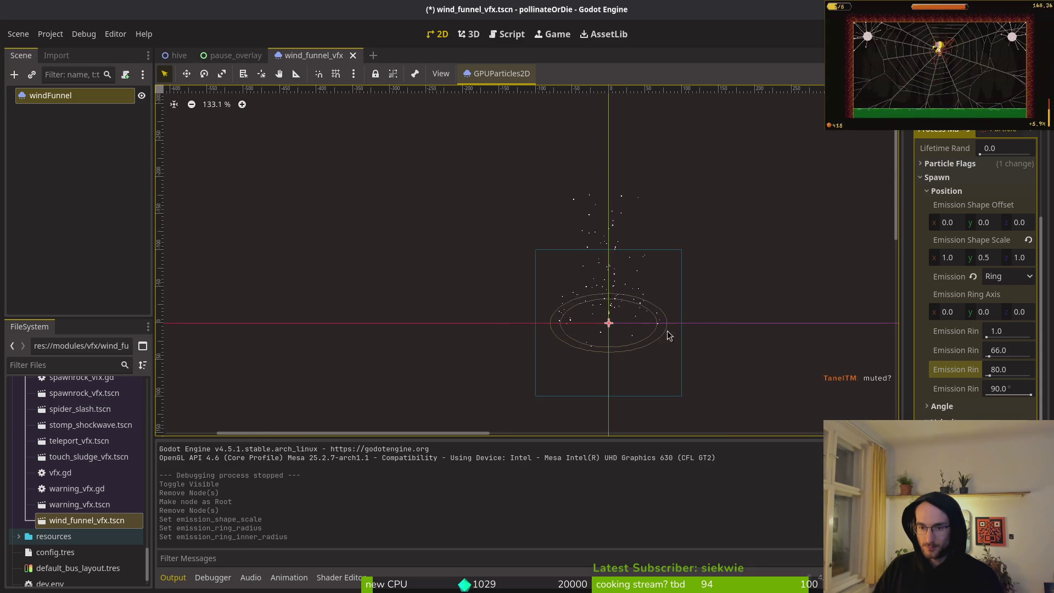
click(986, 258)
text(0.7)
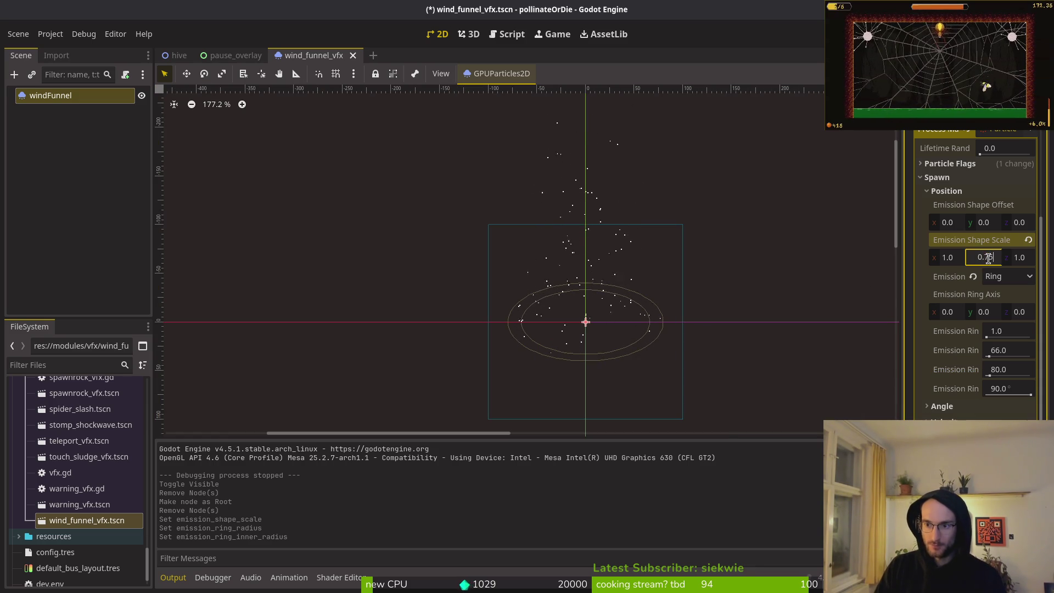
key(Return)
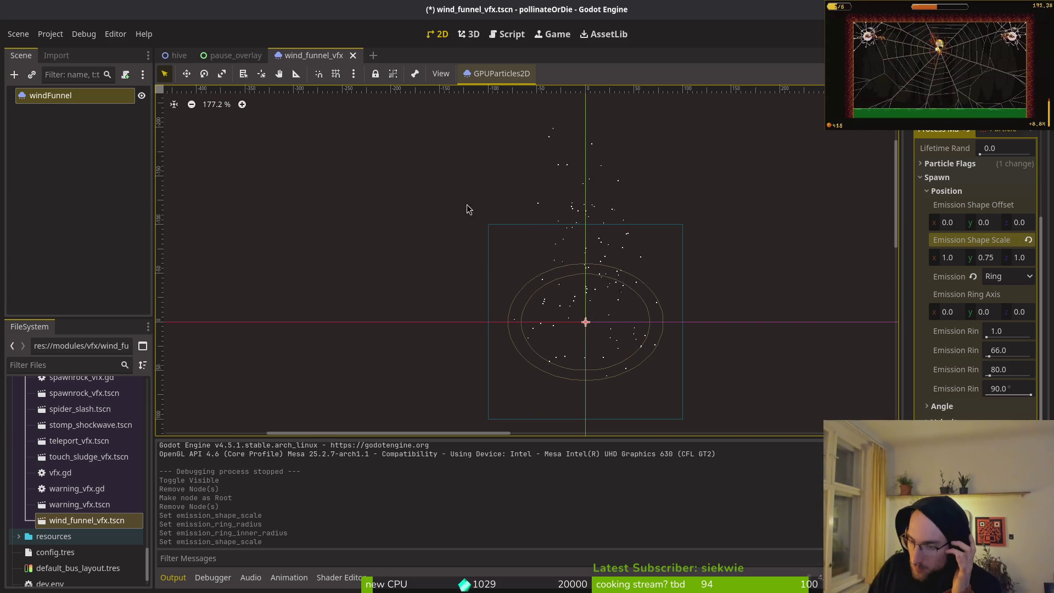
scroll(630, 305, down, 2)
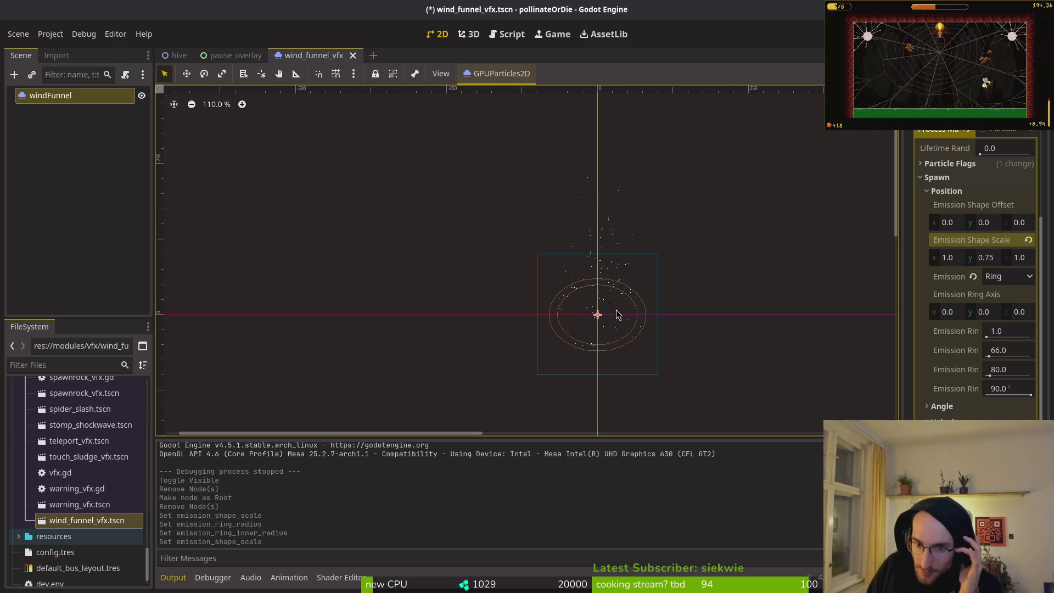
click(176, 55)
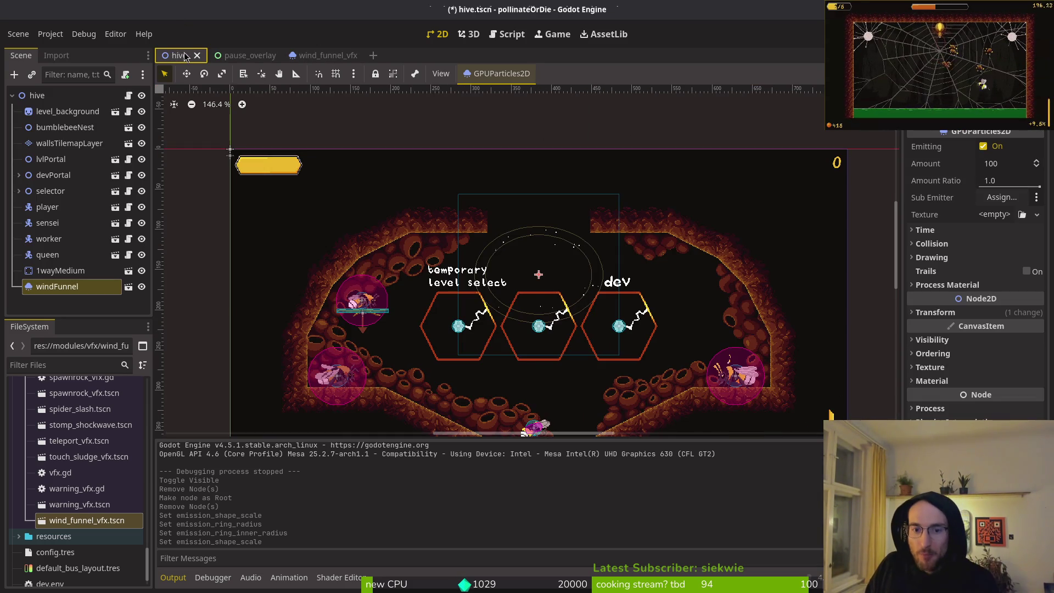
From wind_funnel_vfx, run the game with F5 and continue the saved game from the title menu
click(307, 56)
key(F5)
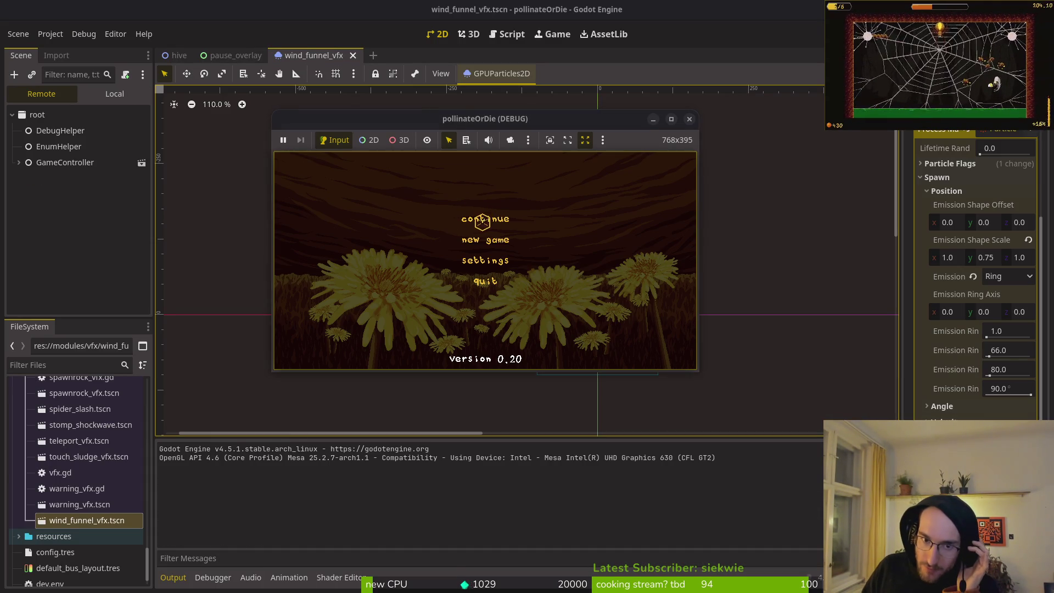
click(482, 222)
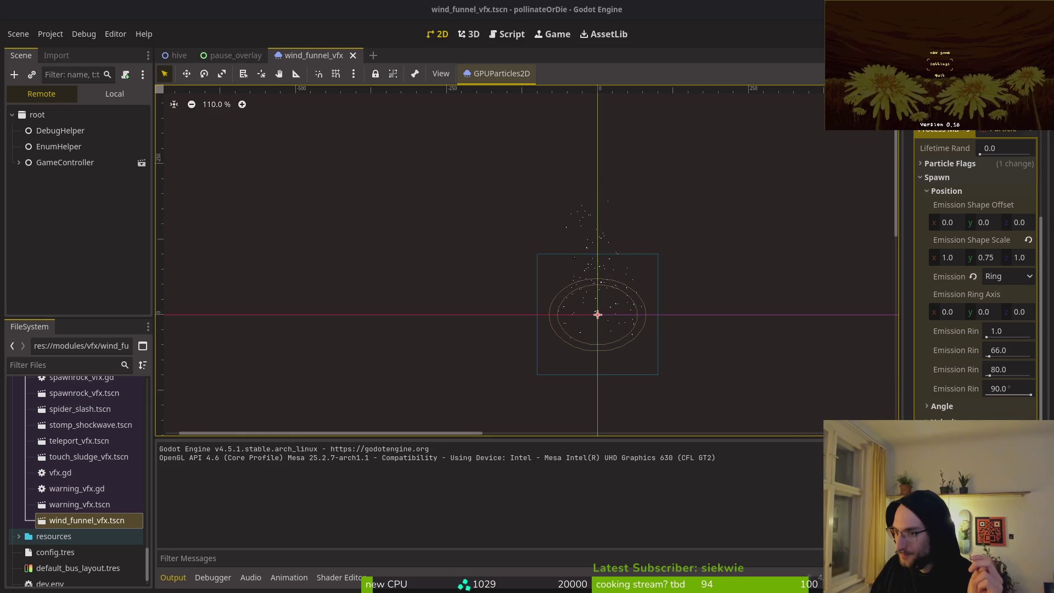
key(Return)
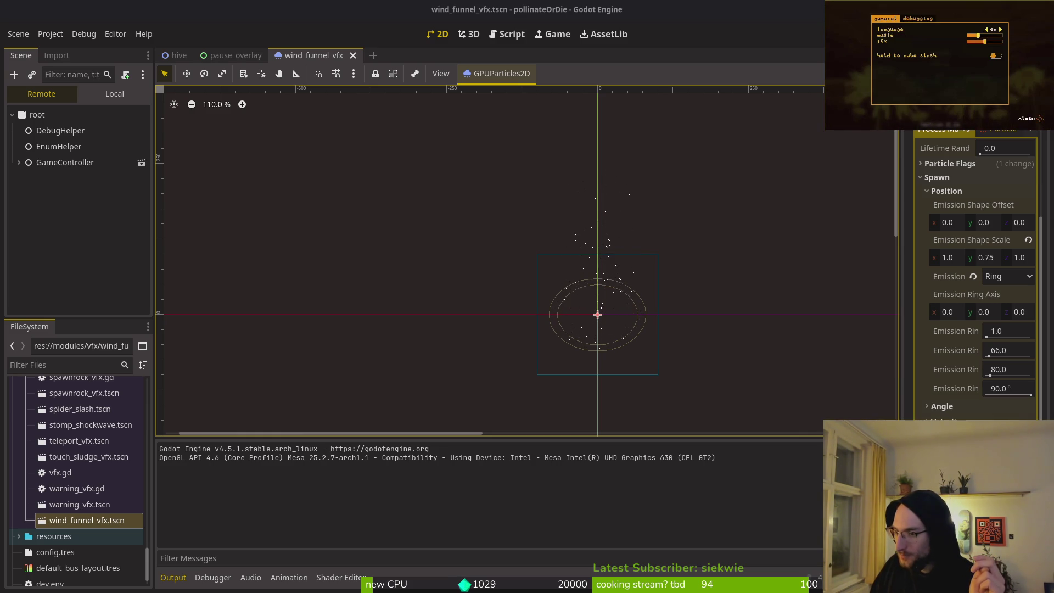
key(Escape)
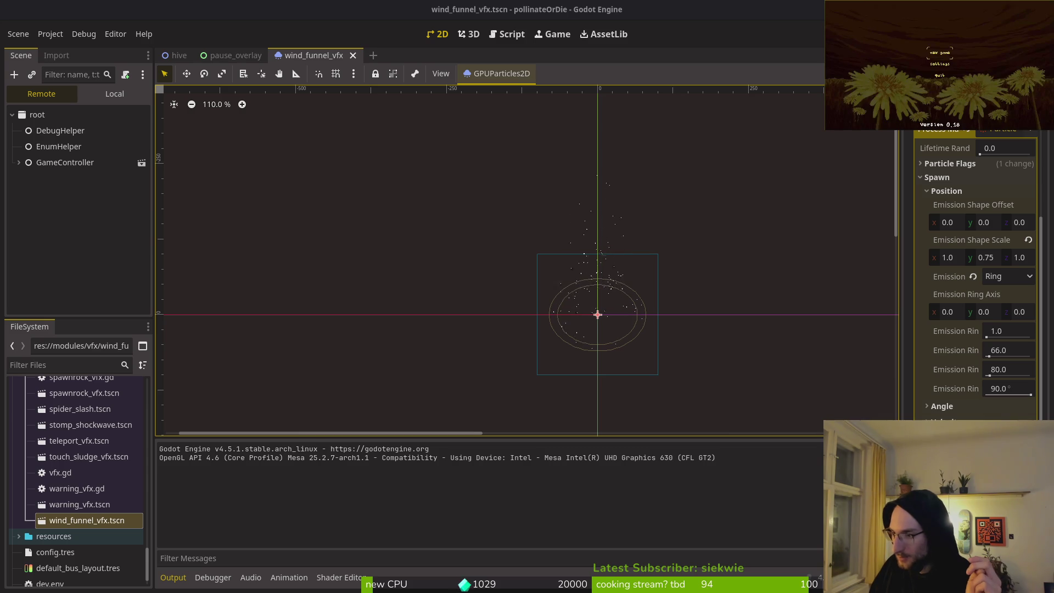
scroll(975, 165, up, 5)
Lower the GPUParticles2D Amount from 100 to 50
click(991, 164)
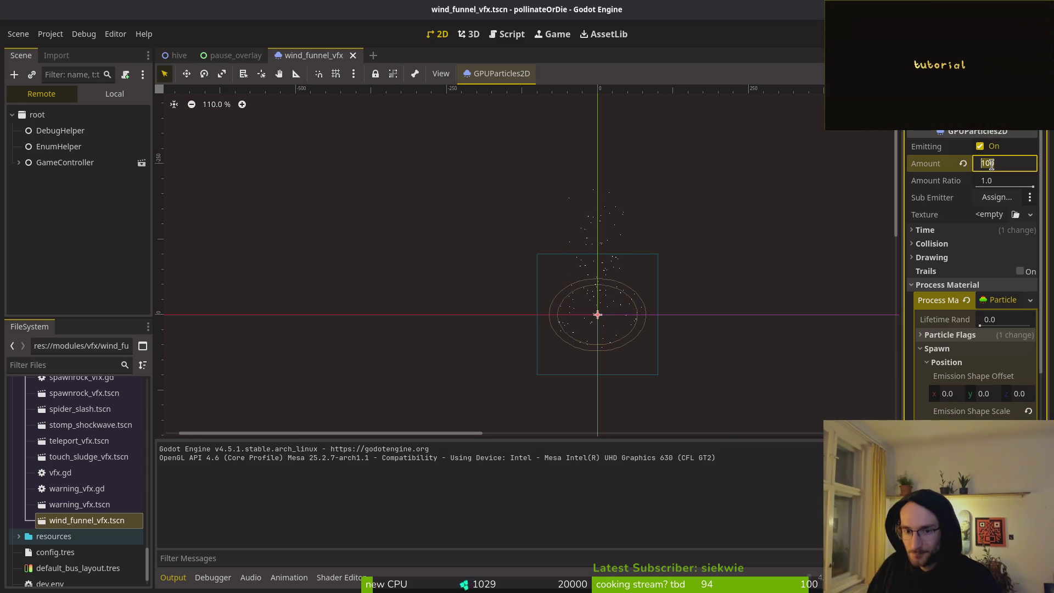
key(BackSpace)
key(BackSpace)
text(50)
key(Return)
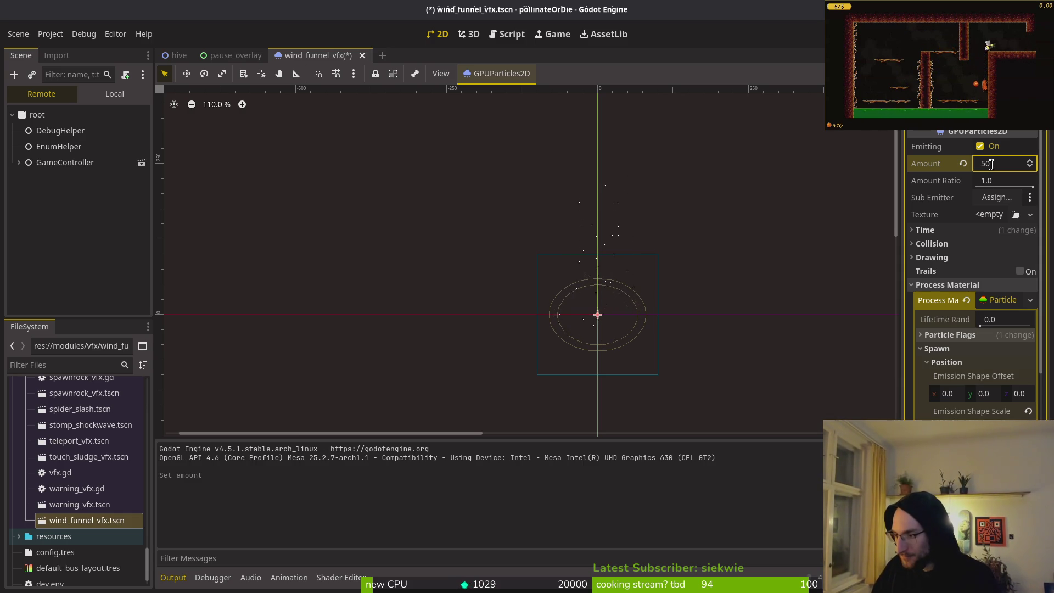
key(Return)
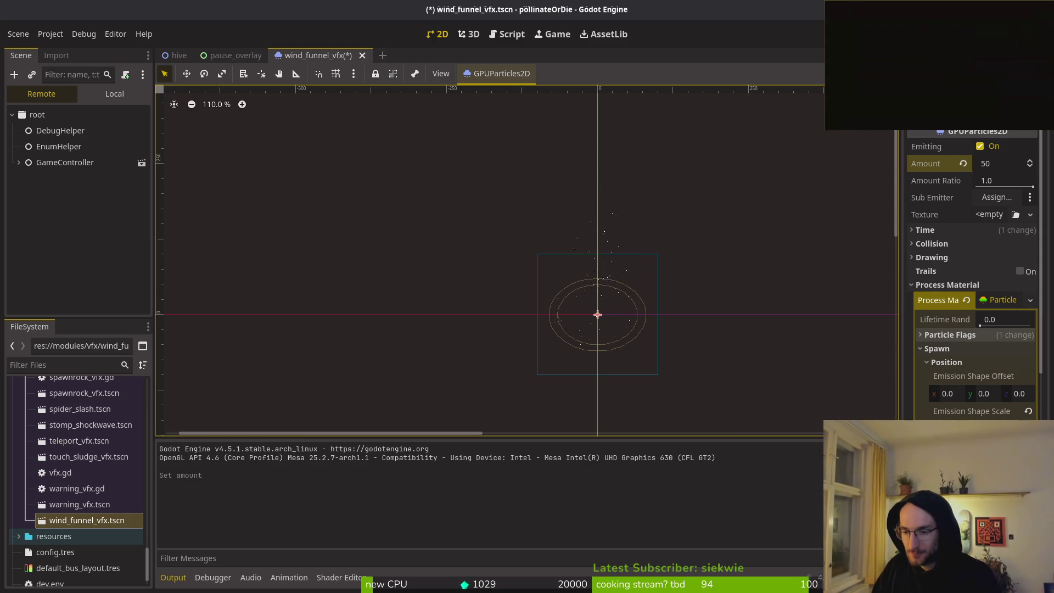
click(937, 391)
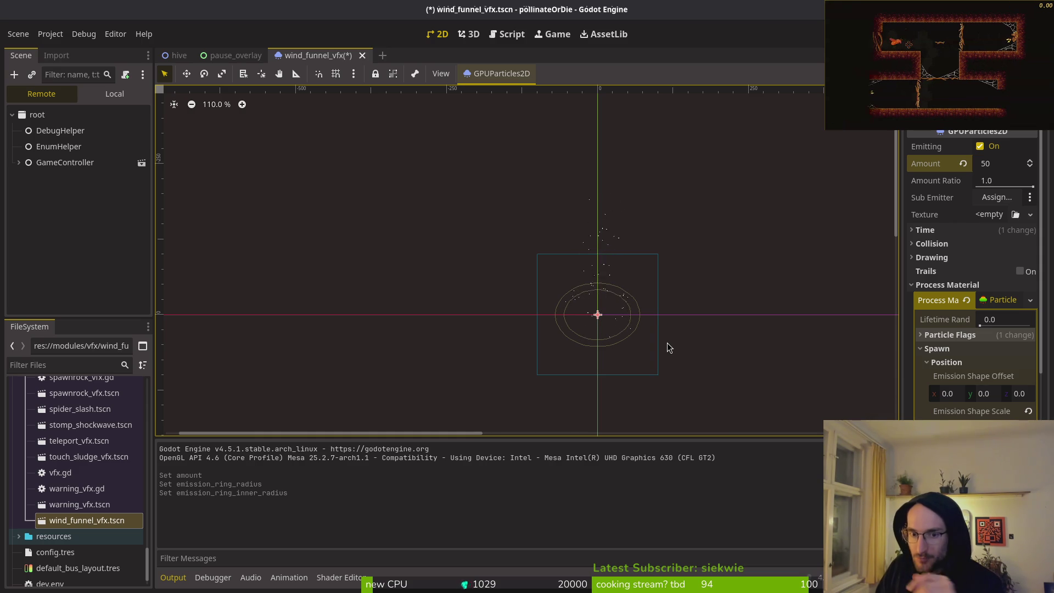
Show the Local scene tree and collapse the Position, Spawn and Display sections
click(113, 94)
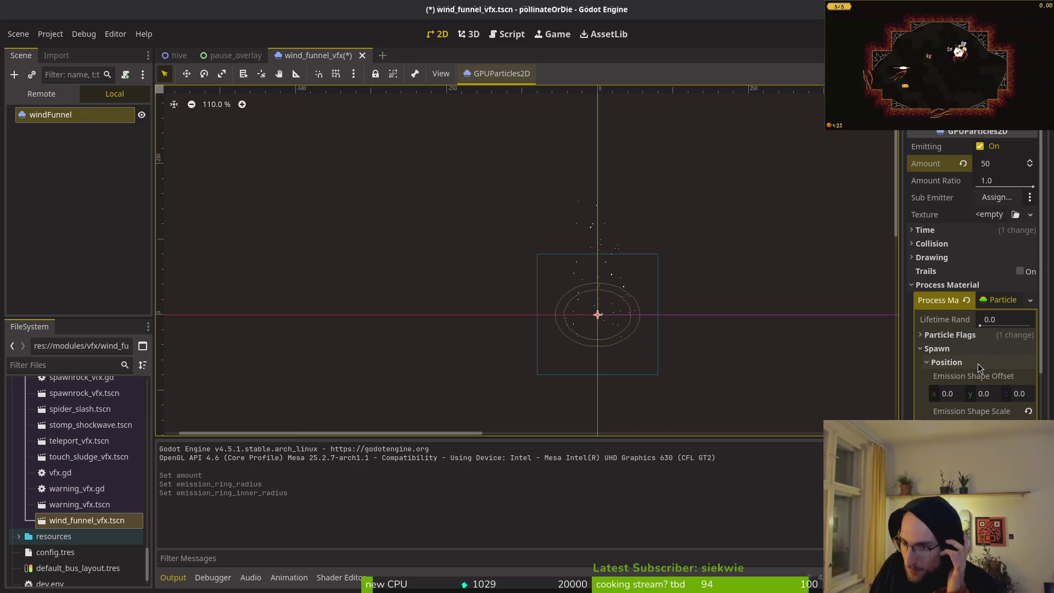
click(946, 362)
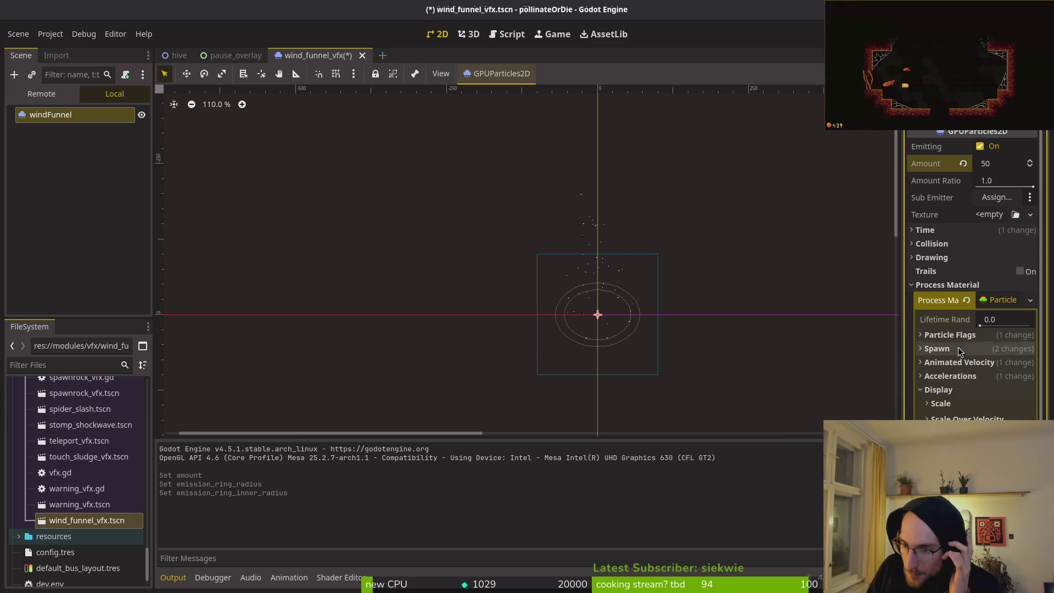
click(958, 348)
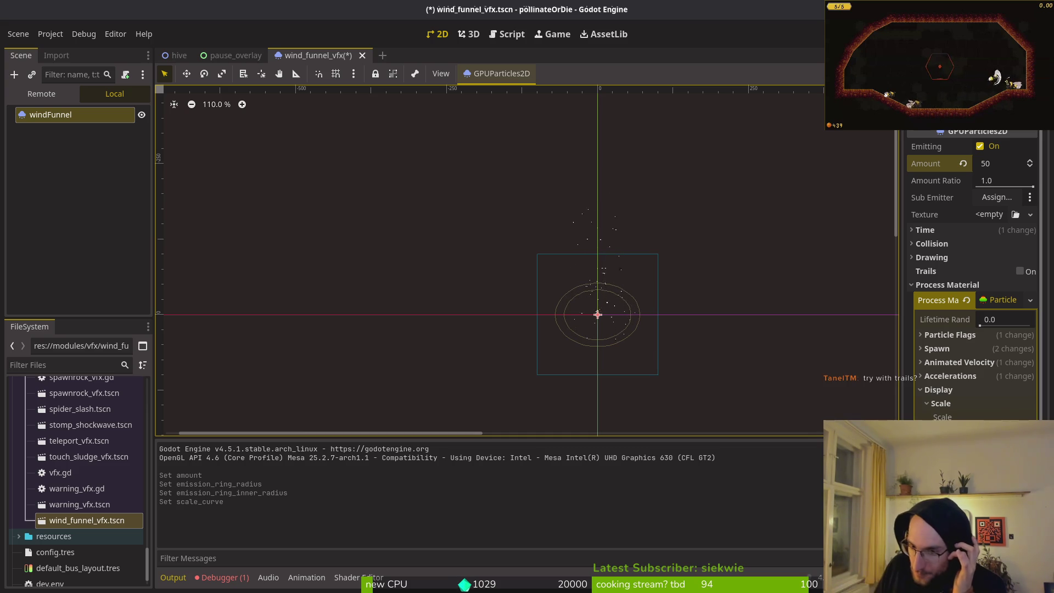
click(939, 390)
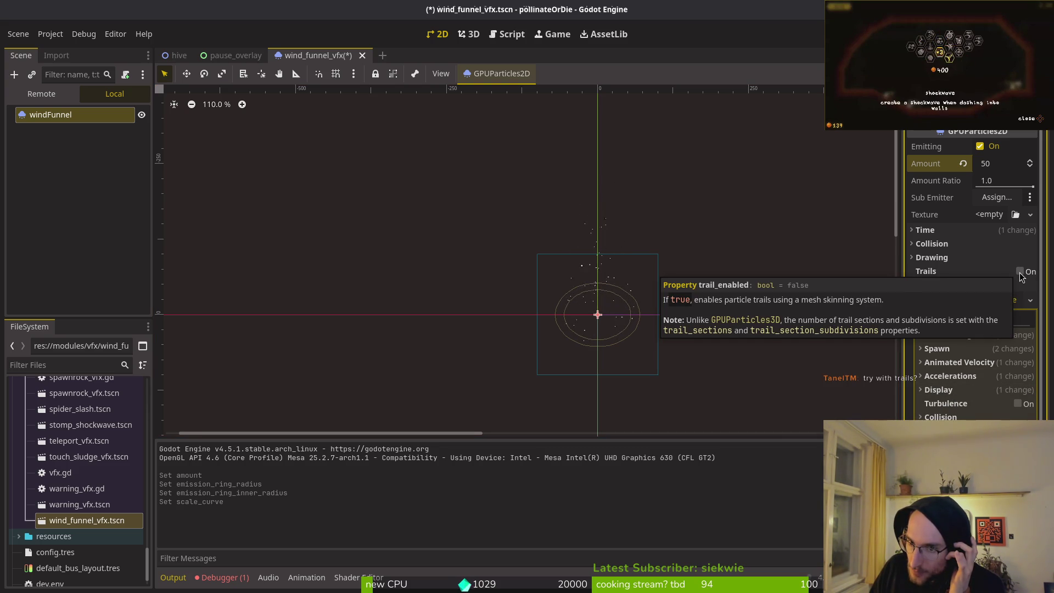
Turn on Trails for the wind funnel particles and accept the Save & Restart prompt
click(1019, 271)
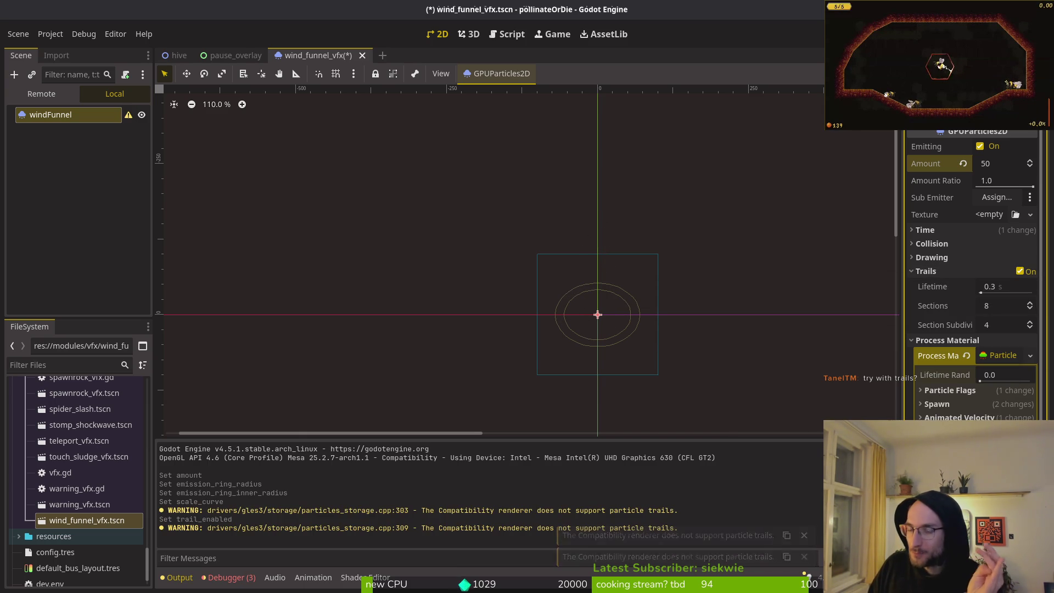
click(601, 346)
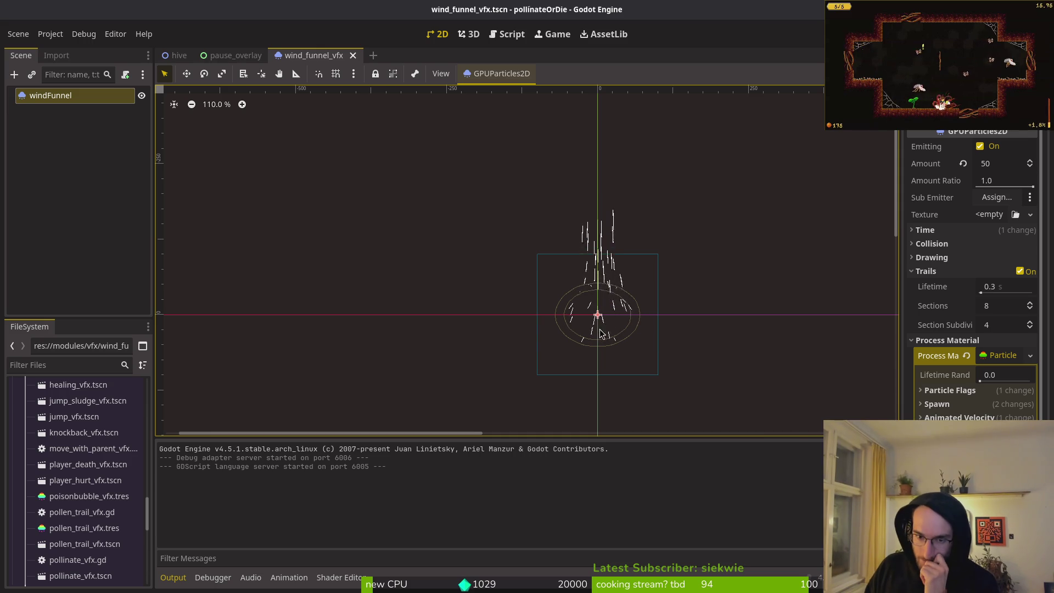
Set the trail lifetime to 0.2 s
scroll(636, 318, up, 5)
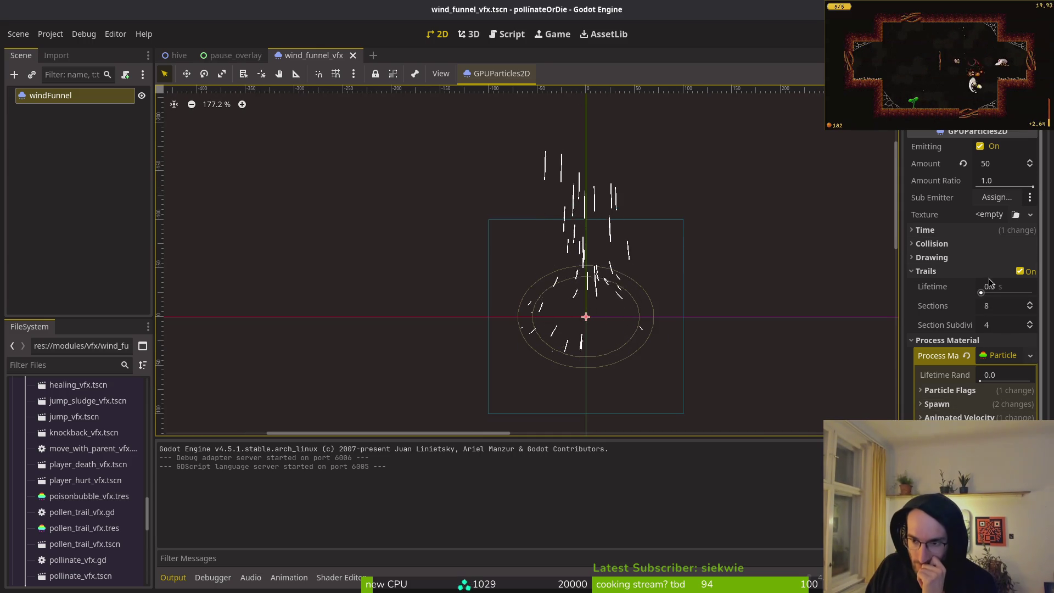
click(1010, 287)
text(0)
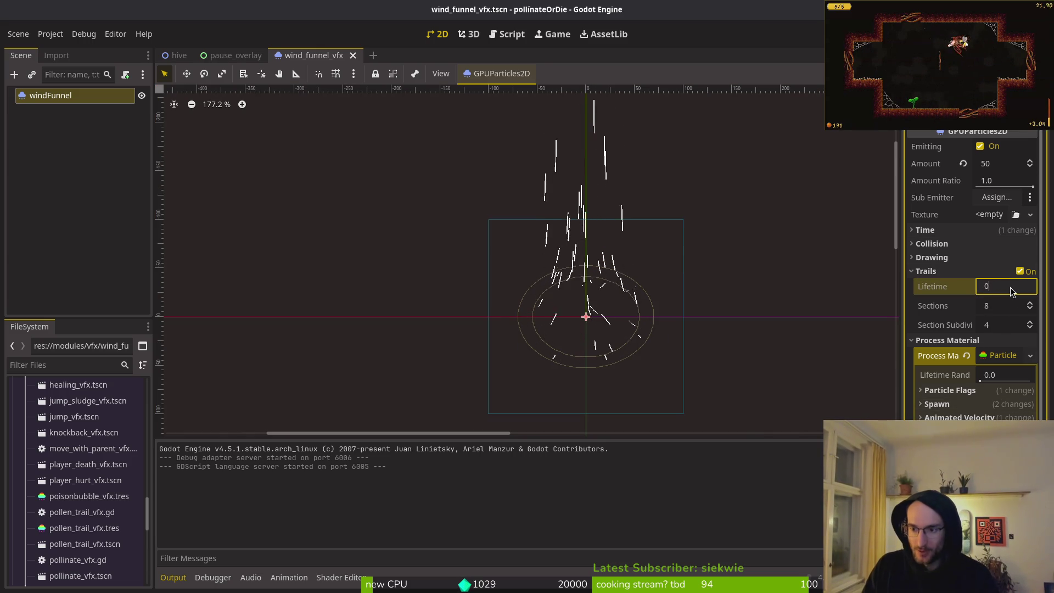
text(.2)
key(Return)
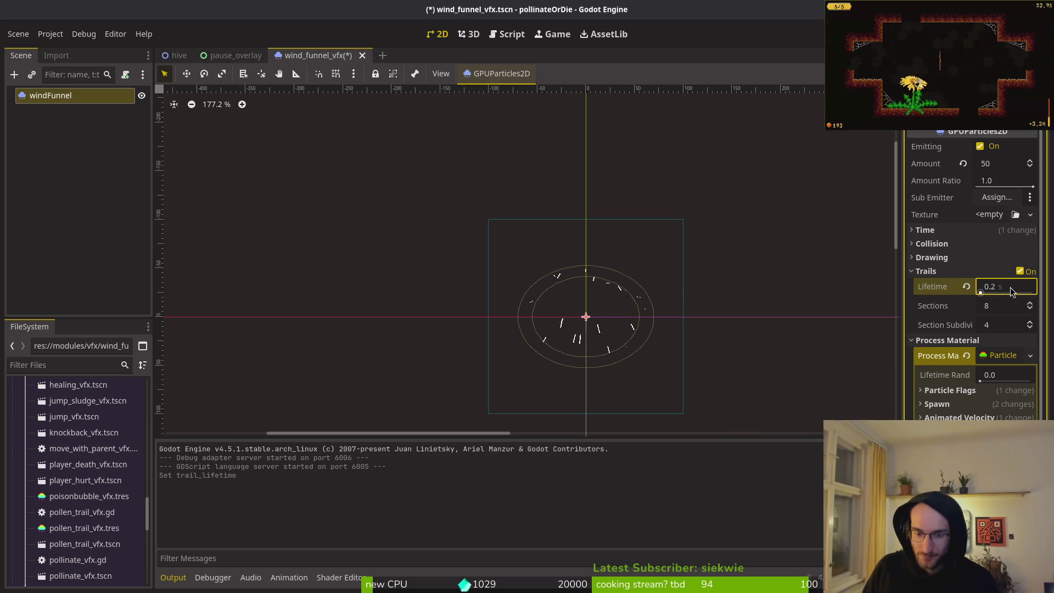
scroll(588, 280, up, 10)
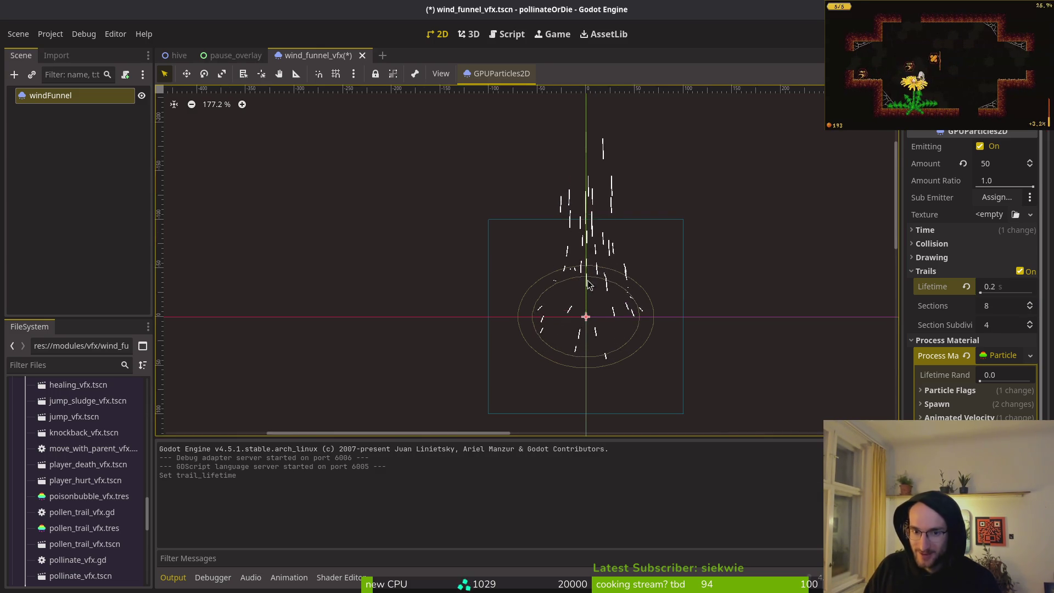
scroll(639, 282, up, 4)
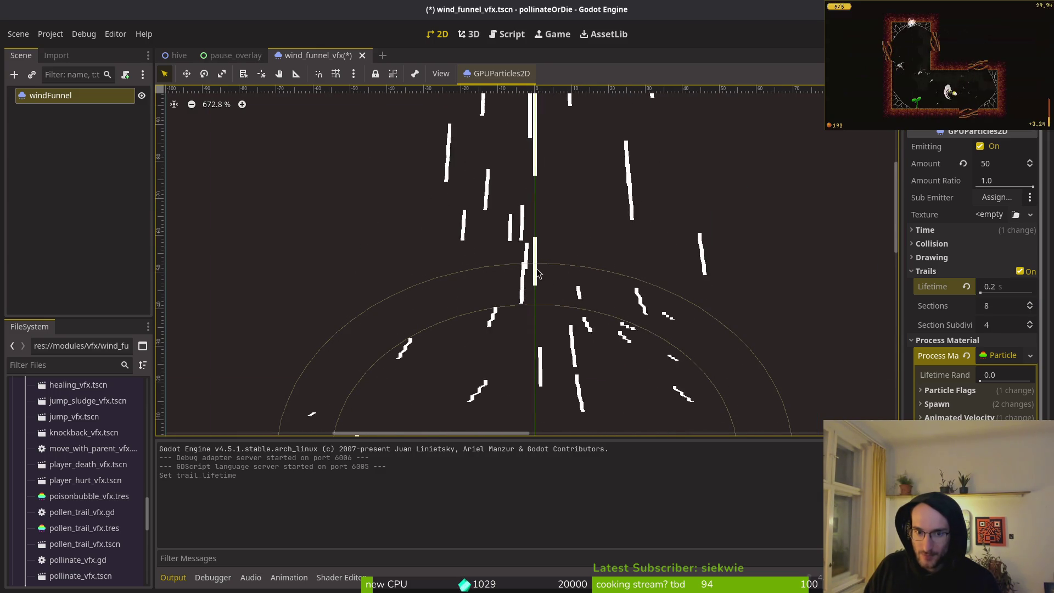
Set the trails to 10 sections and 60 section subdivisions, correcting an initial 100
click(1006, 306)
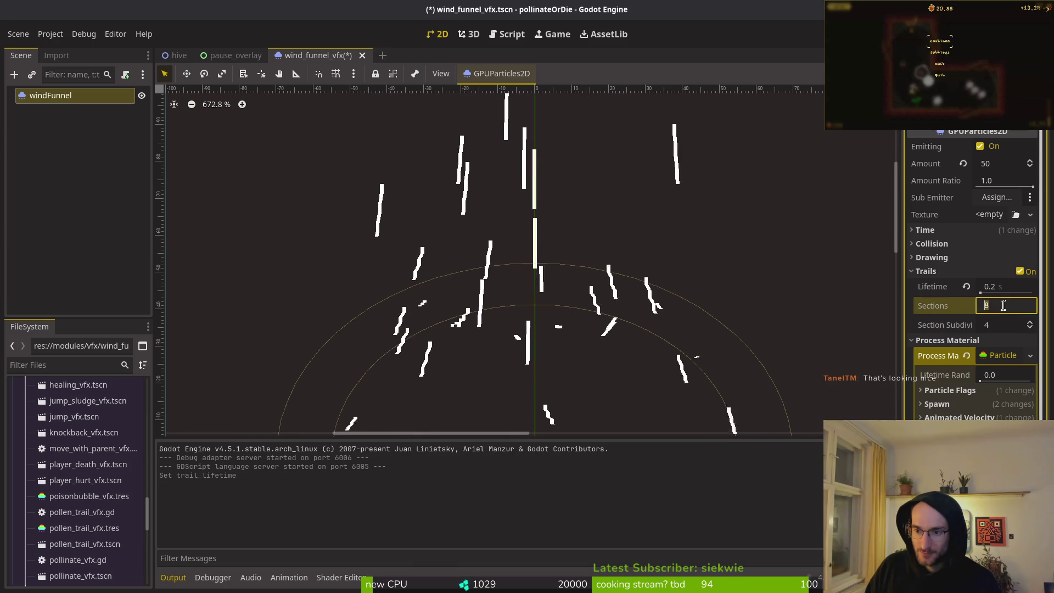
text(1)
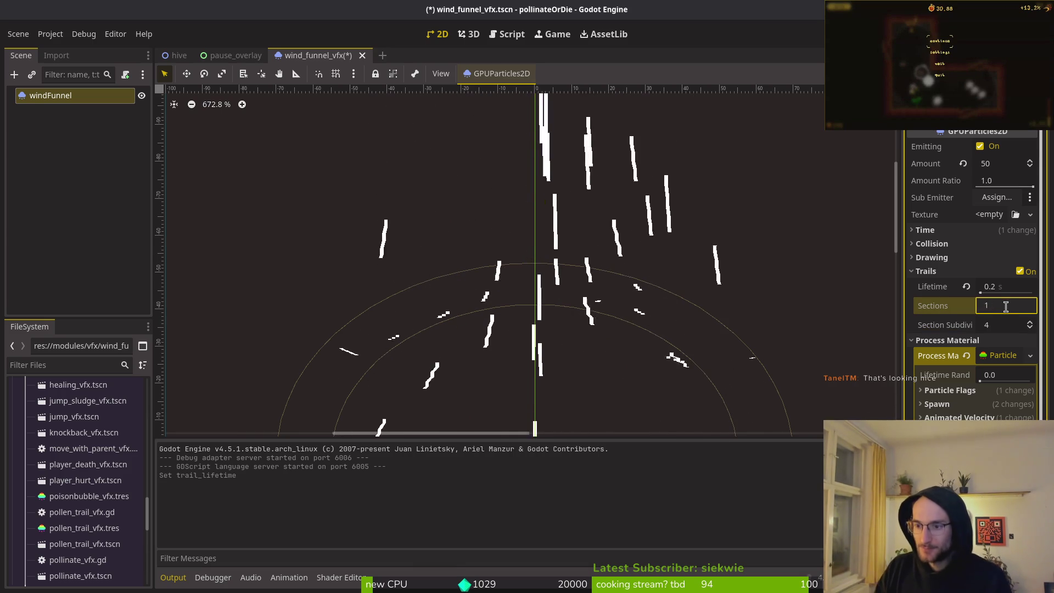
text(00)
key(Return)
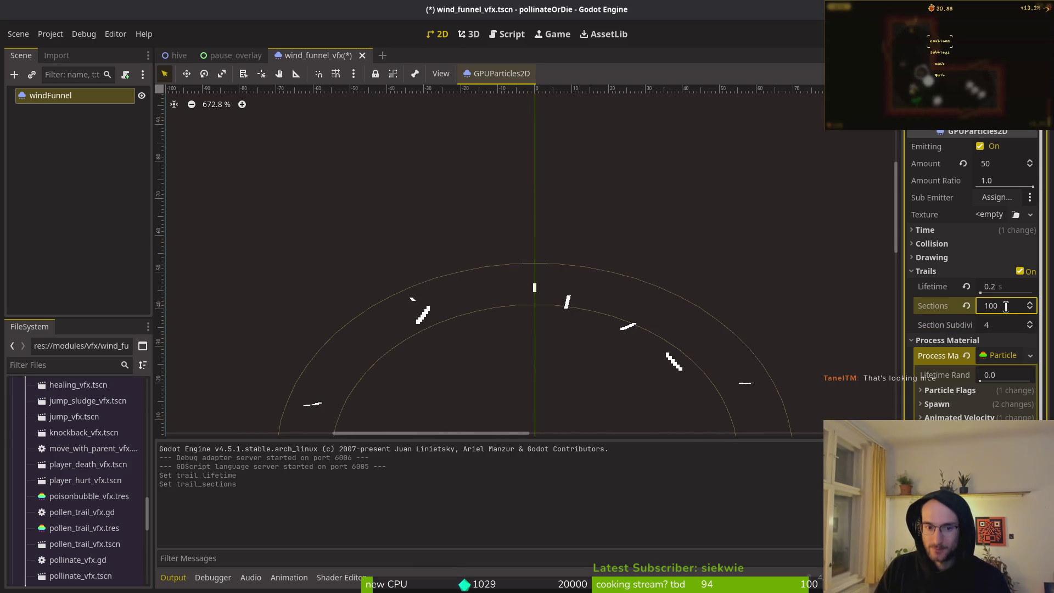
click(1014, 311)
text(10)
key(Tab)
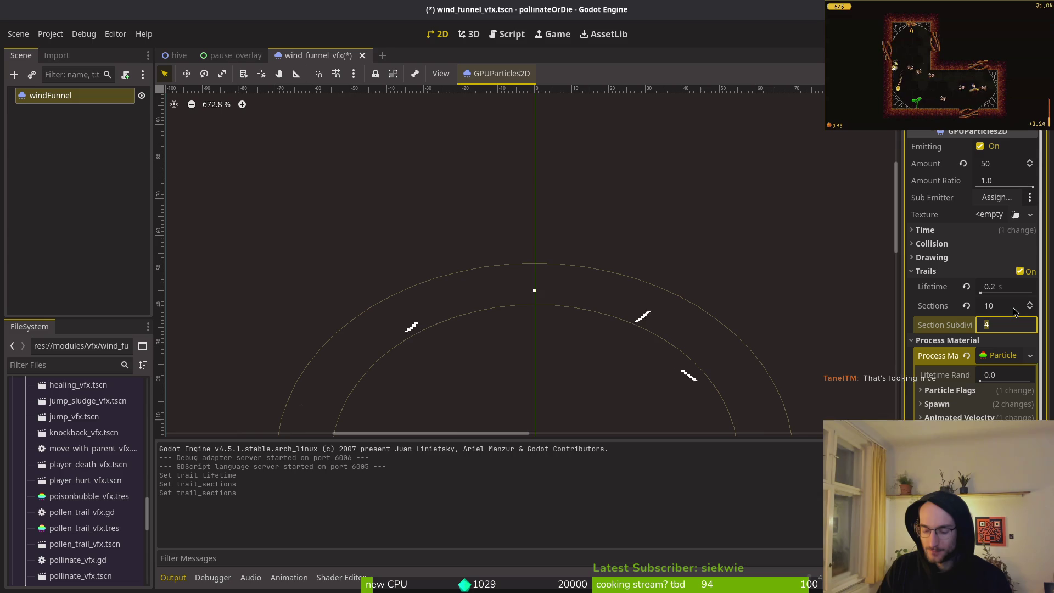
text(60)
key(Return)
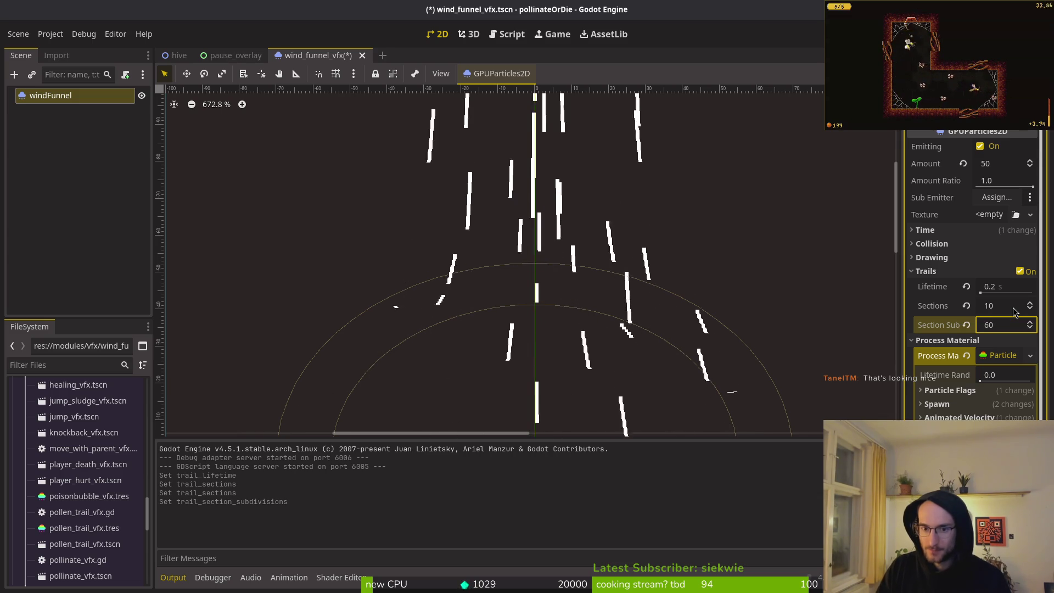
Save the scene and launch the game with F5
scroll(646, 306, down, 5)
scroll(646, 303, down, 1)
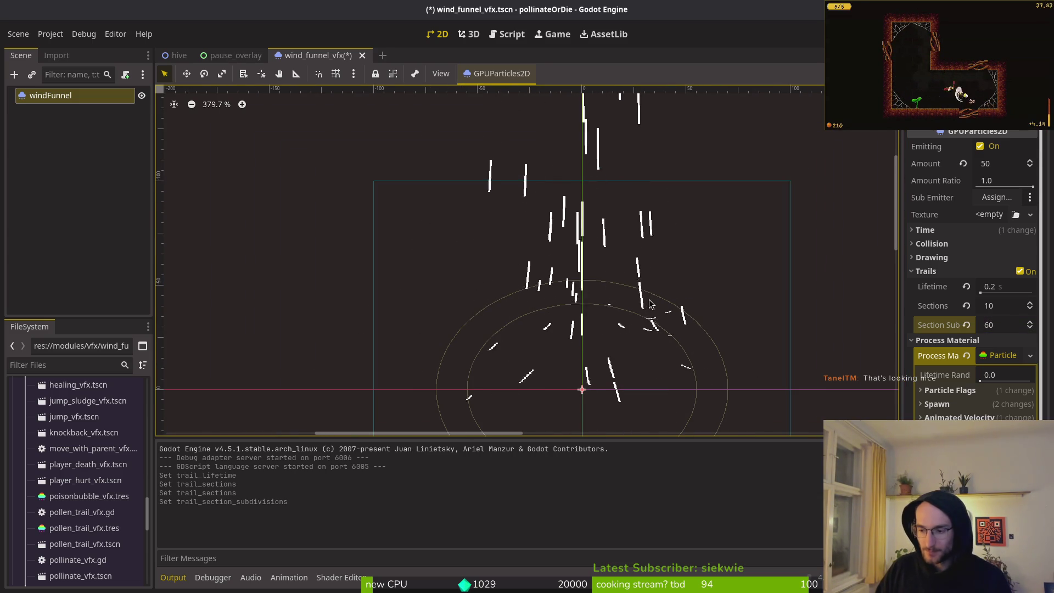
scroll(640, 275, down, 10)
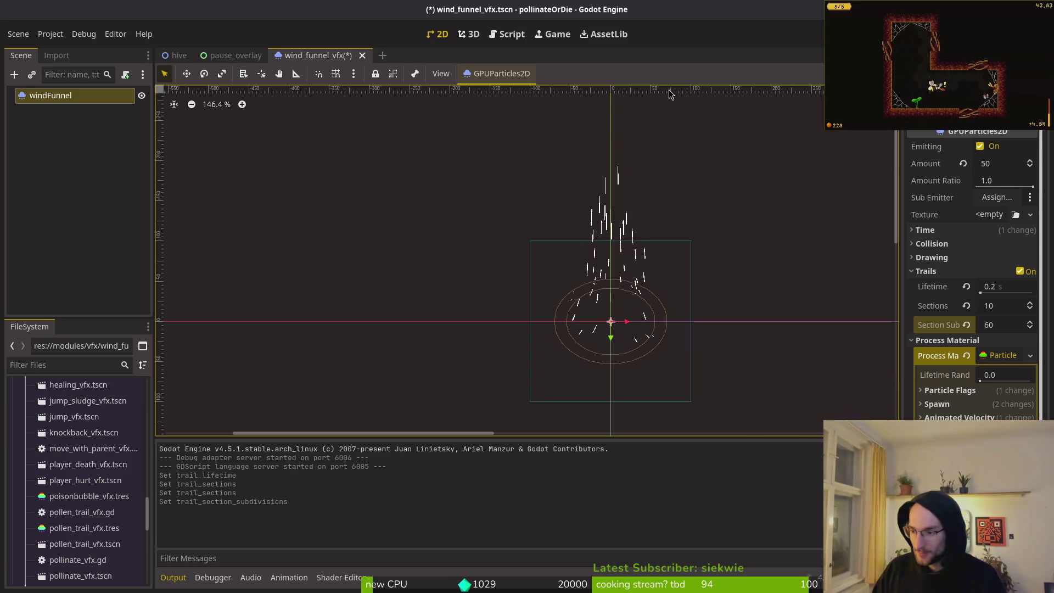
key(F5)
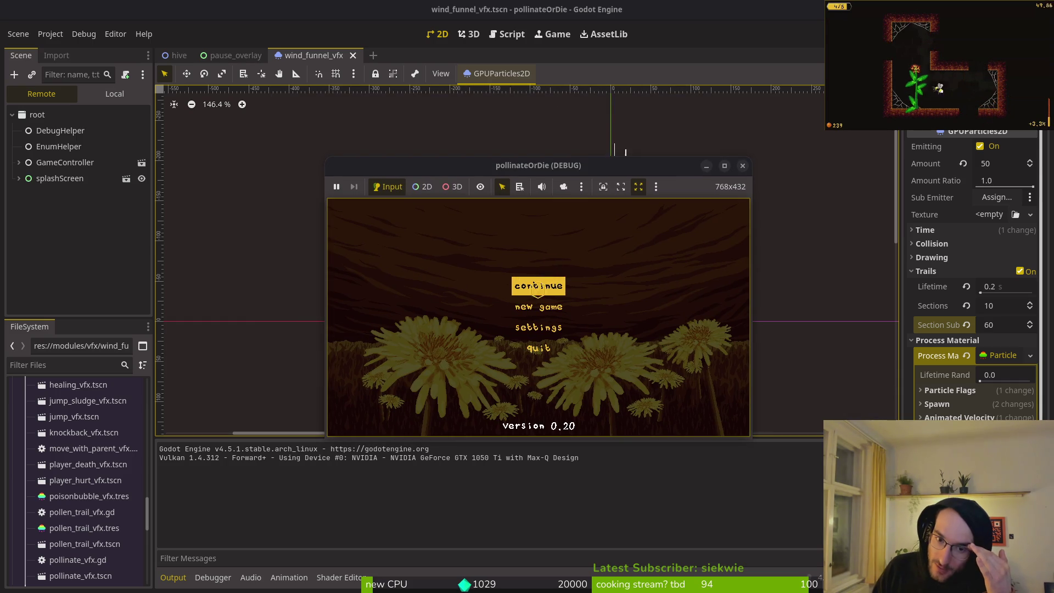
Continue into the hive level and view the trailed funnel in a maximized window, then return to the editor
key(Return)
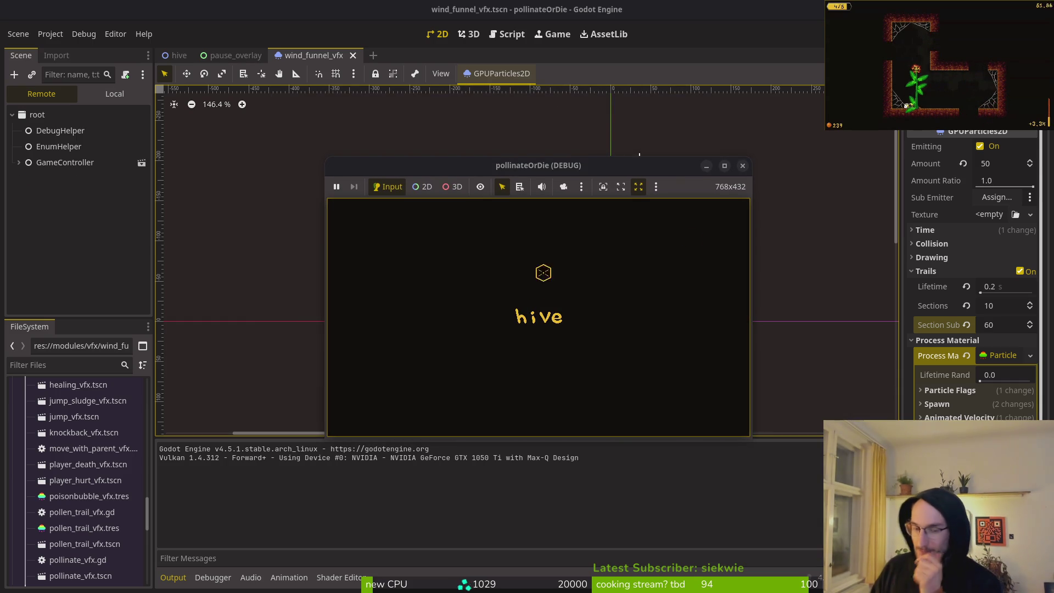
double_click(575, 165)
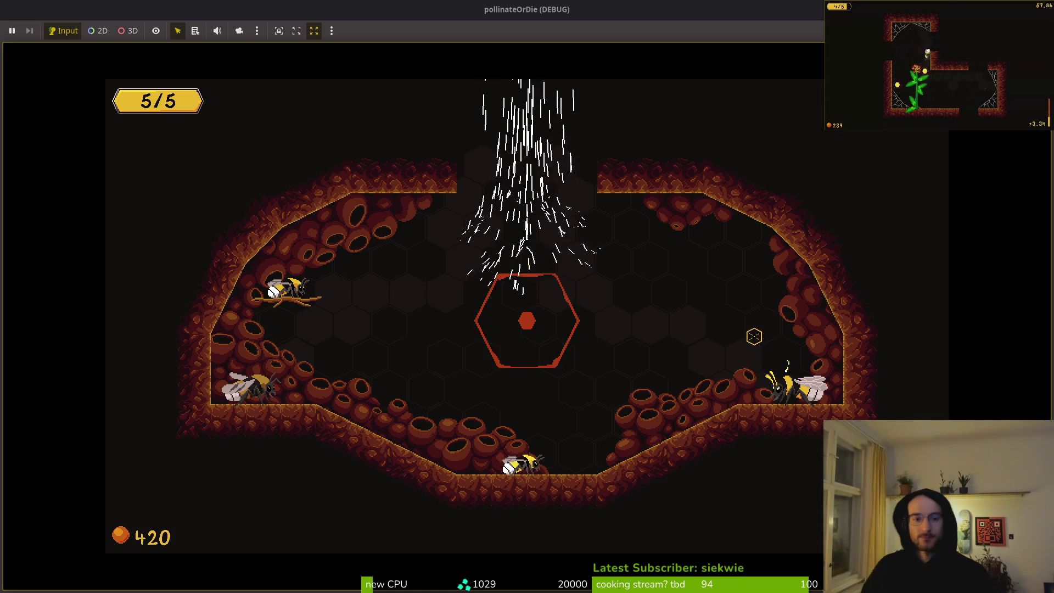
key(alt+Tab)
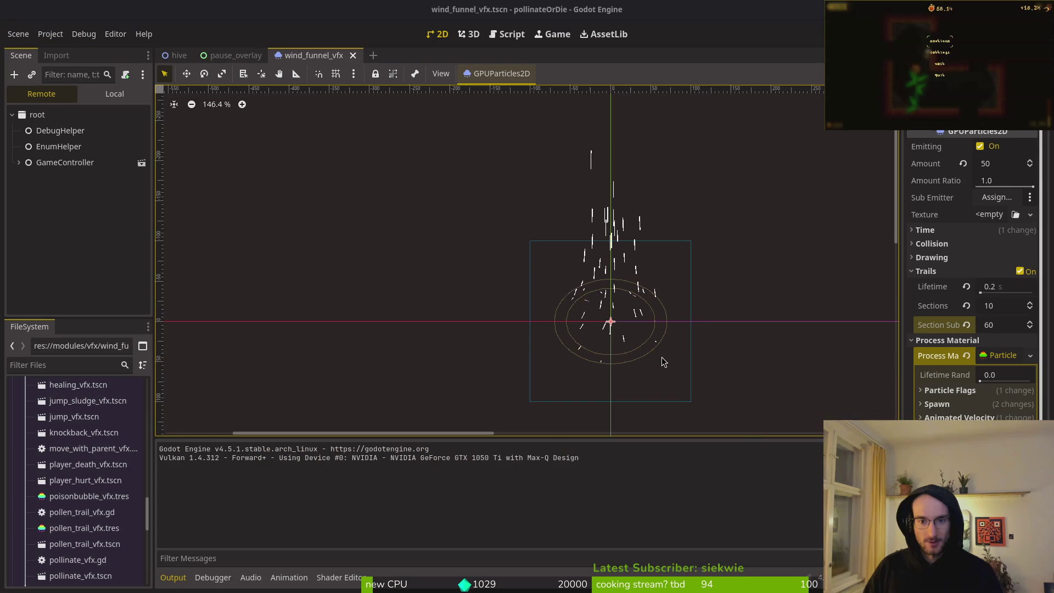
Set the particle Amount to 10, pausing the running game along the way
click(997, 163)
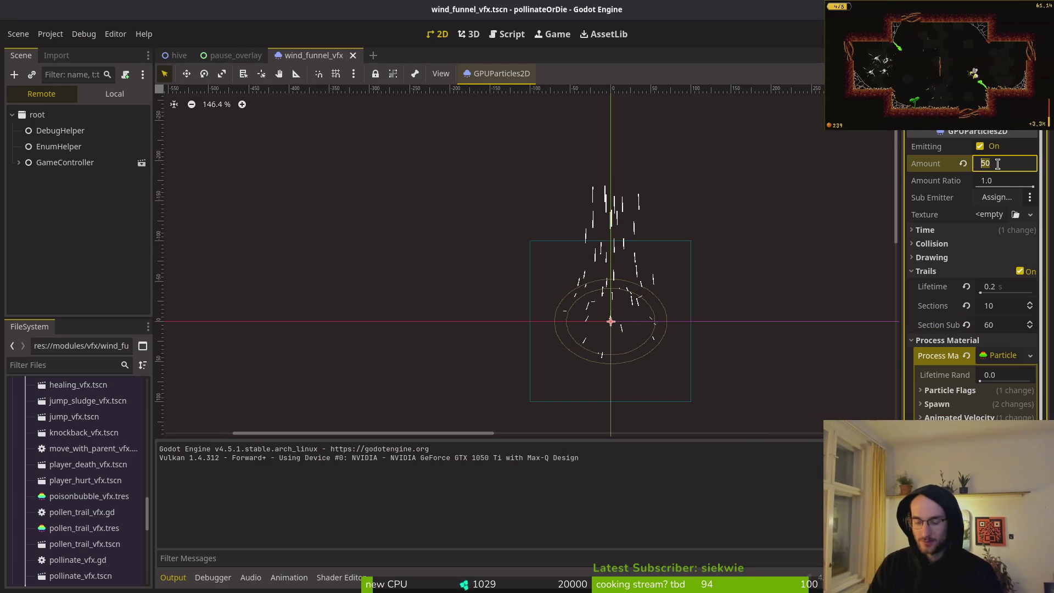
key(alt+Tab)
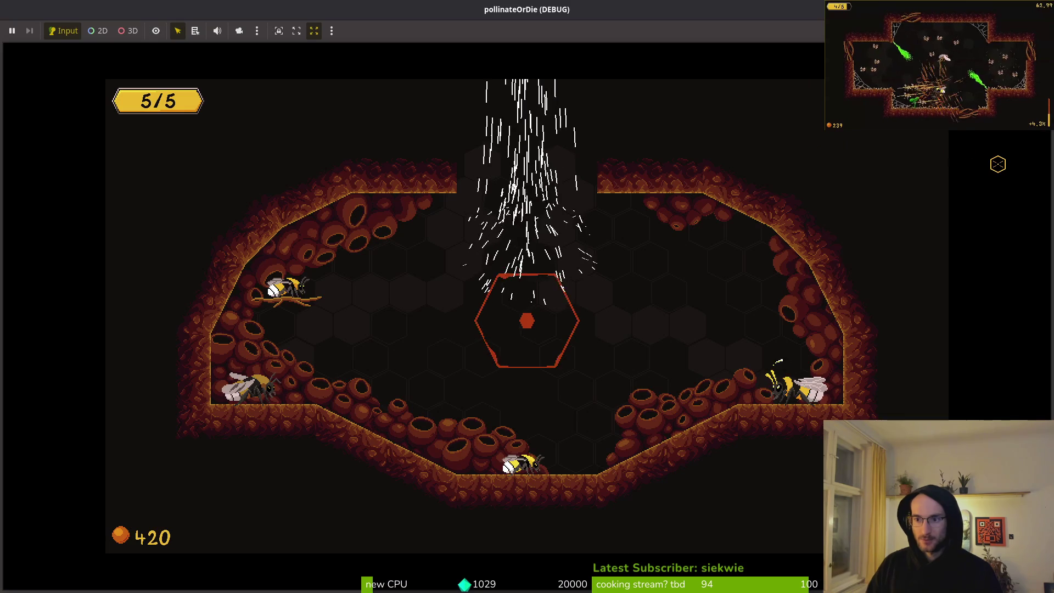
click(12, 31)
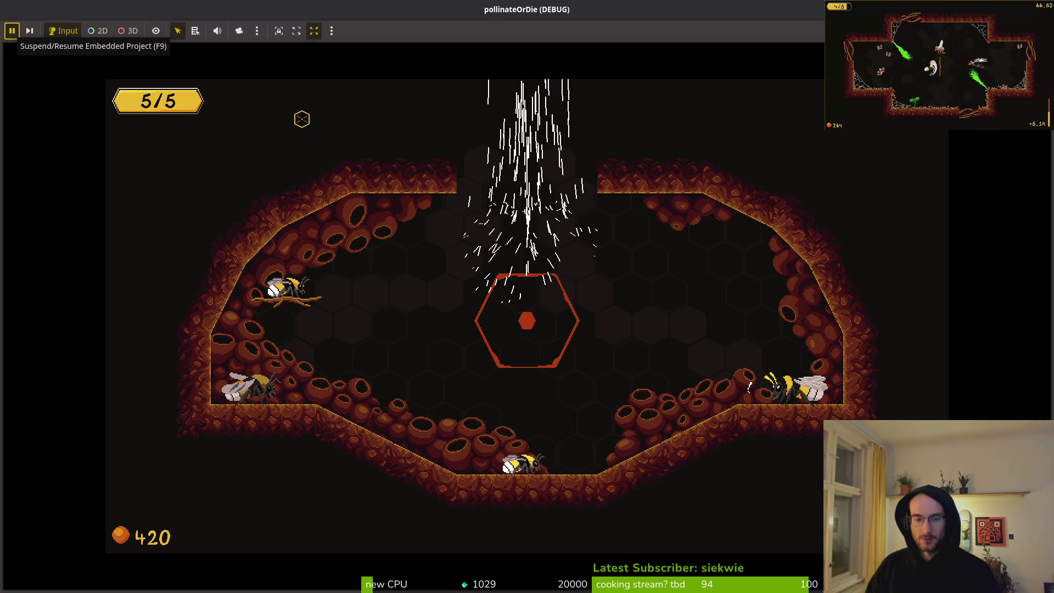
key(alt+Tab)
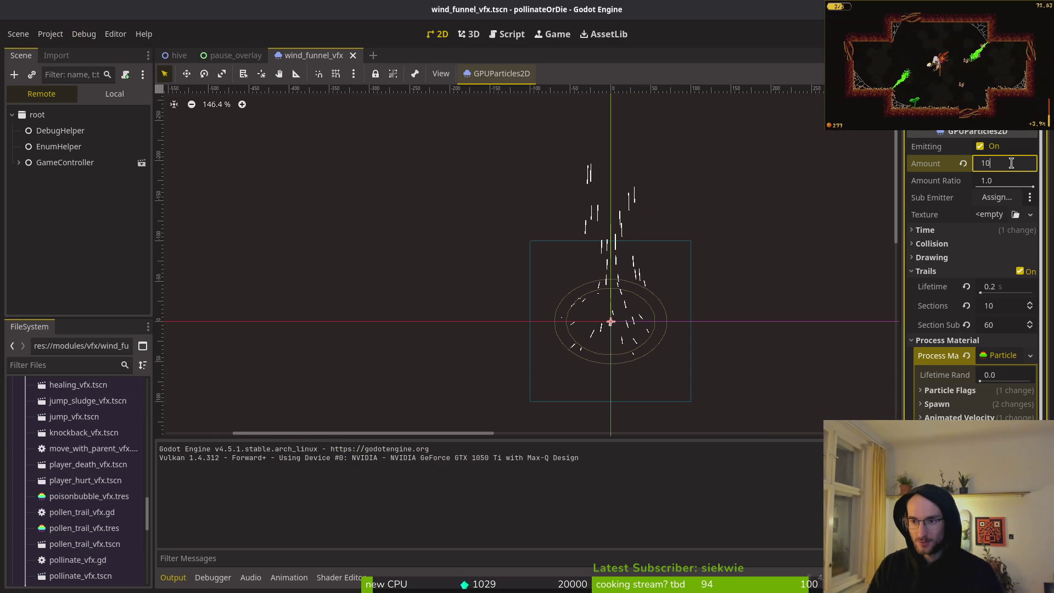
key(Return)
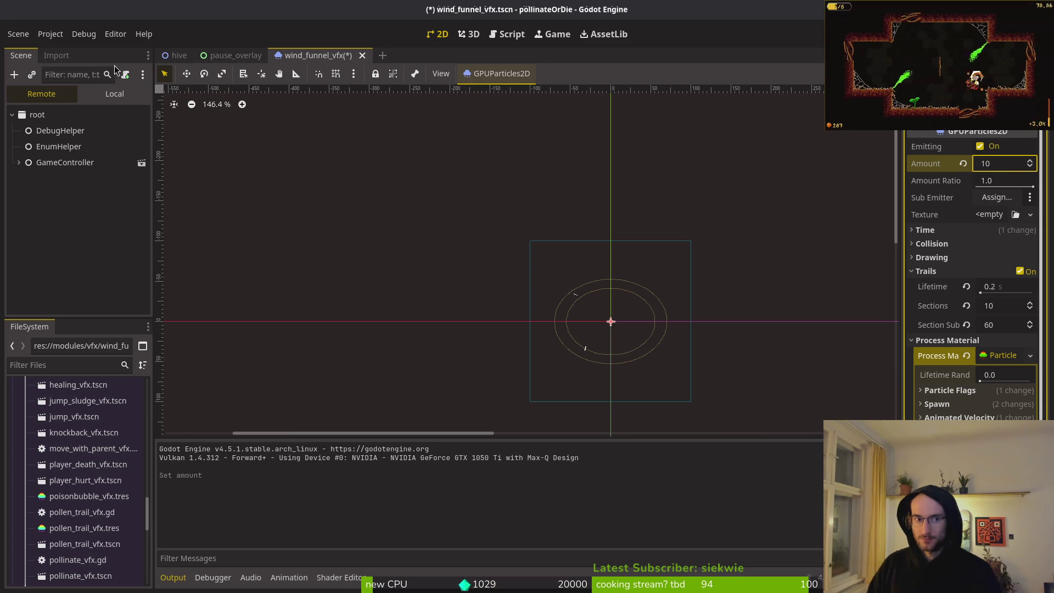
click(439, 247)
Stop the running game and change the Amount to 30
key(F8)
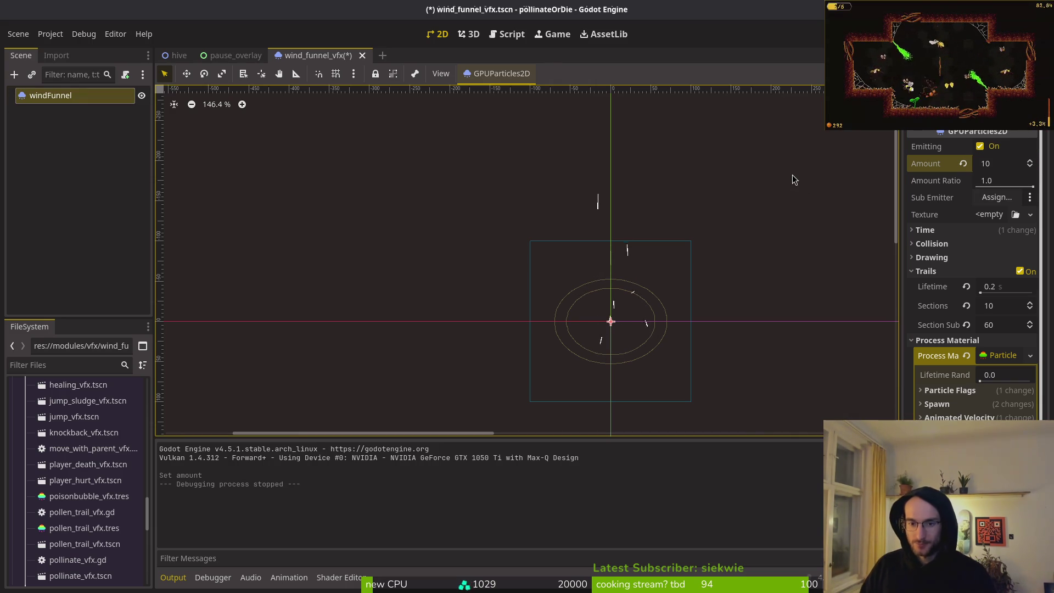
click(1011, 165)
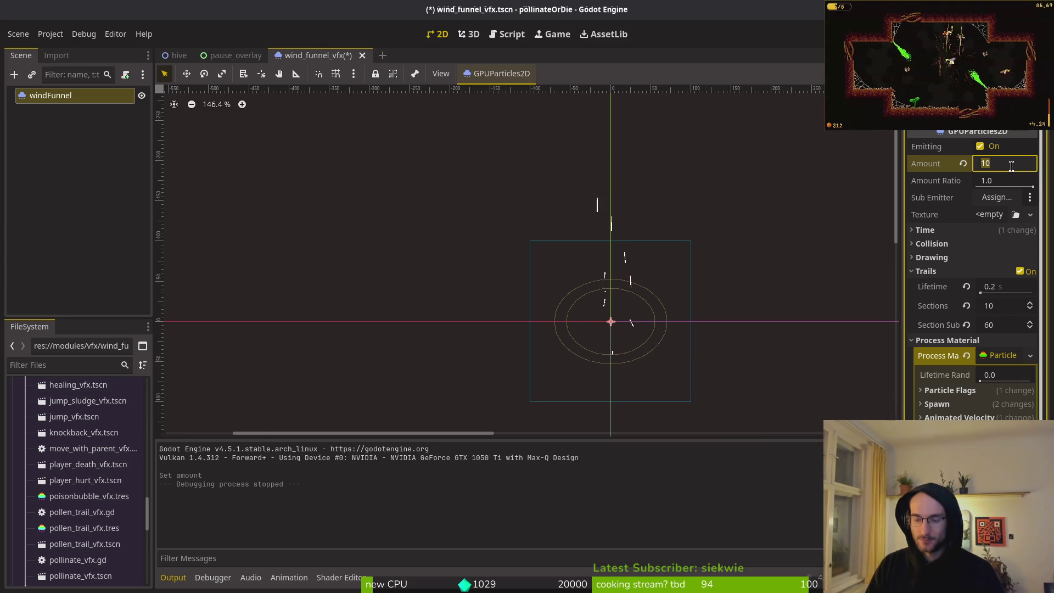
text(30)
key(Return)
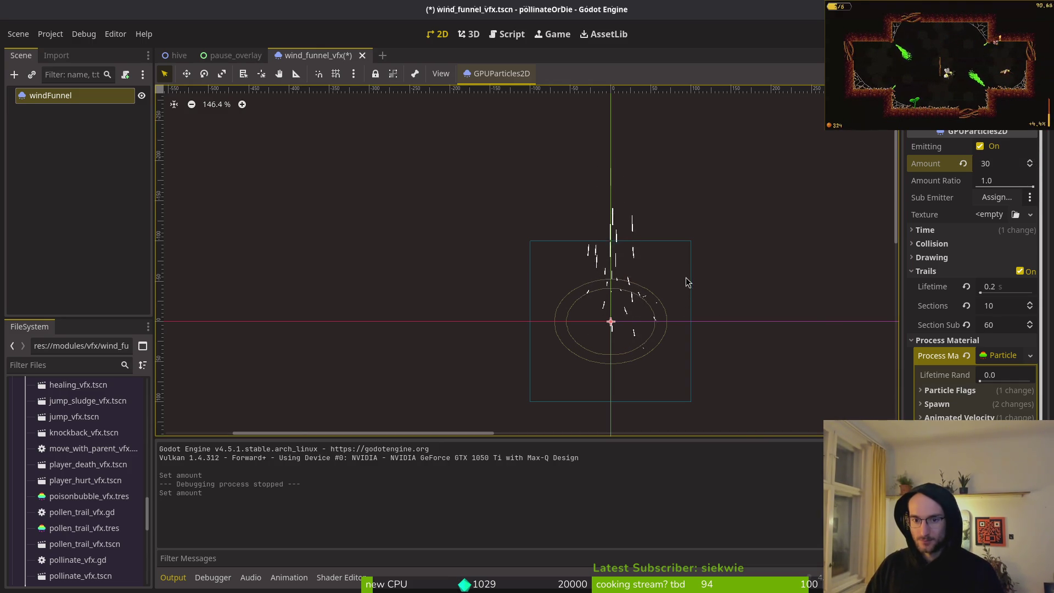
Run the game maximized, continue into the hive to watch the 30-particle funnel, then return
key(F5)
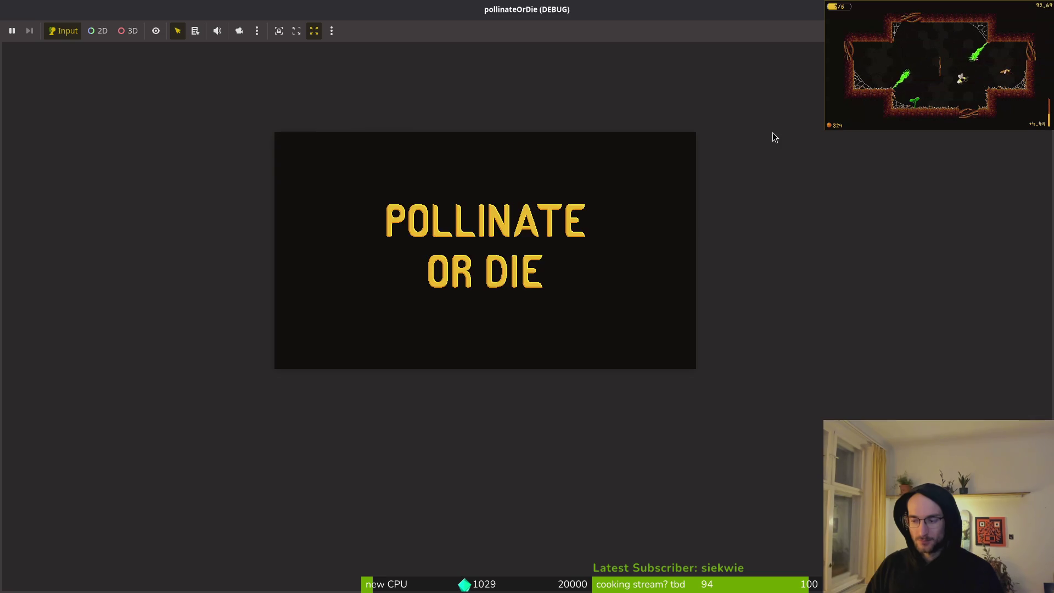
double_click(492, 120)
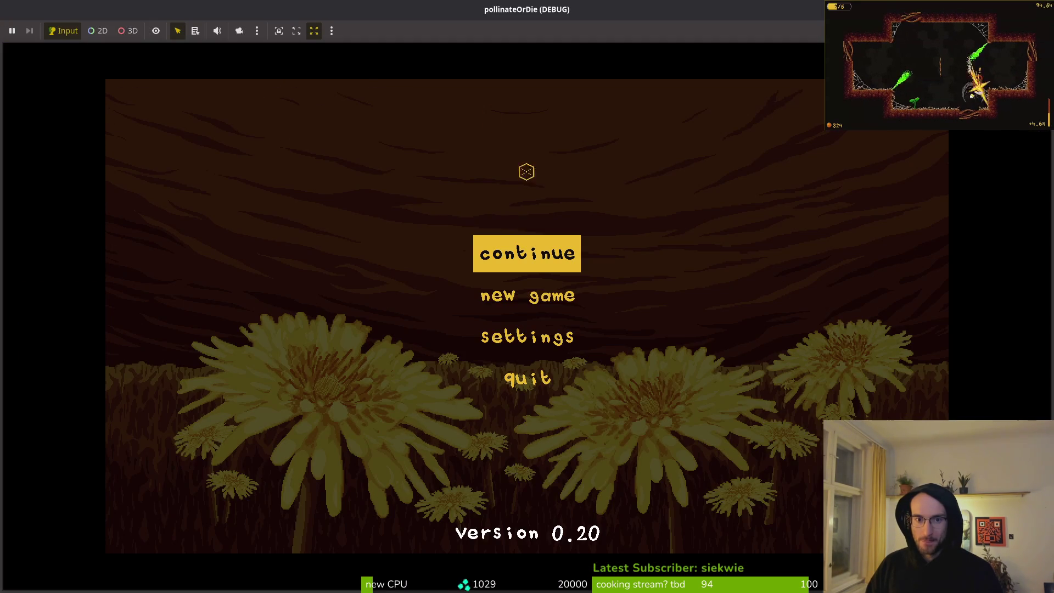
click(545, 257)
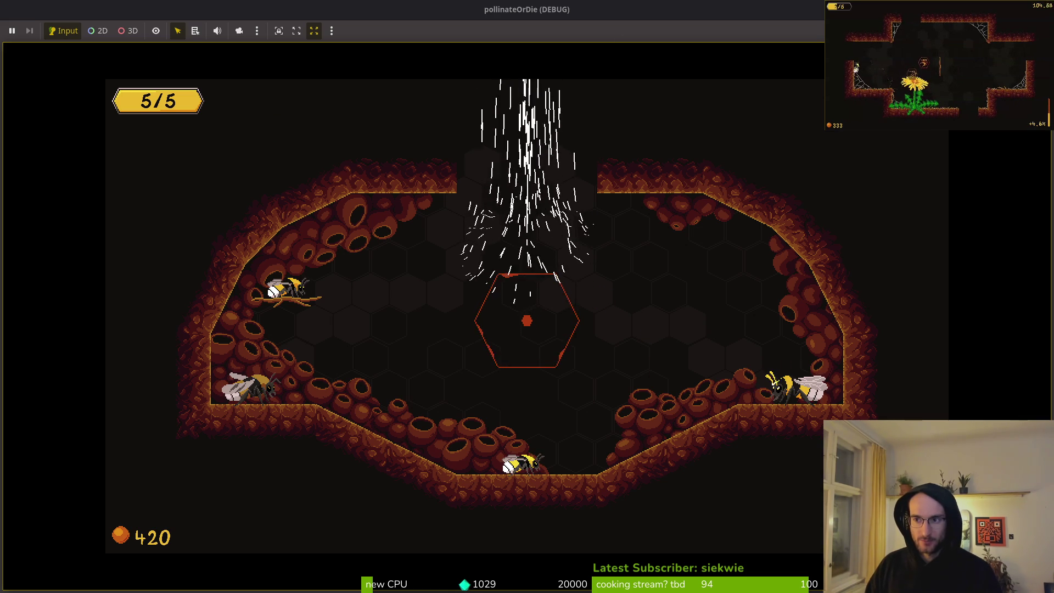
key(alt+Tab)
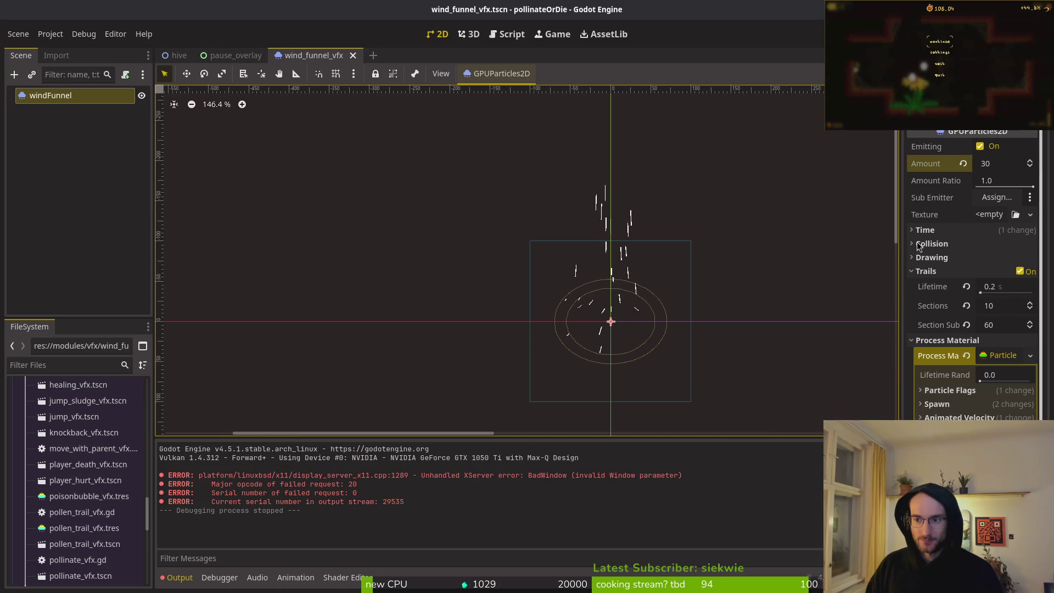
Set the trail lifetime to 0.1 s and the Amount to 10, then save and run
click(1008, 287)
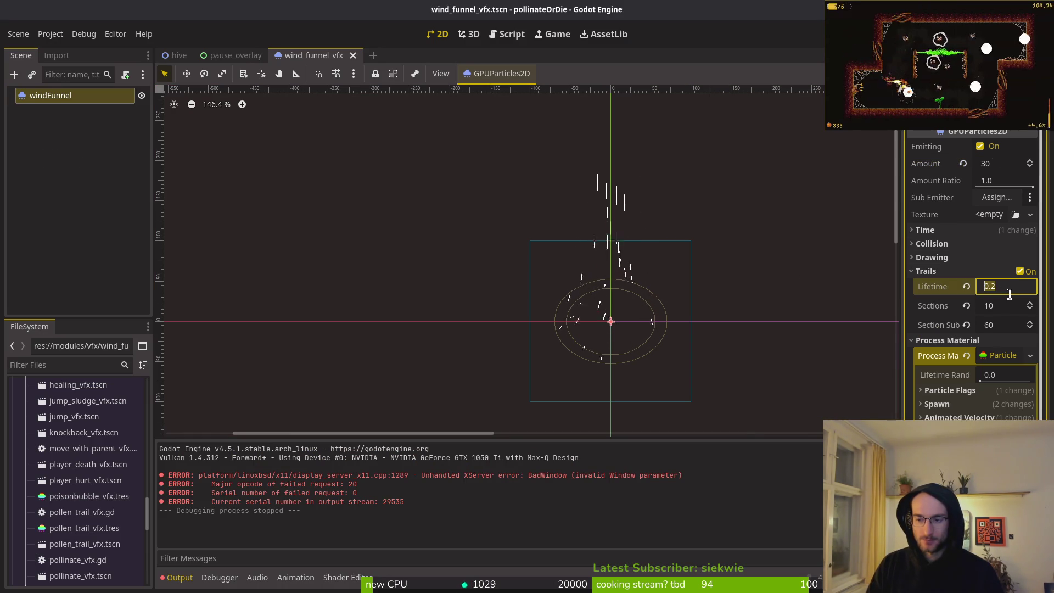
text(1)
key(Return)
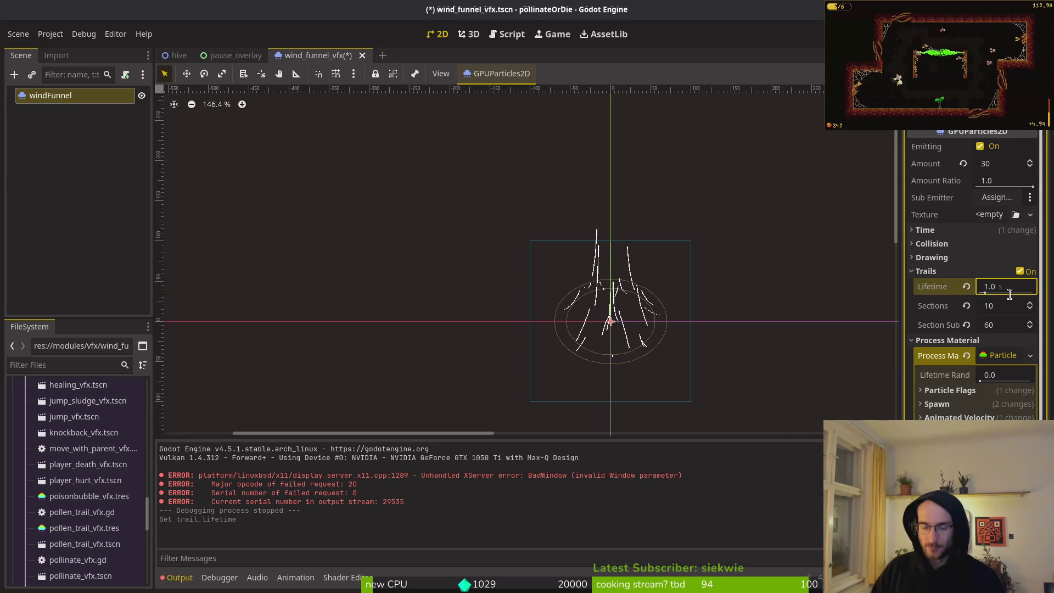
click(1017, 286)
text(0.1)
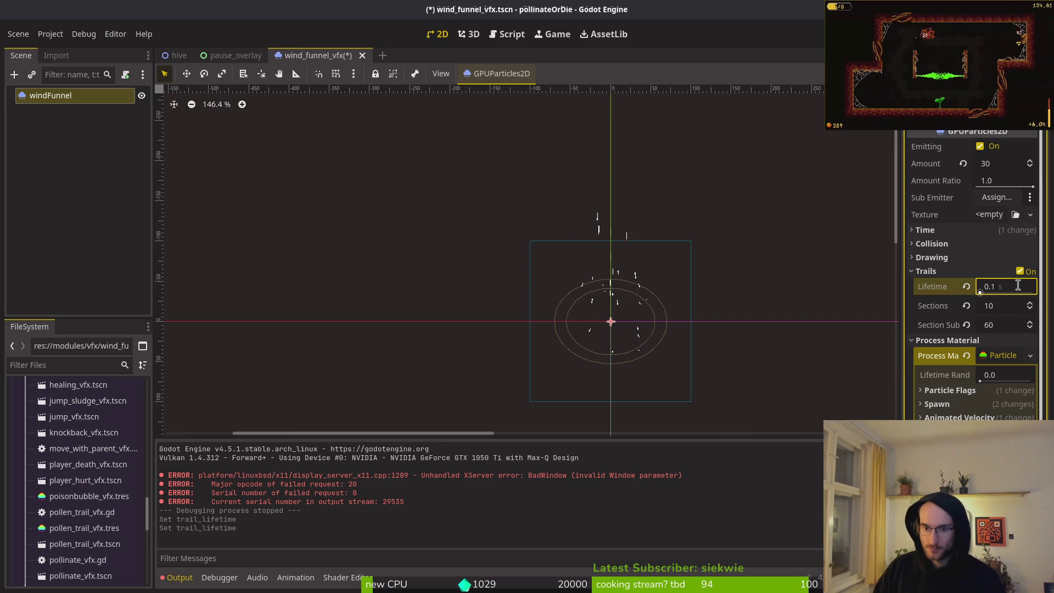
click(998, 165)
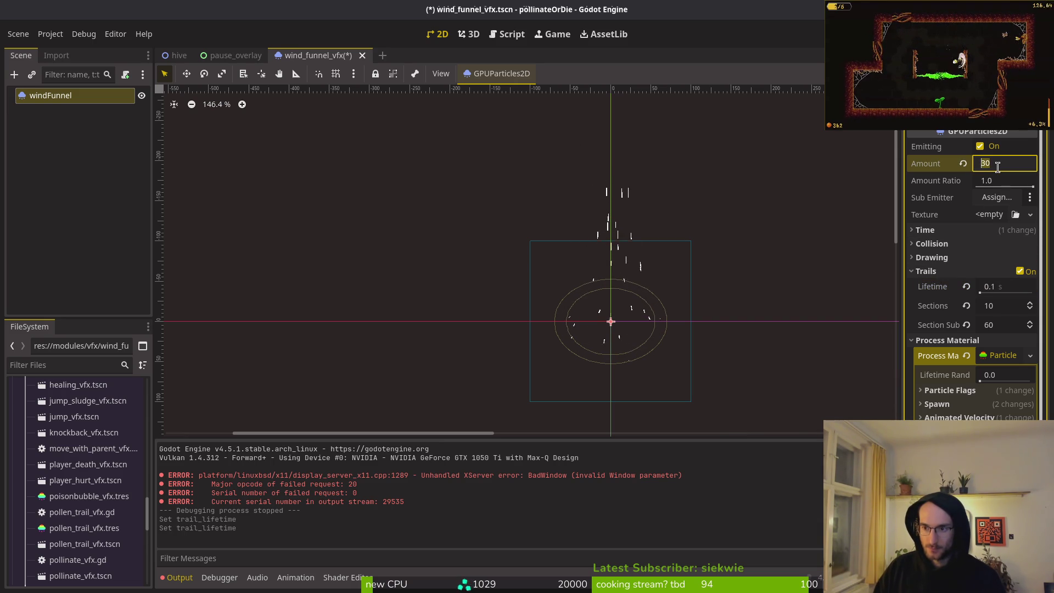
text(10)
key(F5)
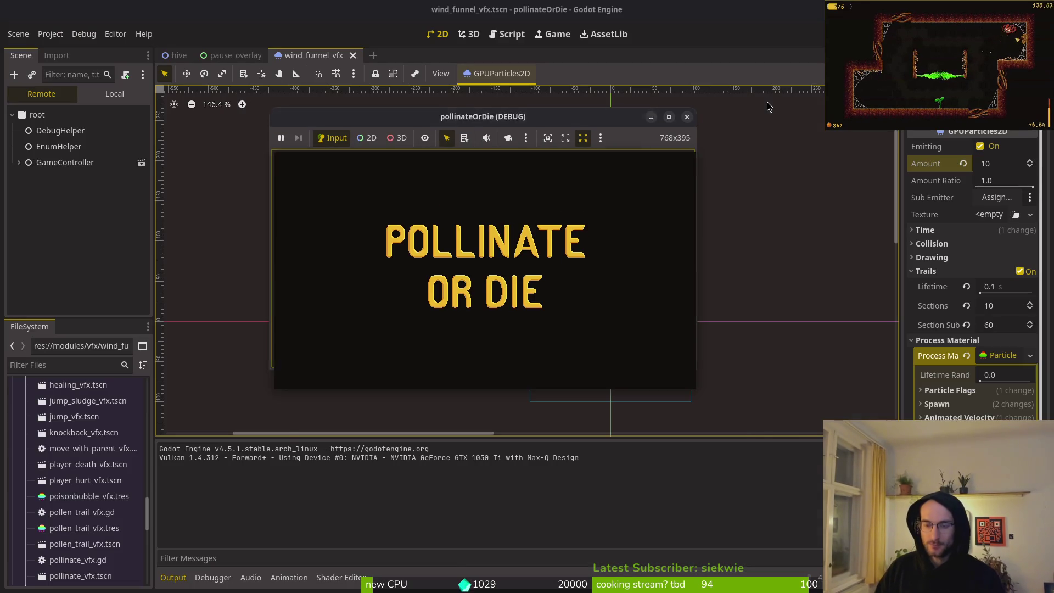
Continue into the hive and watch the 10-particle funnel full screen, then return to the editor
click(488, 239)
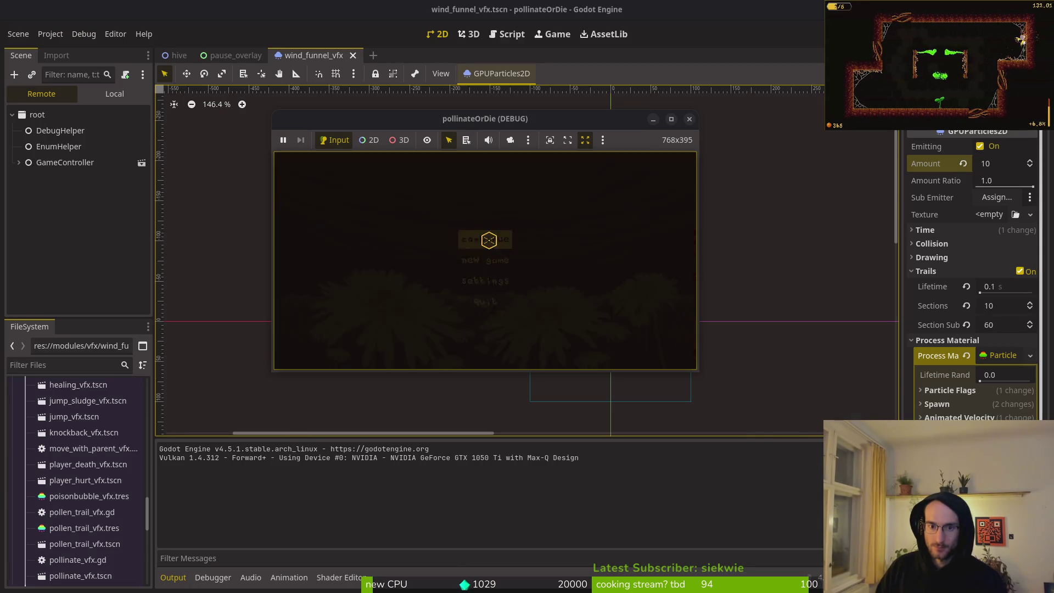
double_click(426, 119)
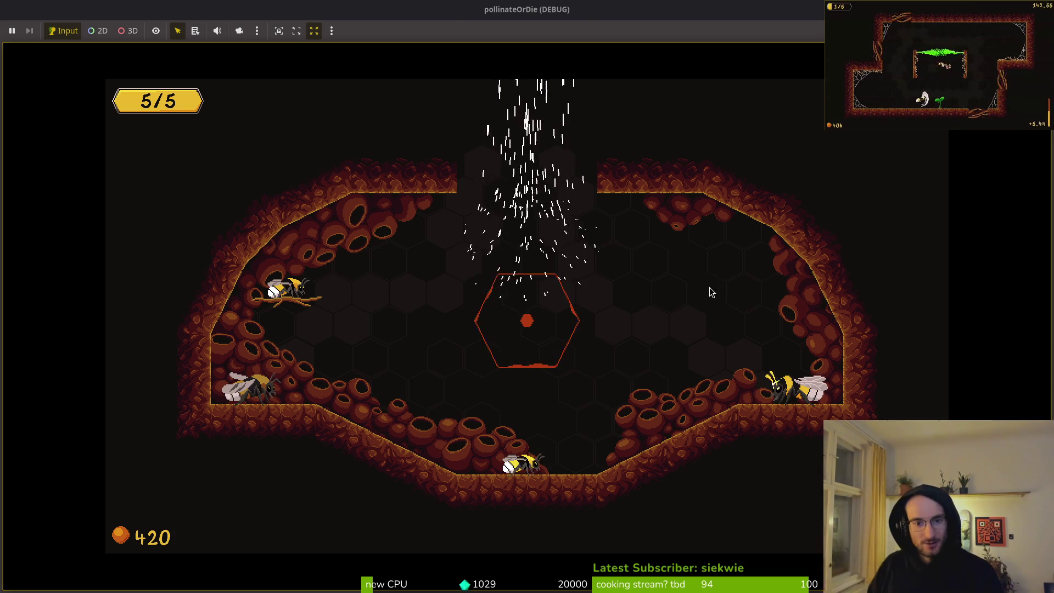
key(alt+Tab)
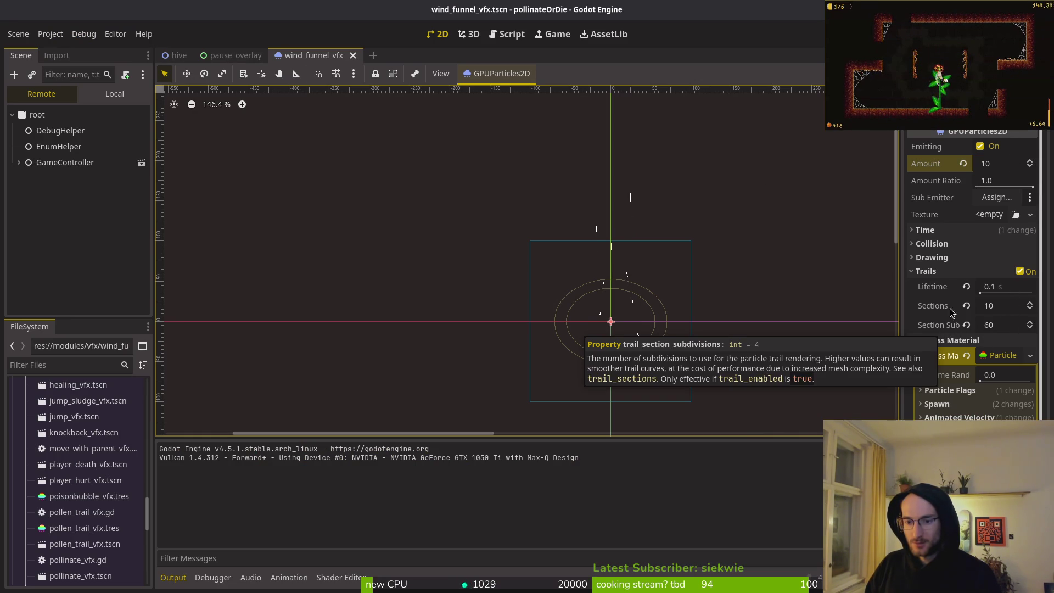
Set the particle Amount to 1 and test it in a quick game run
click(981, 160)
text(1)
key(Return)
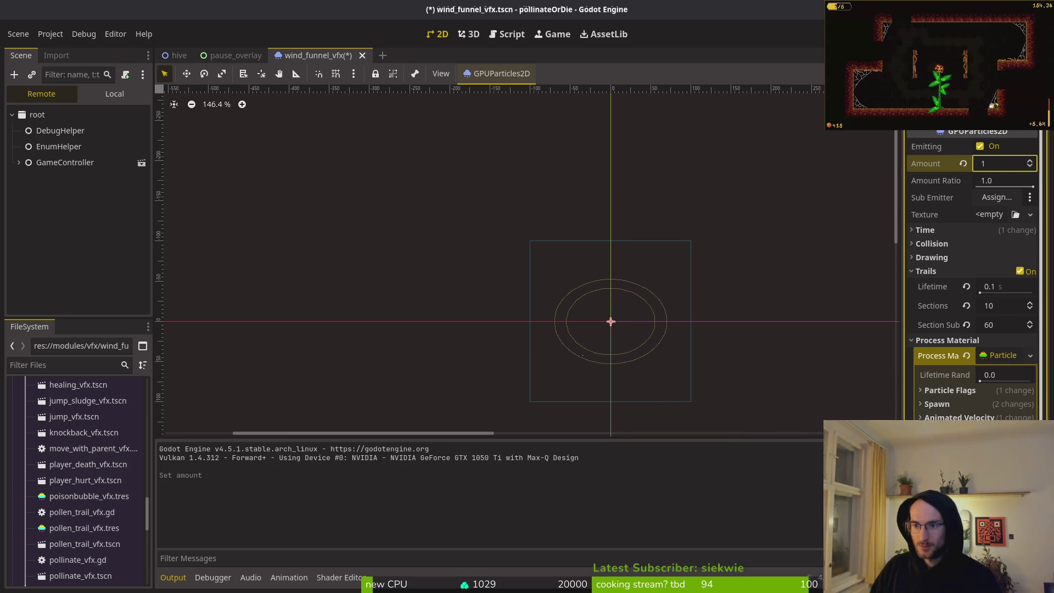
key(F5)
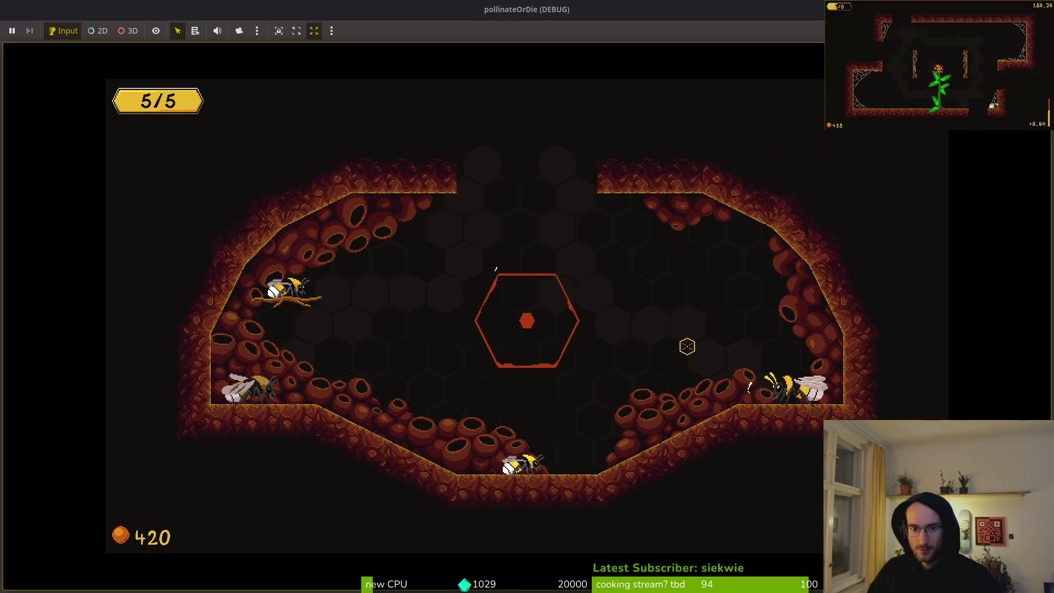
key(F8)
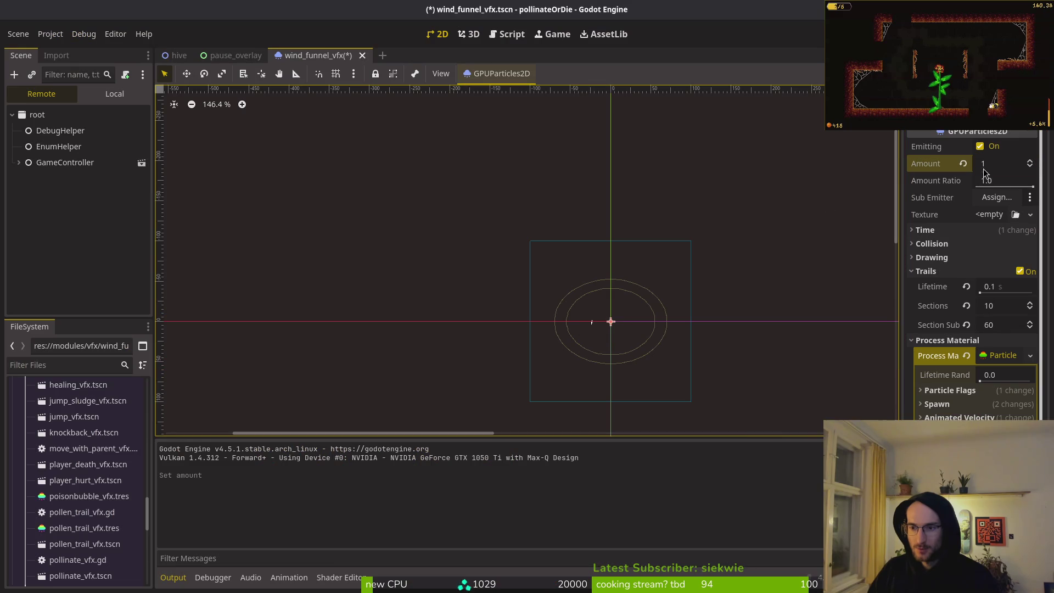
Raise the Amount step by step up to 8, previewing each count in the running game
double_click(1030, 162)
key(F5)
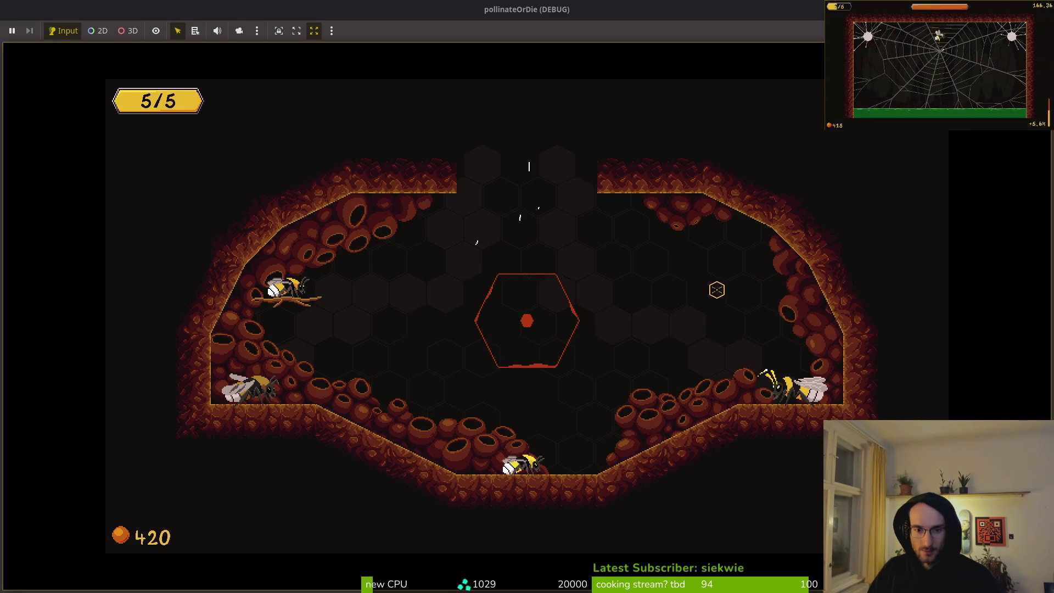
key(alt+Tab)
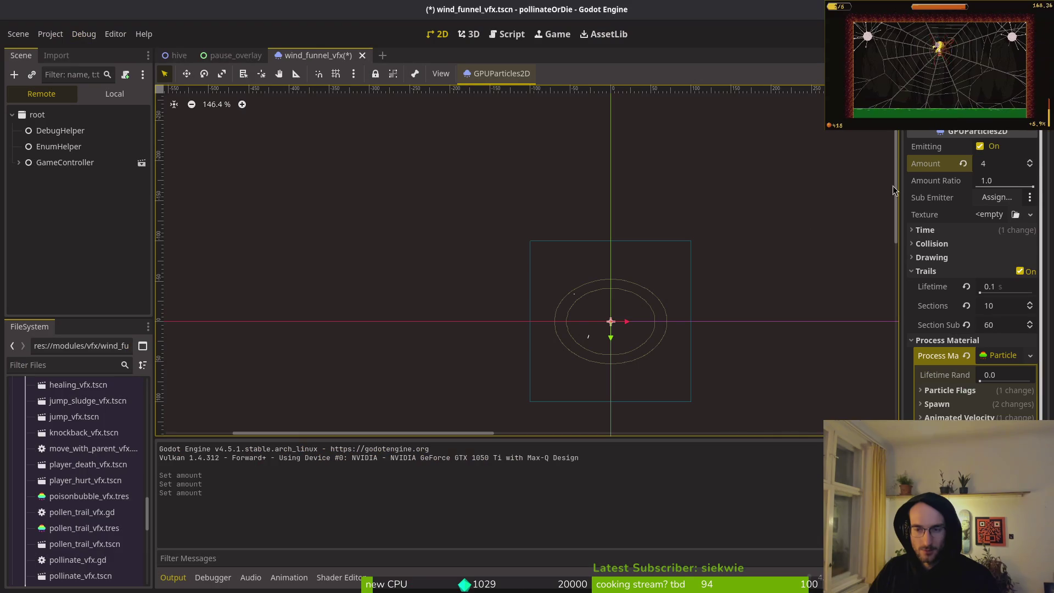
click(1031, 163)
key(alt+Tab)
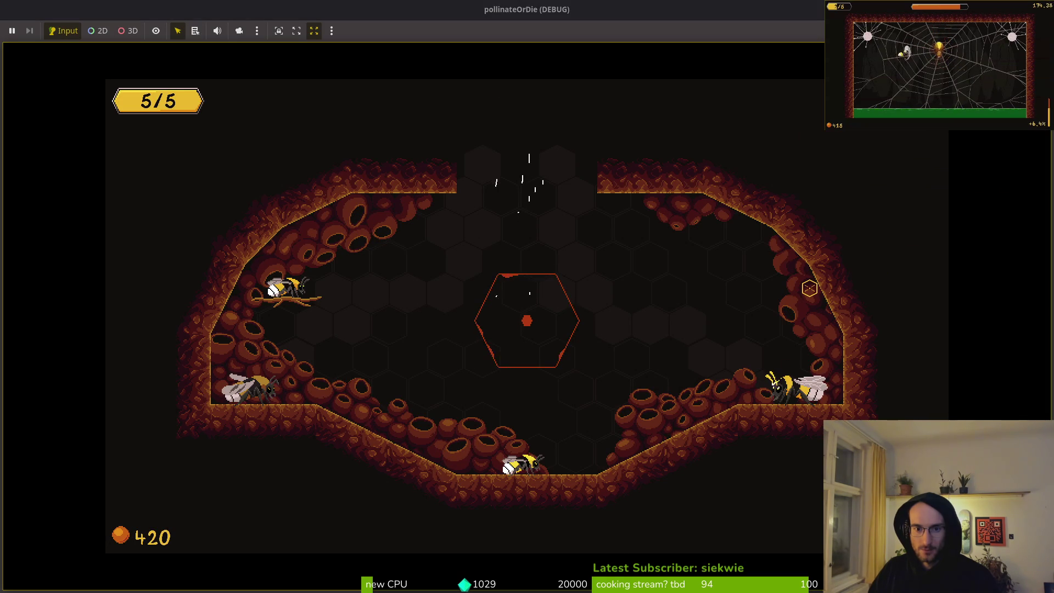
key(alt+Tab)
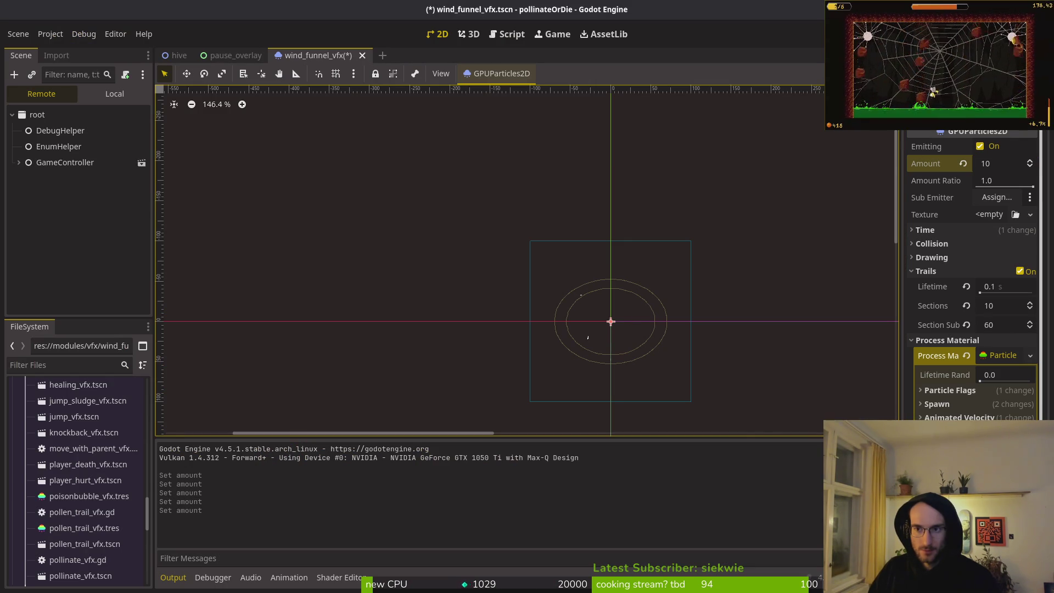
key(F8)
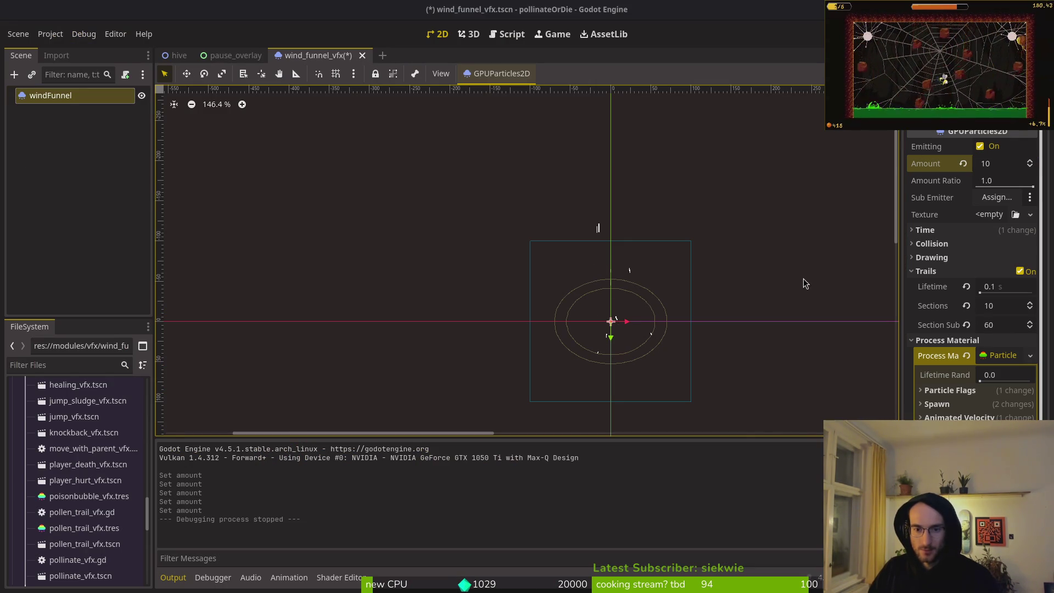
Set the Amount to 20, save, and playtest in a maximized game window before switching to Aseprite
click(1006, 163)
text(20)
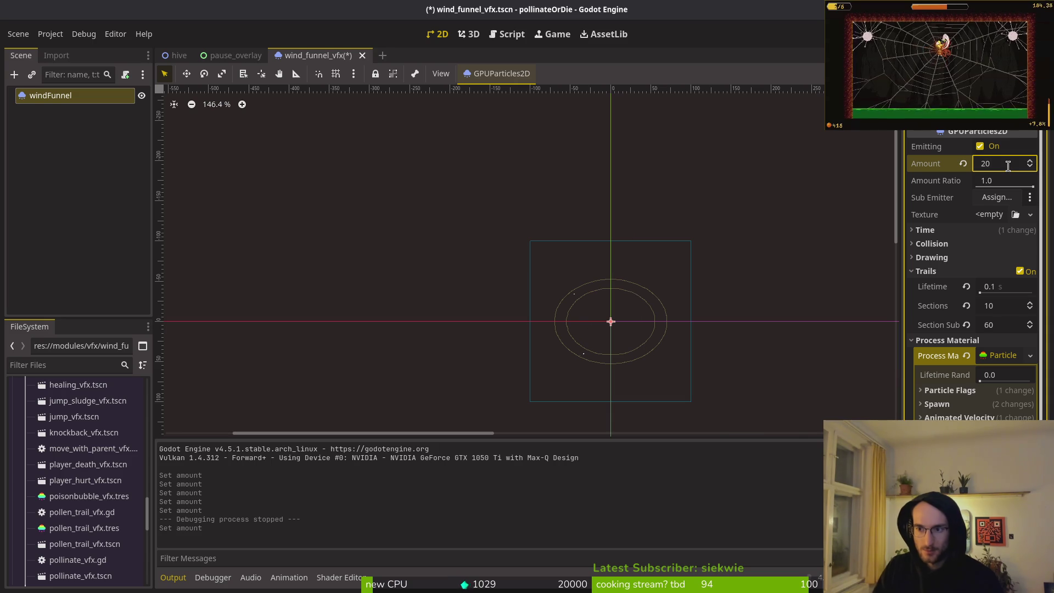
key(Return)
key(ctrl+s)
key(F5)
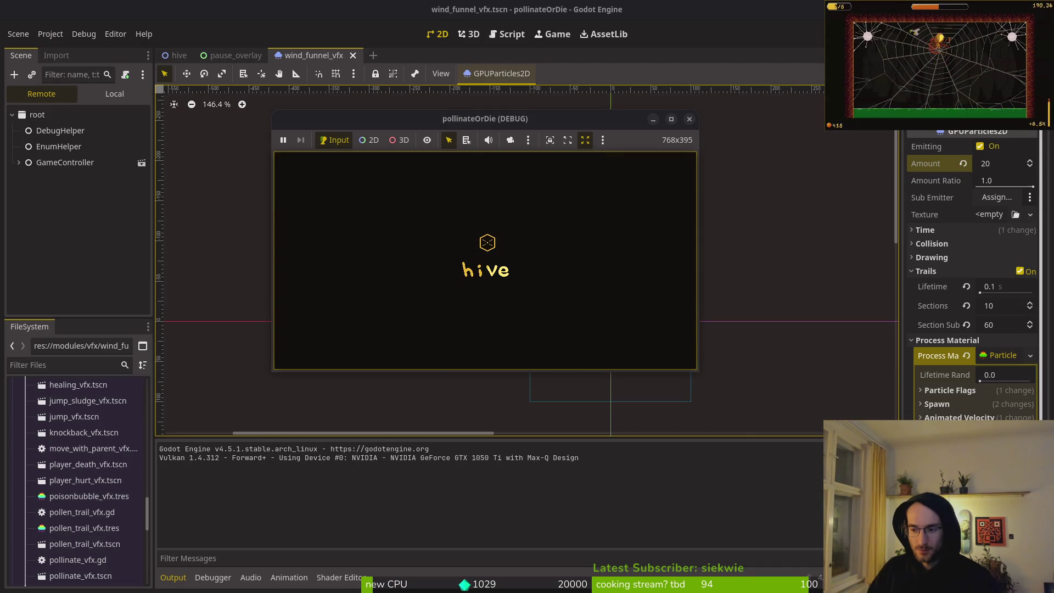
double_click(483, 124)
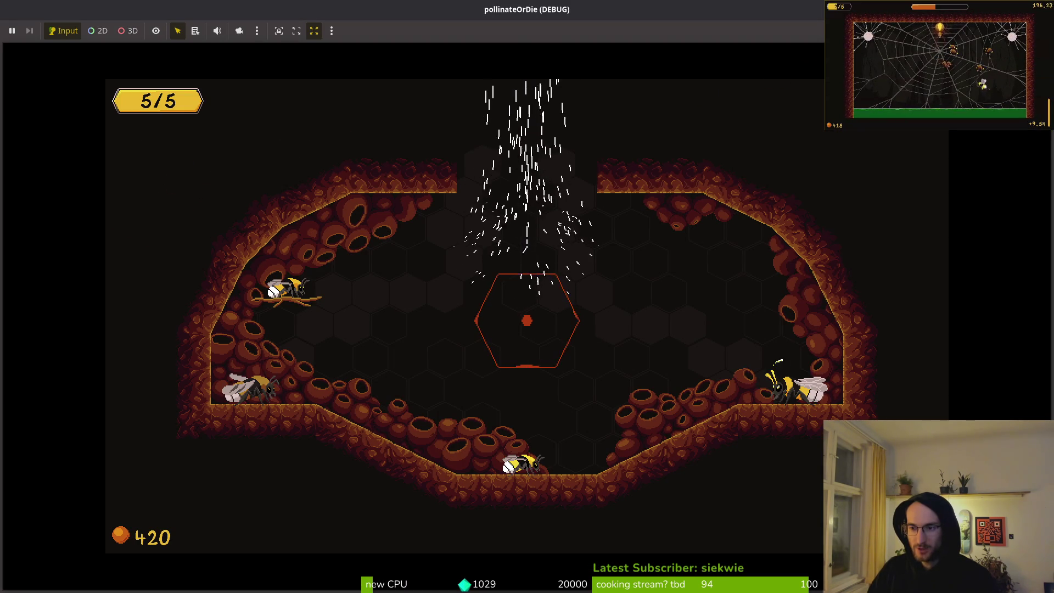
key(F8)
key(alt+Tab)
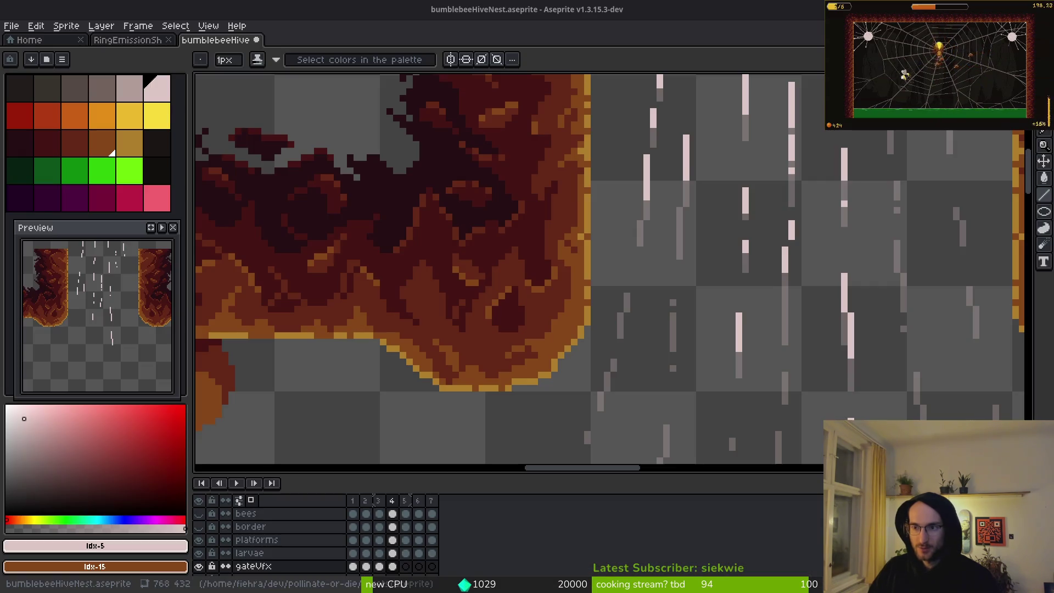
Leave the Aseprite hive artwork and return to the Godot editor
key(alt+Tab)
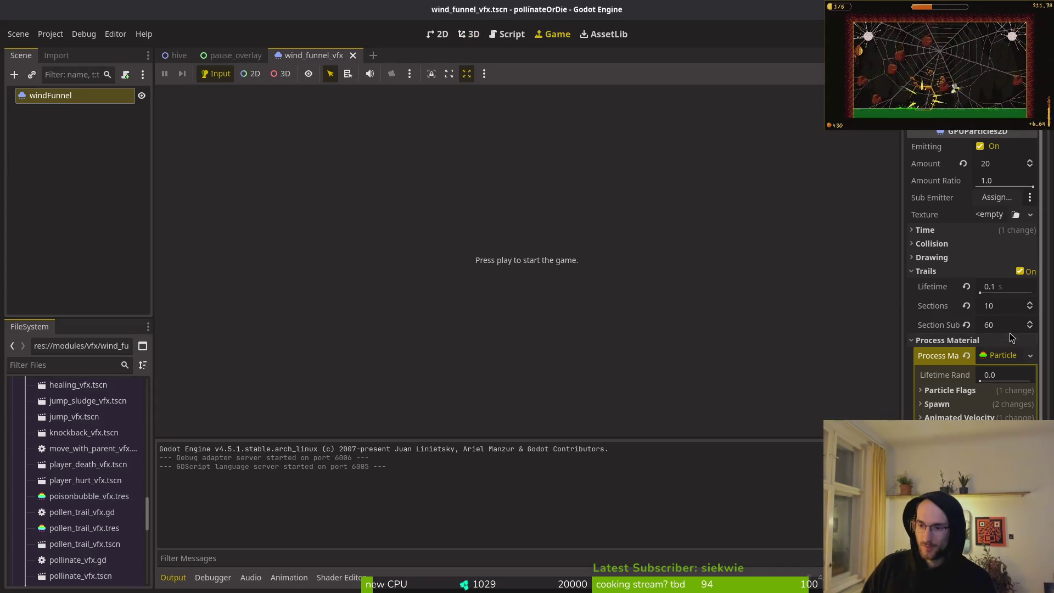
Choose the Compatibility renderer and confirm the Save & Restart
click(982, 391)
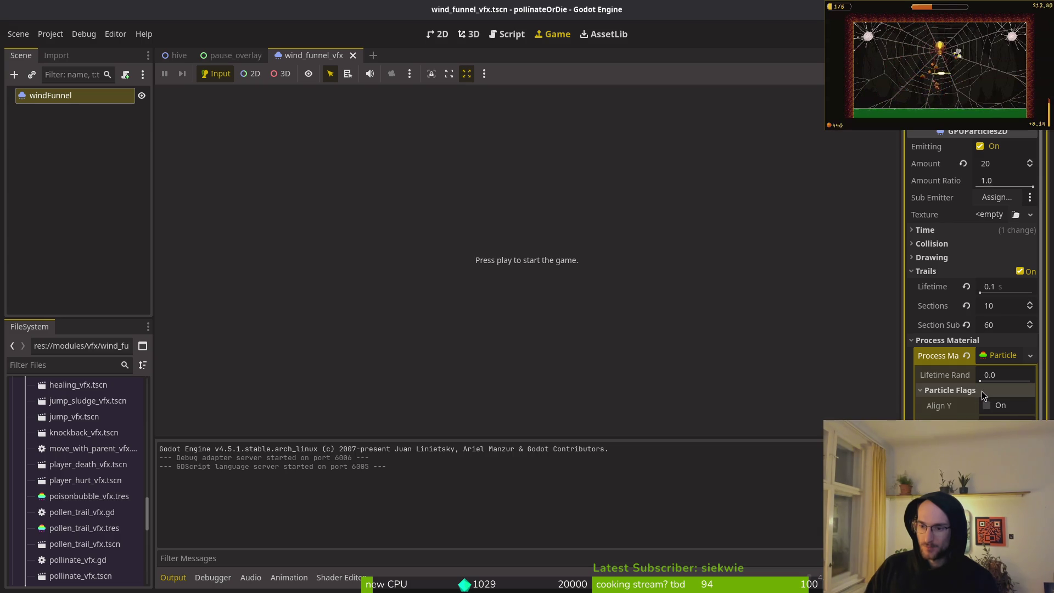
click(981, 391)
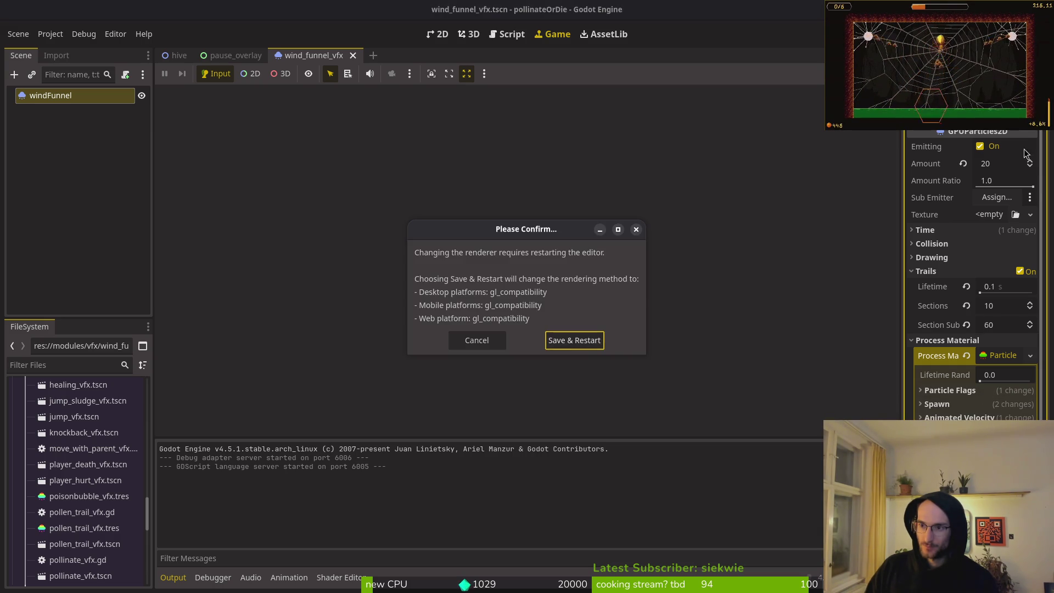
click(575, 342)
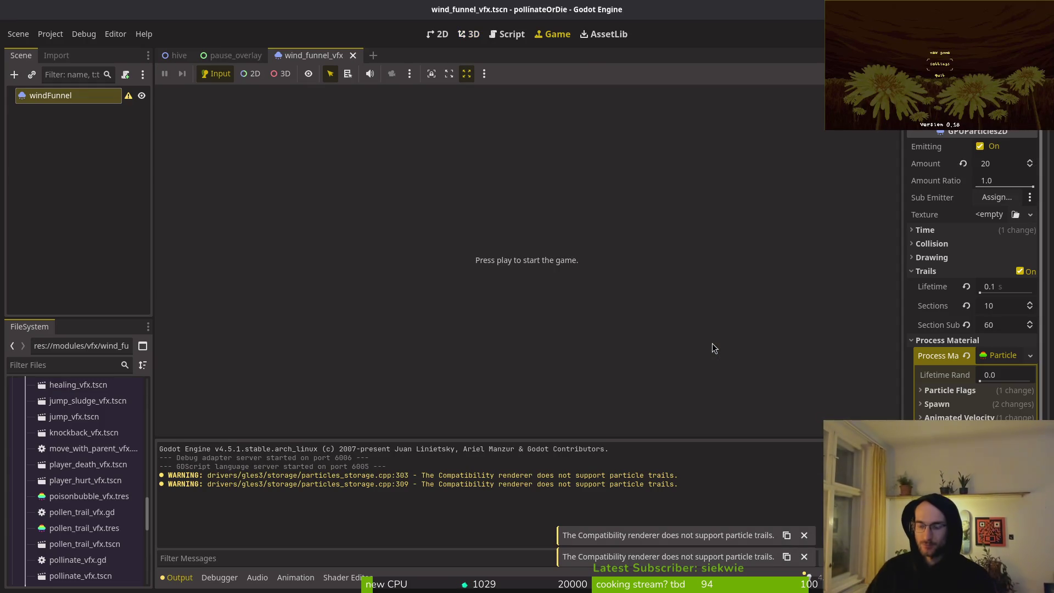
Disable trails on the wind funnel particles and set their Amount to 50
click(1020, 273)
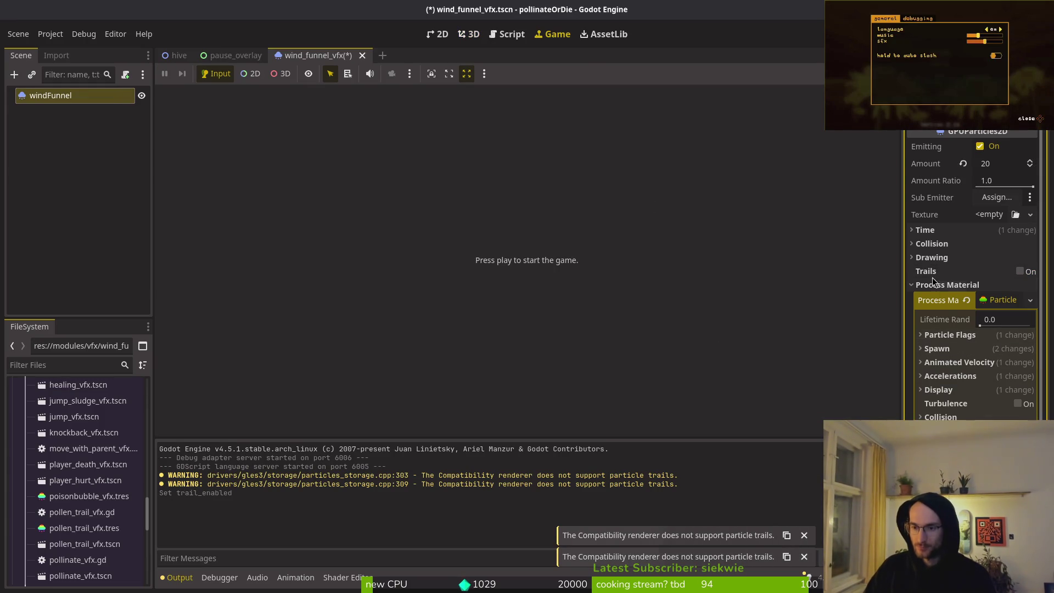
key(ctrl+F1)
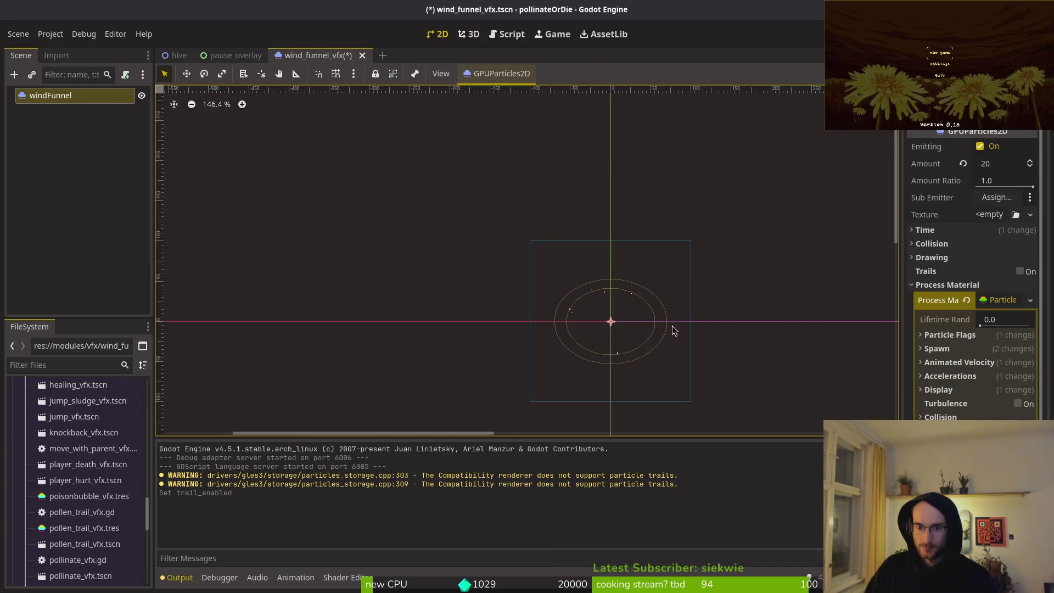
scroll(584, 308, up, 5)
click(1001, 163)
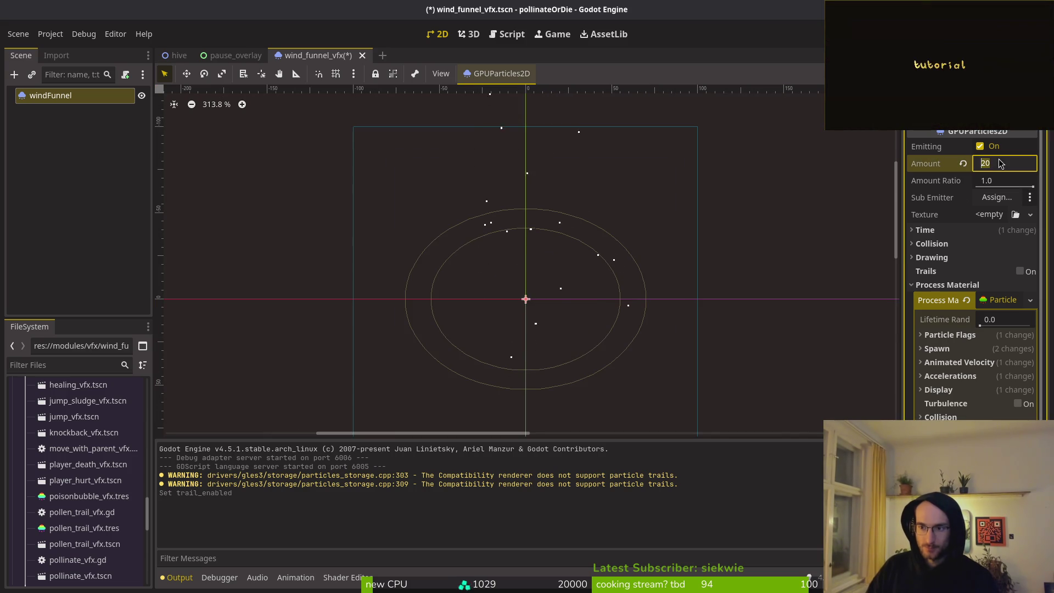
text(50)
key(Return)
Reselect the windFunnel node and expand the process material's Display settings
scroll(640, 301, down, 2)
scroll(630, 267, down, 2)
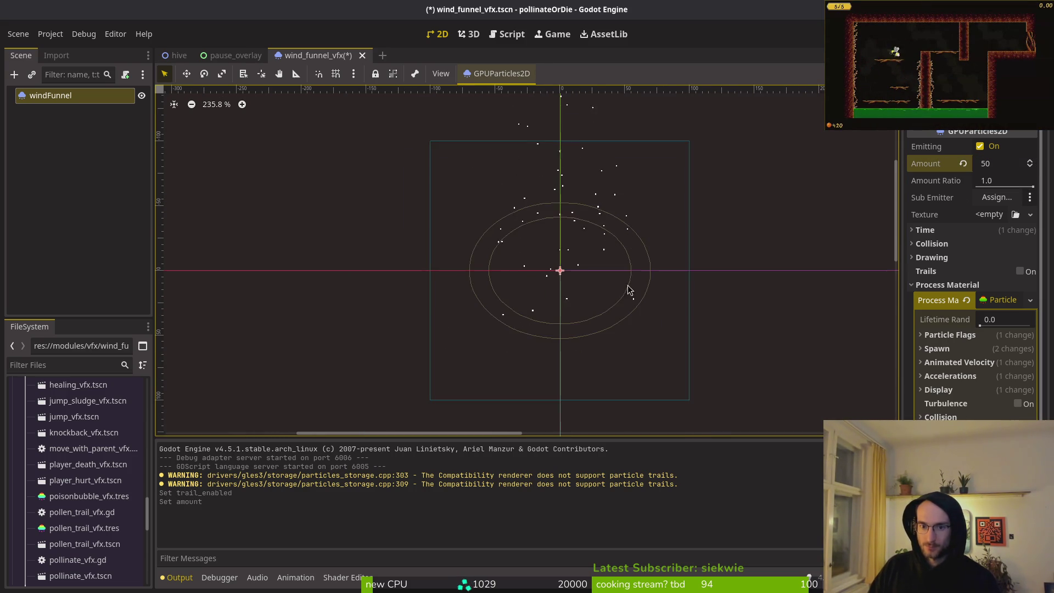
click(642, 281)
click(76, 96)
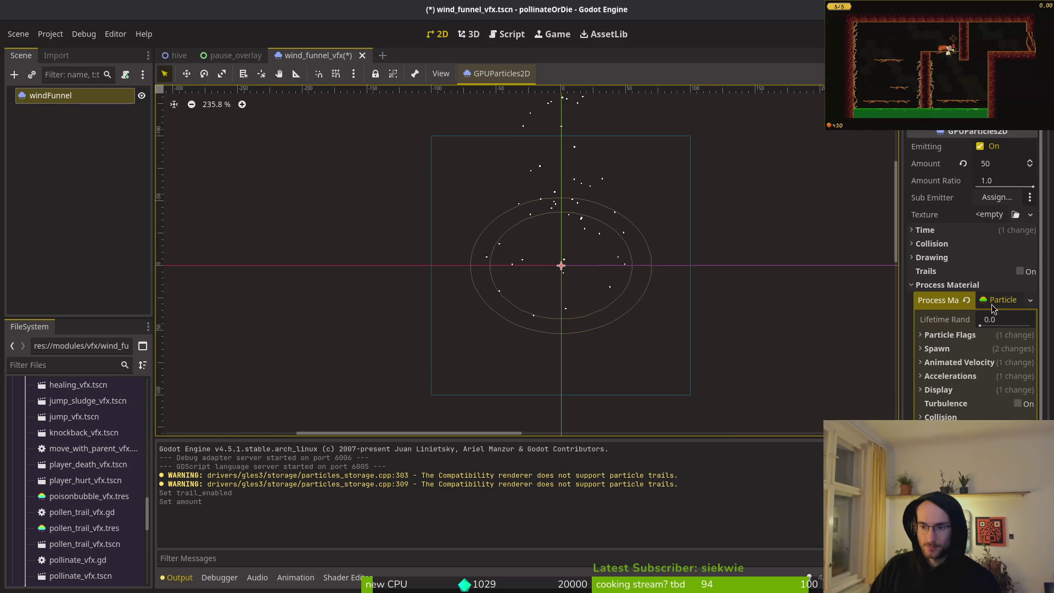
click(959, 281)
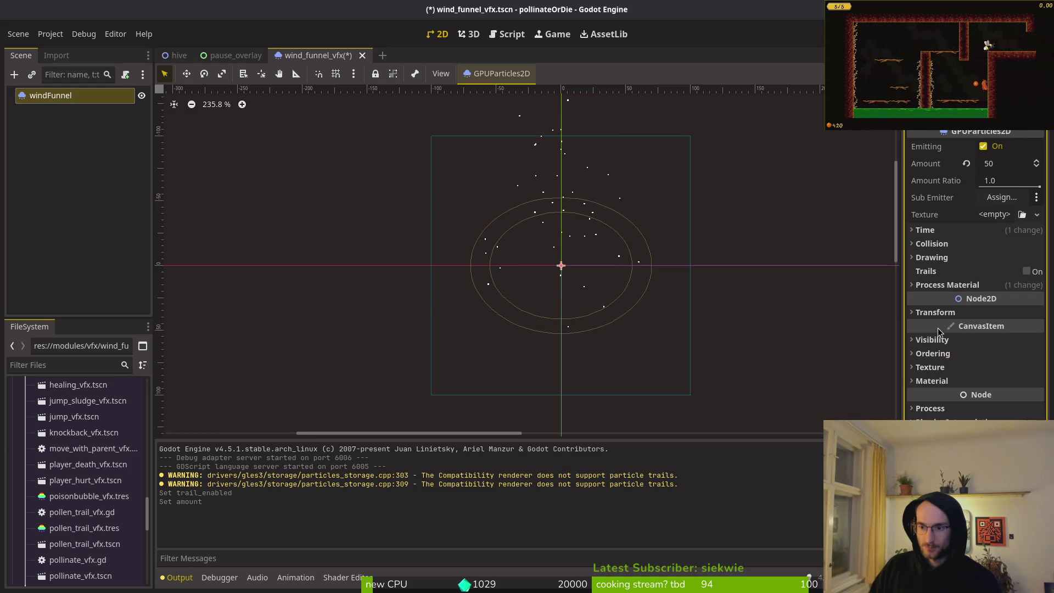
click(955, 287)
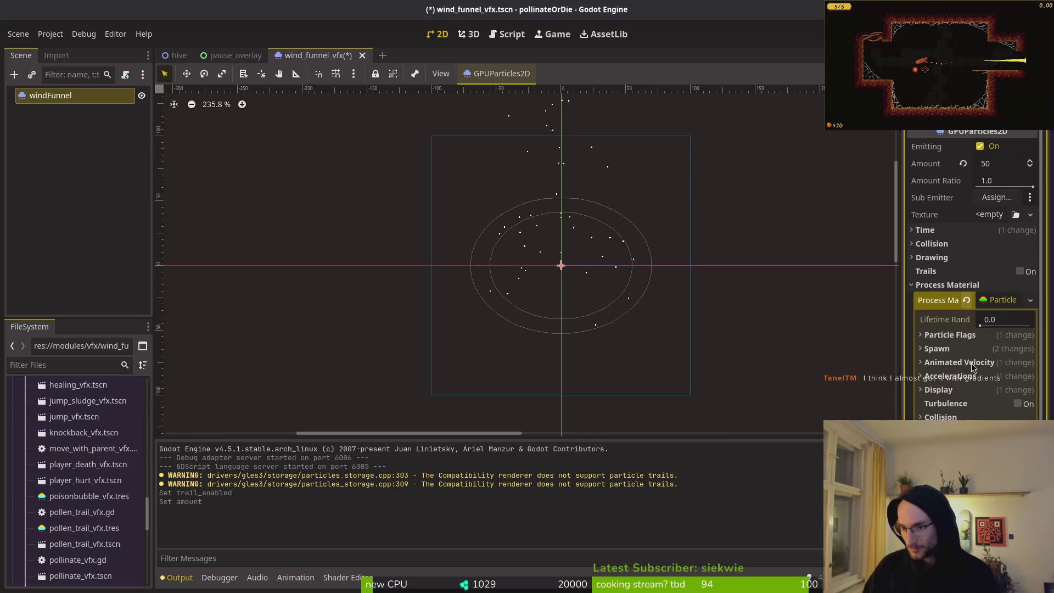
click(936, 390)
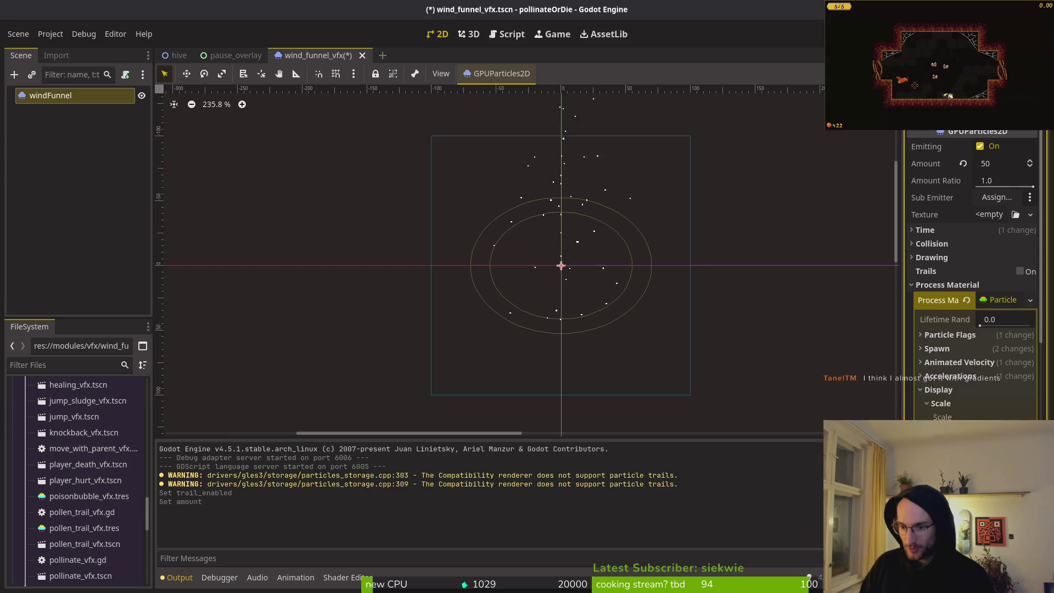
Lower the scale curve's end, move its peak to mid-lifetime and remove the extra point
scroll(972, 275, down, 5)
drag(1018, 408, 1018, 444)
click(946, 410)
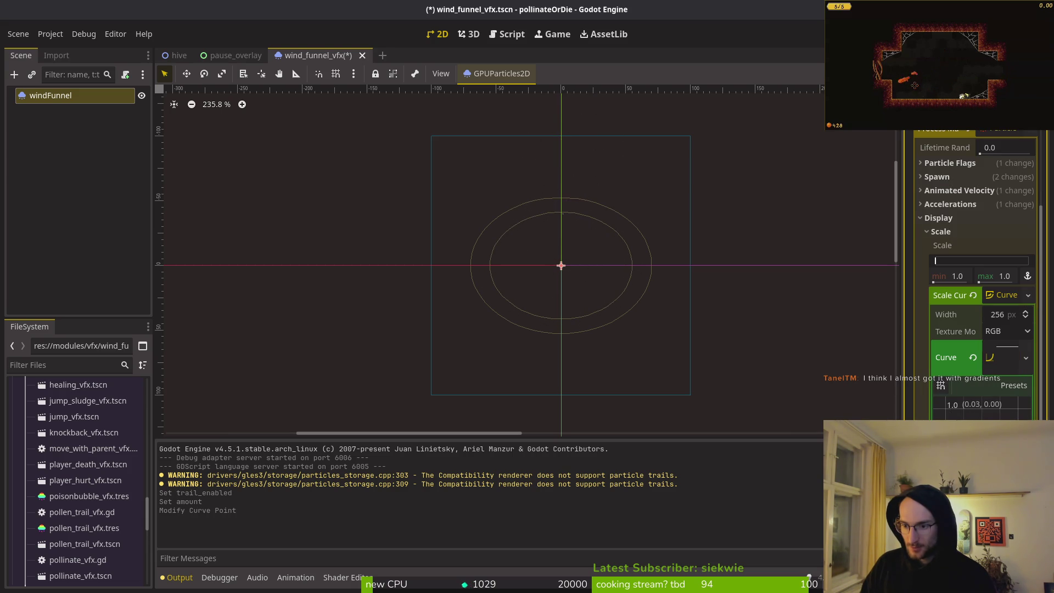
drag(982, 415, 982, 409)
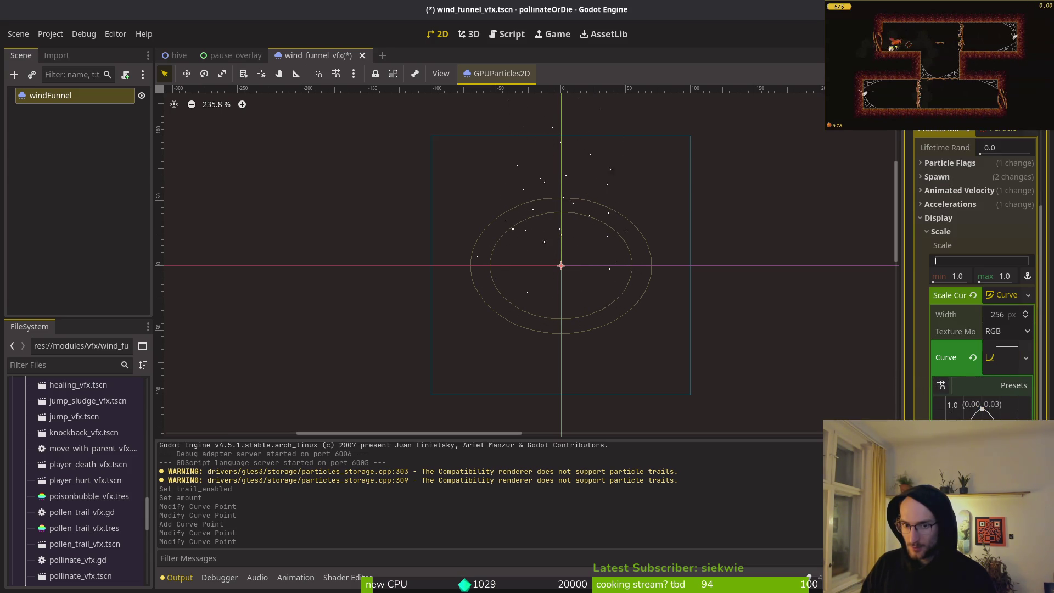
scroll(630, 268, down, 2)
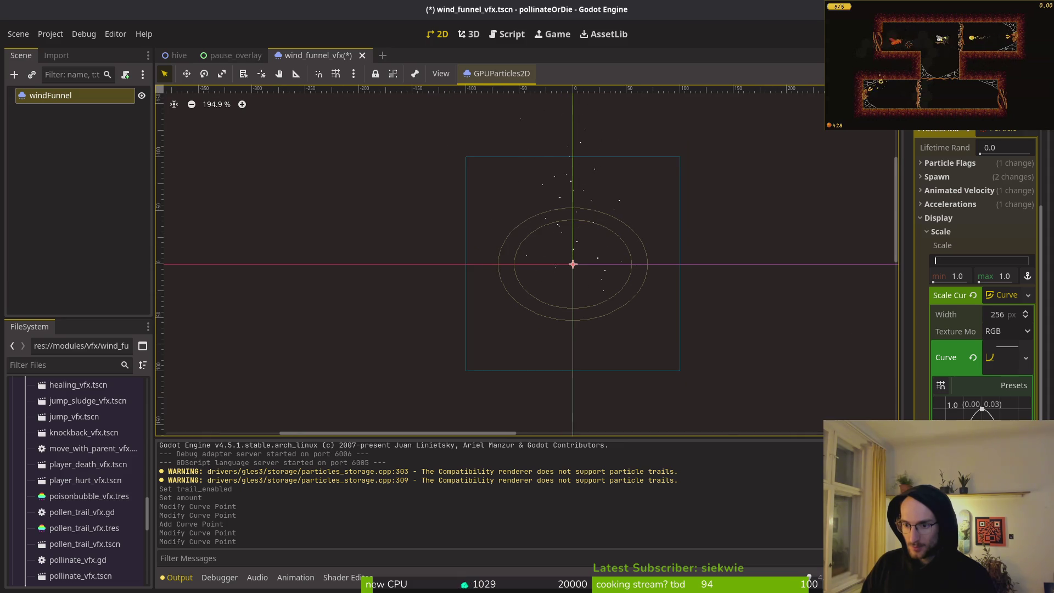
click(982, 412)
drag(982, 416, 980, 420)
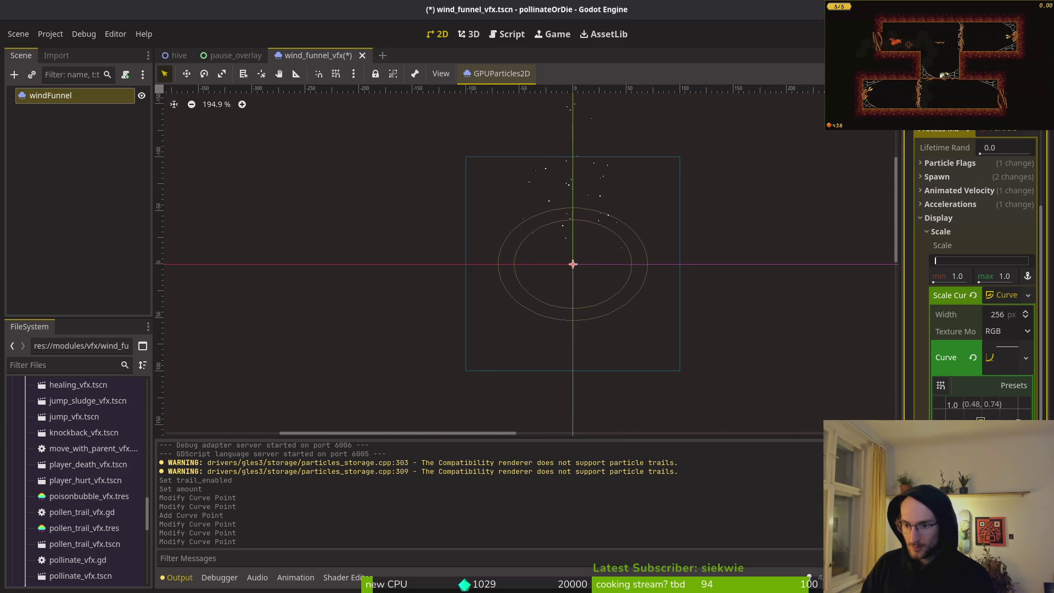
right_click(980, 420)
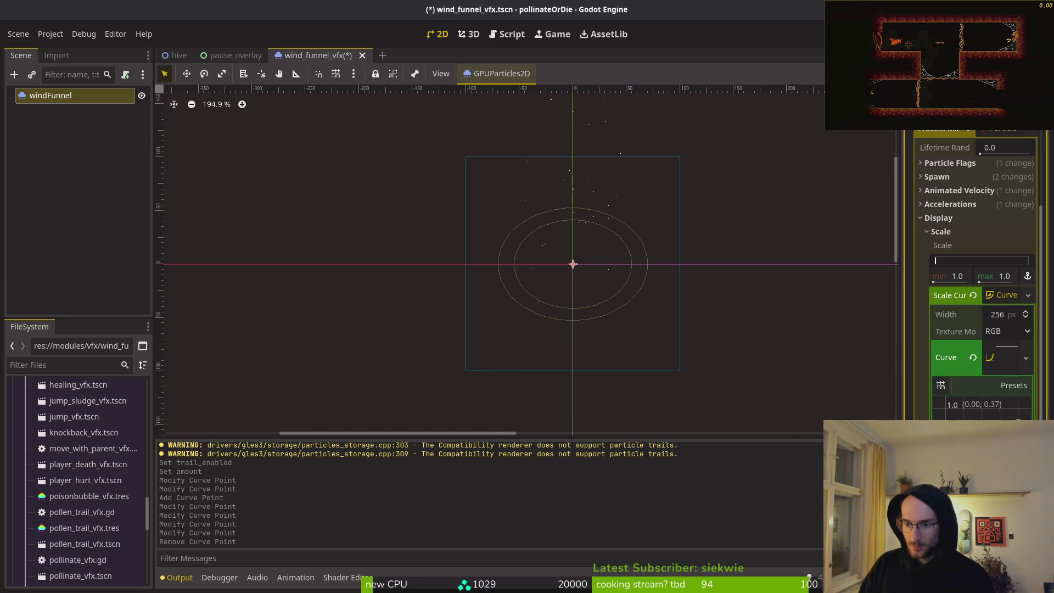
drag(1018, 422, 1027, 407)
Try adding a full-size point to the scale curve, undo it, and fine-tune the end point
click(1014, 418)
drag(1013, 414, 993, 404)
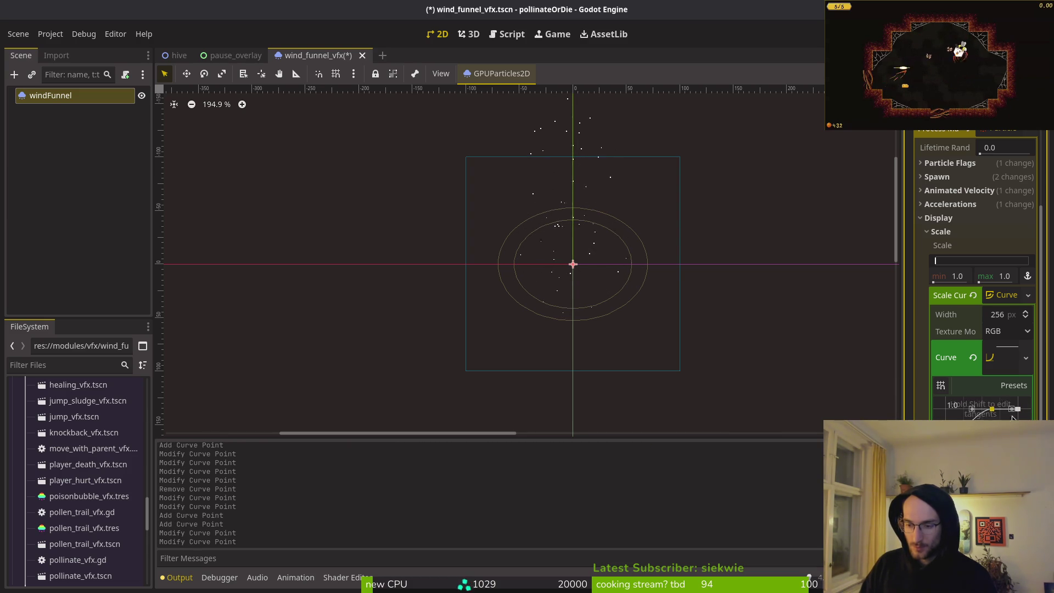
key(ctrl+z)
key(ctrl+z)
key(ctrl+z)
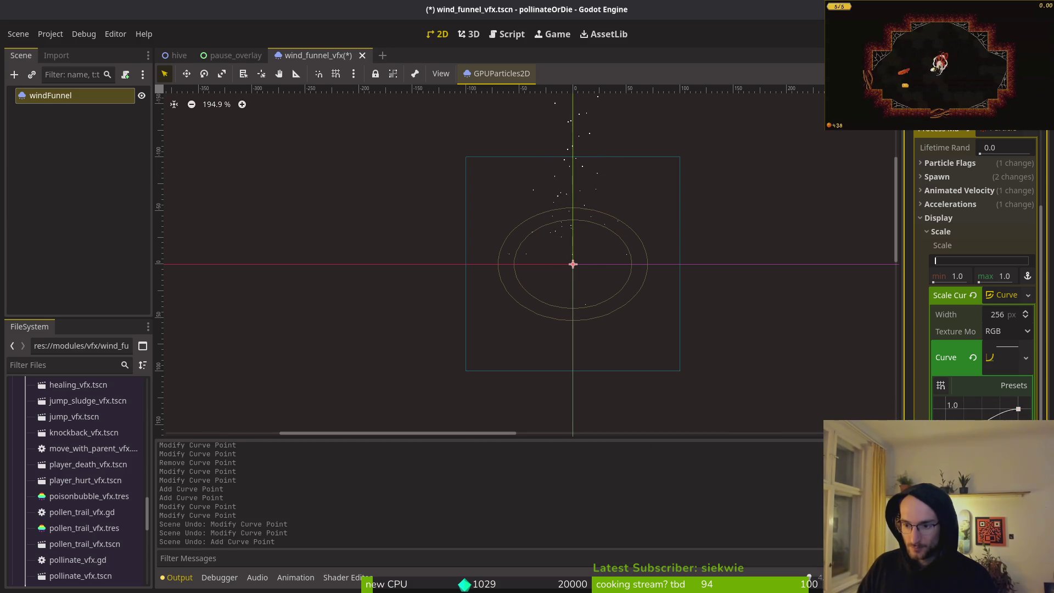
drag(1000, 414, 999, 410)
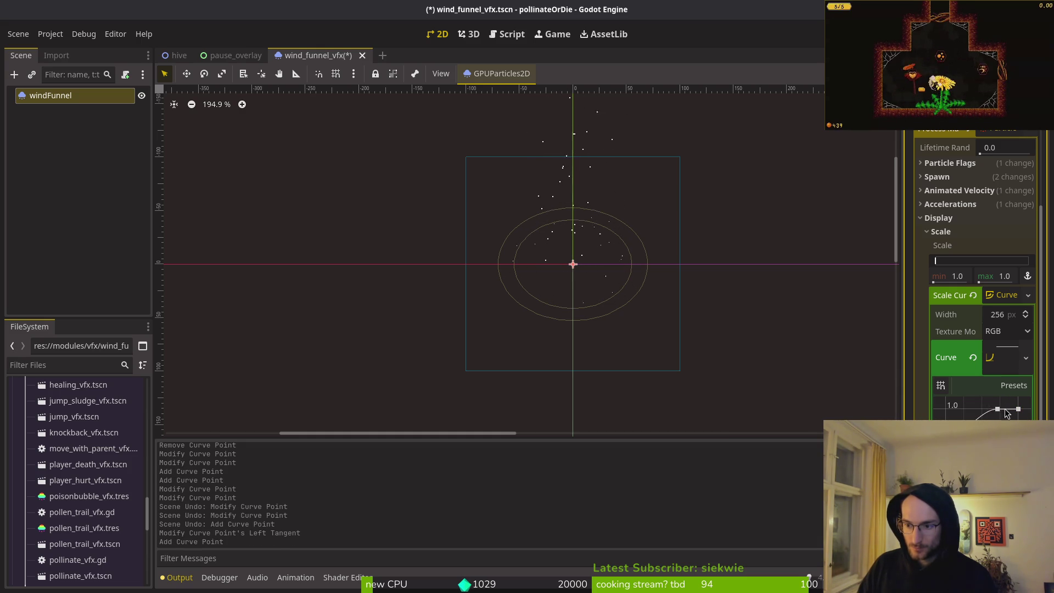
key(ctrl+z)
scroll(565, 229, up, 5)
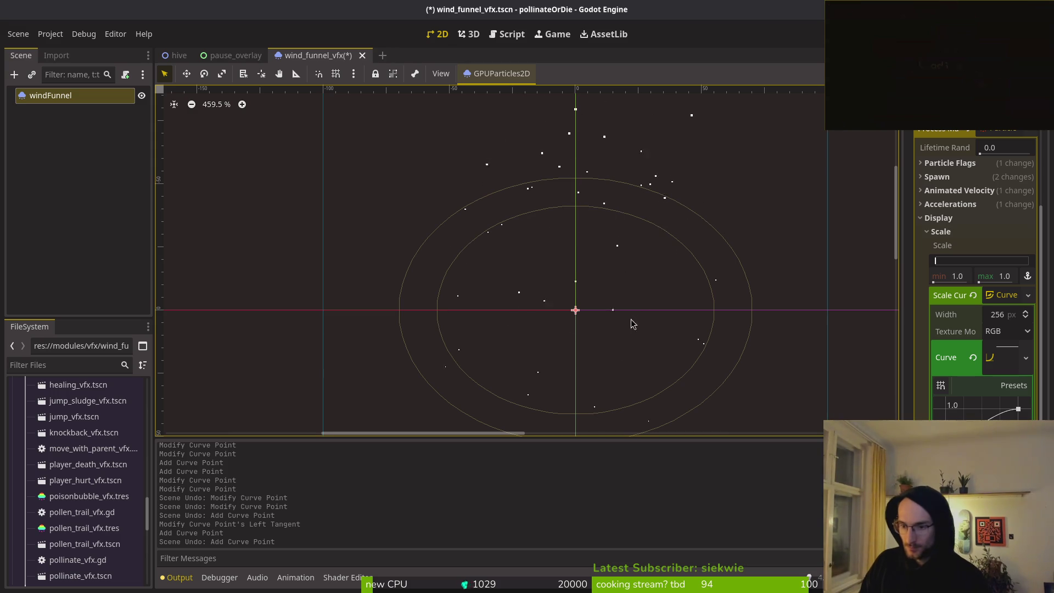
drag(629, 283, 619, 229)
scroll(619, 230, down, 6)
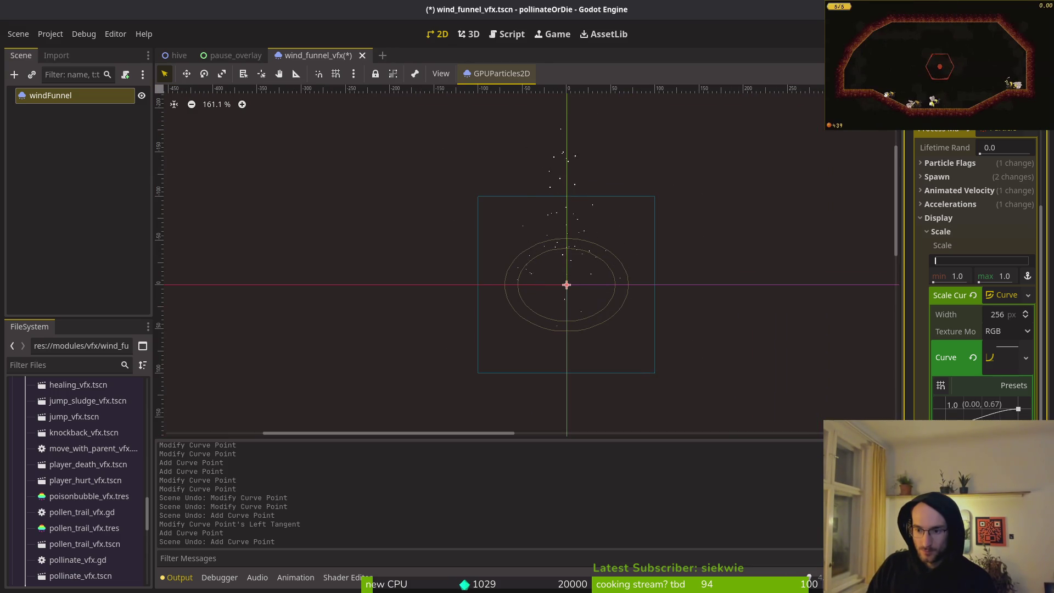
drag(1019, 409, 1018, 409)
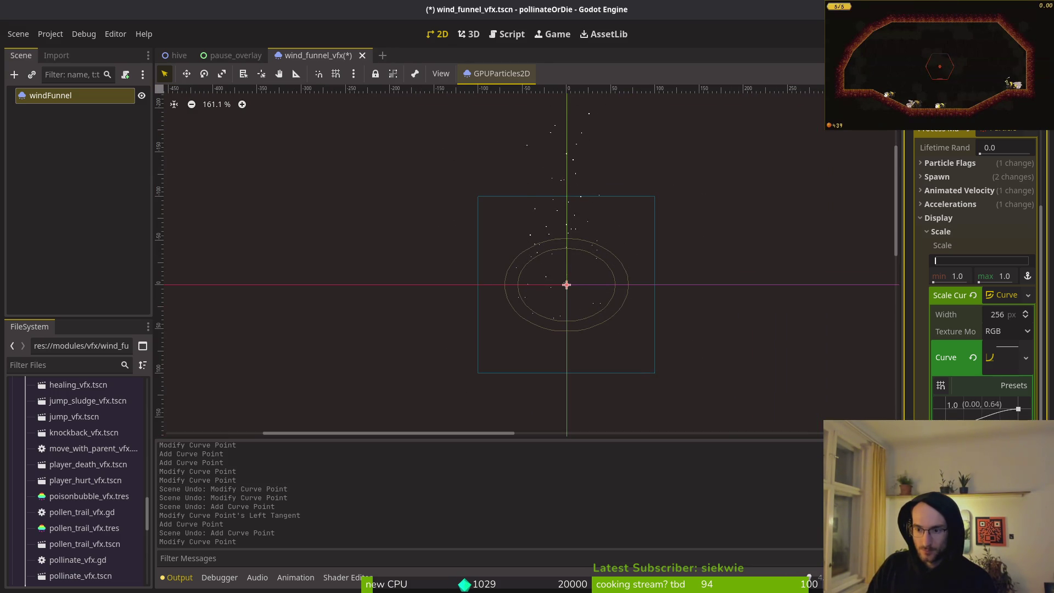
click(1009, 368)
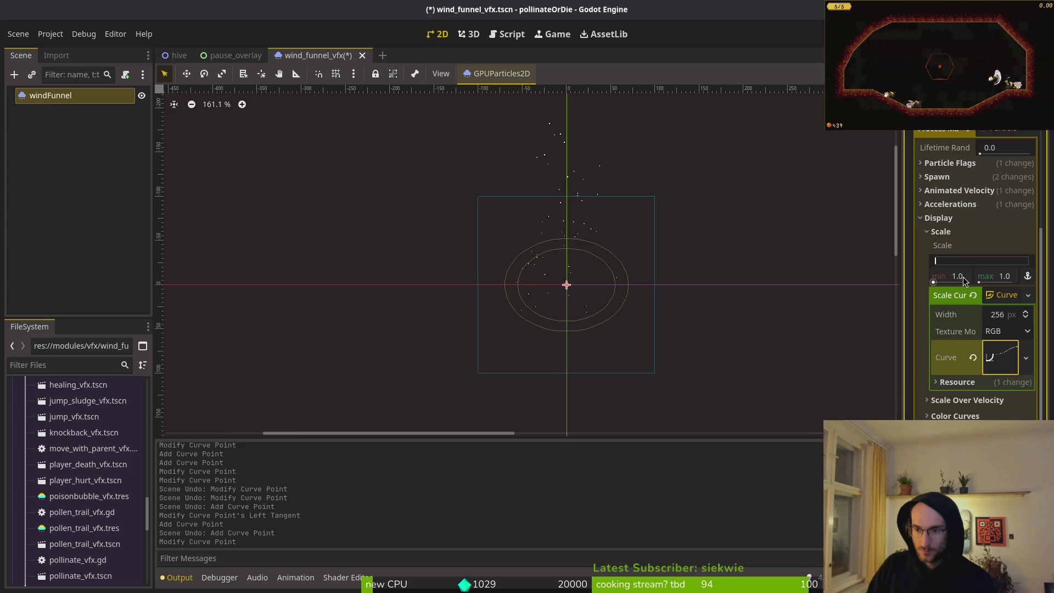
Set the particle Scale max to 1.5, after trying 2.0, and save the scene
click(1007, 274)
text(2)
key(Return)
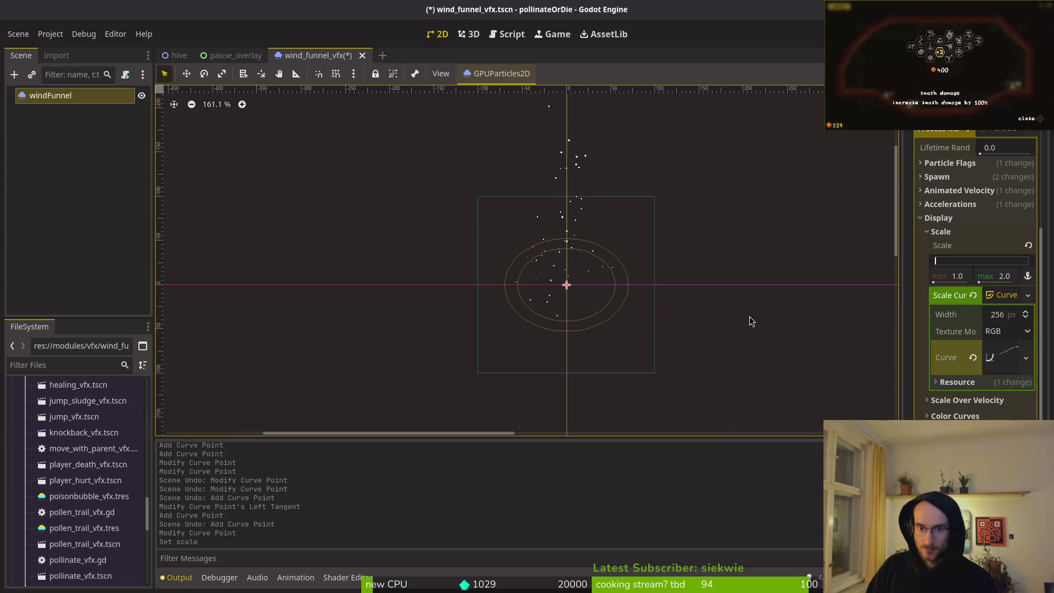
click(1011, 278)
text(1.5)
key(Return)
key(ctrl+s)
scroll(637, 327, up, 8)
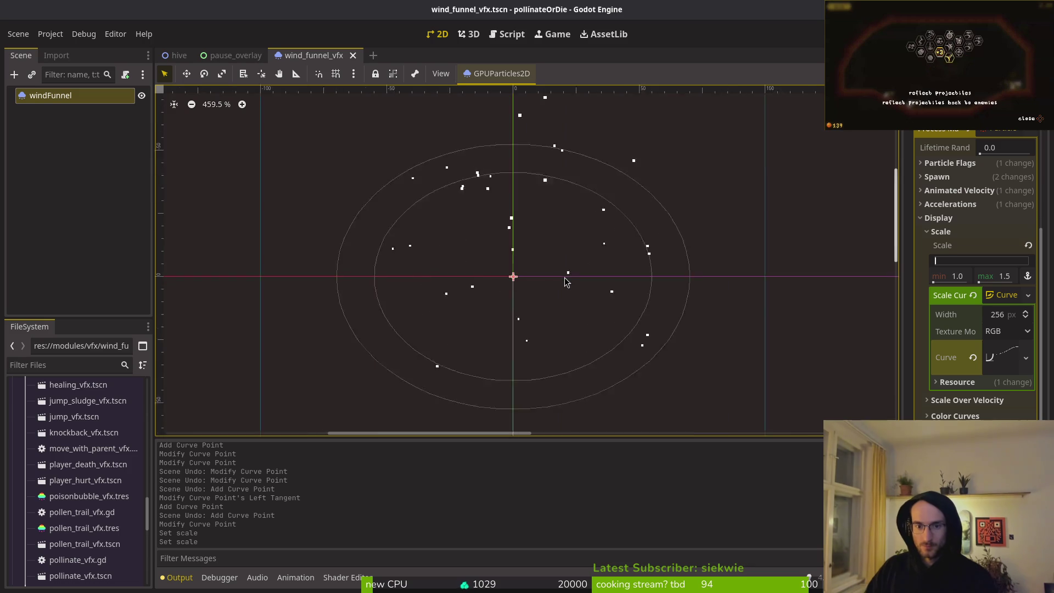
scroll(585, 327, down, 3)
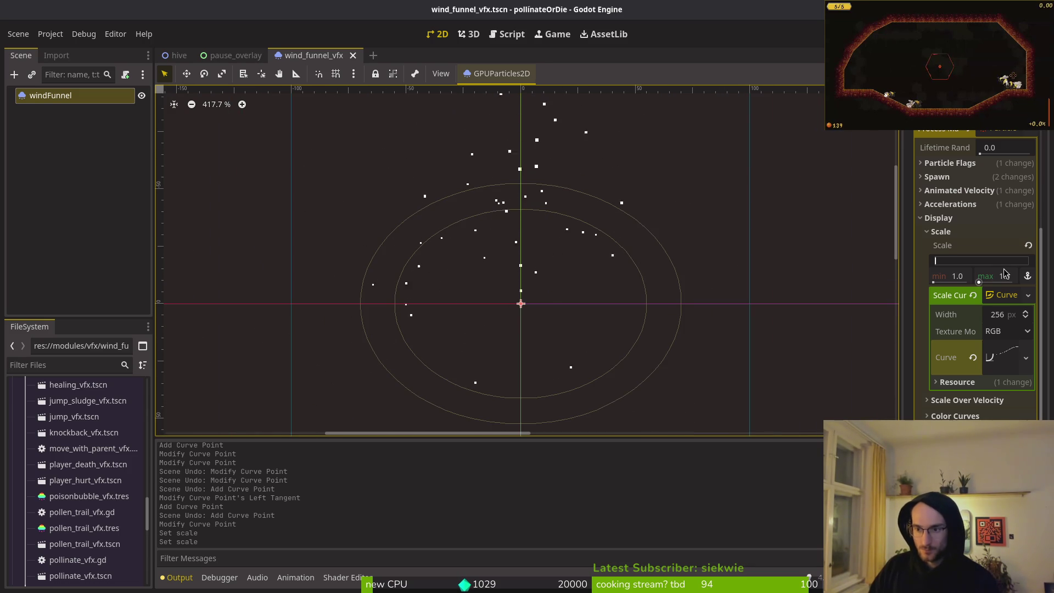
click(1005, 296)
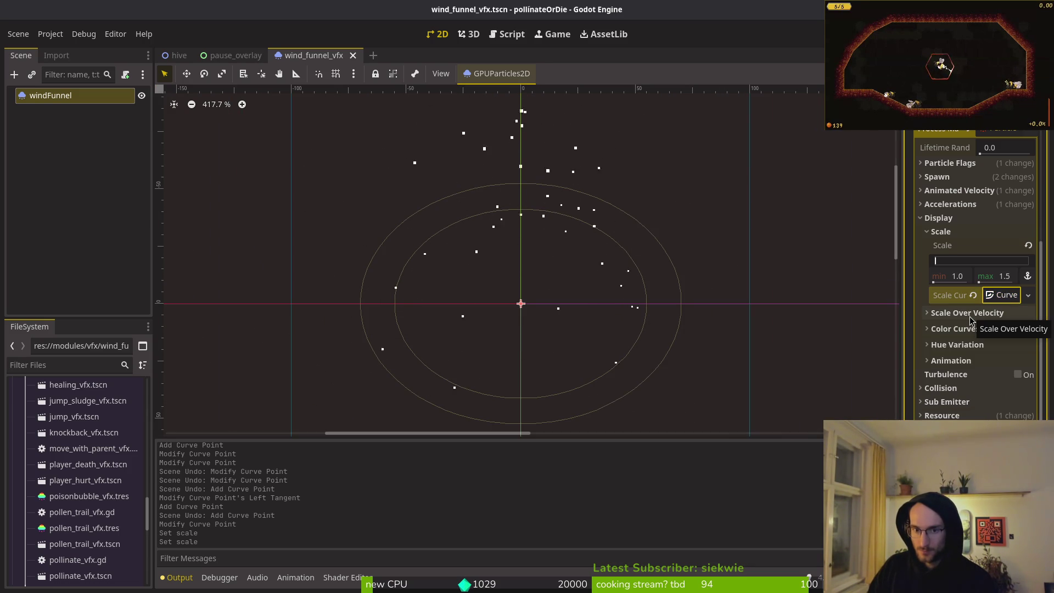
Give the Color Ramp a new GradientTexture1D and open the colour picker for its dark stop
click(978, 329)
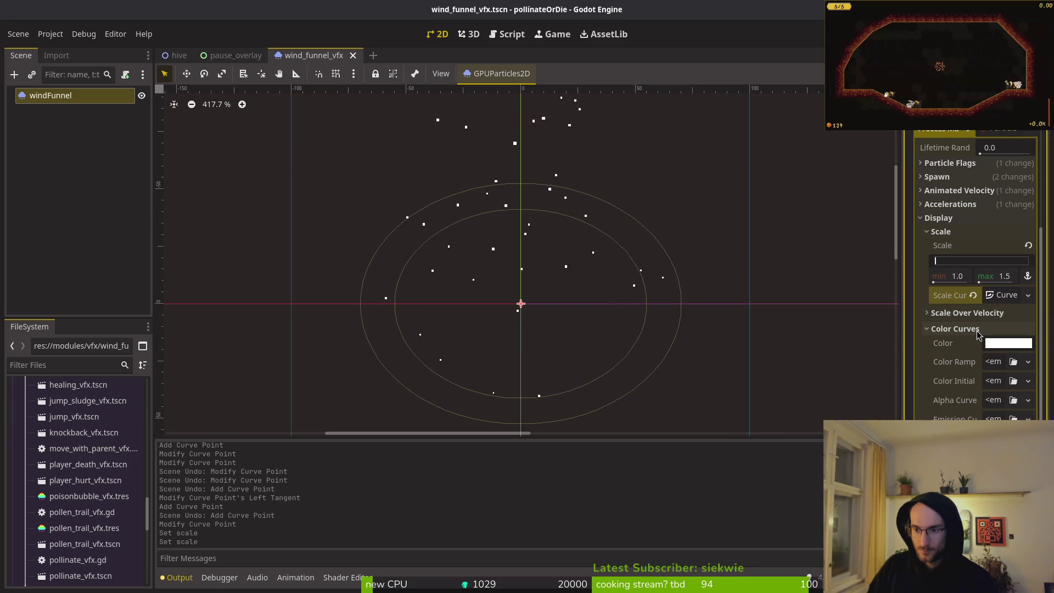
click(994, 363)
click(995, 394)
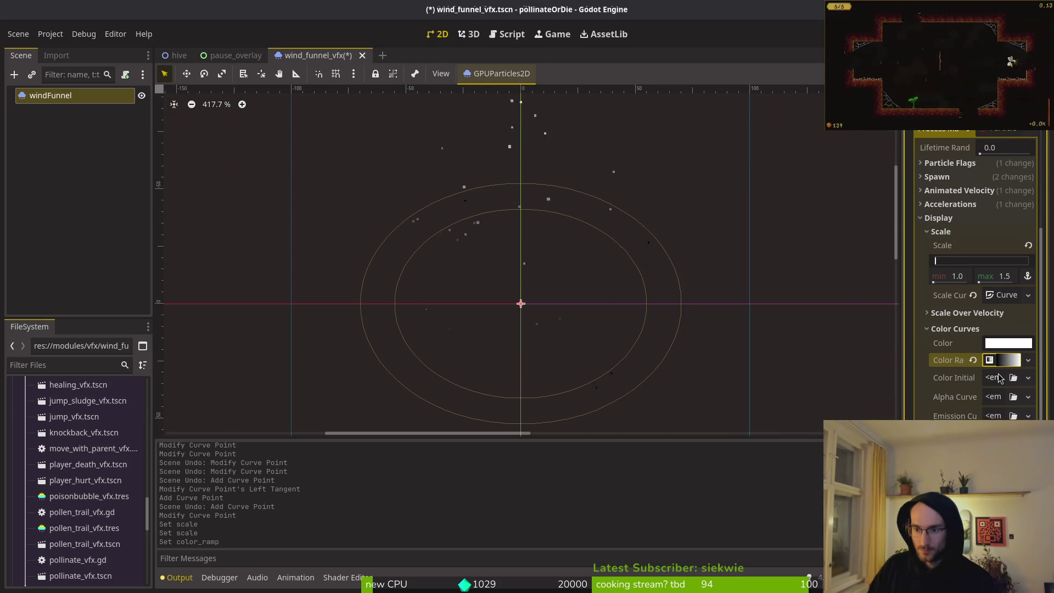
click(999, 369)
click(1005, 376)
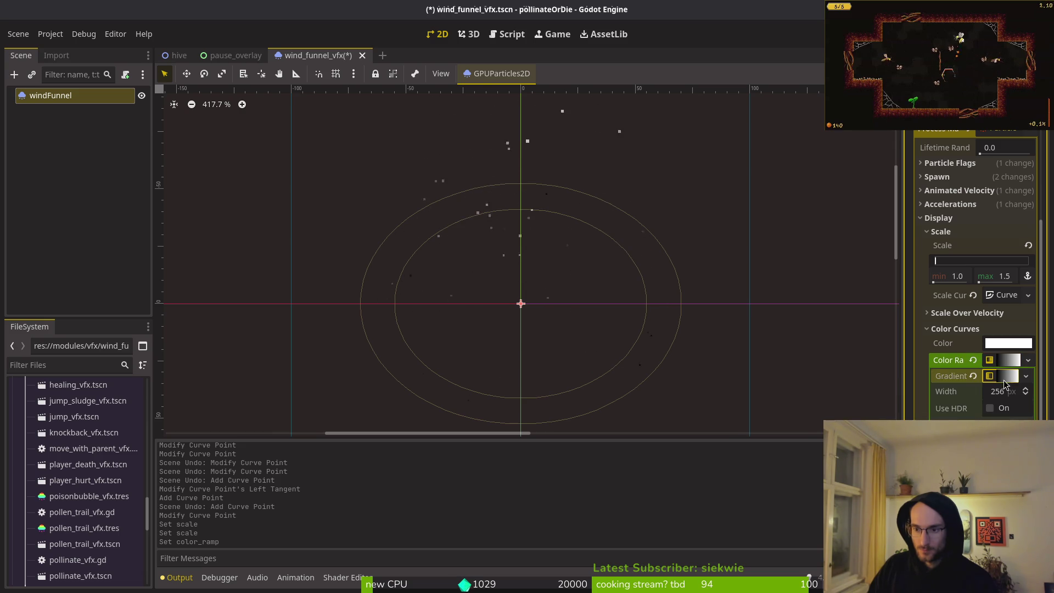
click(935, 418)
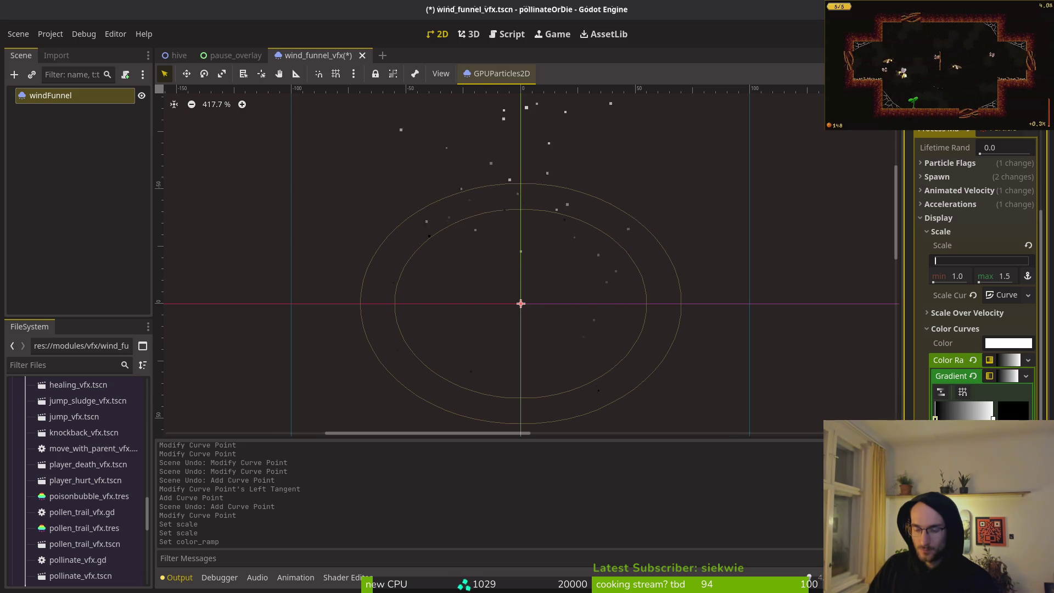
click(1013, 411)
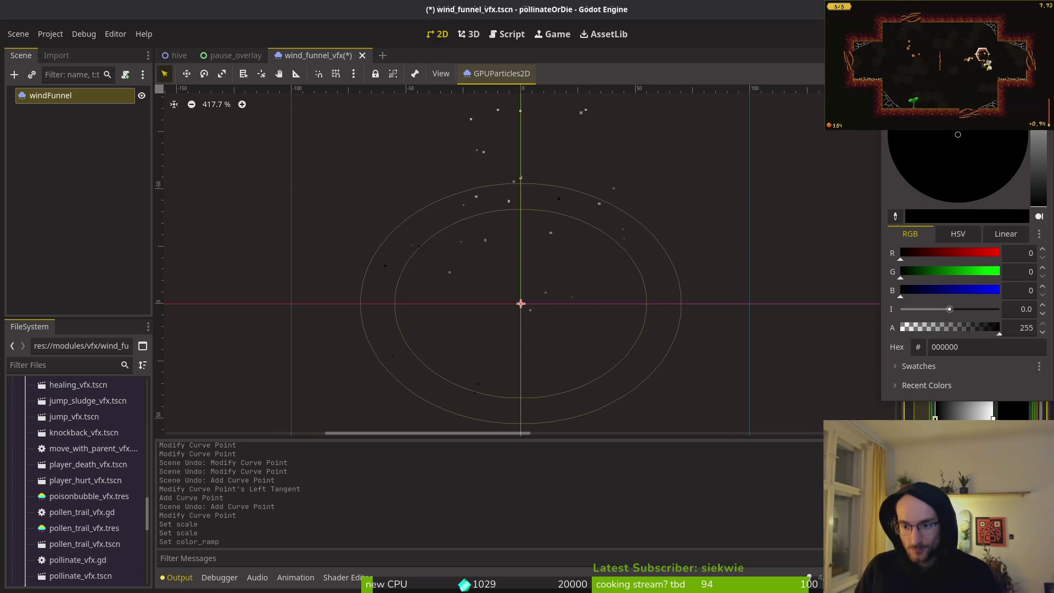
Look up the dark hive colour 120f0e in Aseprite's palette
key(alt+Tab)
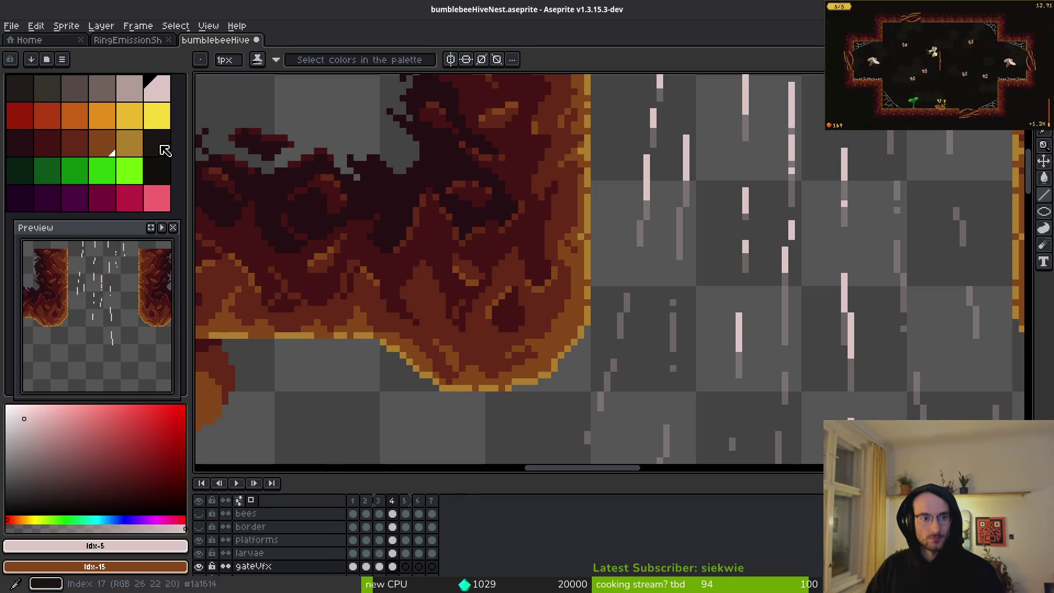
key(alt+Tab)
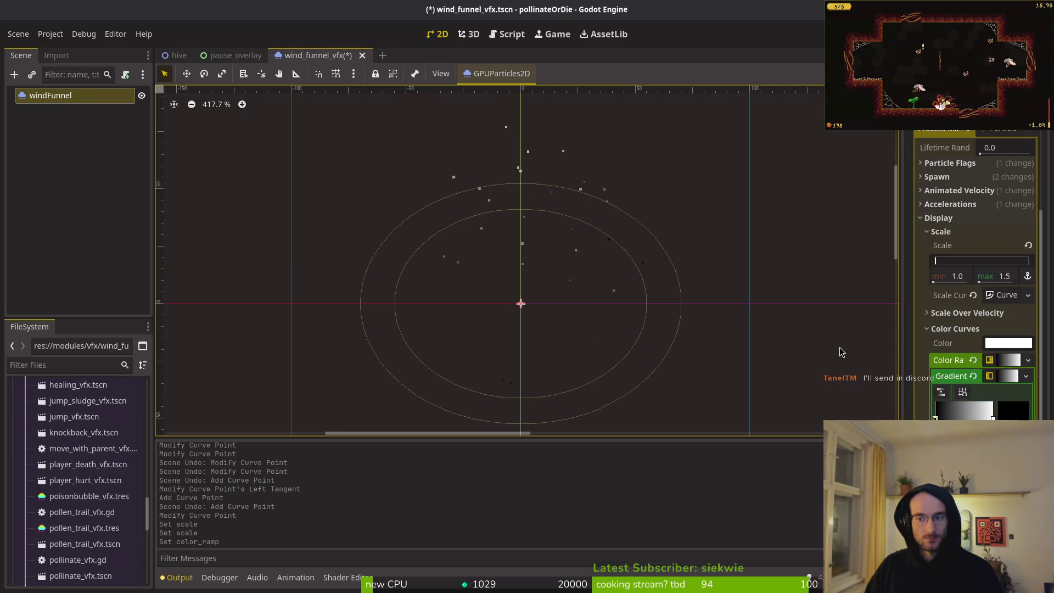
key(alt+Tab)
click(147, 544)
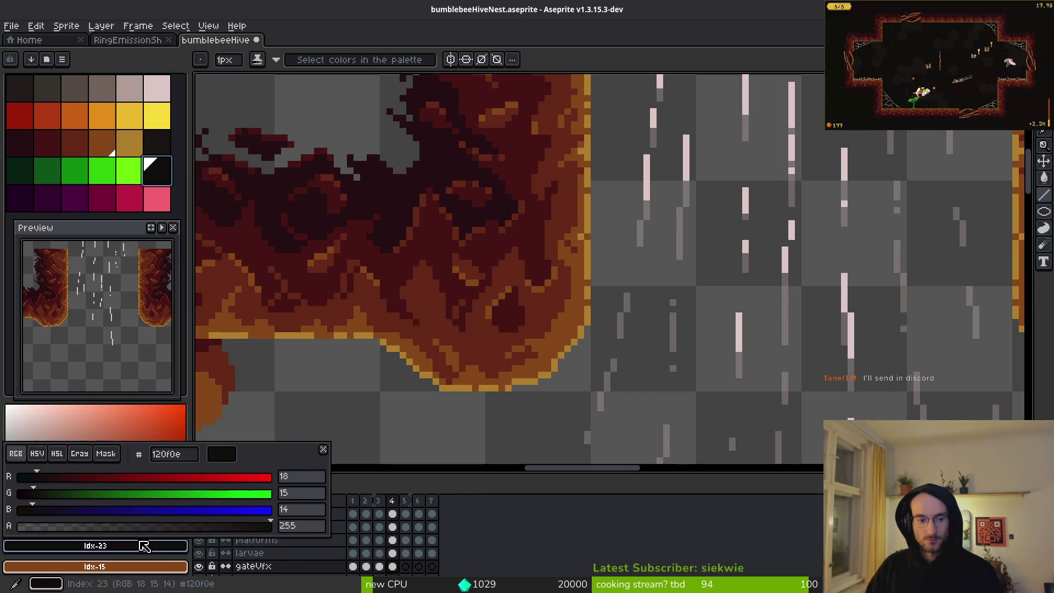
Set the gradient's dark stop to hex 120f0e
key(alt+Tab)
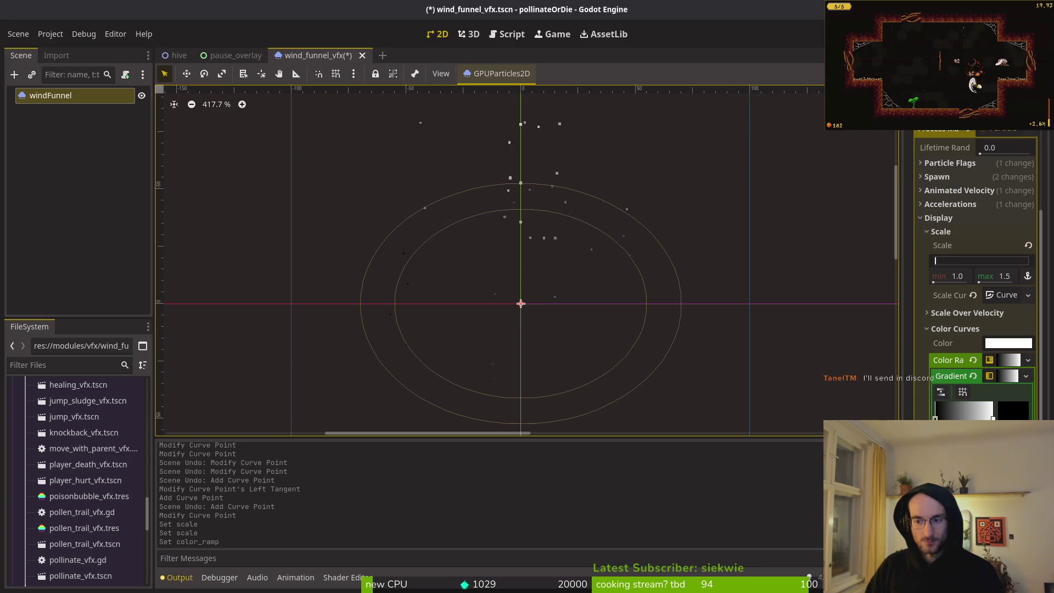
click(1013, 411)
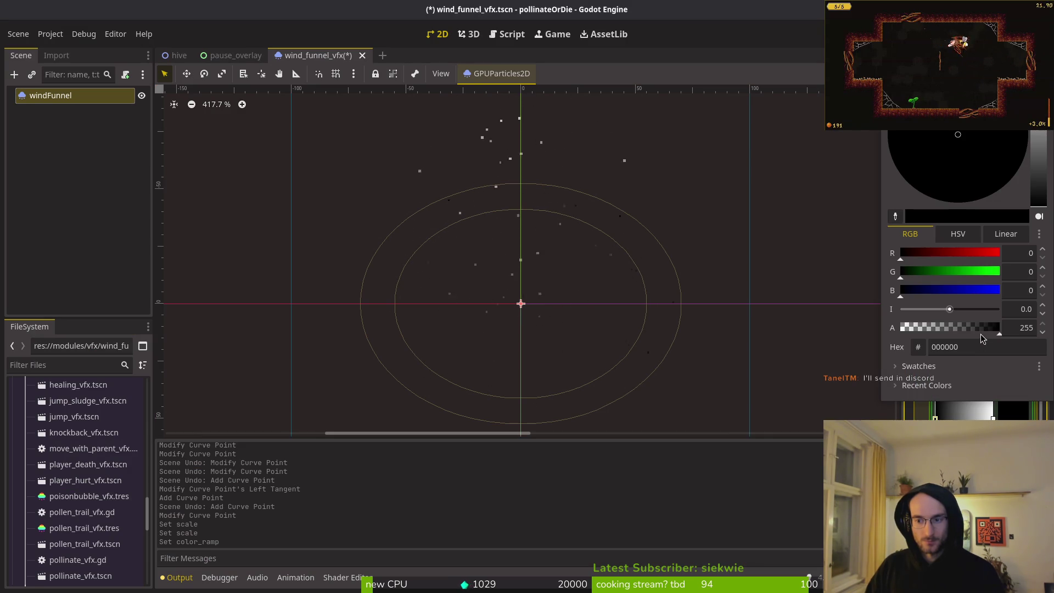
click(997, 347)
text(120f0e)
key(Return)
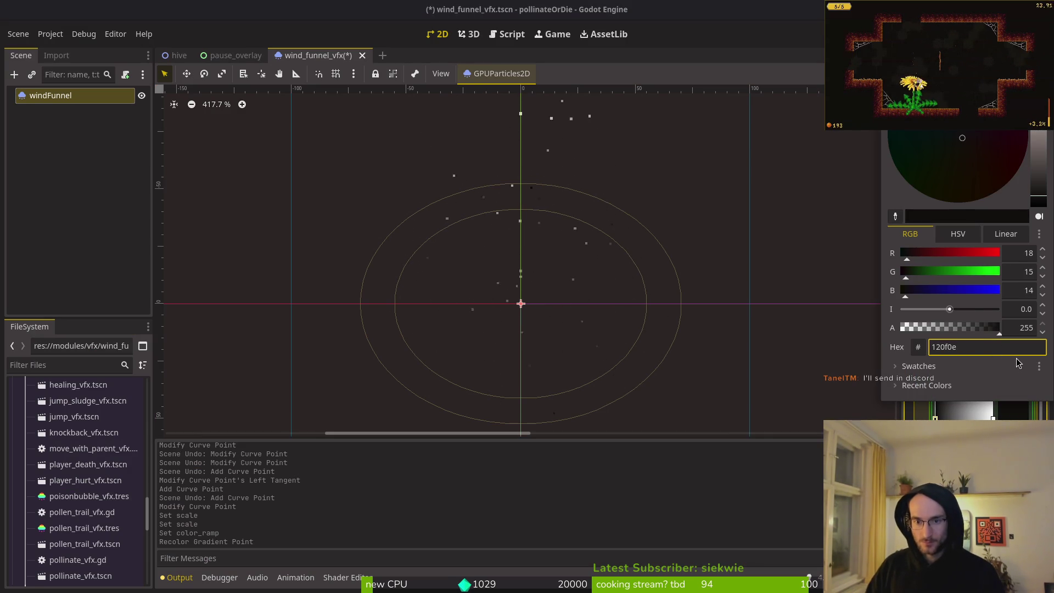
Copy the pale pink from Aseprite and apply dcc6c5 to the gradient's white stop
key(alt+Tab)
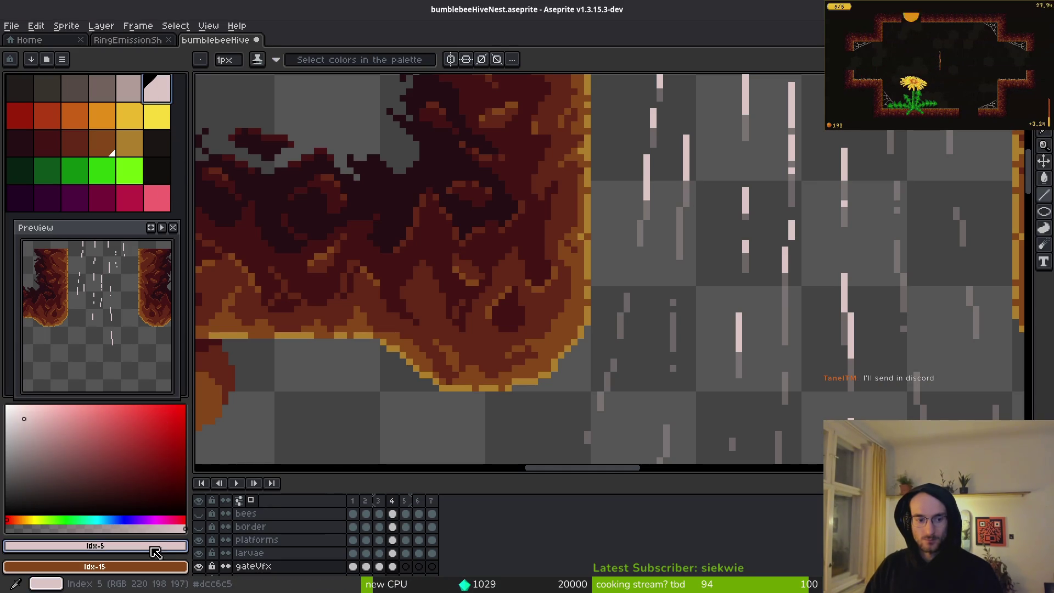
click(95, 545)
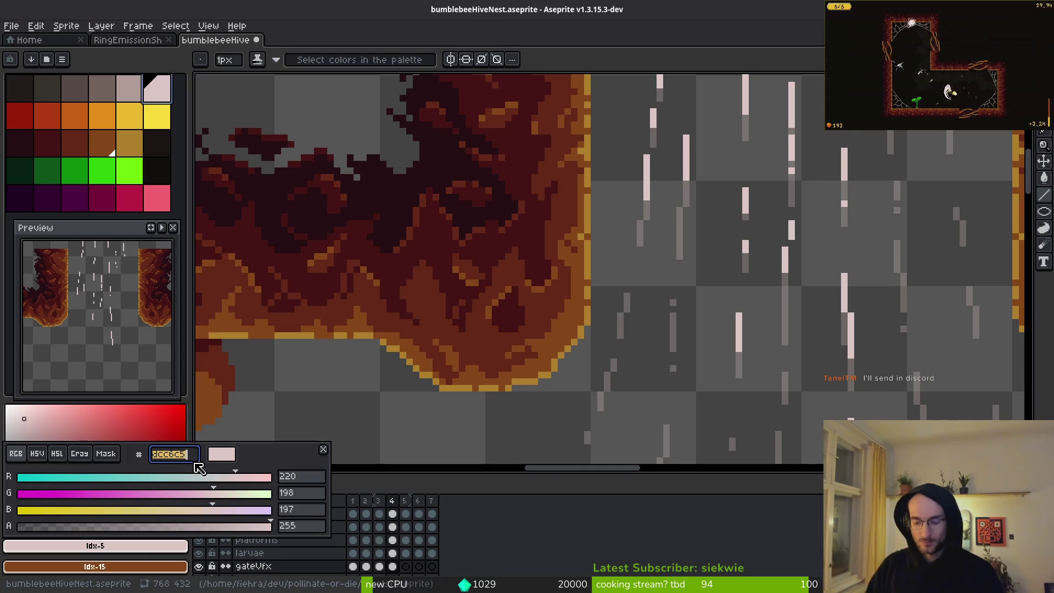
key(alt+Tab)
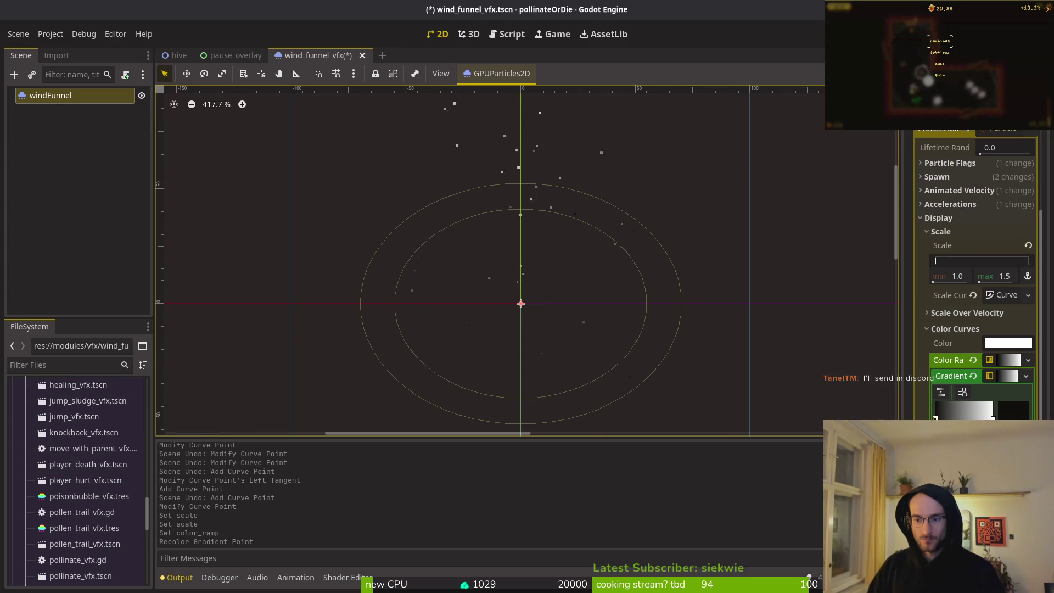
double_click(992, 417)
click(986, 344)
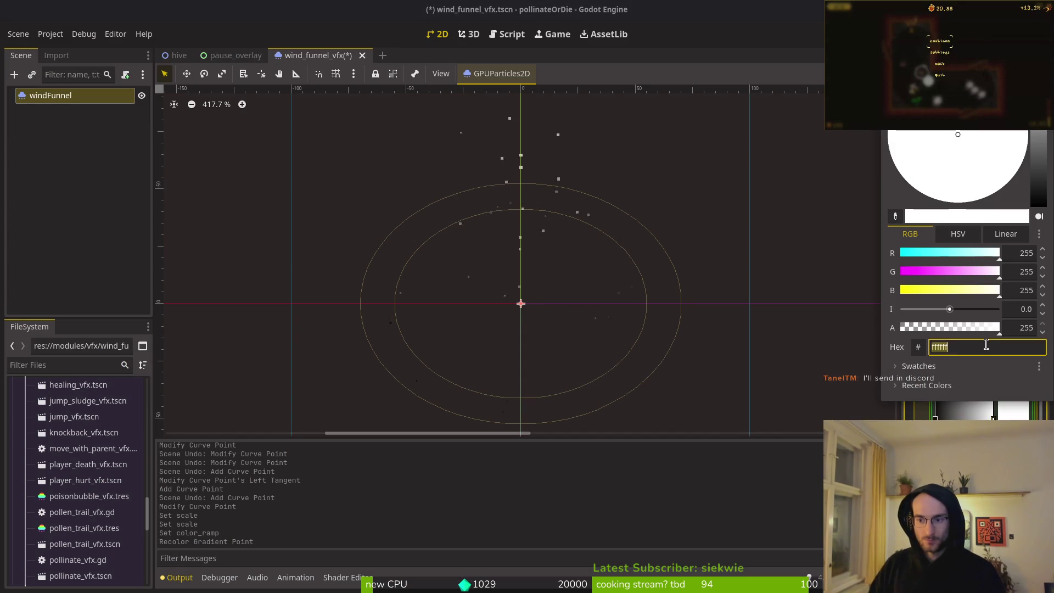
key(Return)
Drag the pink stop left to widen the pink part of the ramp
mouse_move(993, 417)
mouse_down()
mouse_move(948, 417)
mouse_move(964, 417)
mouse_up()
scroll(529, 241, down, 8)
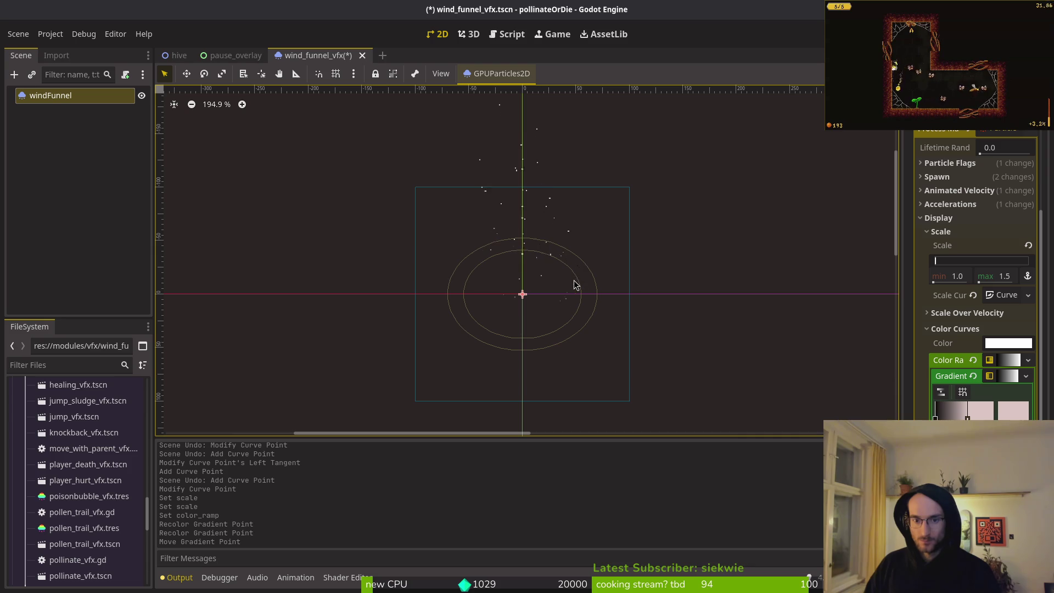
scroll(1000, 359, up, 3)
scroll(988, 406, down, 7)
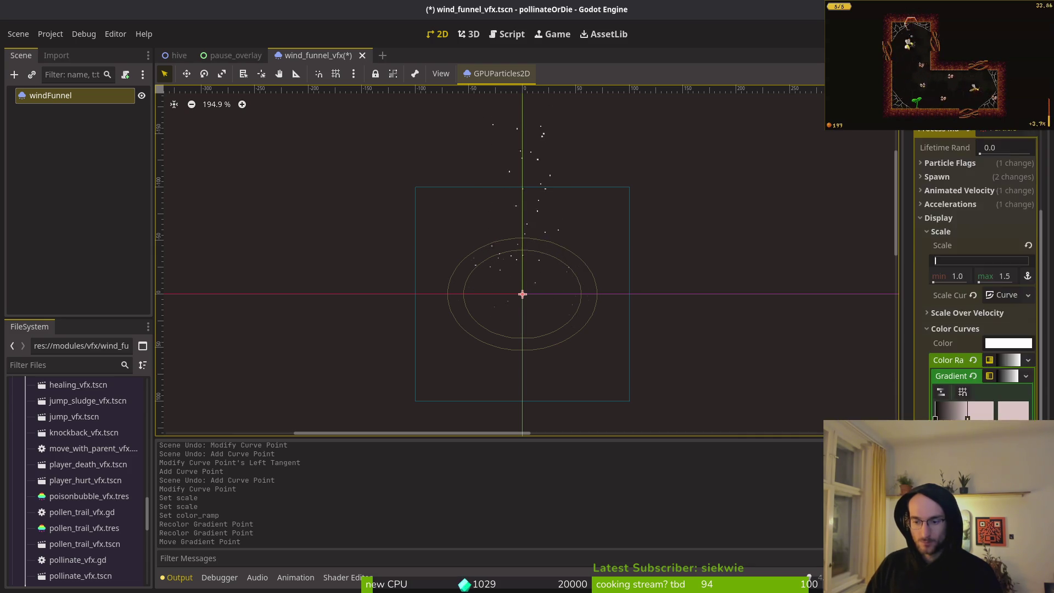
scroll(976, 345, up, 2)
scroll(974, 345, down, 2)
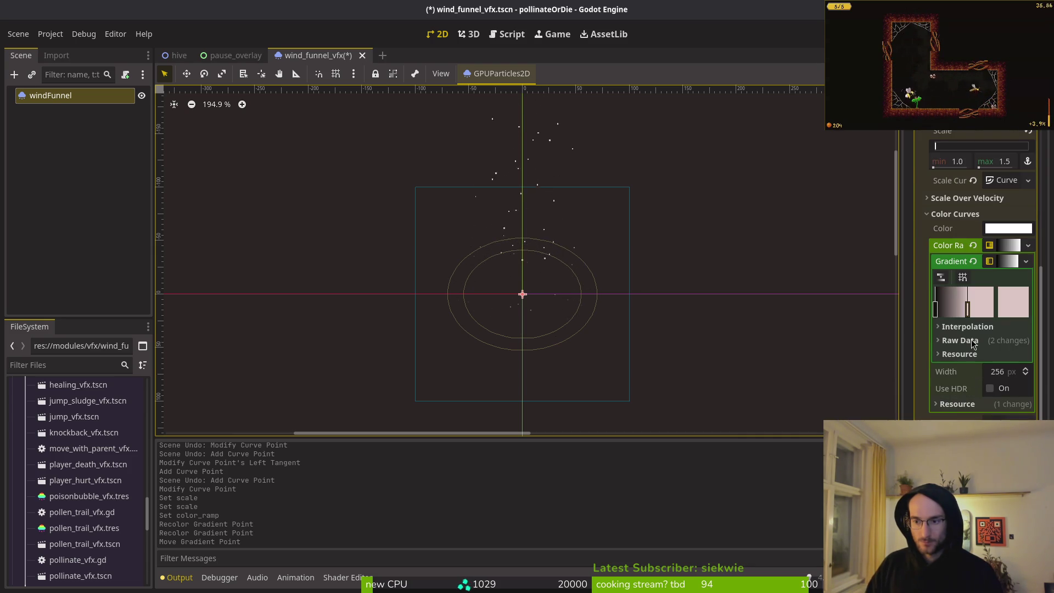
drag(967, 313, 955, 318)
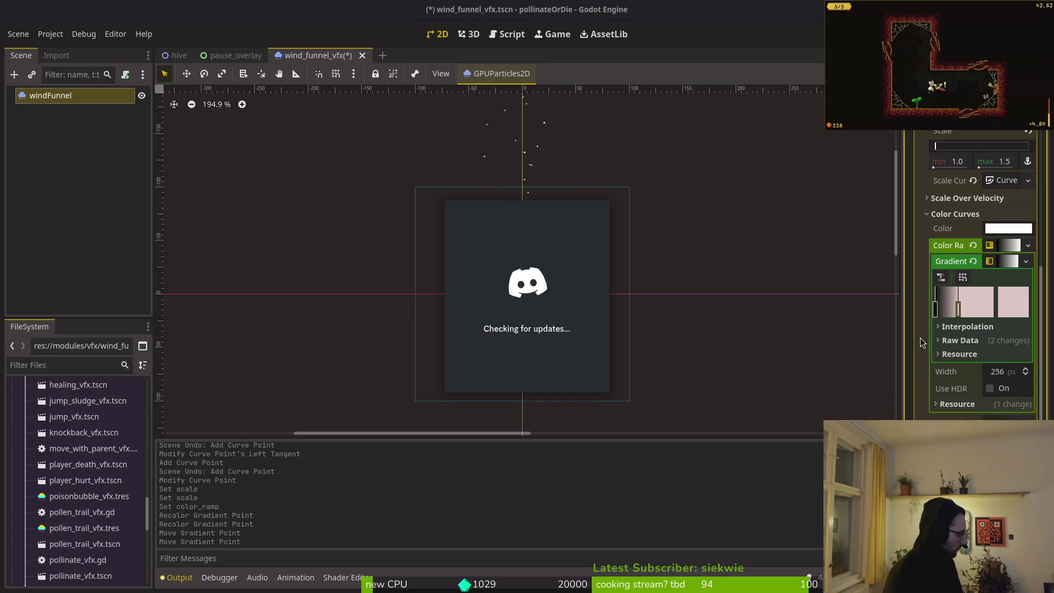
Save bumblebeeHiveNest.aseprite in Aseprite, then return to the wind funnel scene in Godot
key(super)
key(super)
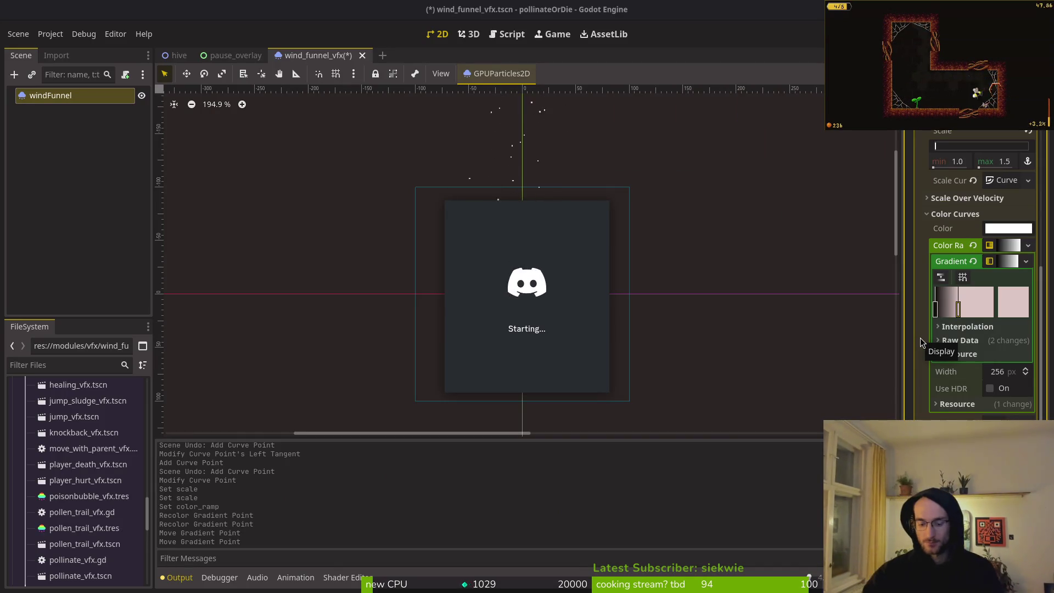
key(alt+Tab)
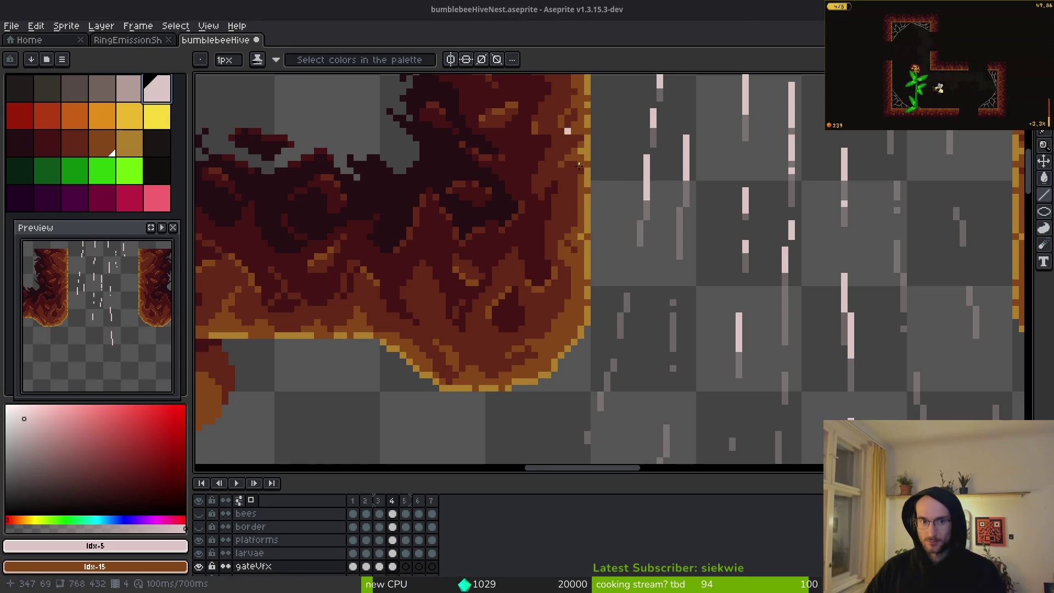
scroll(659, 278, right, 1)
key(ctrl+s)
key(alt+Tab)
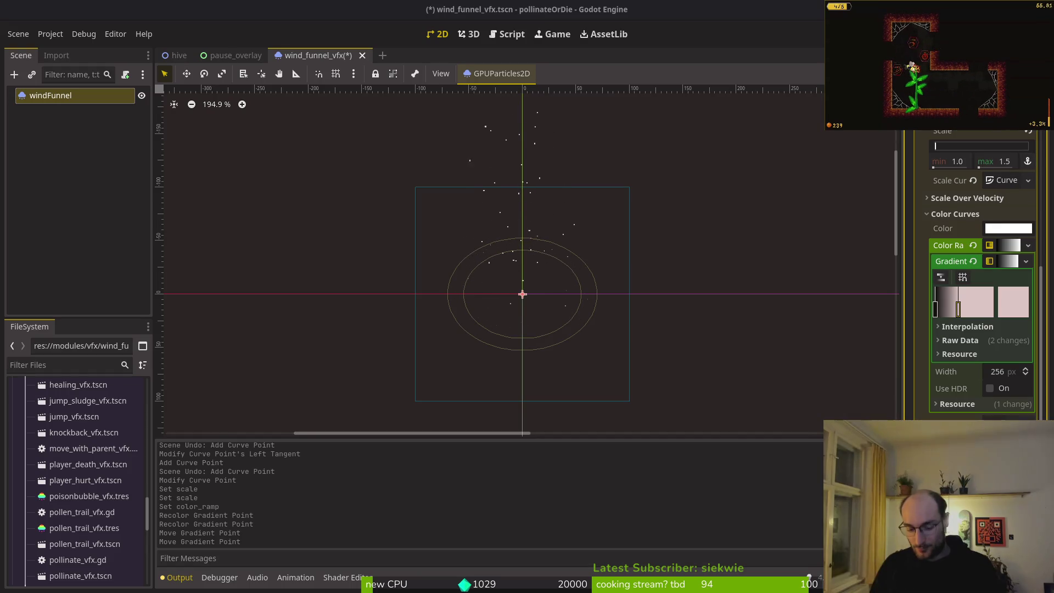
scroll(942, 174, up, 5)
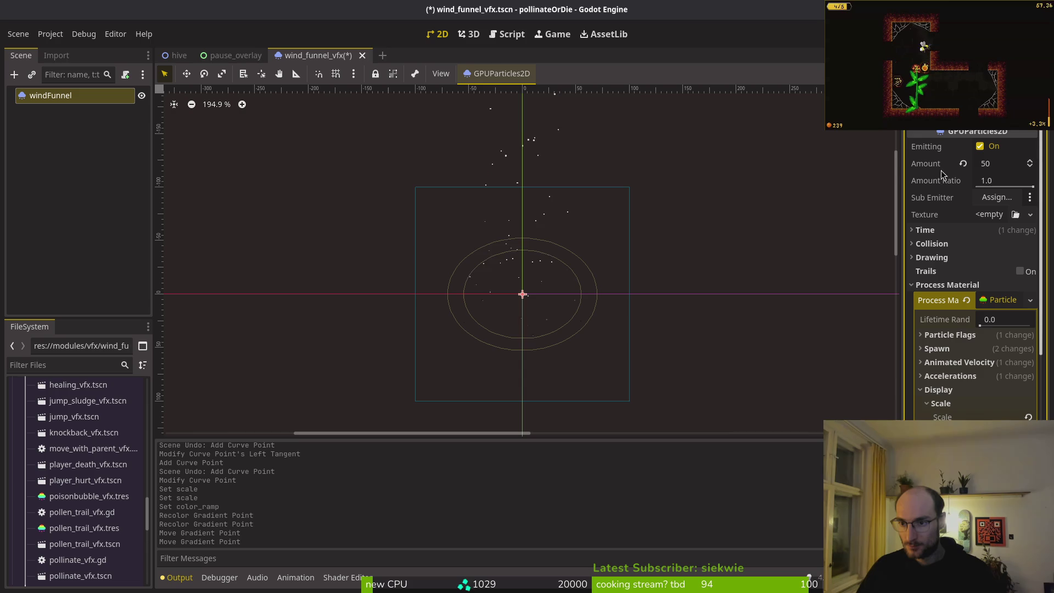
Untick Emitting on the windFunnel GPUParticles2D so no particles show in the preview
click(981, 147)
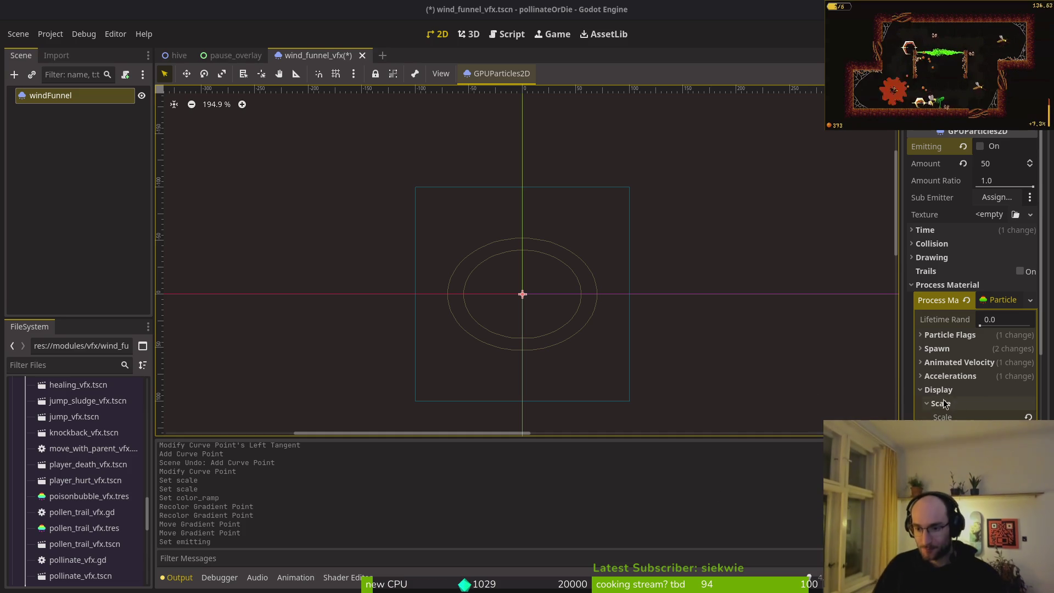
scroll(966, 275, down, 1)
scroll(933, 220, up, 1)
Re-enable Emitting on the wind funnel particles and save the scene
click(980, 146)
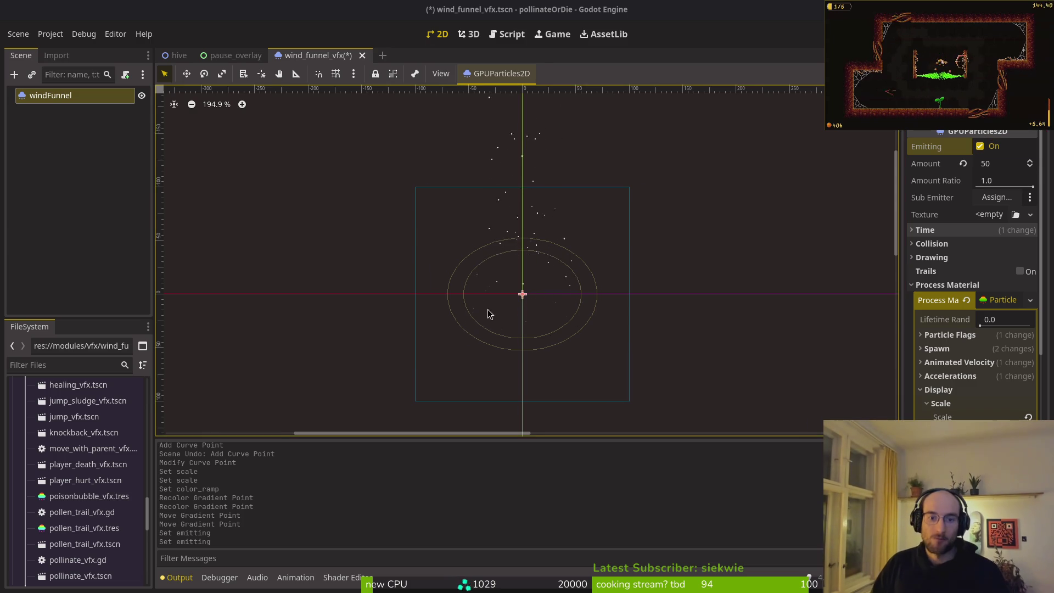
drag(541, 306, 559, 302)
scroll(578, 303, up, 5)
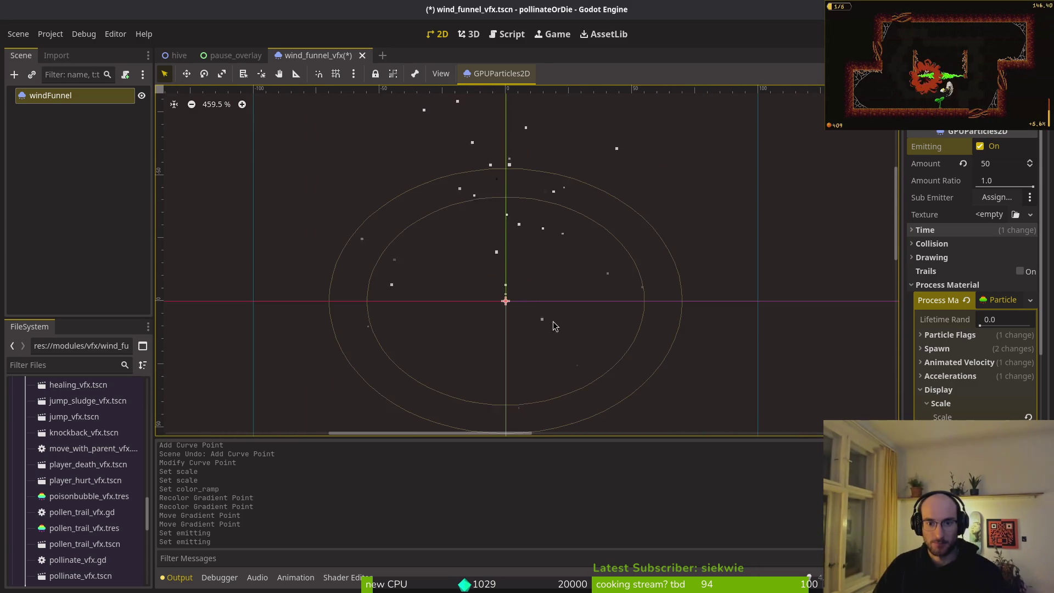
scroll(600, 268, down, 2)
scroll(554, 305, down, 1)
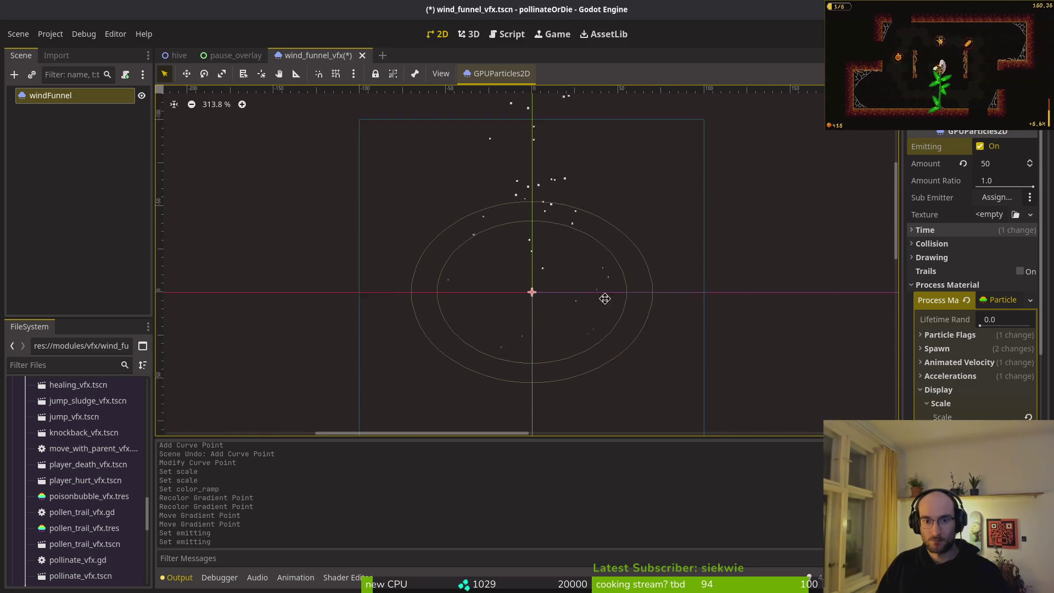
key(ctrl+s)
Fold and unfold the Display and Color Curves sections, collapsing the gradient editor
scroll(957, 330, down, 4)
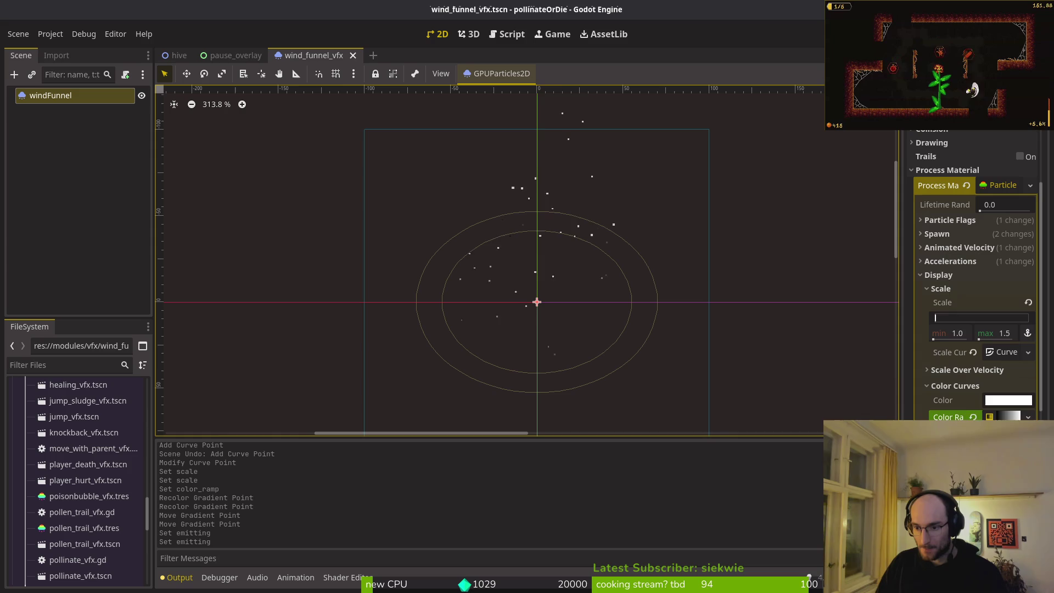
click(958, 387)
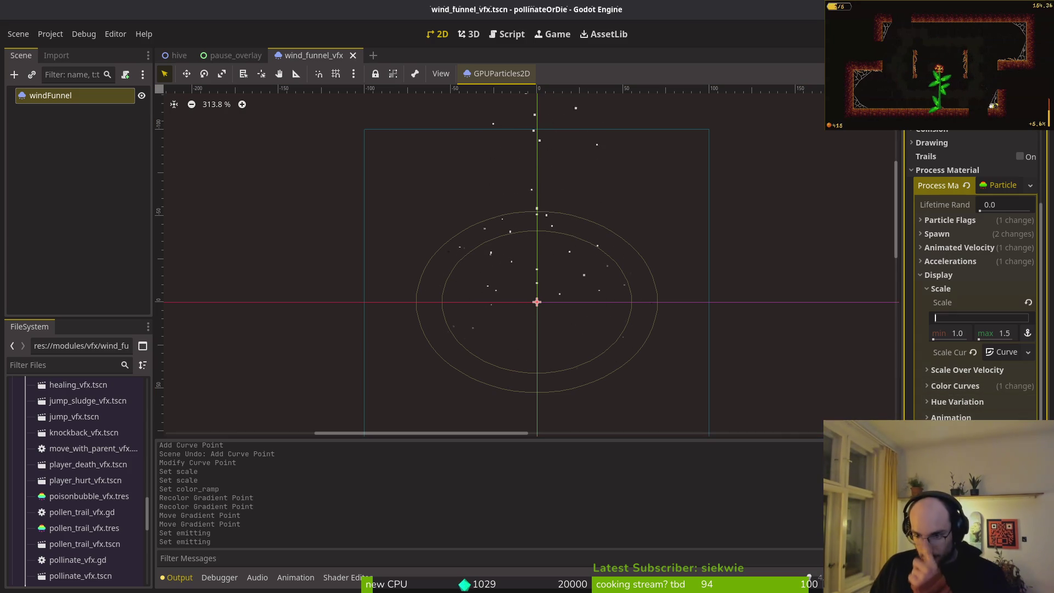
scroll(953, 379, down, 3)
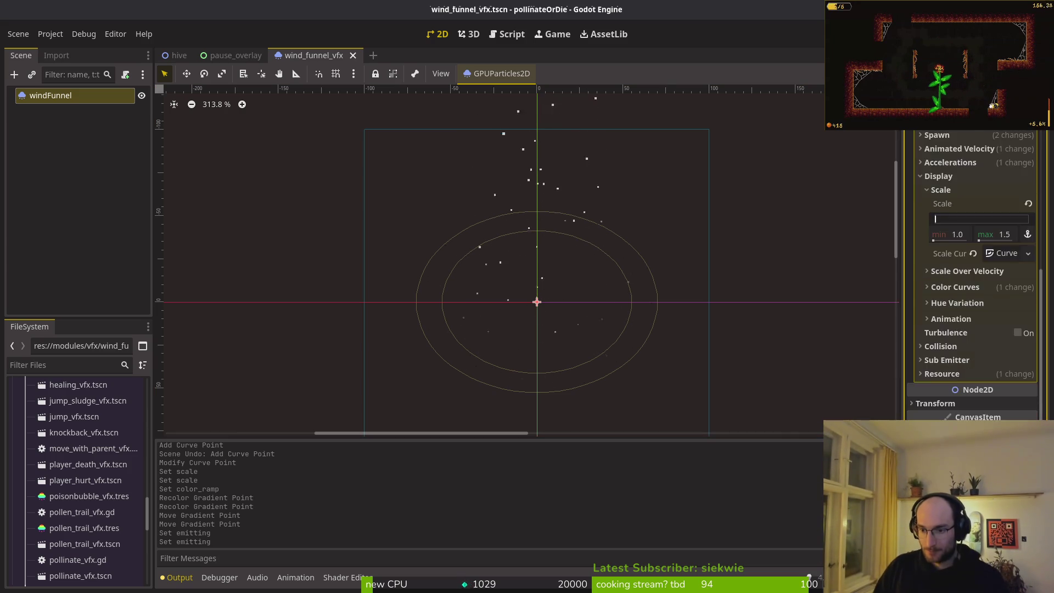
scroll(953, 379, up, 4)
click(954, 306)
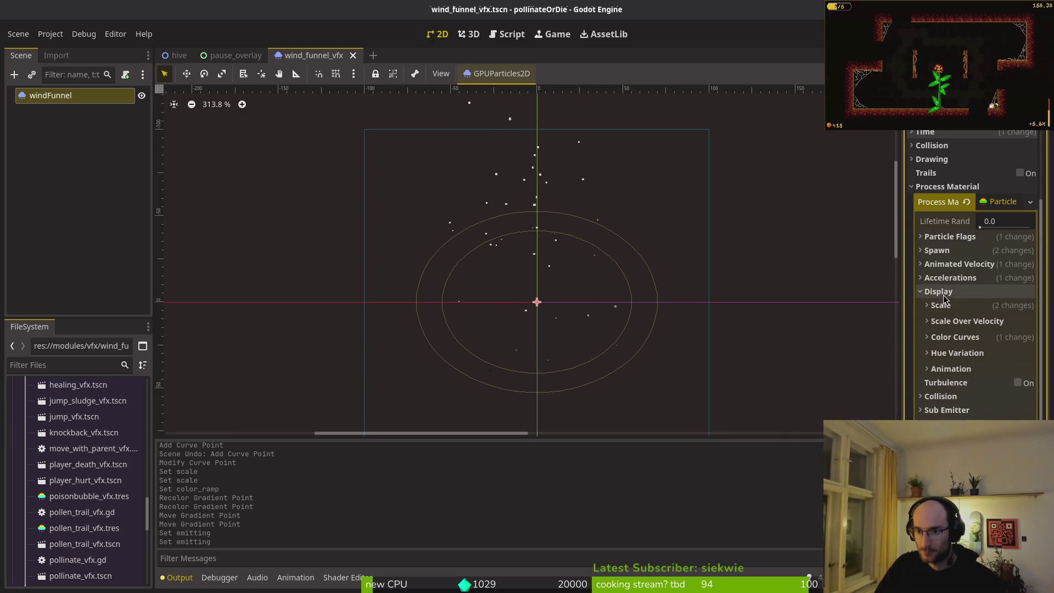
click(945, 291)
click(944, 320)
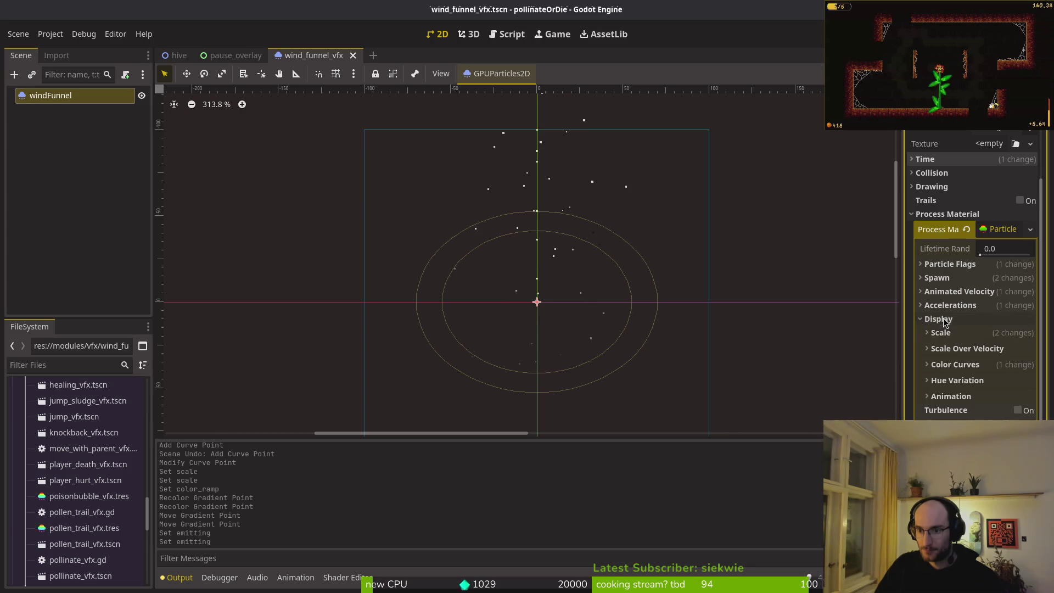
click(956, 366)
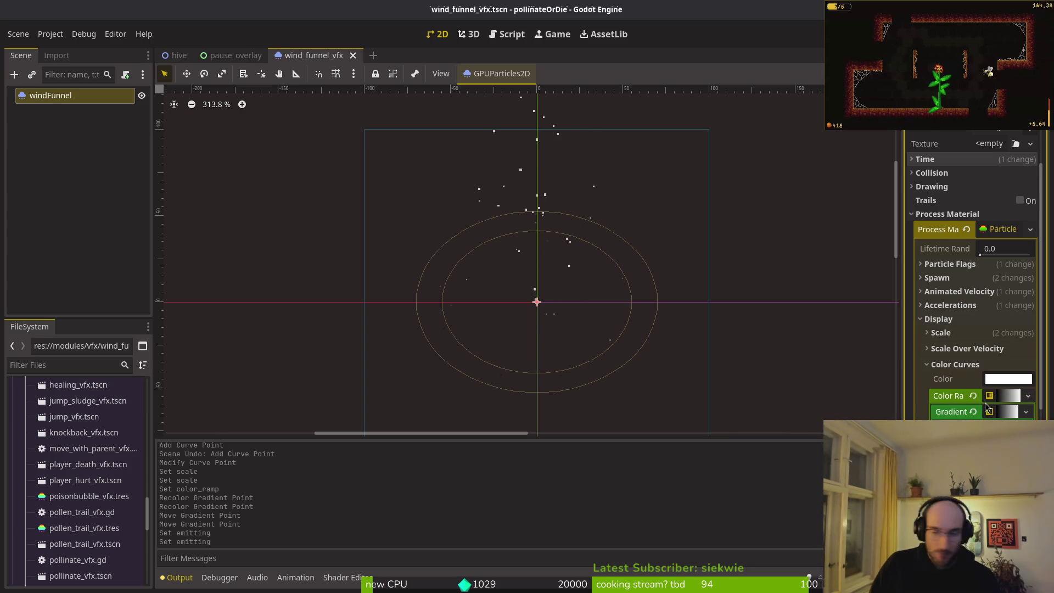
click(1009, 395)
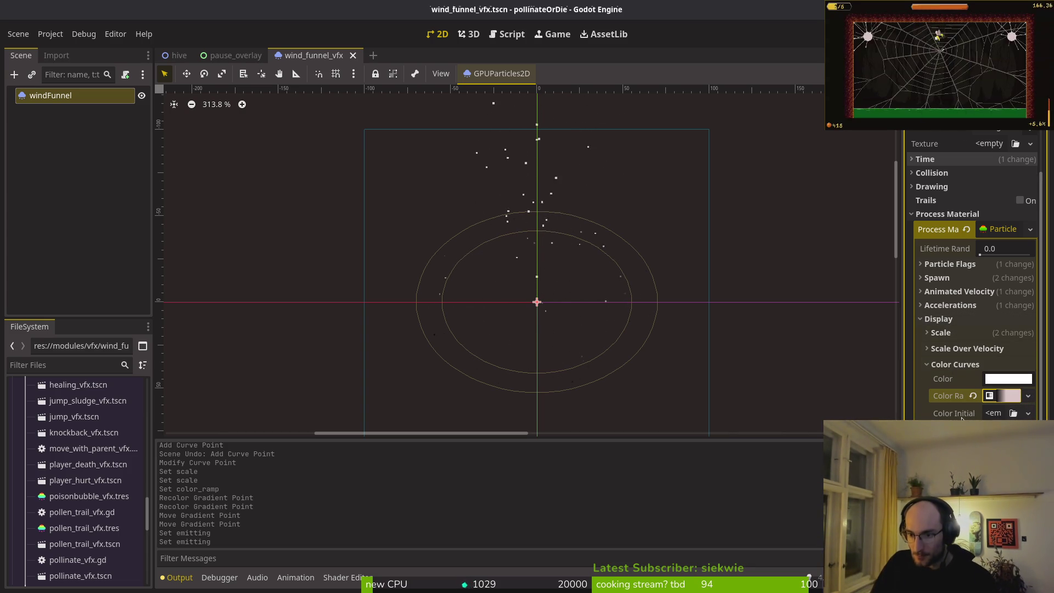
mouse_move(965, 417)
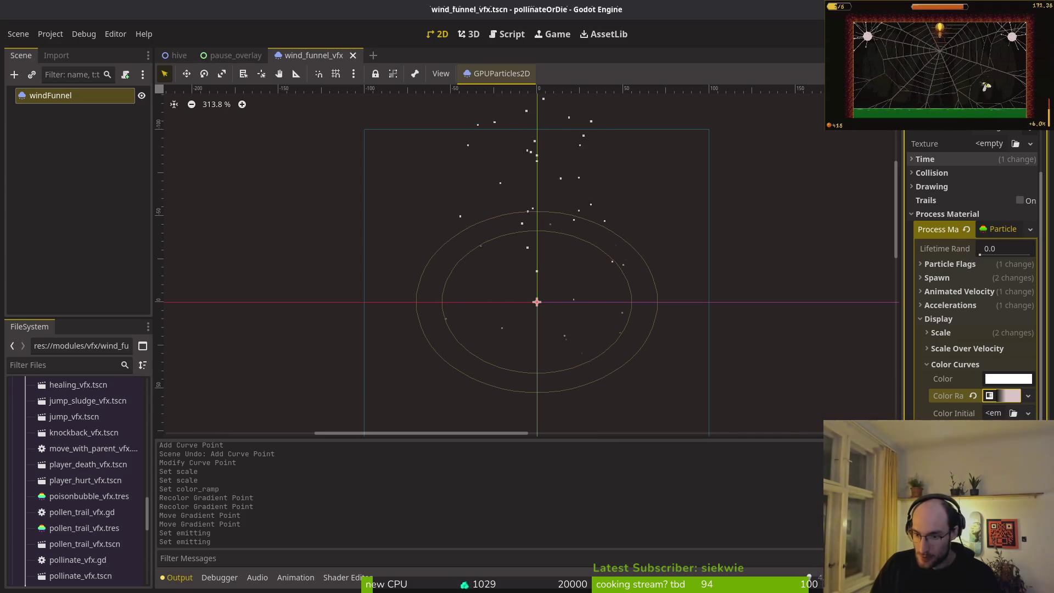
mouse_move(955, 448)
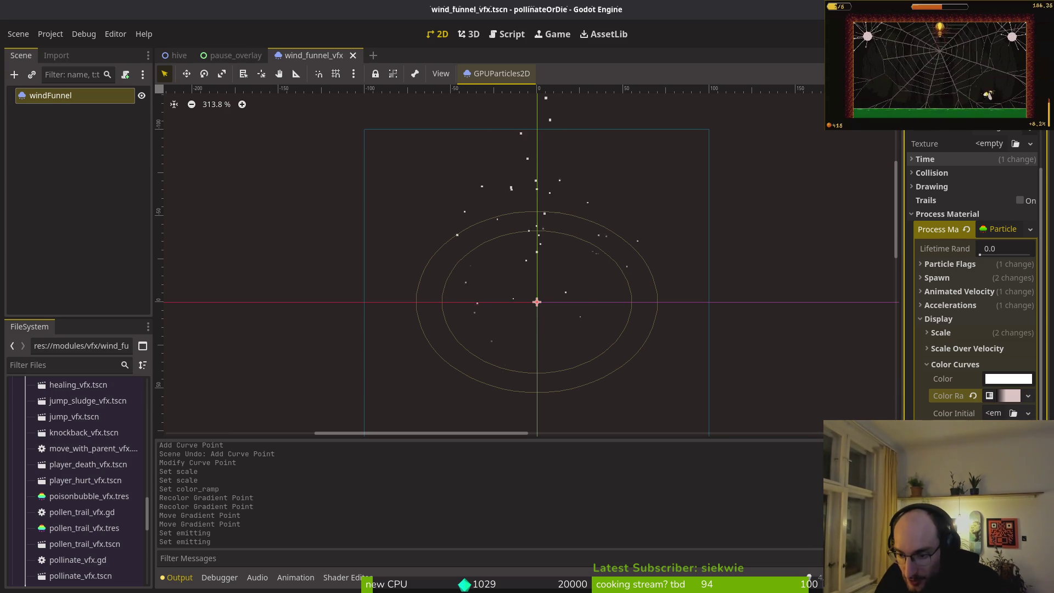
Experiment with several hue variation values for the particle colours
key(Return)
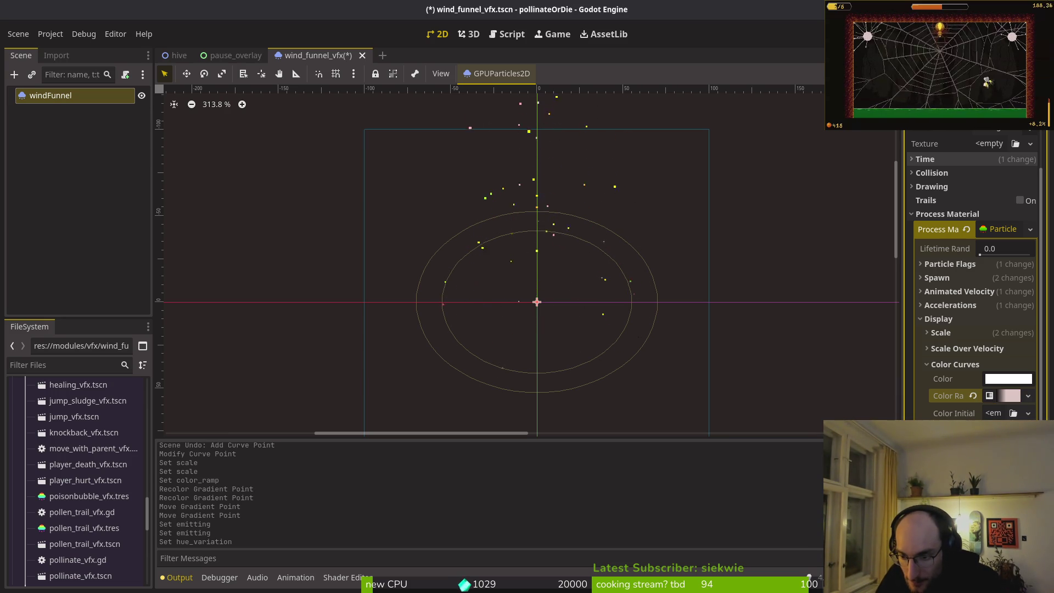
scroll(587, 298, up, 2)
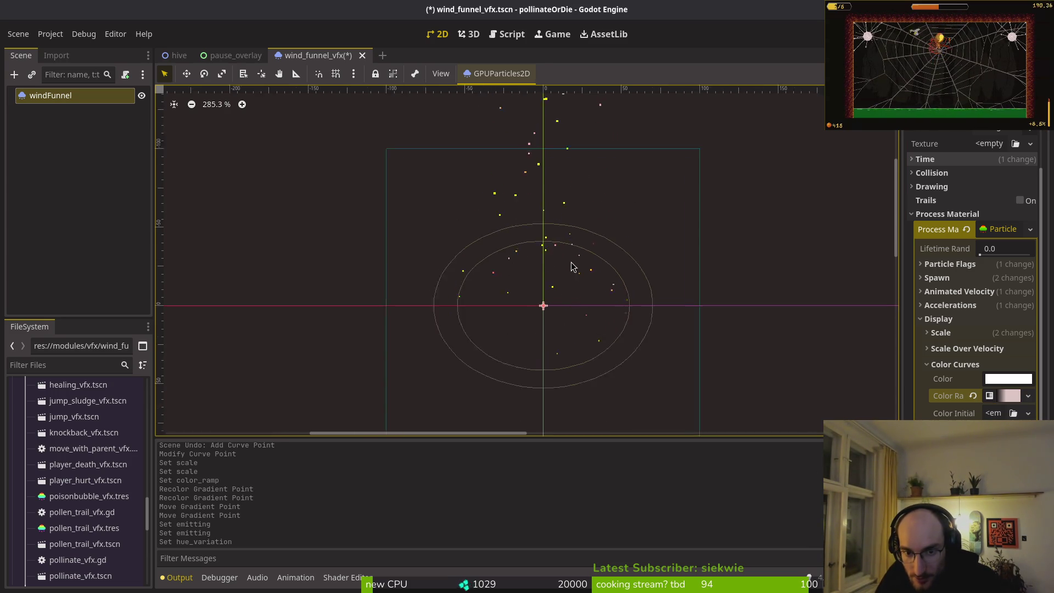
scroll(607, 318, down, 4)
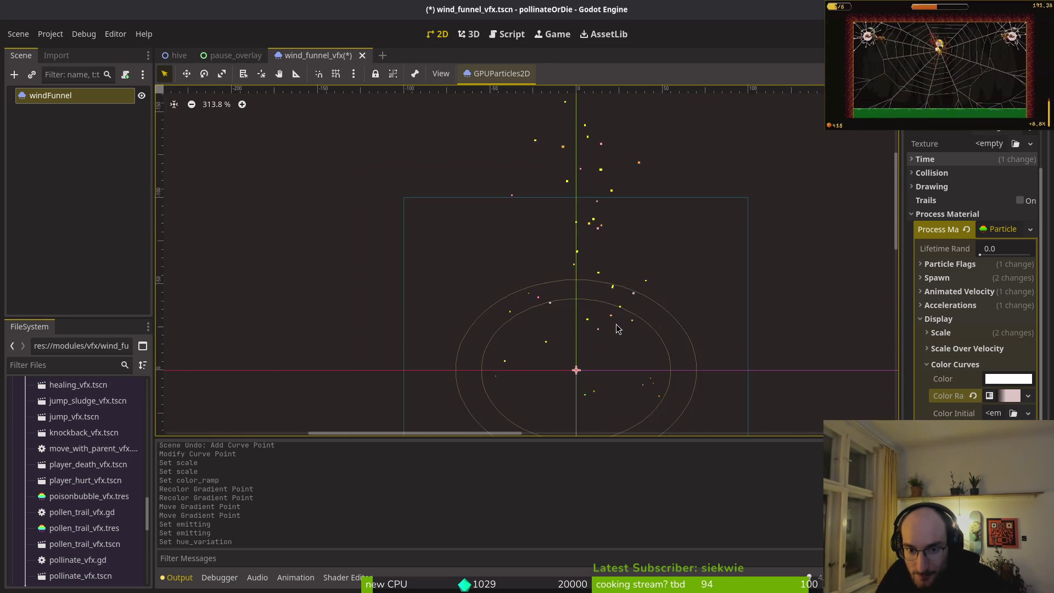
key(Return)
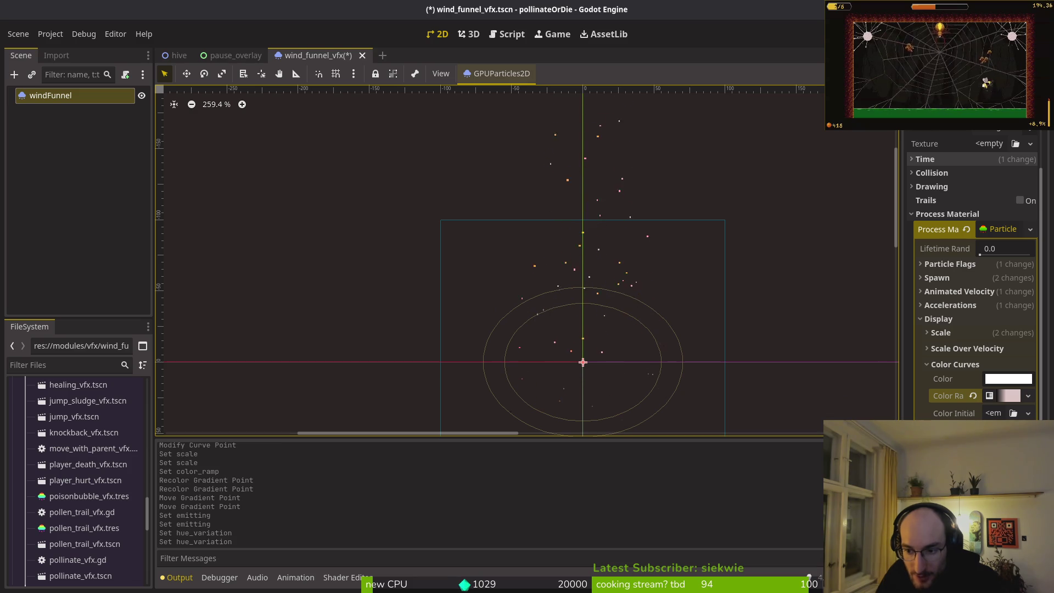
key(Return)
key(Return)
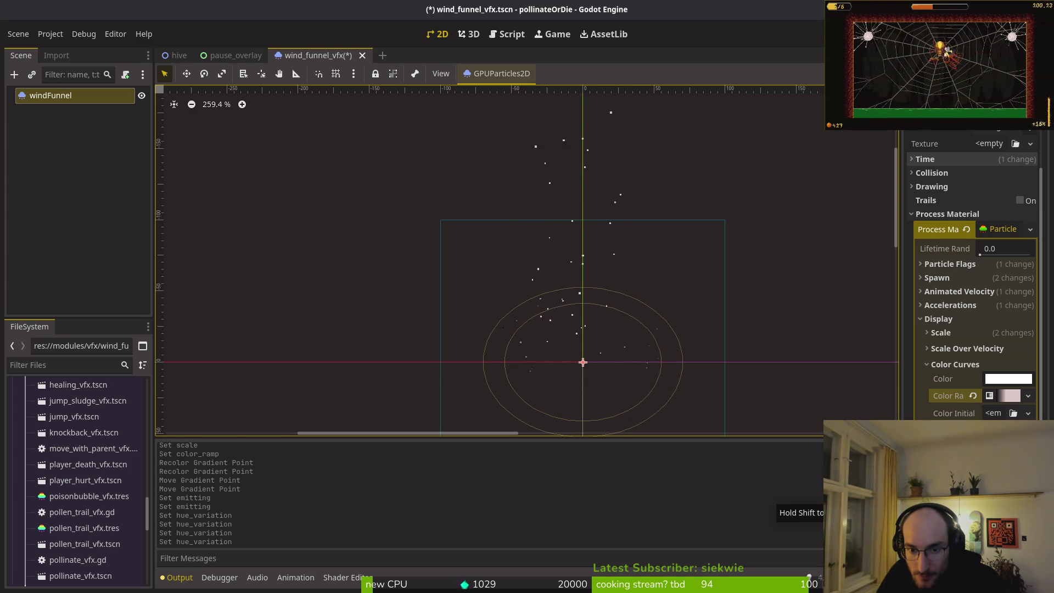
key(Return)
key(Return)
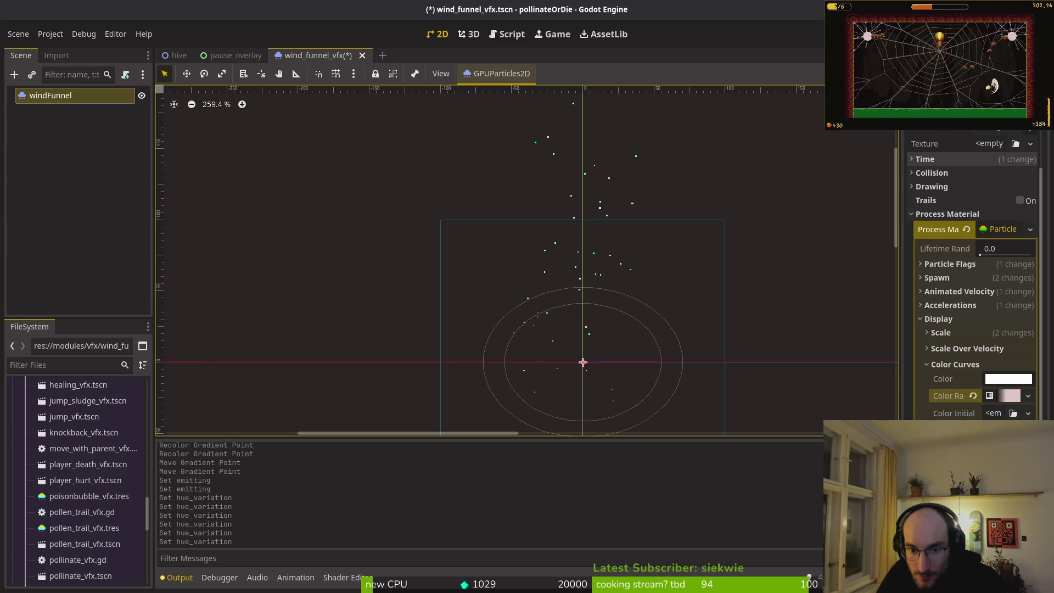
key(Return)
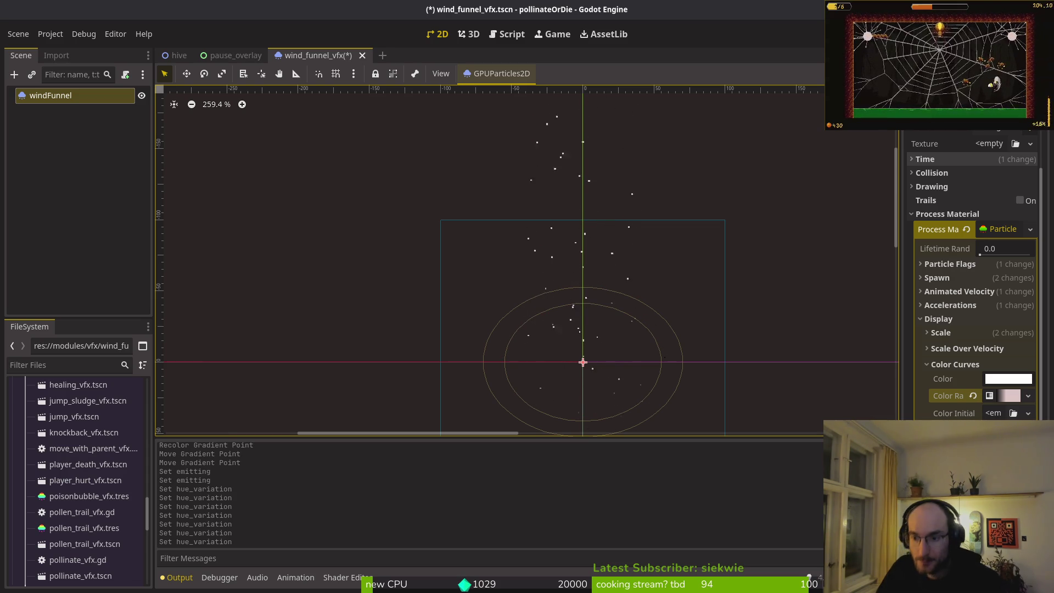
Save wind_funnel_vfx.tscn and launch the game with F5
scroll(584, 269, up, 2)
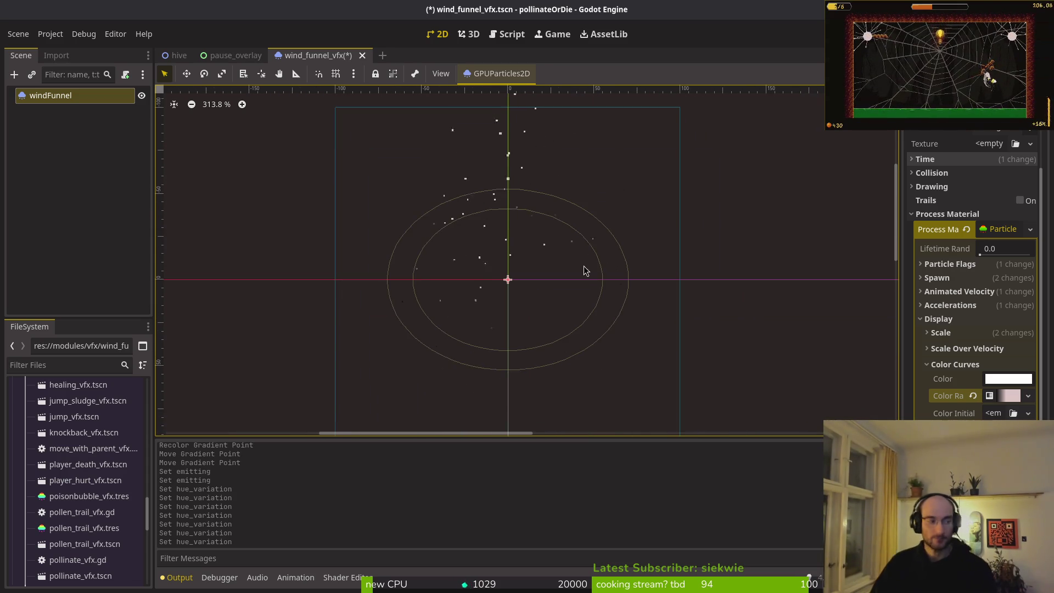
scroll(587, 291, down, 1)
key(ctrl+s)
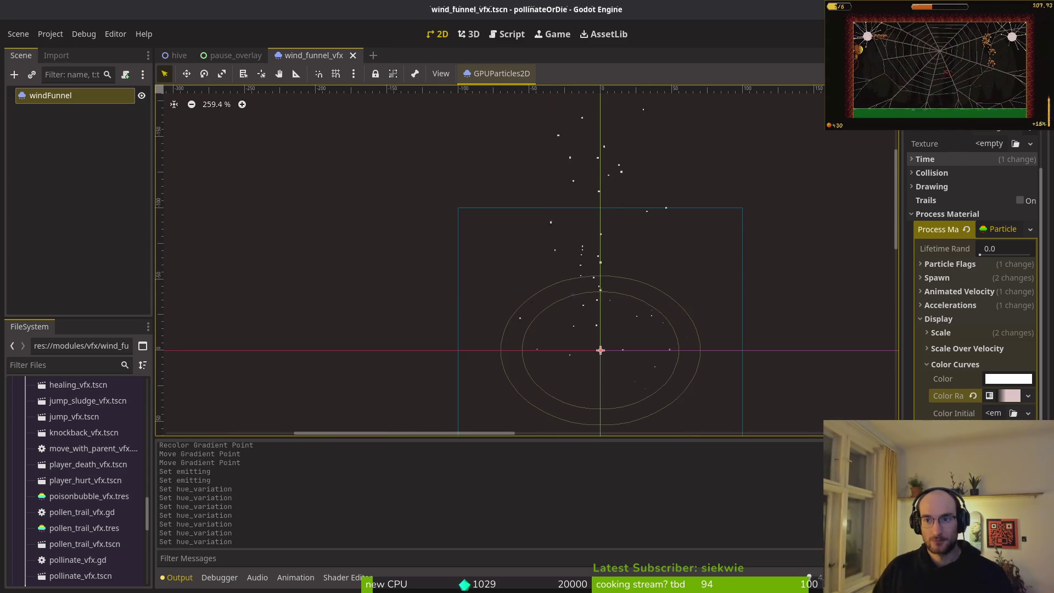
key(F5)
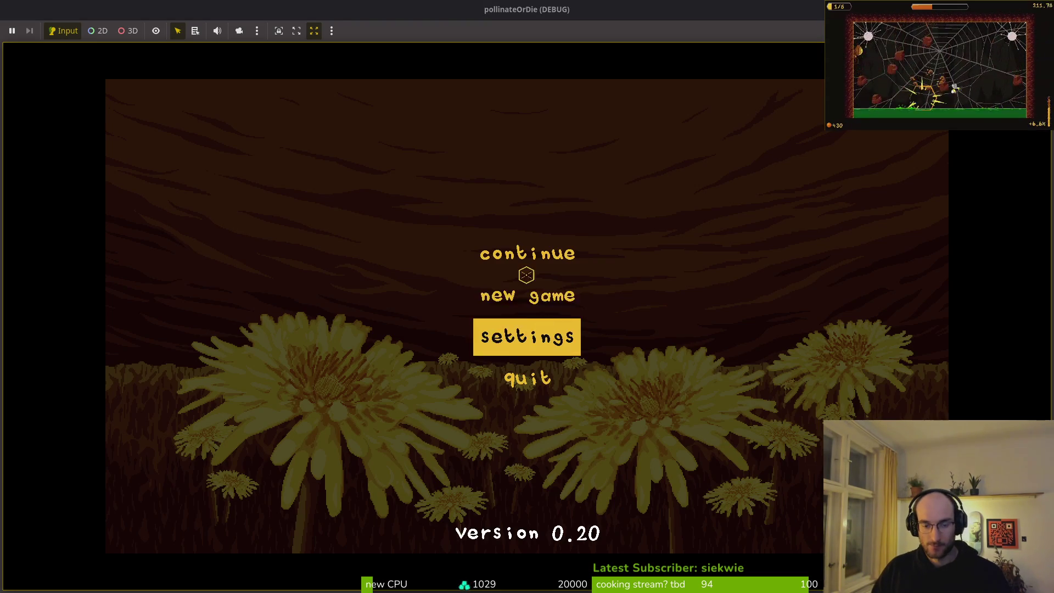
Continue the game into the hive, then set the particle Amount to 30 and save
click(518, 246)
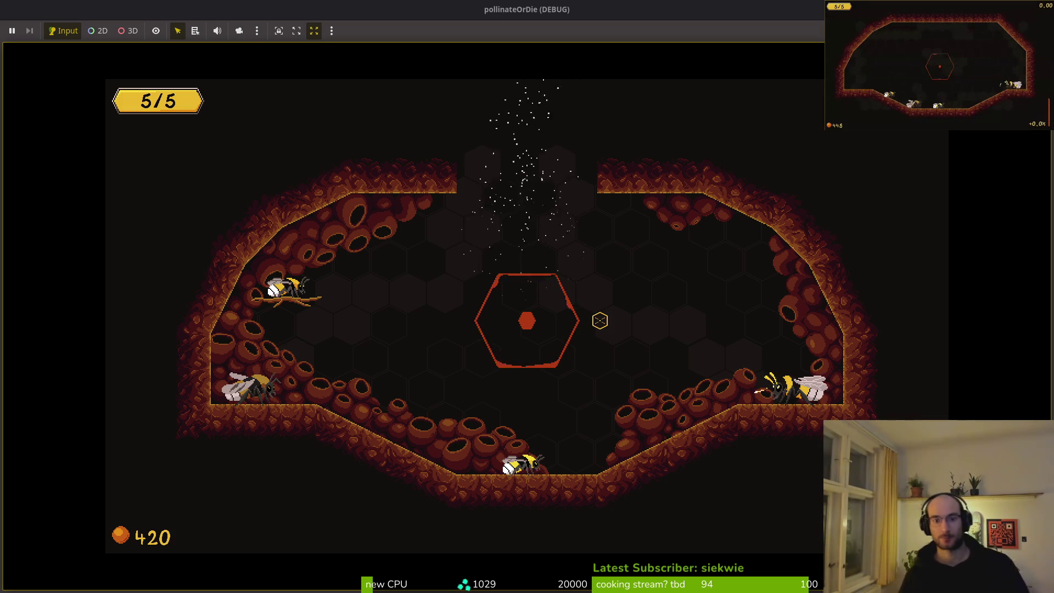
key(alt+Tab)
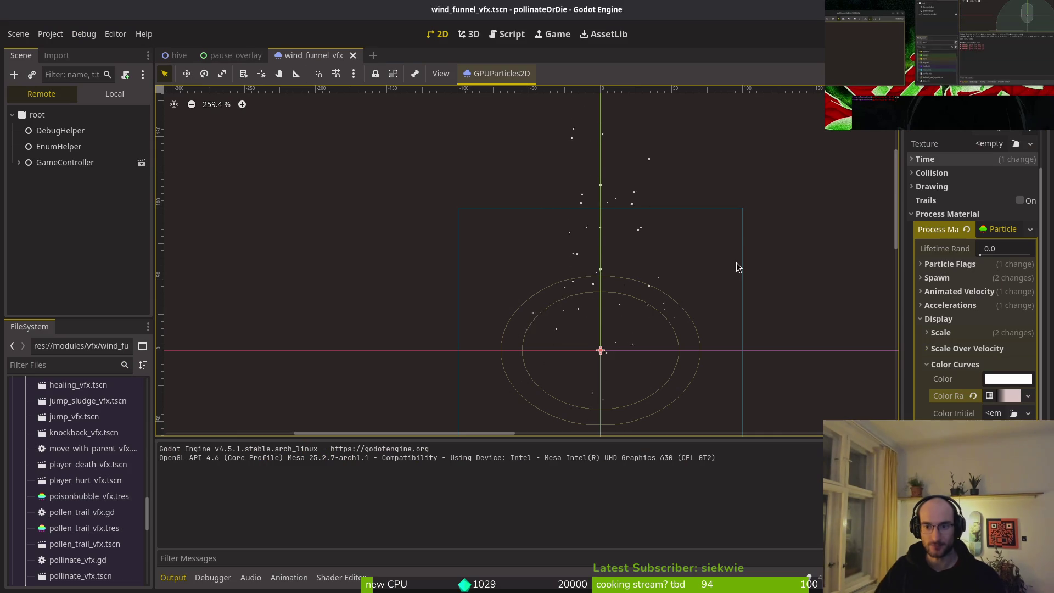
scroll(1018, 195, up, 3)
click(1007, 165)
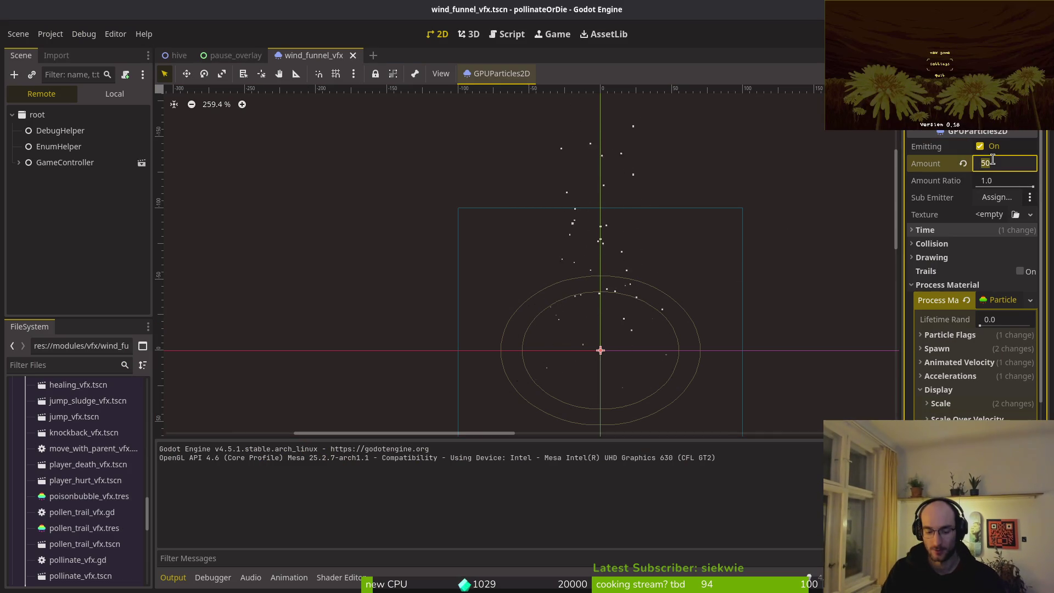
key(Return)
key(ctrl+s)
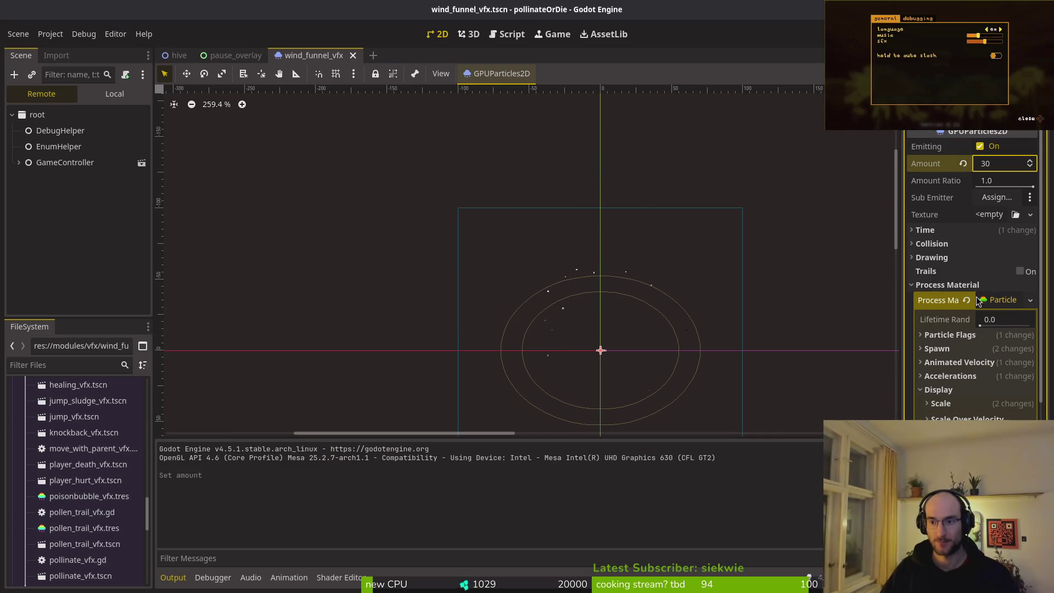
Set the particle Lifetime to 1 and run the game to check it
click(969, 286)
click(917, 230)
click(1013, 253)
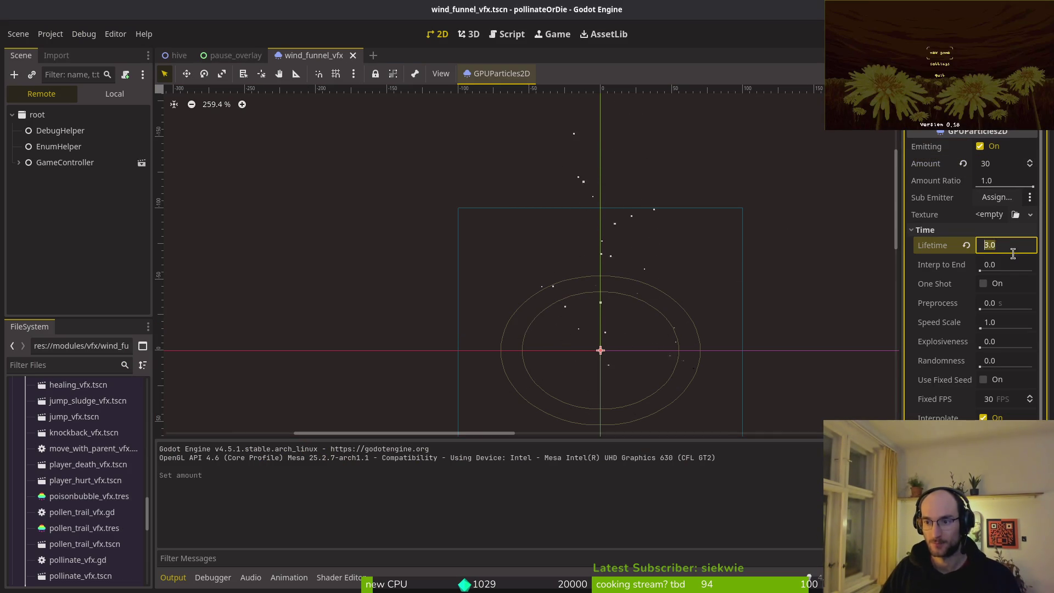
text(1)
key(Return)
key(F5)
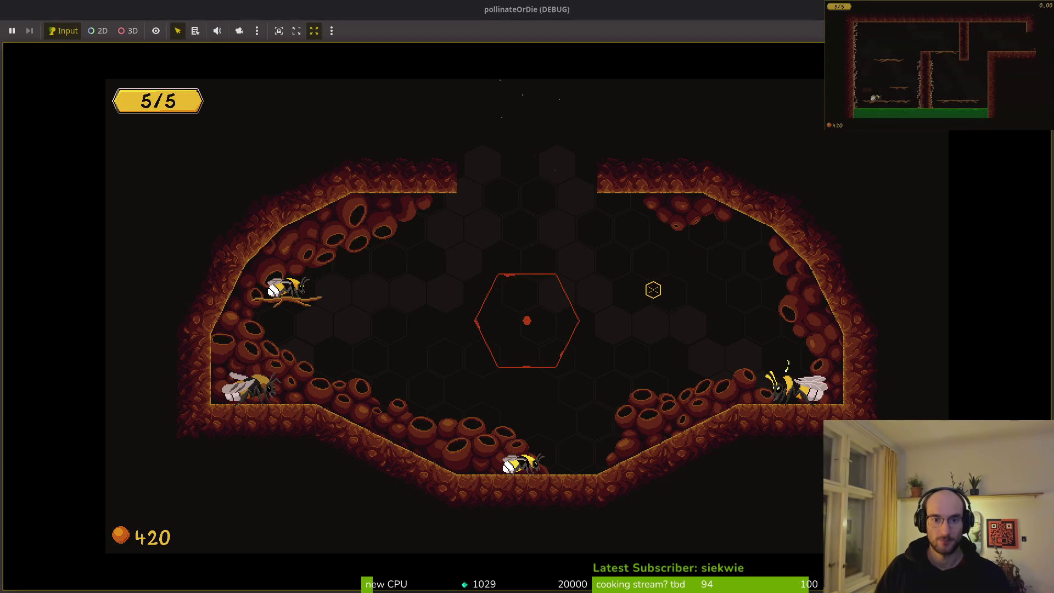
key(alt+Tab)
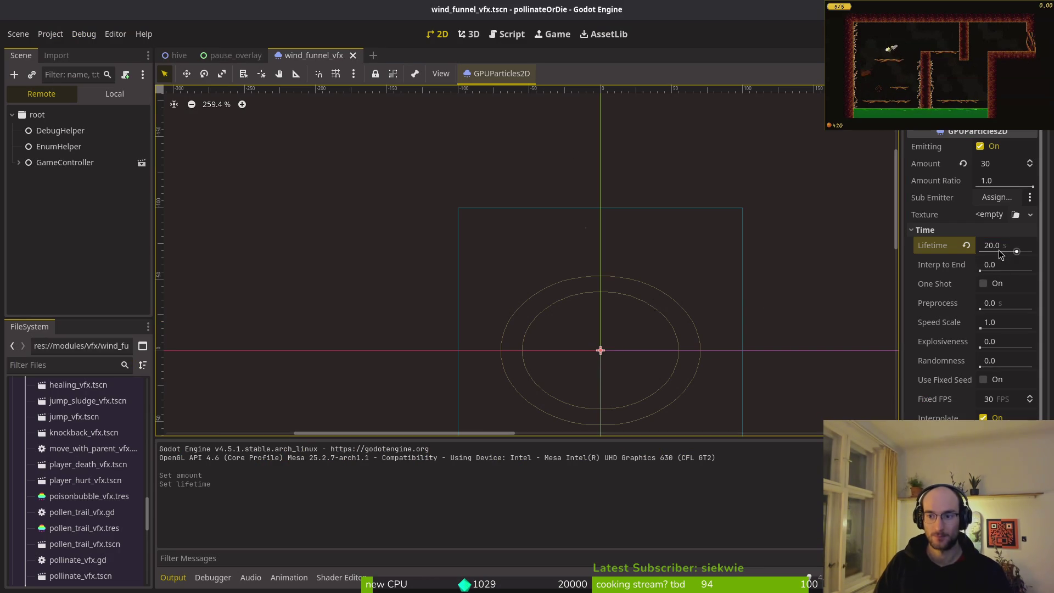
Try Lifetimes of 2.0 and 5.0, previewing each in the running game
click(1004, 249)
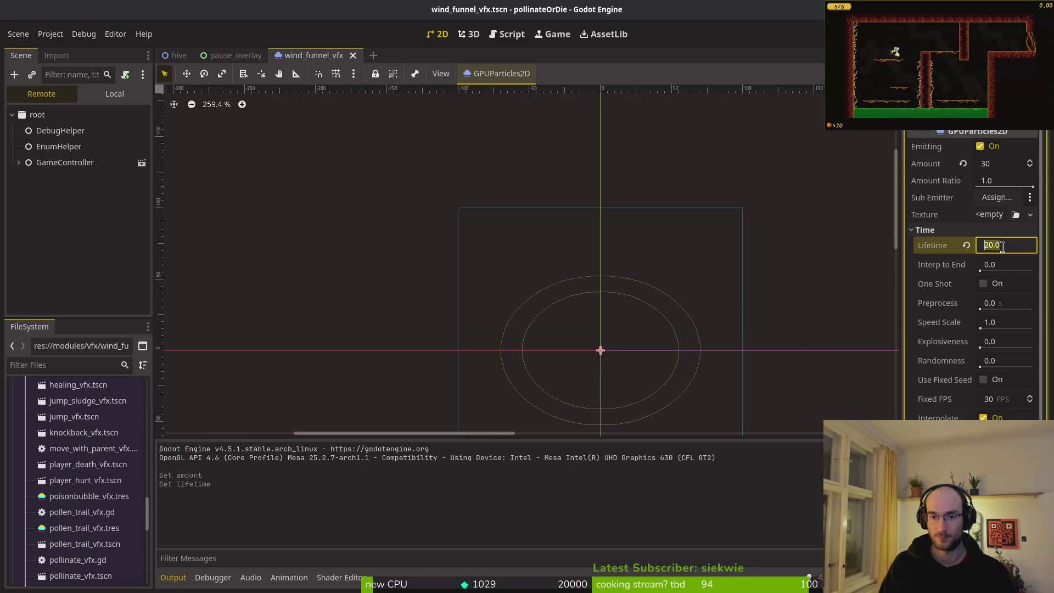
text(2)
key(Return)
key(alt+Tab)
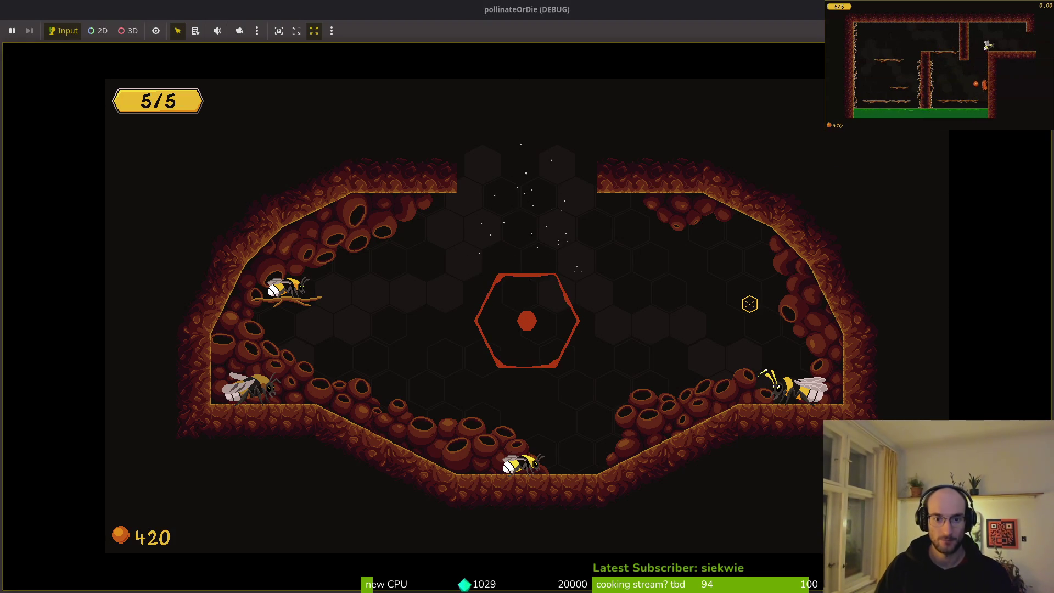
key(alt+Tab)
click(992, 246)
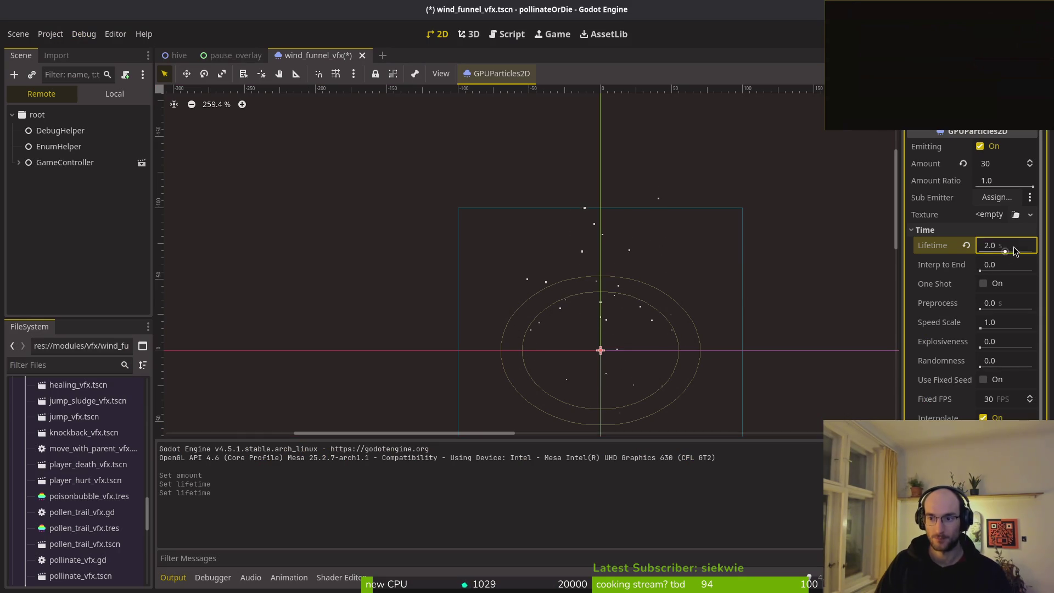
key(Return)
key(ctrl+s)
key(alt+Tab)
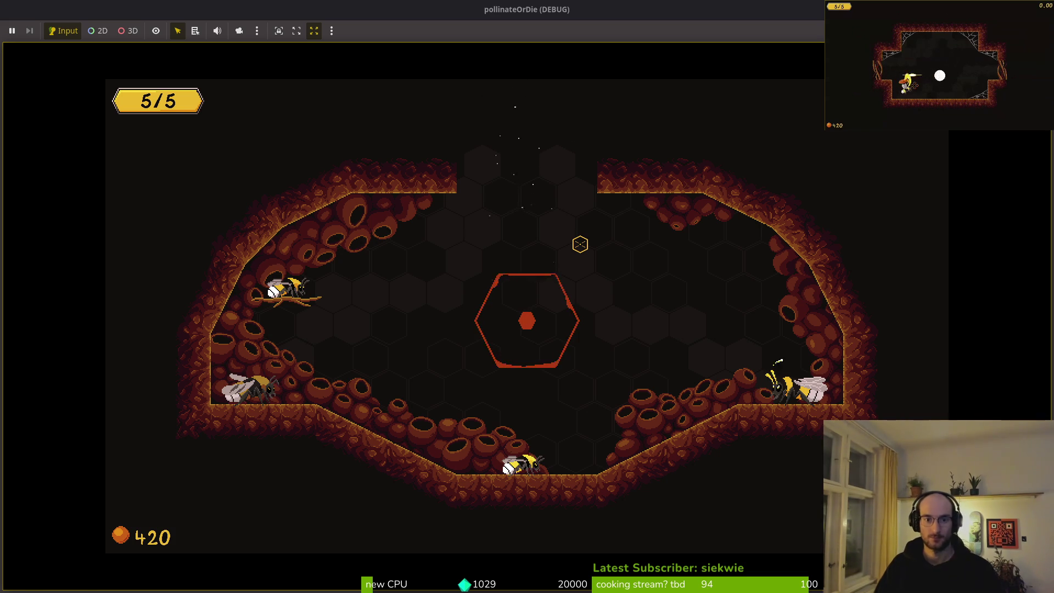
key(alt+Tab)
Revert the Lifetime to 3.0 and save the scene
click(1010, 248)
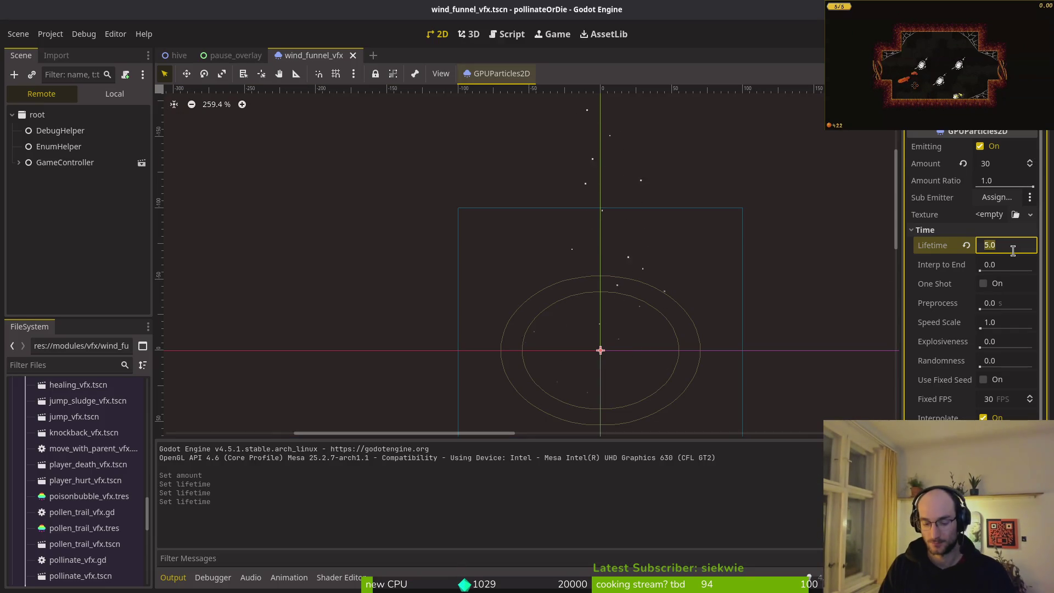
key(ctrl+z)
key(ctrl+z)
key(ctrl+z)
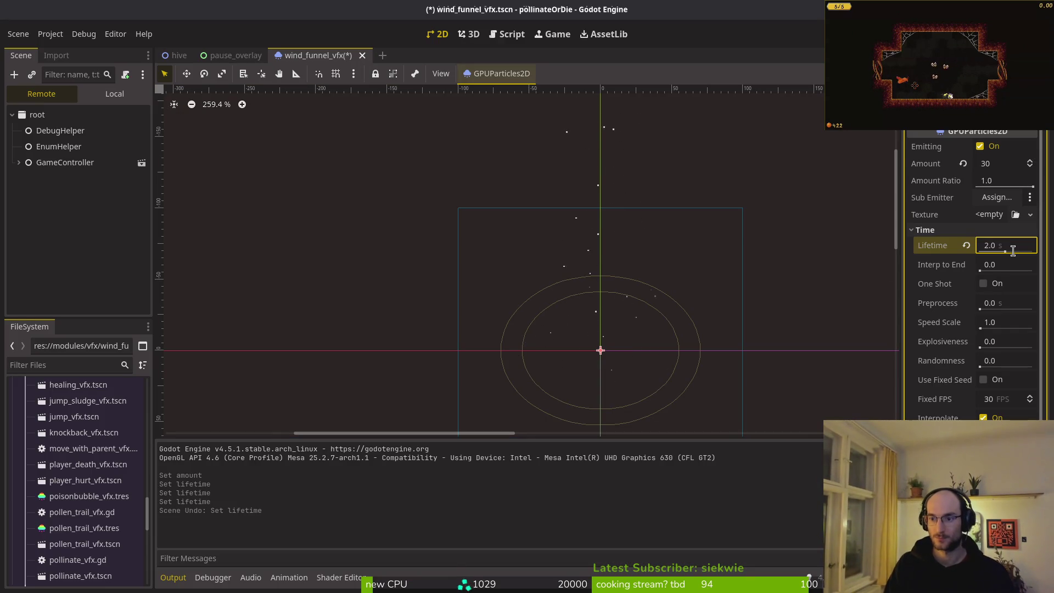
key(ctrl+s)
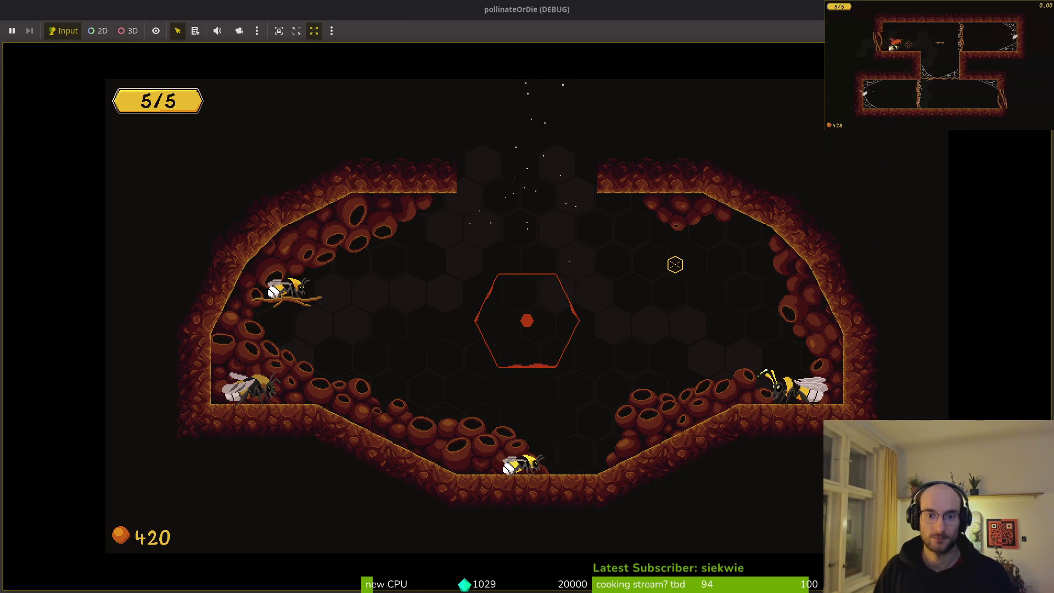
Set the particle Amount to 40 and preview it in the hive
key(alt+Tab)
click(1016, 166)
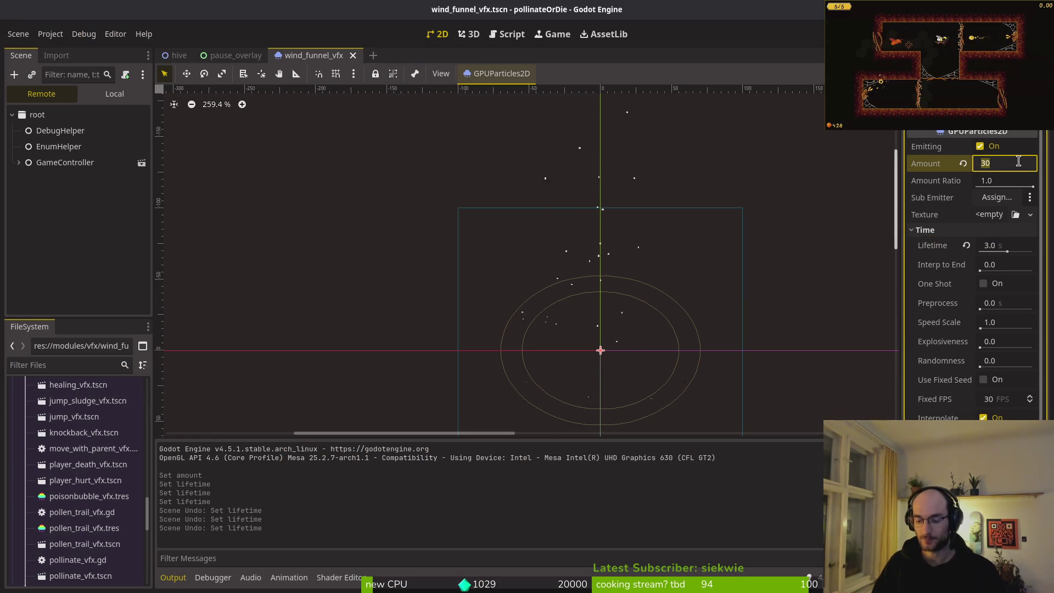
text(10)
key(Return)
key(alt+Tab)
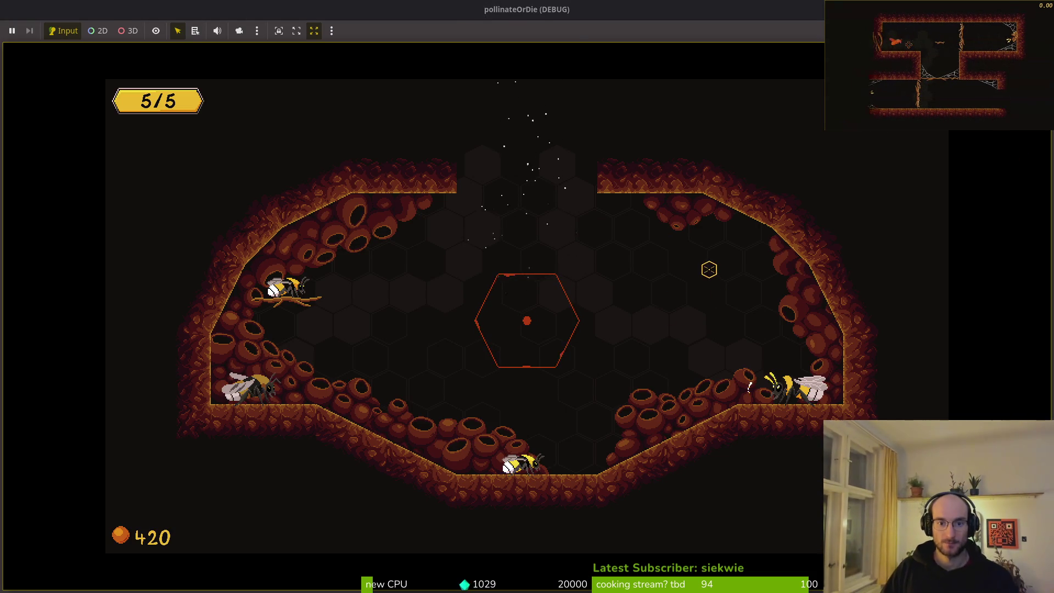
key(alt+Tab)
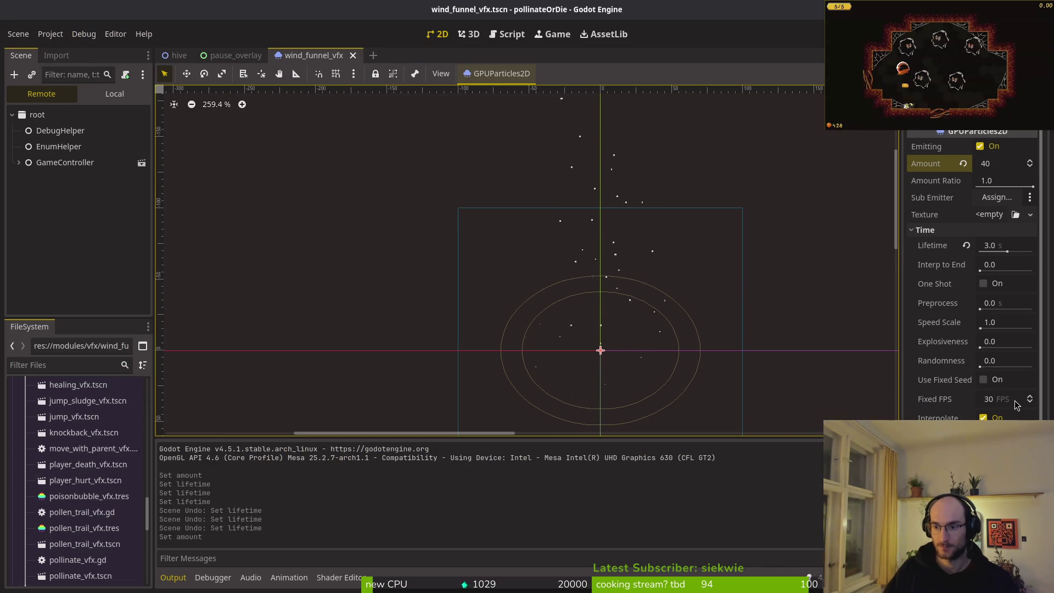
Try Explosiveness values of 0.1 and 0.57, comparing each in the running hive game
drag(988, 346, 989, 356)
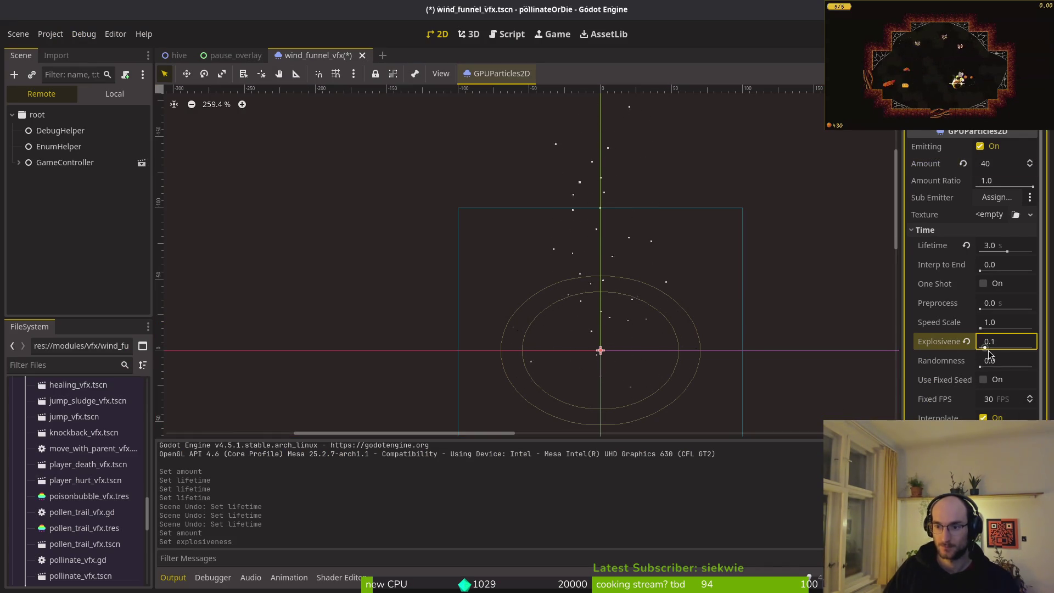
key(alt+Tab)
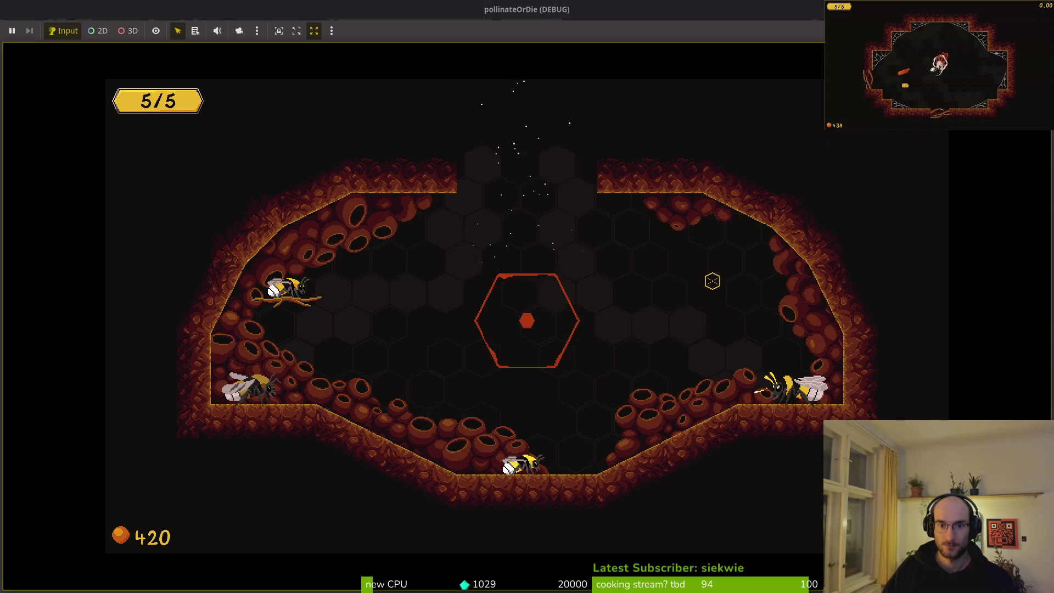
key(alt+Tab)
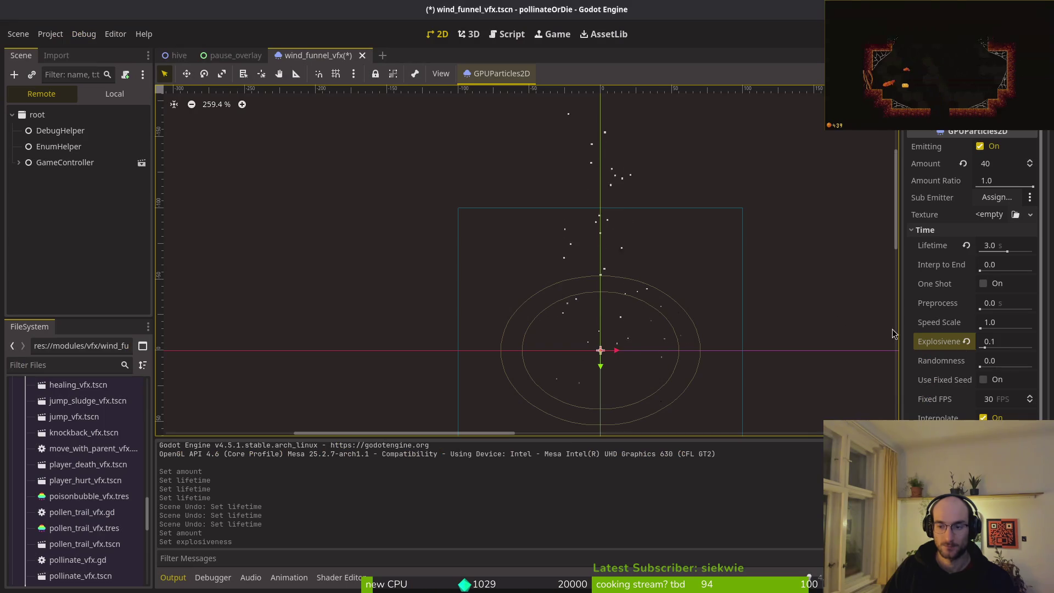
key(alt+Tab)
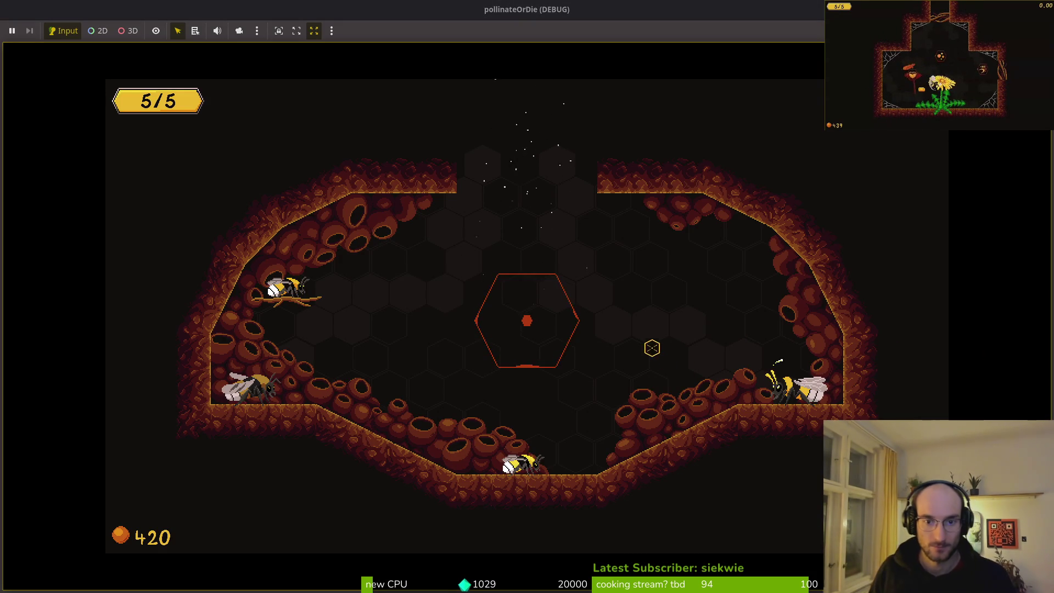
key(alt+Tab)
drag(1001, 349, 1011, 348)
key(alt+Tab)
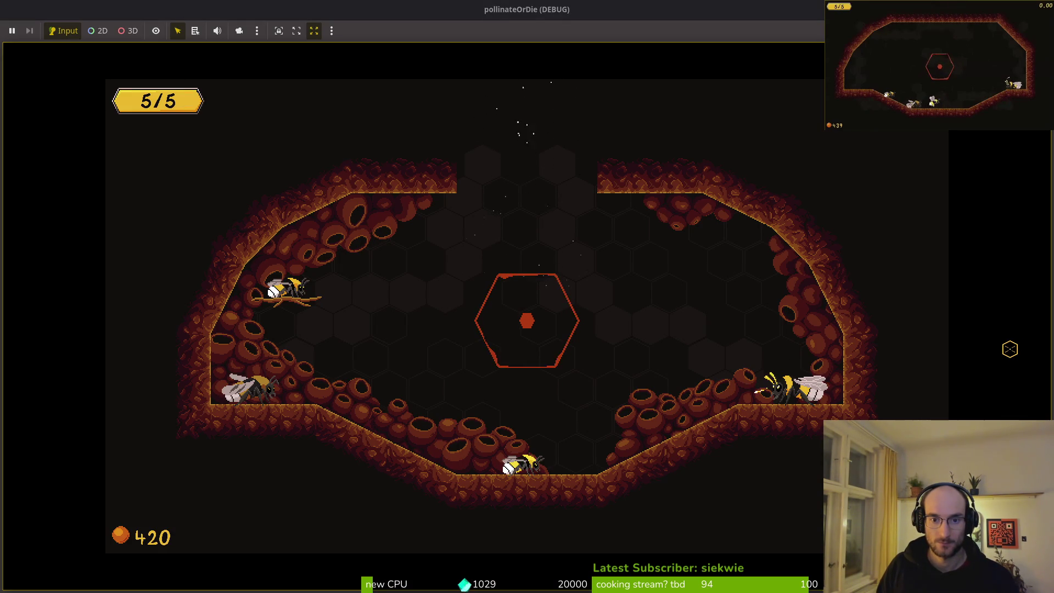
key(alt+Tab)
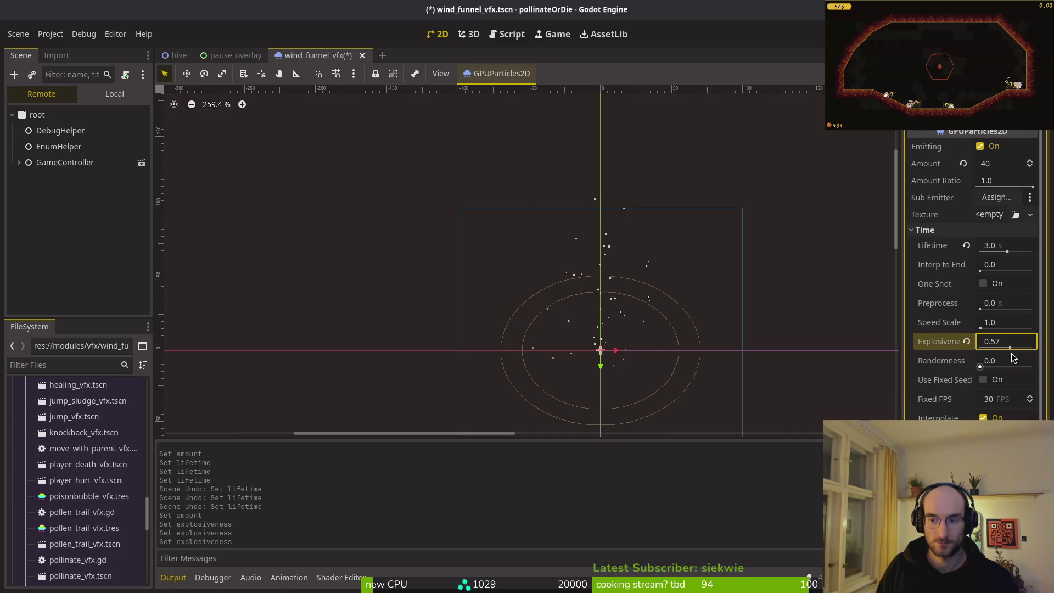
Settle Explosiveness at 0.15 and check it in the running game
drag(1010, 349, 993, 351)
text(0.15)
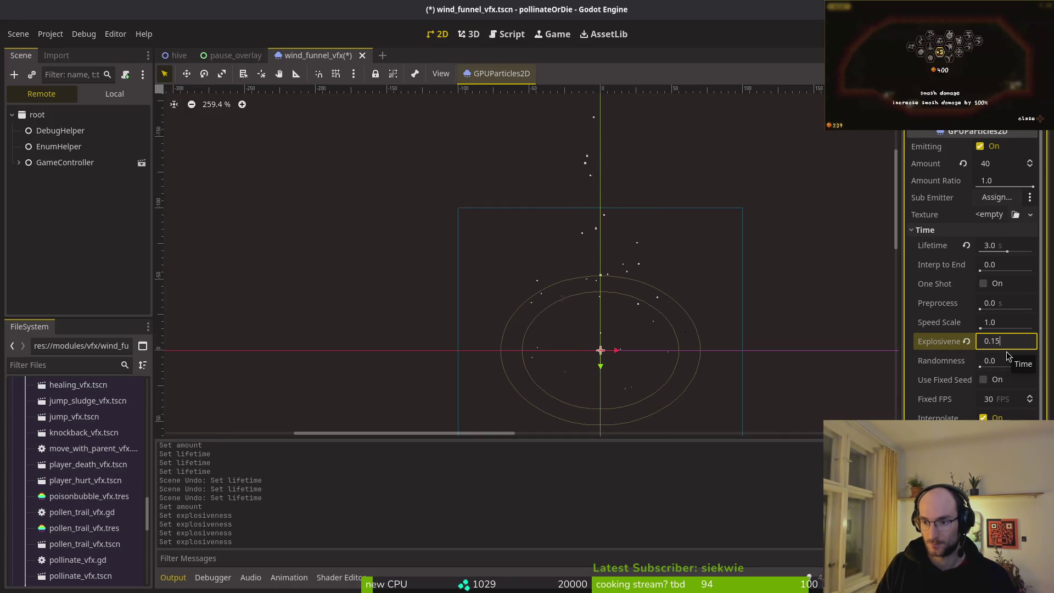
key(Return)
key(alt+Tab)
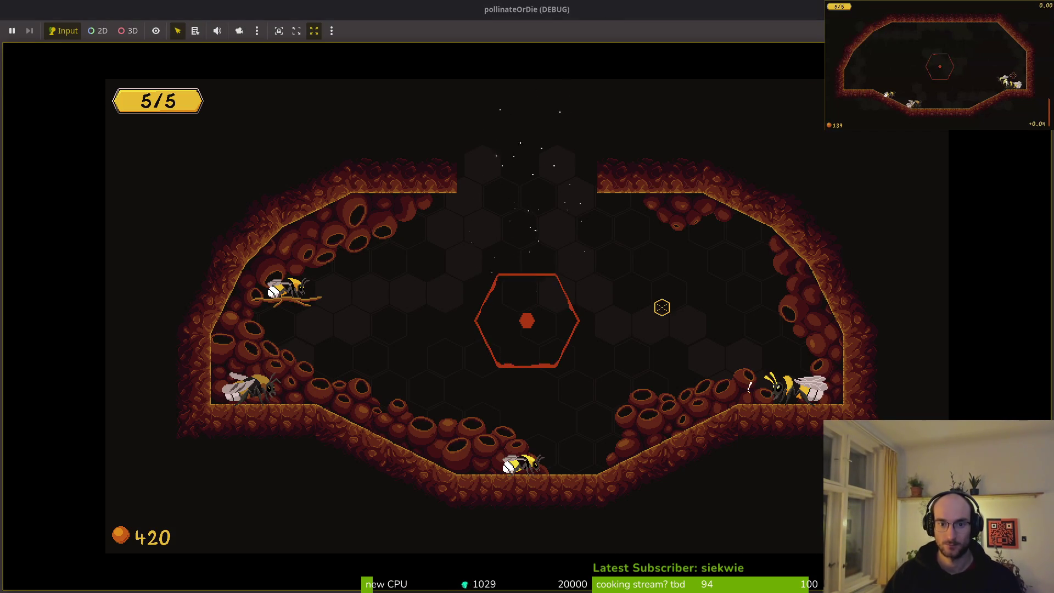
key(alt+Tab)
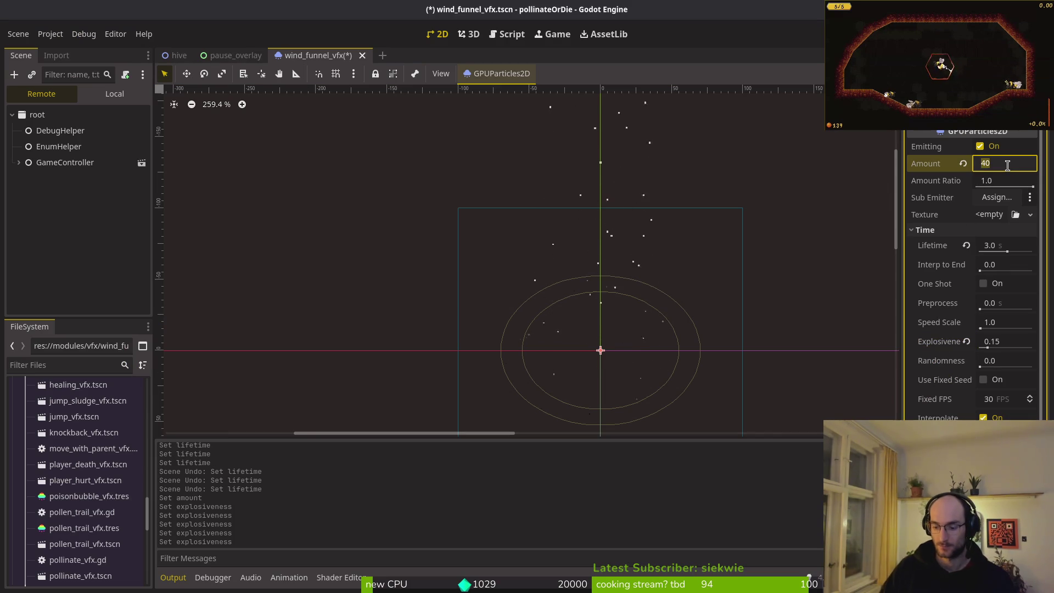
Raise the particle Amount to 100 and preview the rising particles in the game
key(BackSpace)
key(BackSpace)
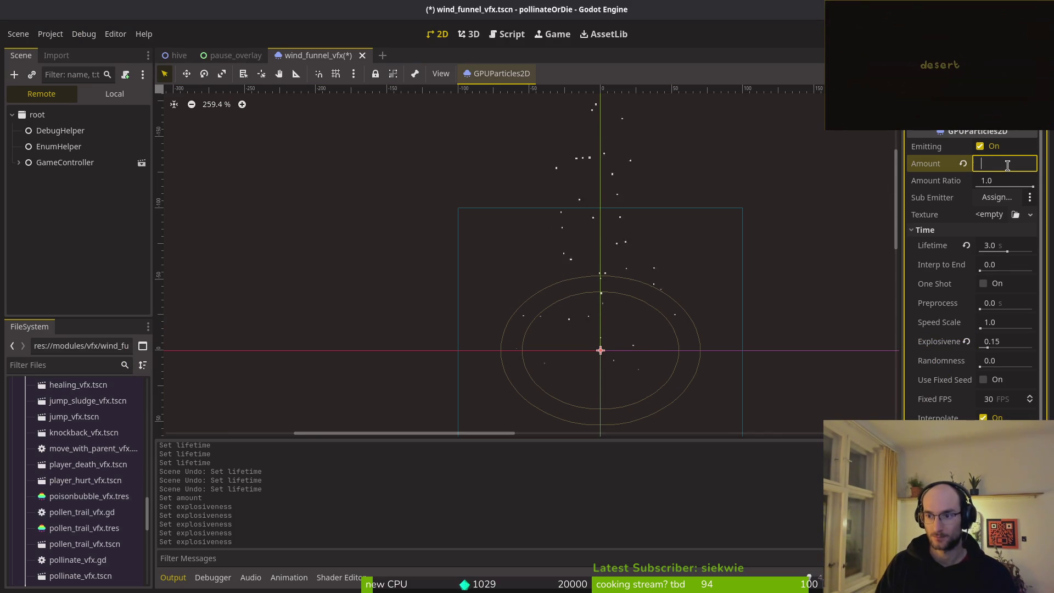
text(100)
key(alt+Tab)
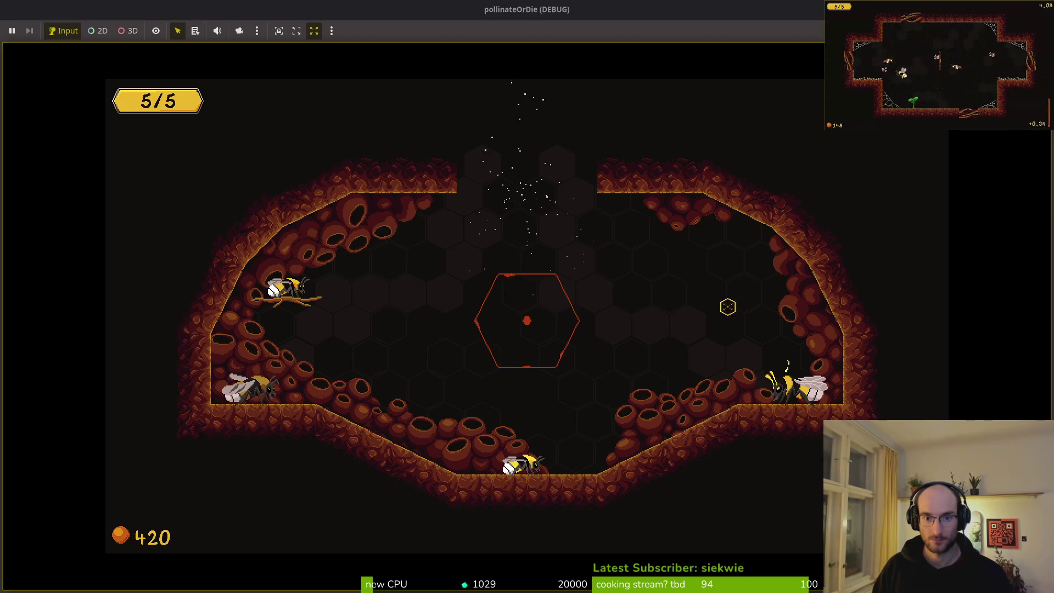
key(alt+Tab)
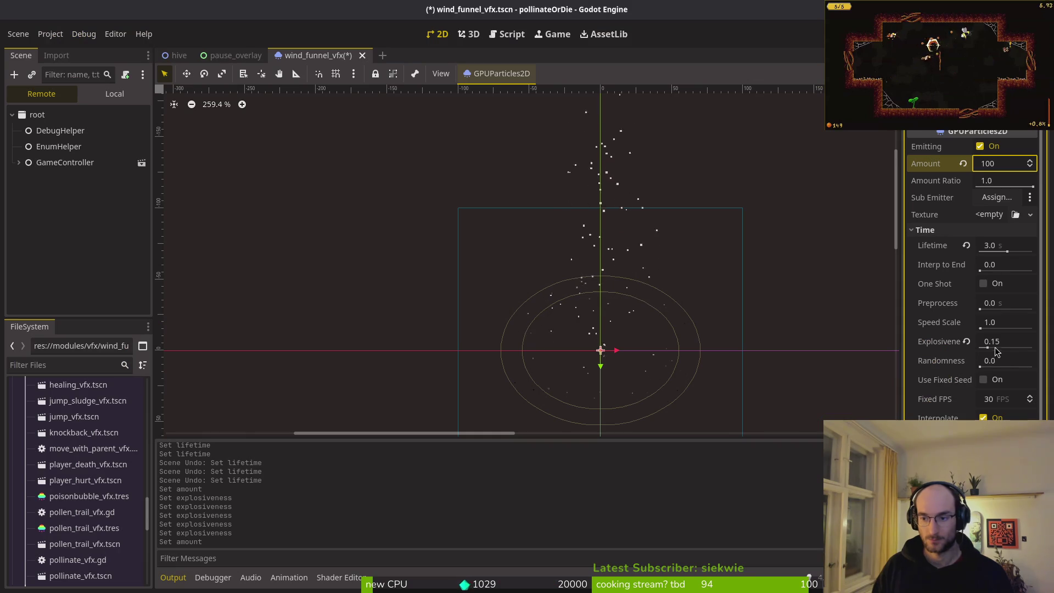
drag(640, 324, 645, 269)
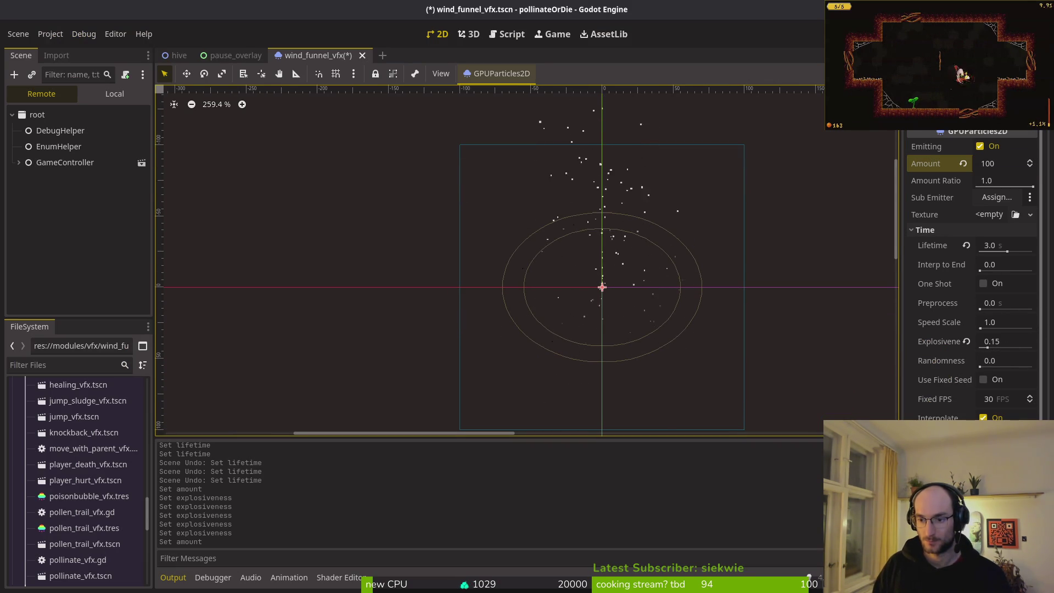
key(alt+Tab)
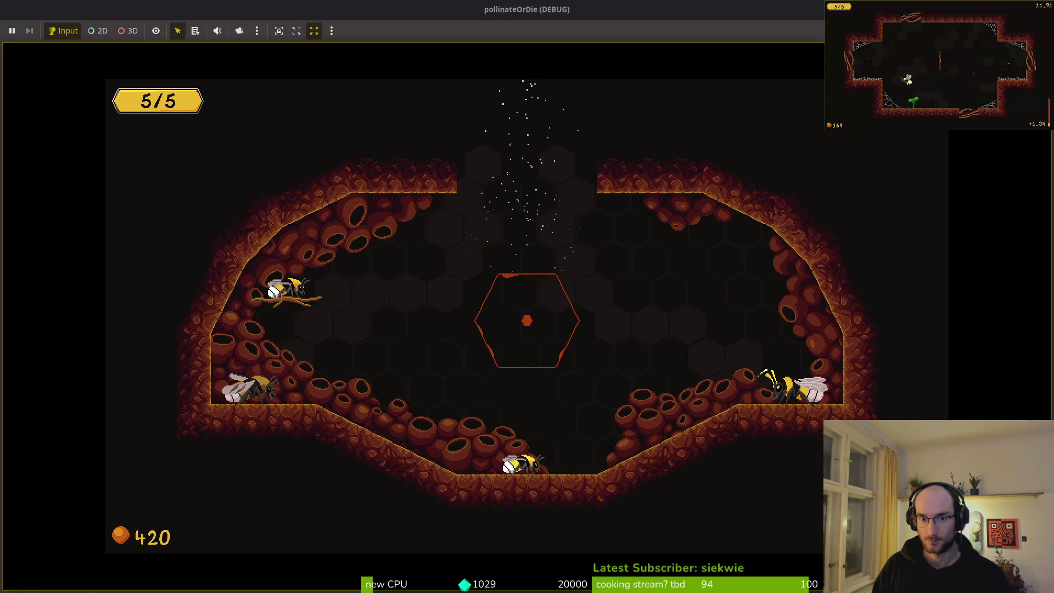
key(alt+Tab)
scroll(956, 376, down, 5)
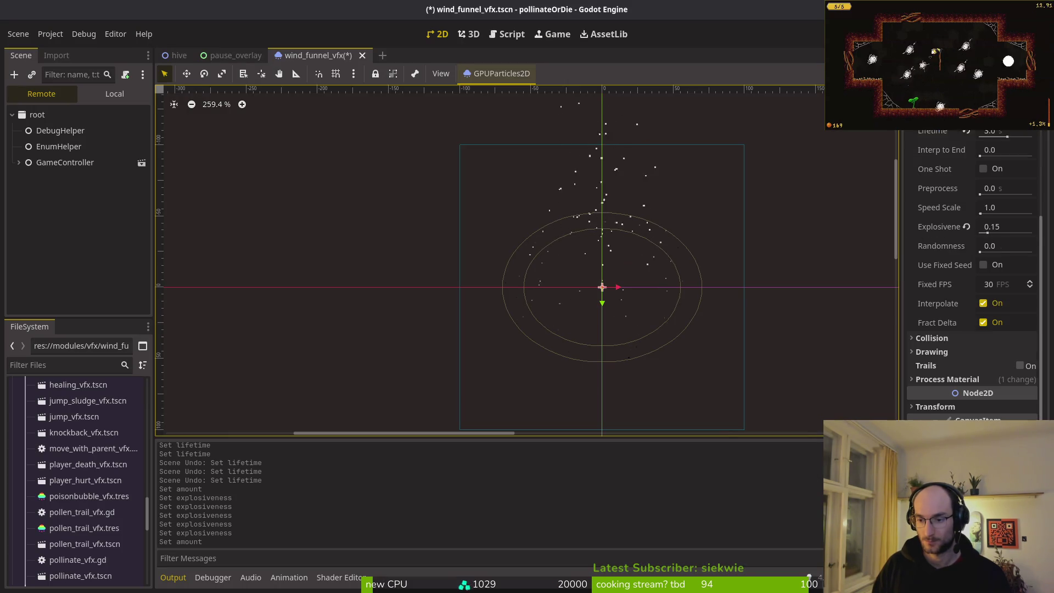
Set the process material's Gravity y to -100 under Accelerations
click(956, 376)
scroll(956, 376, down, 4)
click(937, 298)
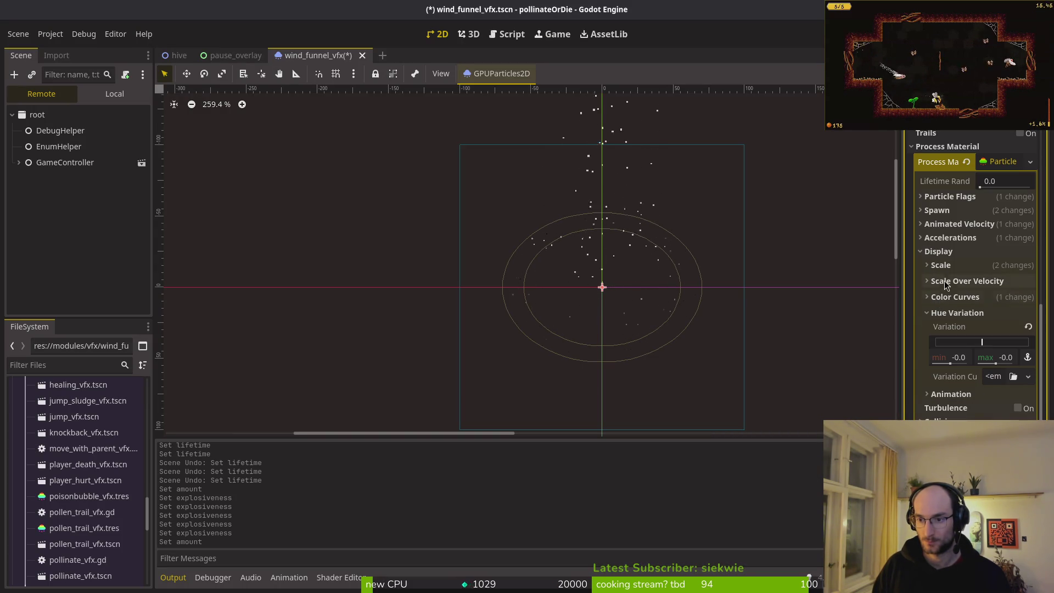
click(938, 252)
click(967, 305)
click(985, 352)
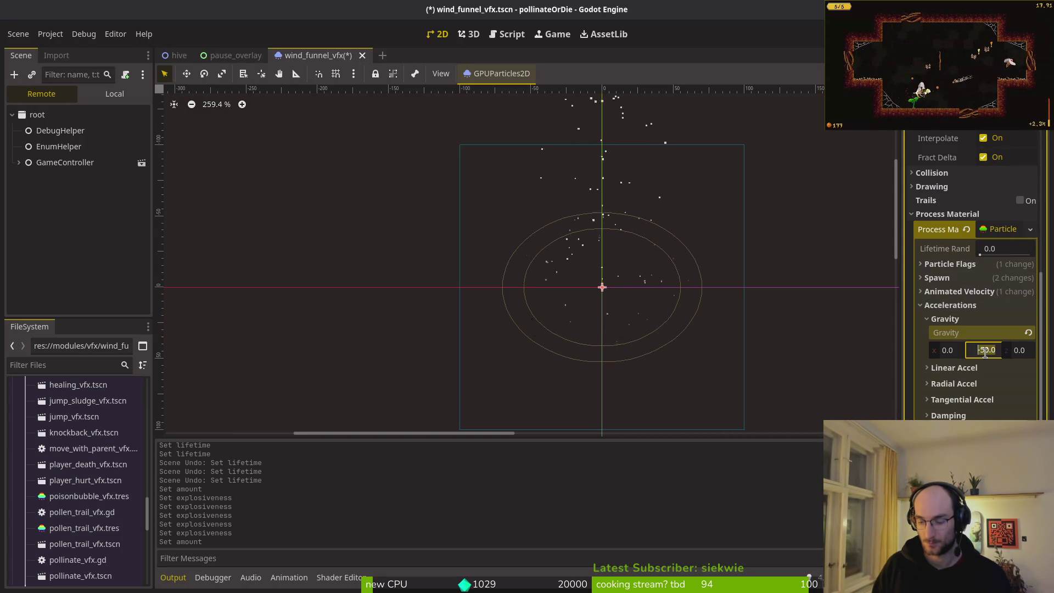
key(Return)
Run and stop the game twice to test the new gravity, then open the hive scene
key(F5)
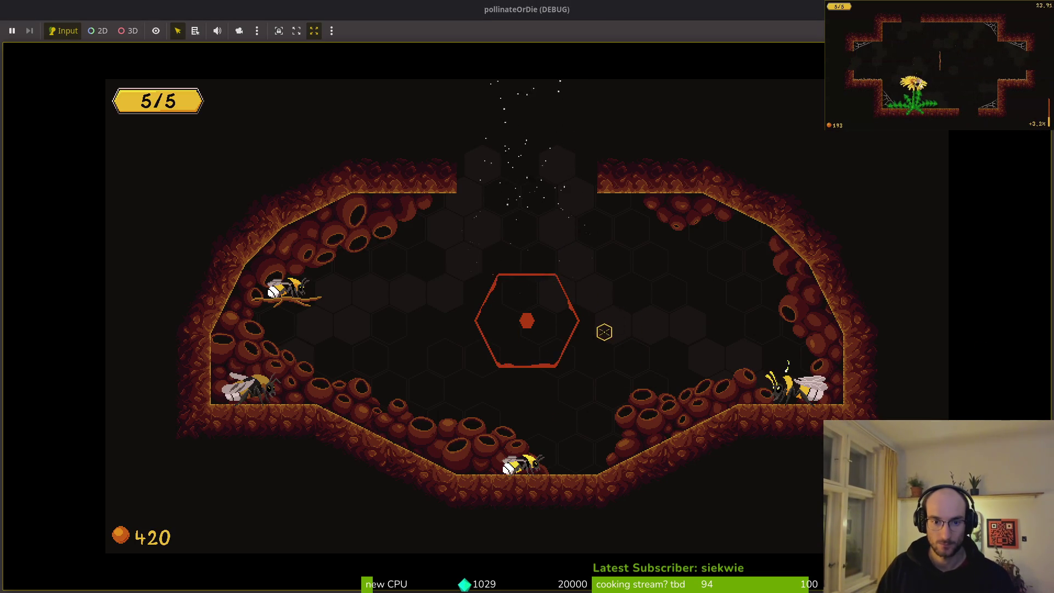
key(F8)
key(F5)
key(F8)
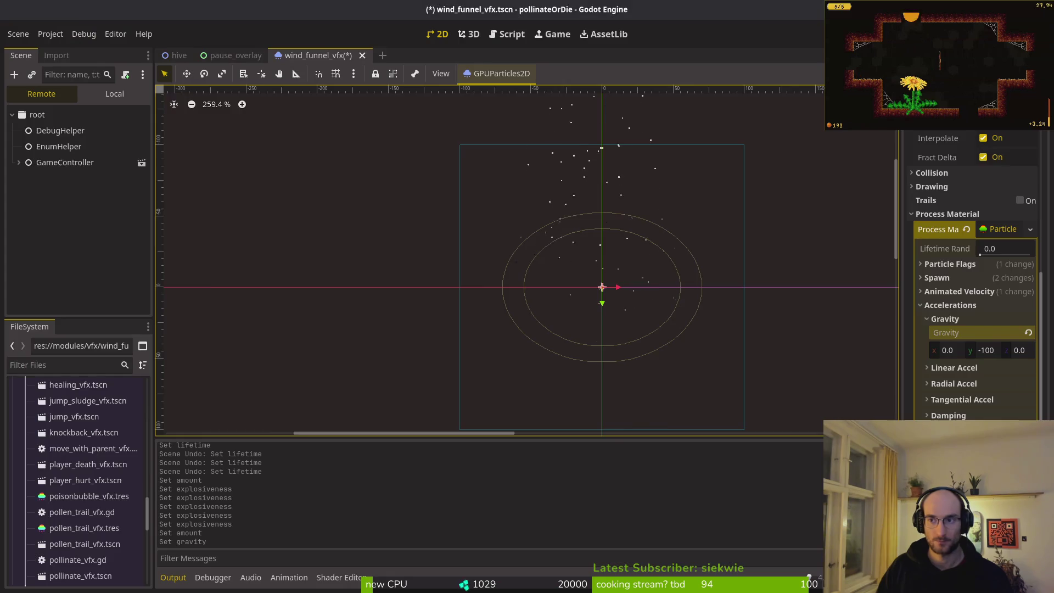
click(179, 55)
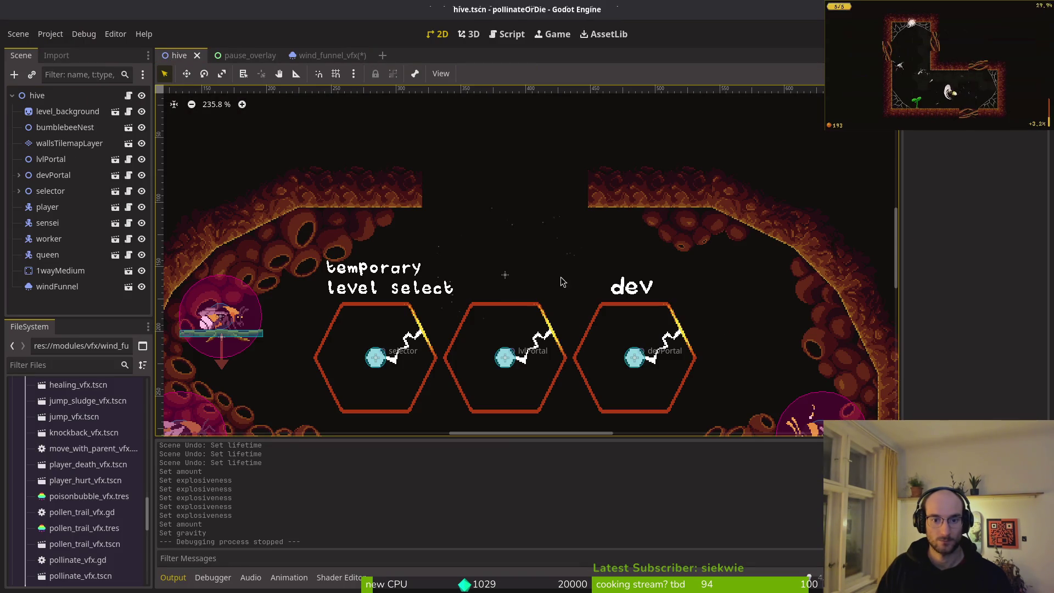
Nudge windFunnel down to position (384, 192) in the hive and save the scene
click(510, 281)
scroll(547, 253, down, 2)
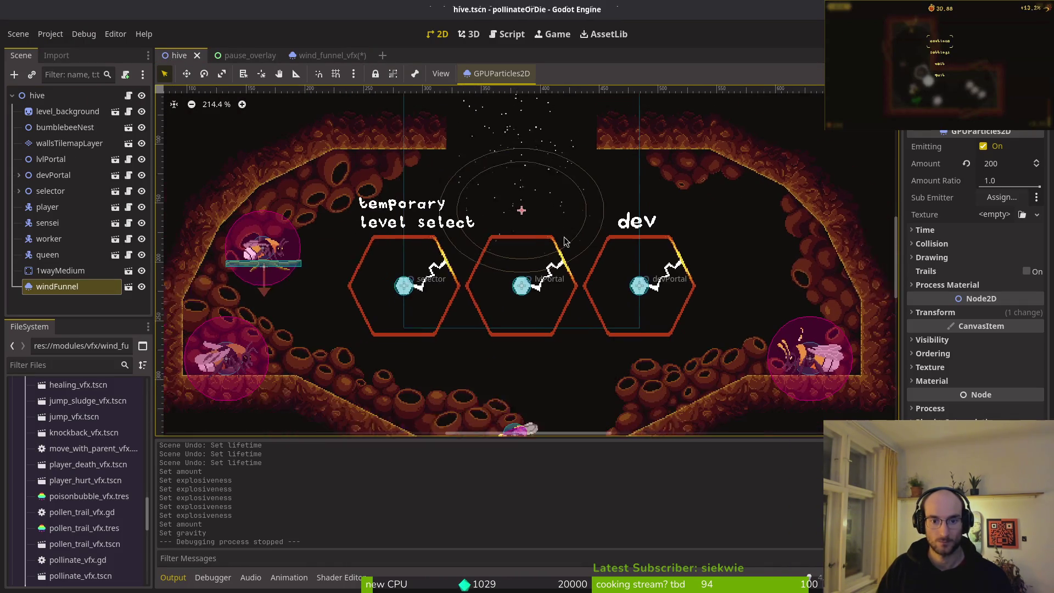
key(Down)
key(Down)
key(Down)
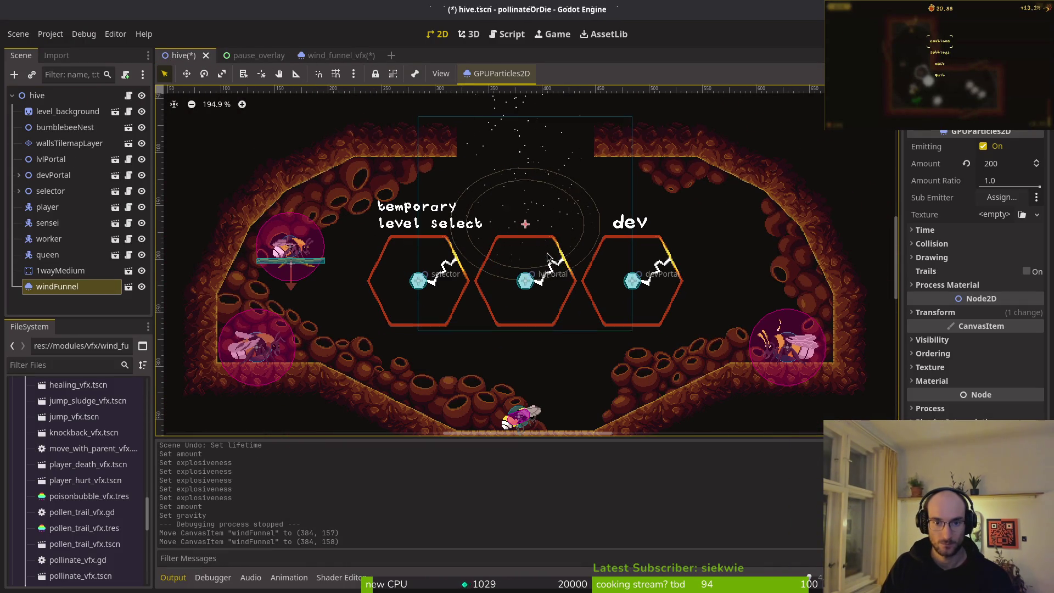
key(Down)
key(Down)
key(Down)
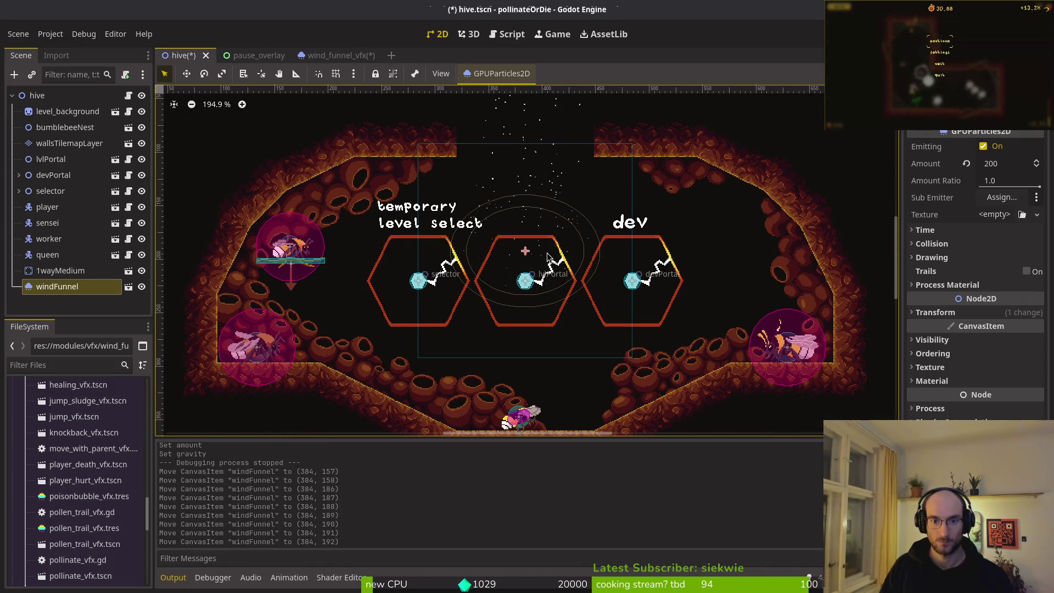
key(ctrl+s)
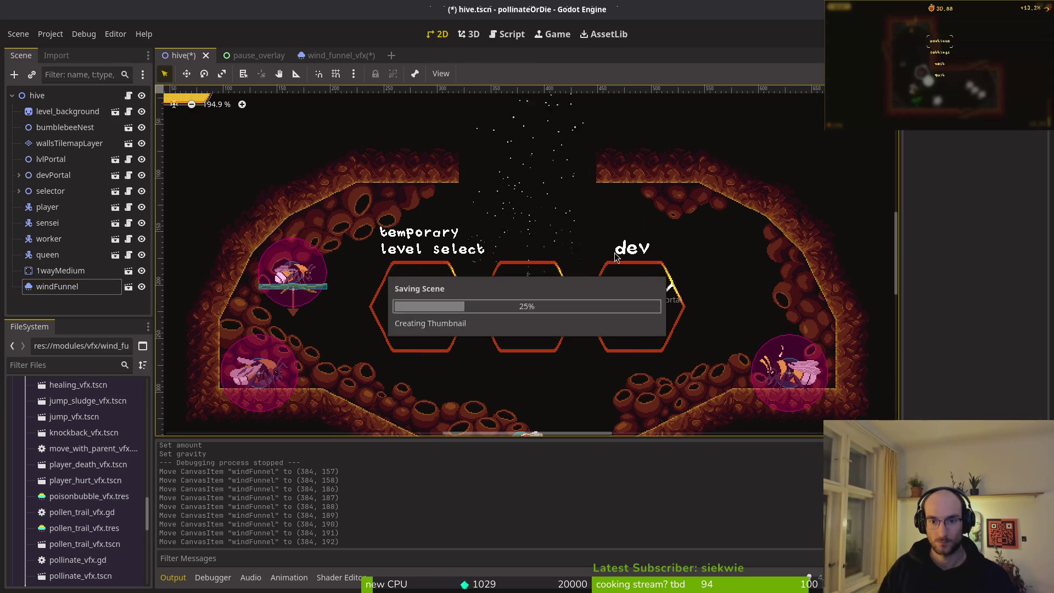
Check windFunnel's radial acceleration settings, then return to the wind_funnel_vfx scene
click(62, 293)
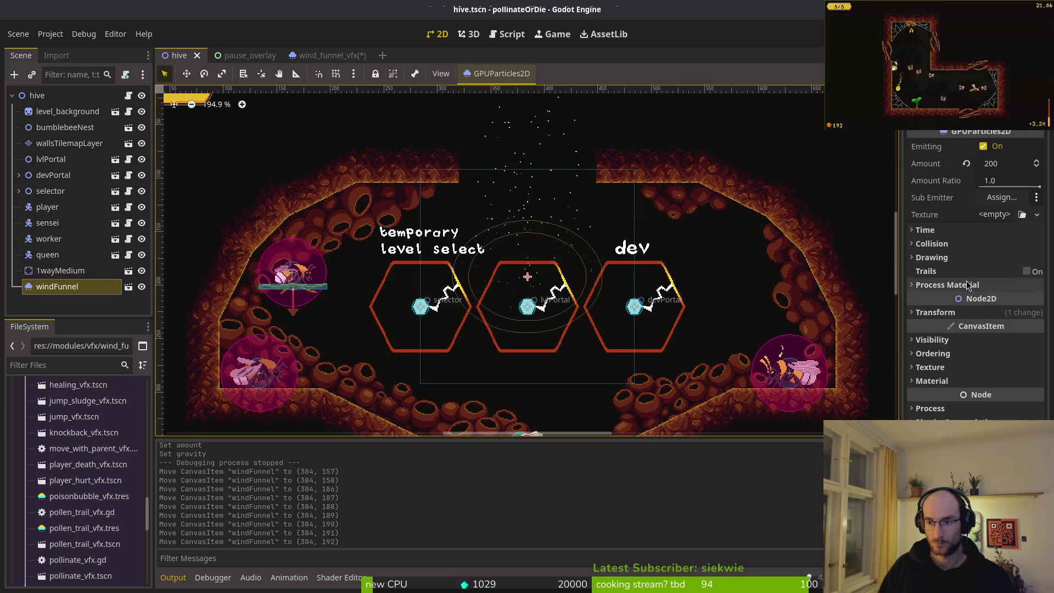
scroll(999, 318, down, 5)
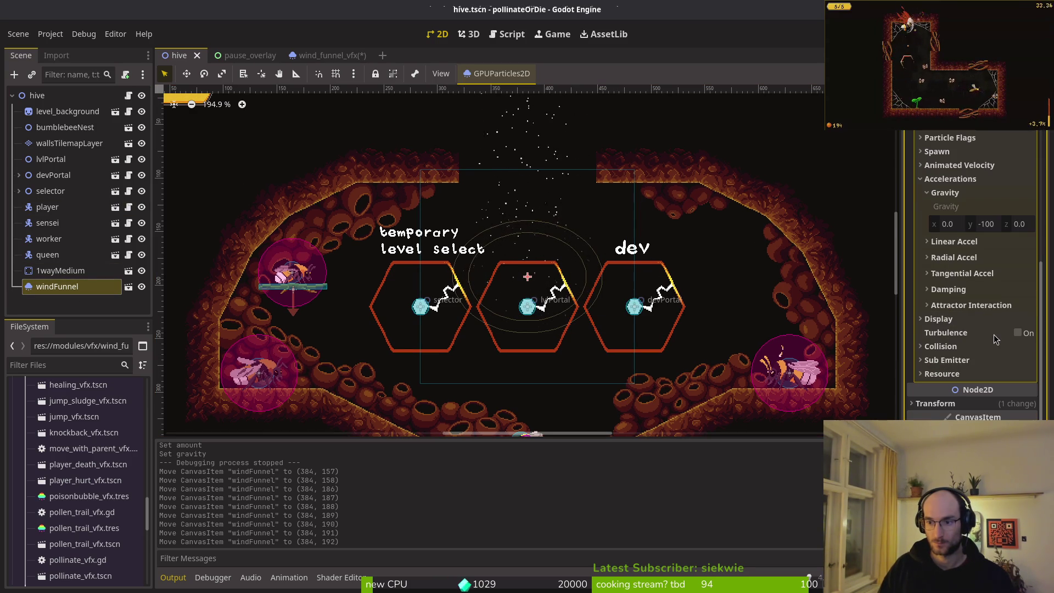
click(967, 262)
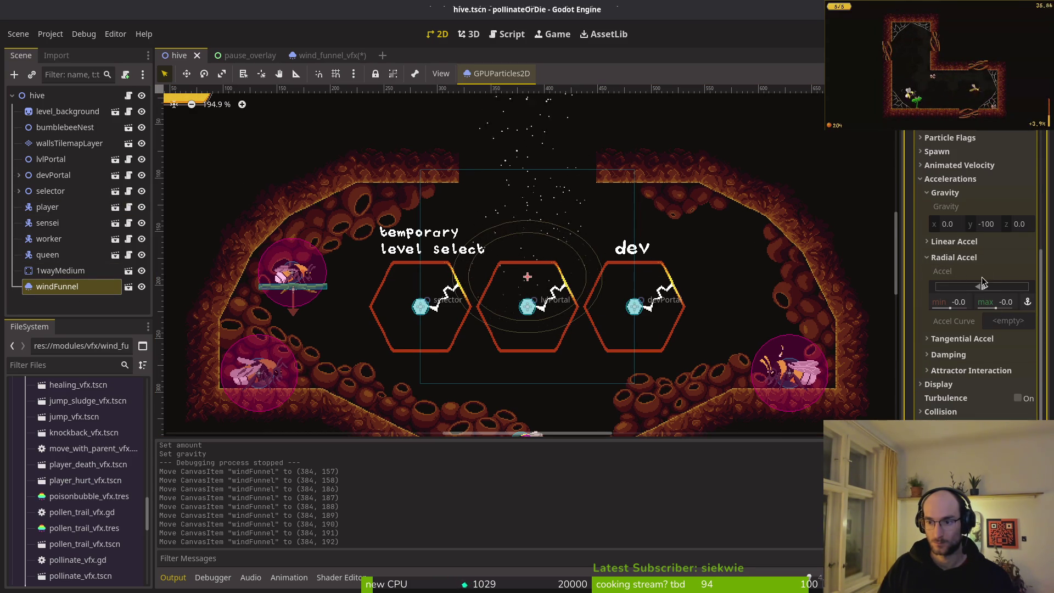
scroll(980, 275, up, 10)
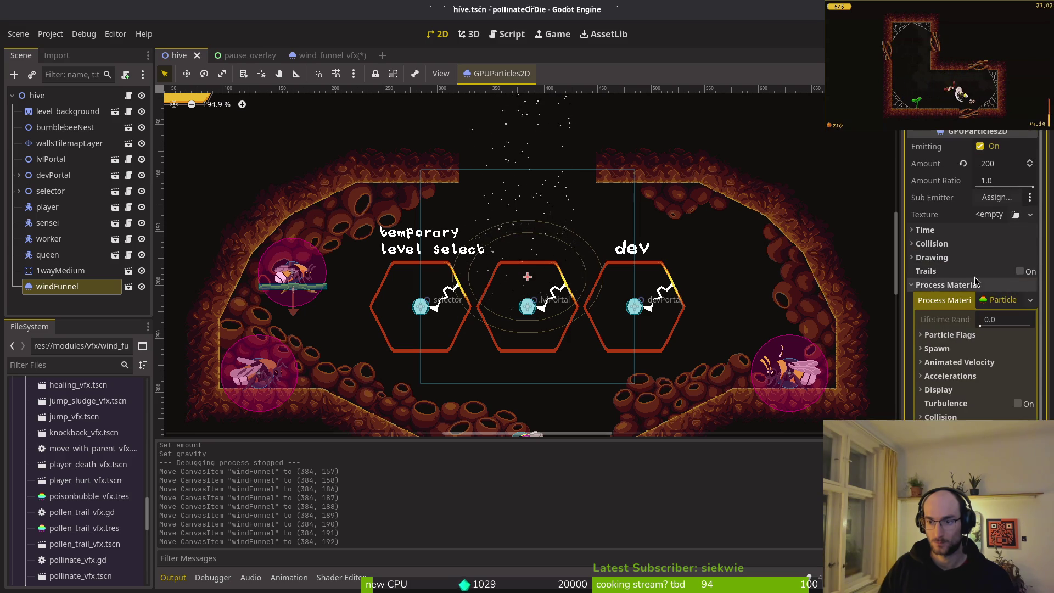
click(975, 285)
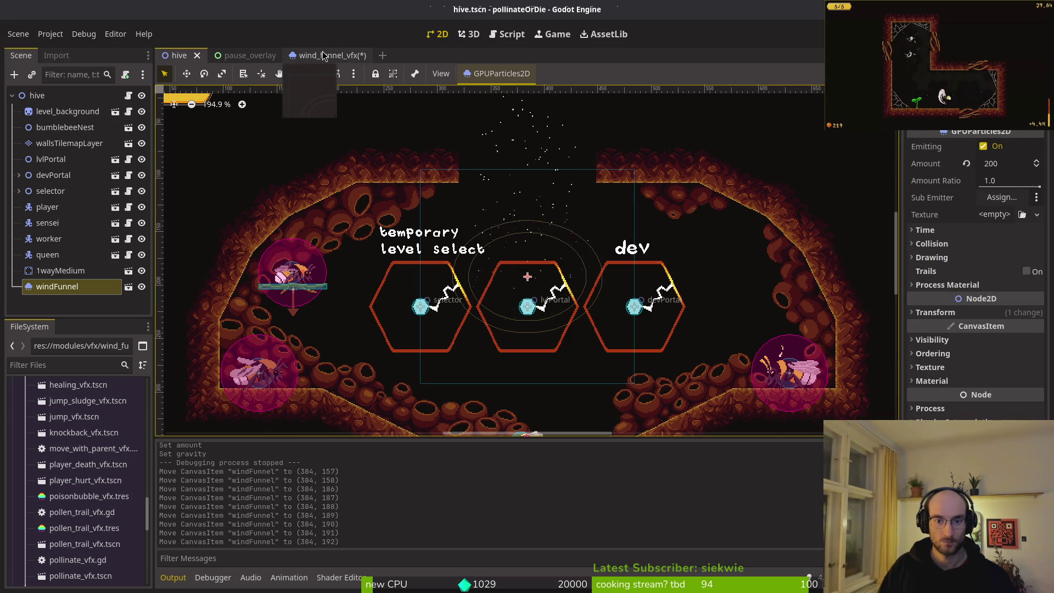
click(323, 55)
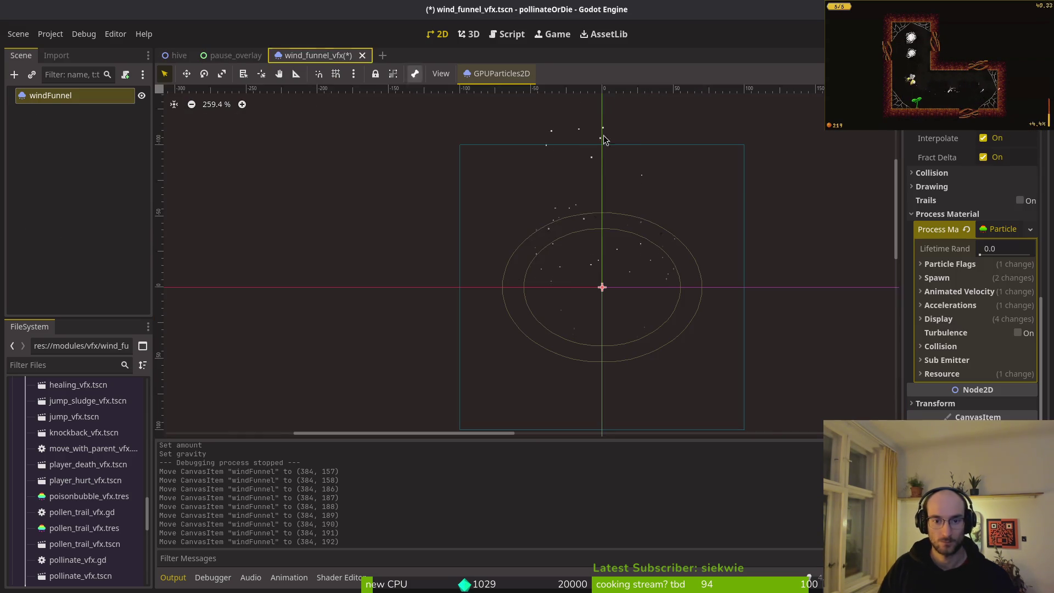
Set Radial Accel to a minimum of -50 and maximum of -20
click(958, 305)
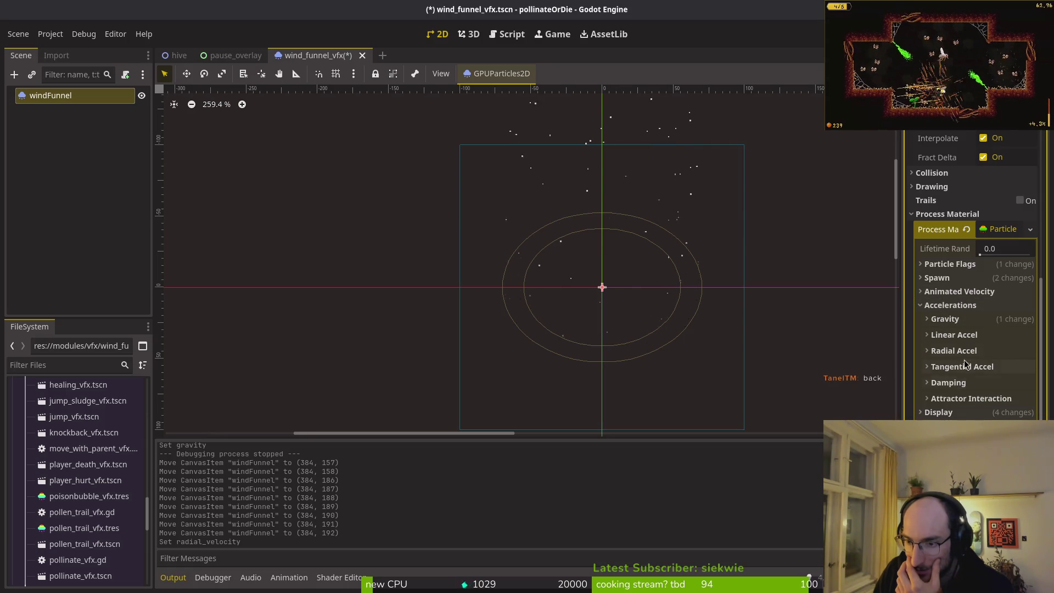
click(955, 351)
click(967, 396)
text(-)
key(Return)
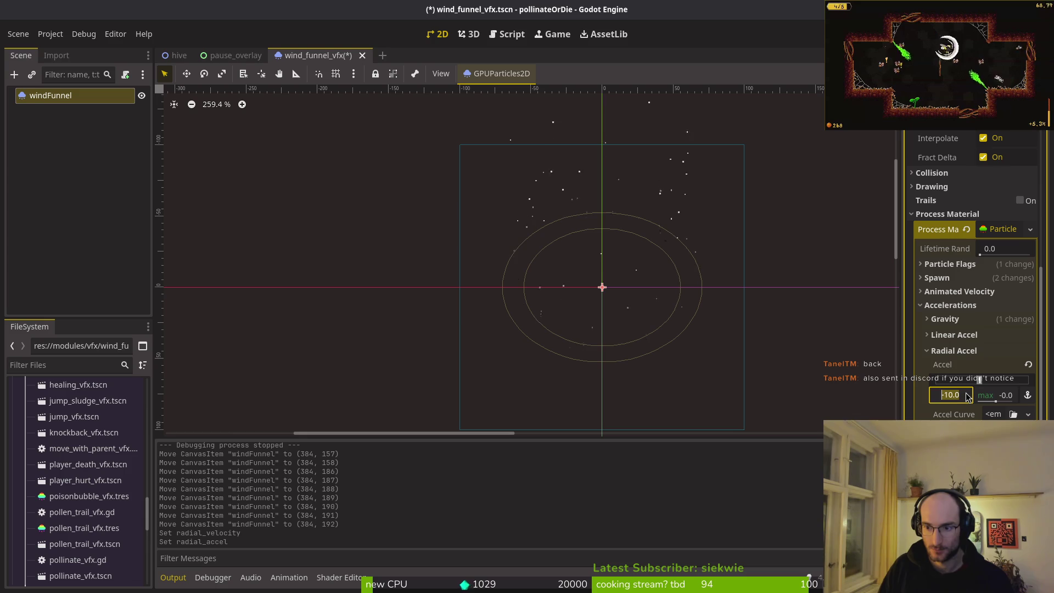
text(-50.)
key(Return)
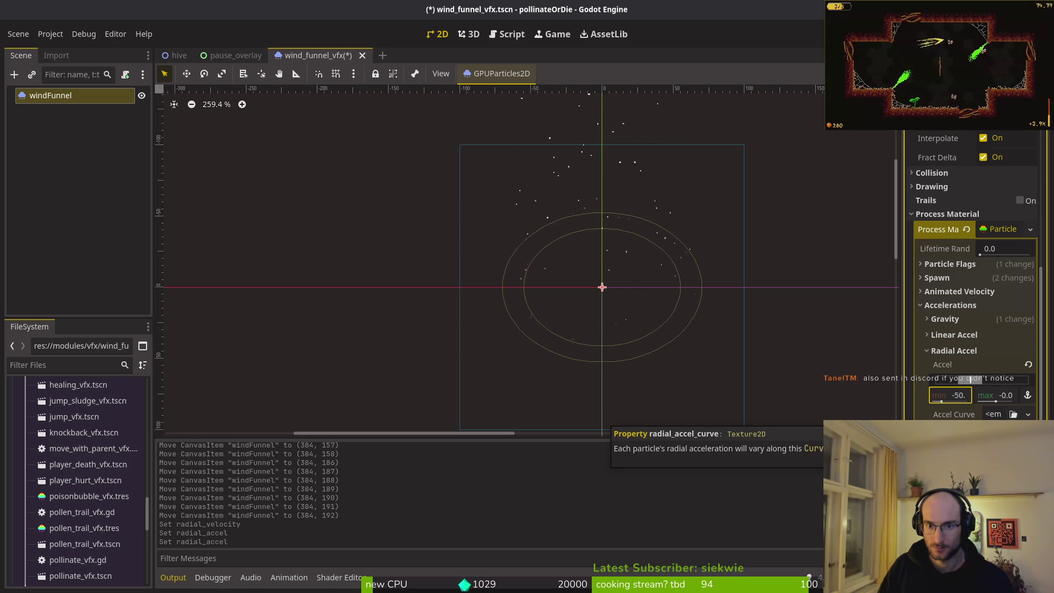
click(1015, 400)
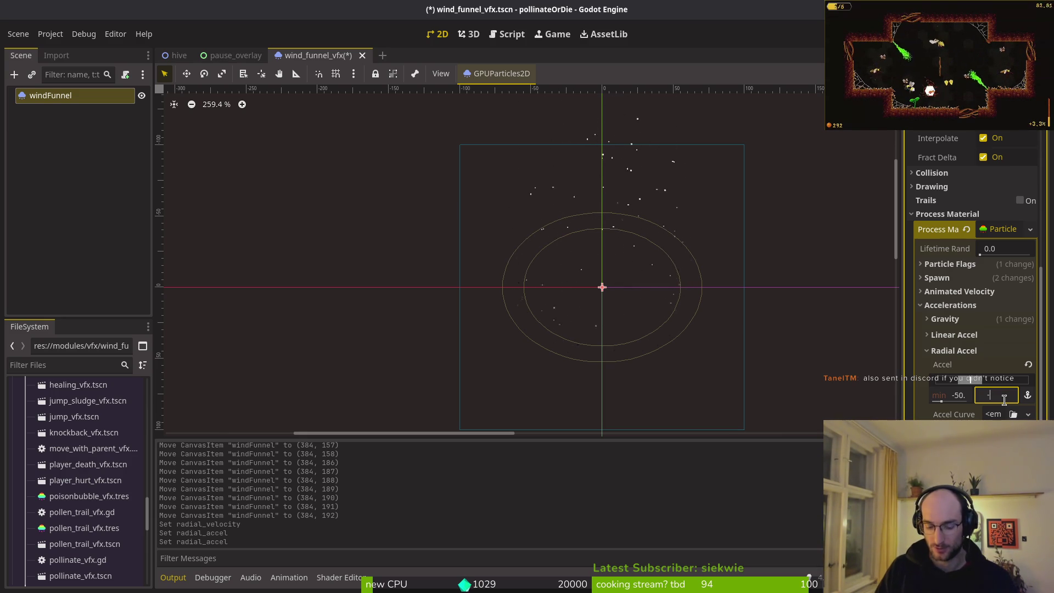
text(20)
key(Return)
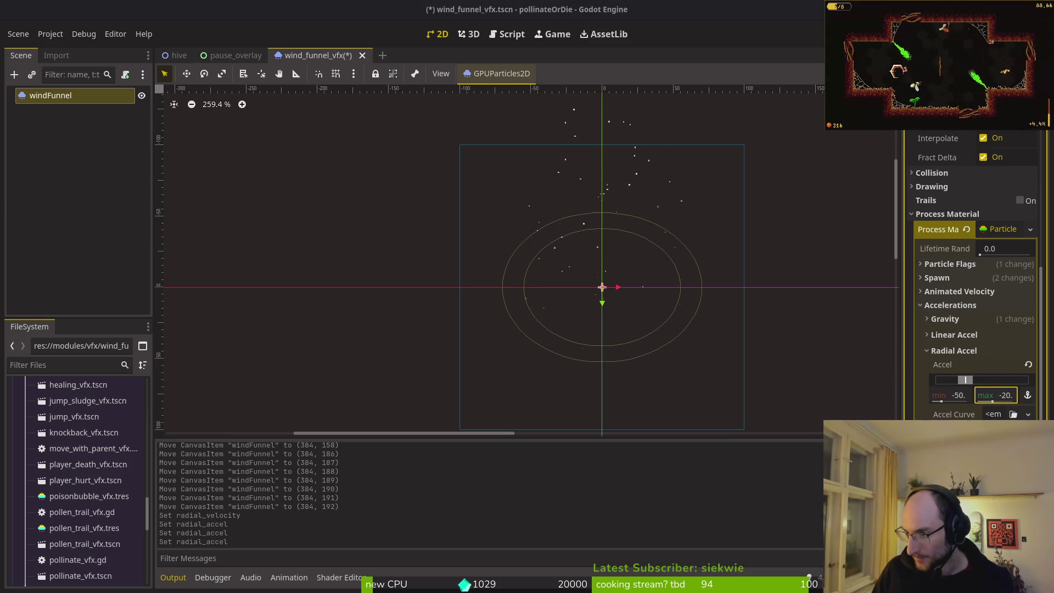
Switch to Discord and enlarge the shared particle effect screenshot
click(869, 214)
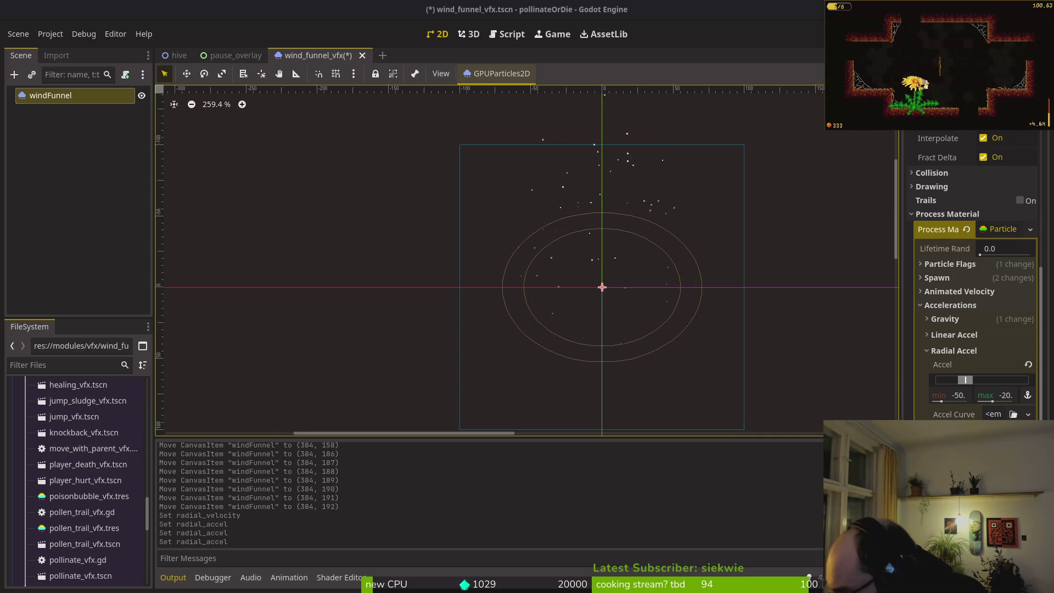
key(alt+Tab)
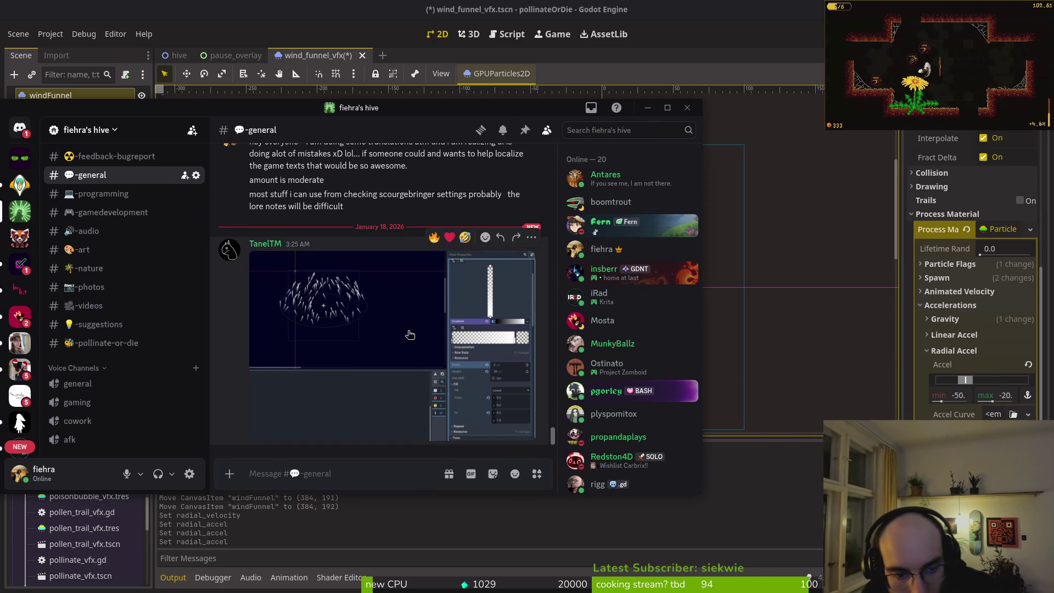
click(411, 340)
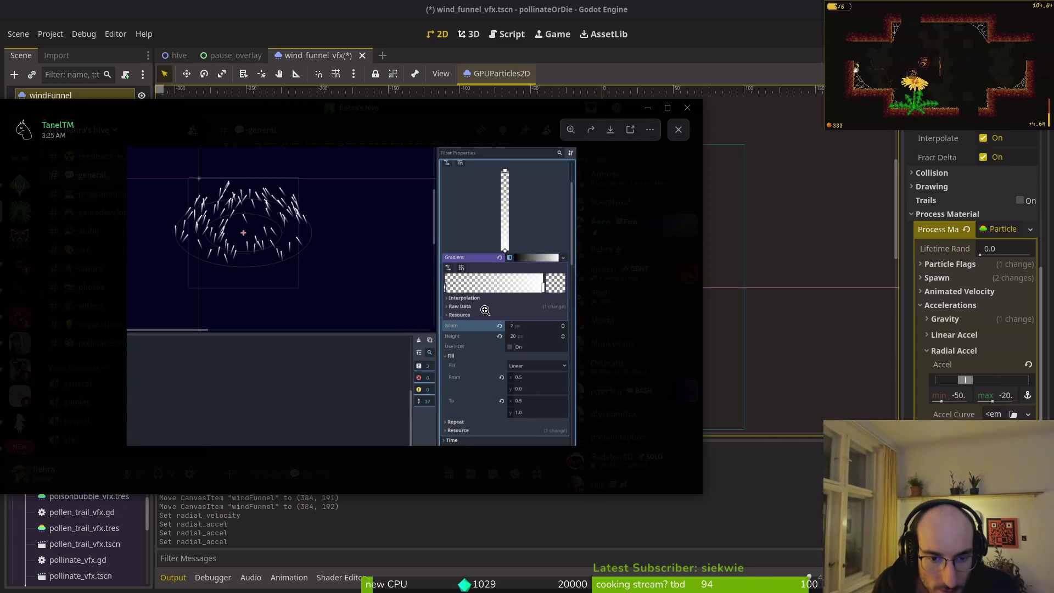
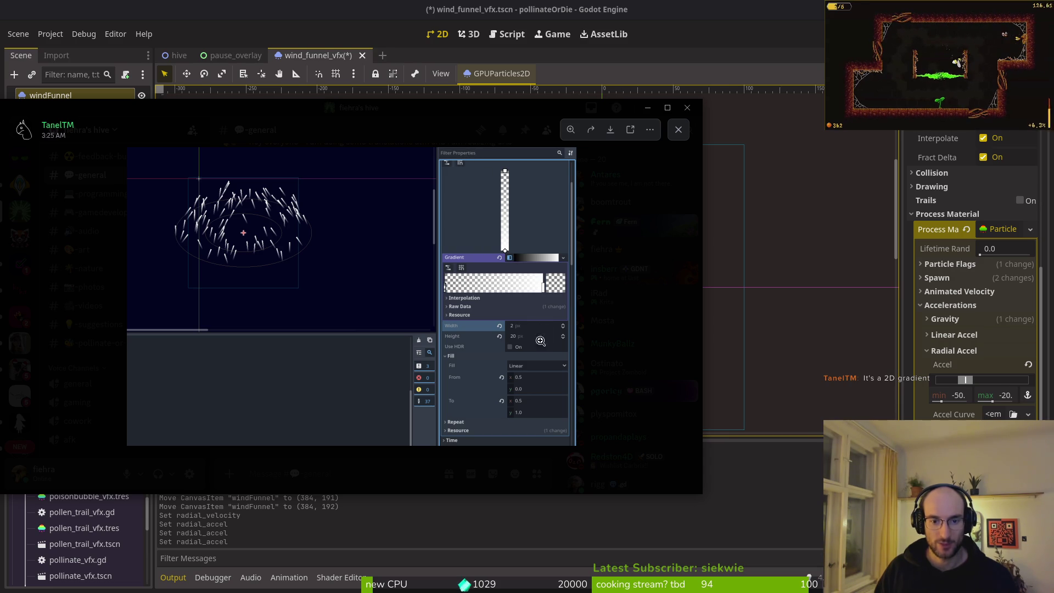
Return to Godot and pan and zoom the 2D viewport to frame the whole rising wind funnel
click(970, 246)
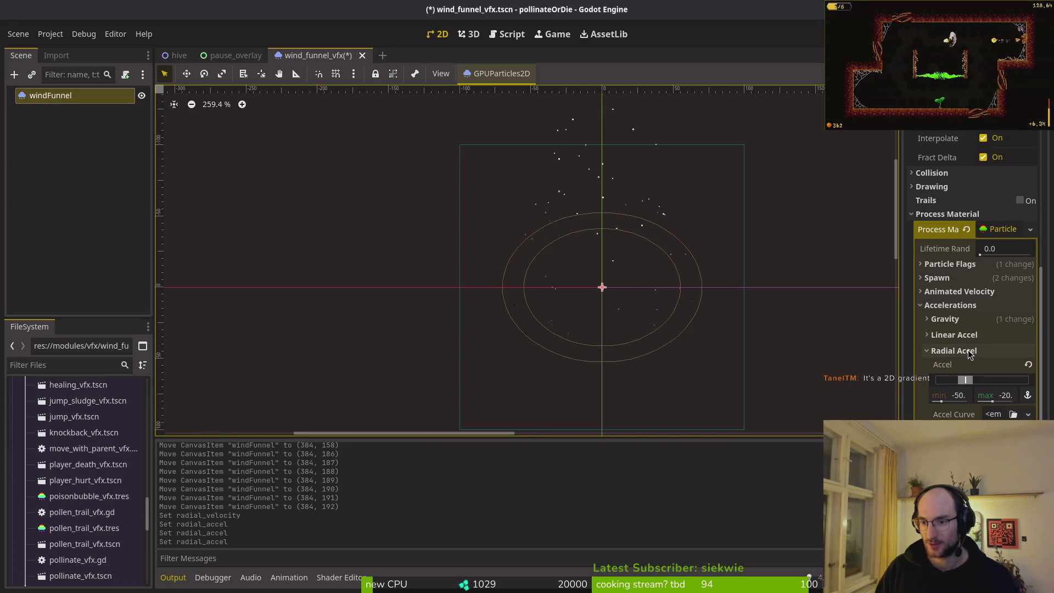
scroll(665, 275, down, 2)
drag(661, 165, 640, 301)
scroll(668, 274, down, 1)
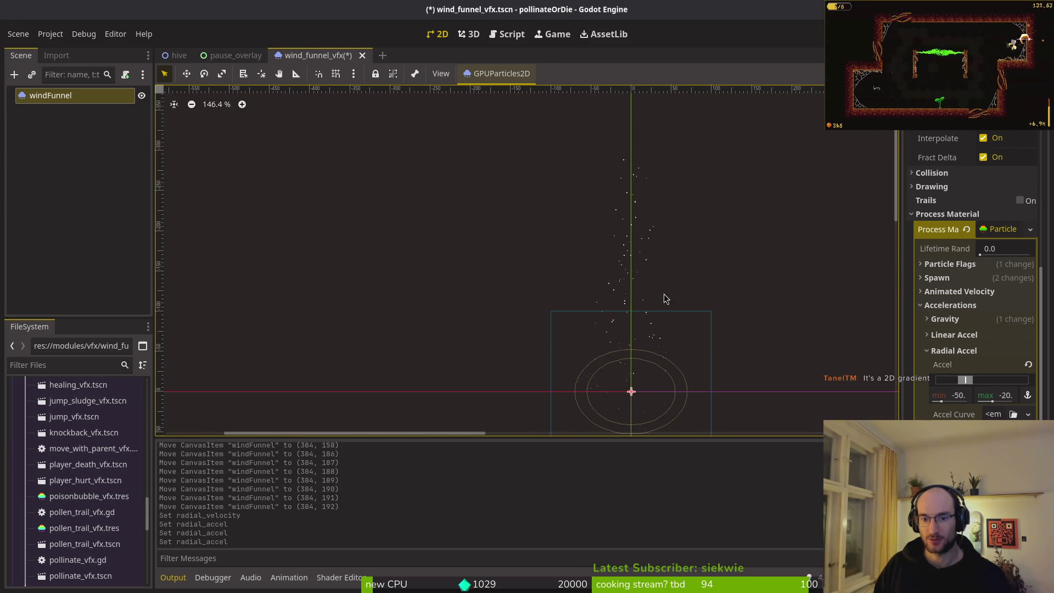
drag(708, 338, 689, 294)
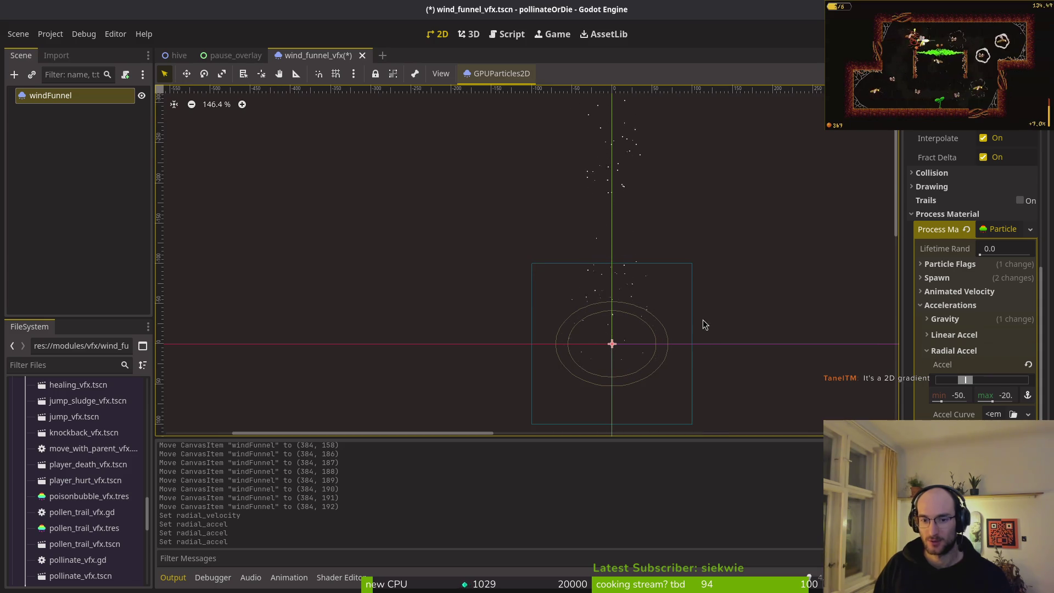
scroll(669, 266, down, 1)
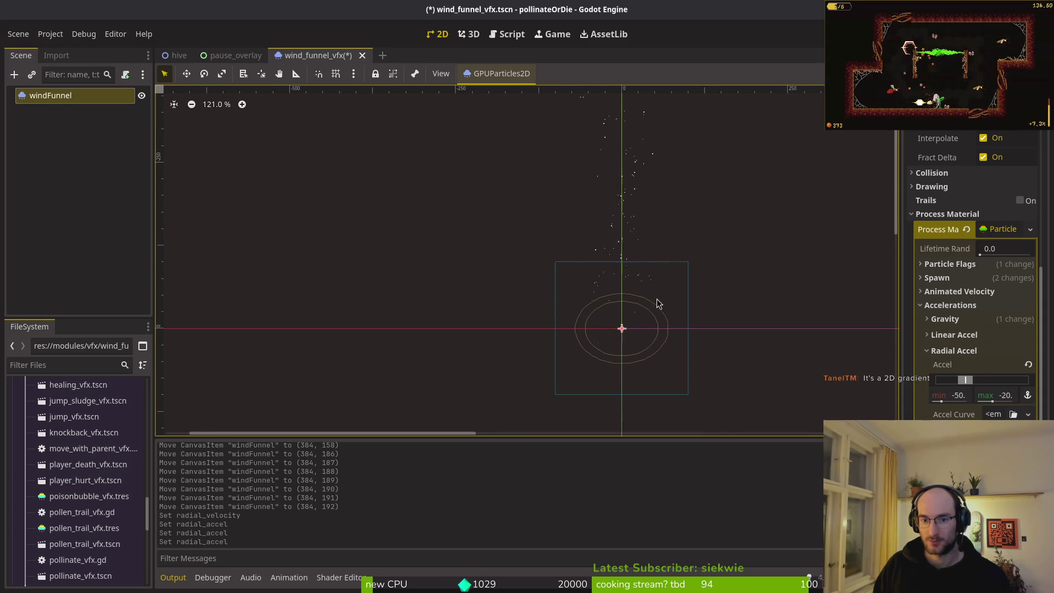
drag(667, 325, 645, 313)
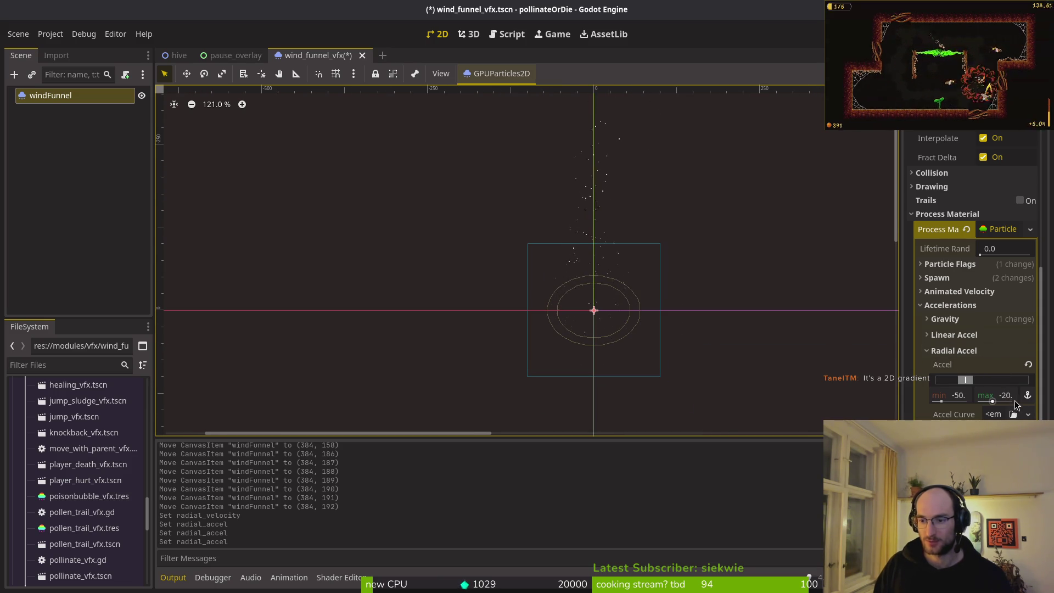
scroll(602, 242, down, 1)
scroll(602, 242, down, 3)
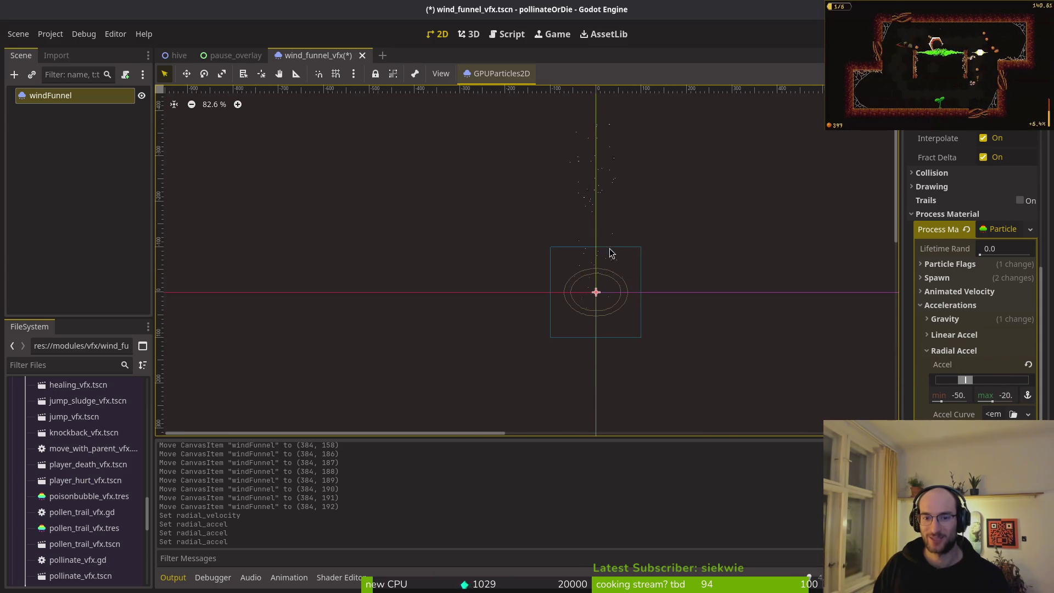
scroll(966, 405, up, 5)
scroll(603, 280, up, 9)
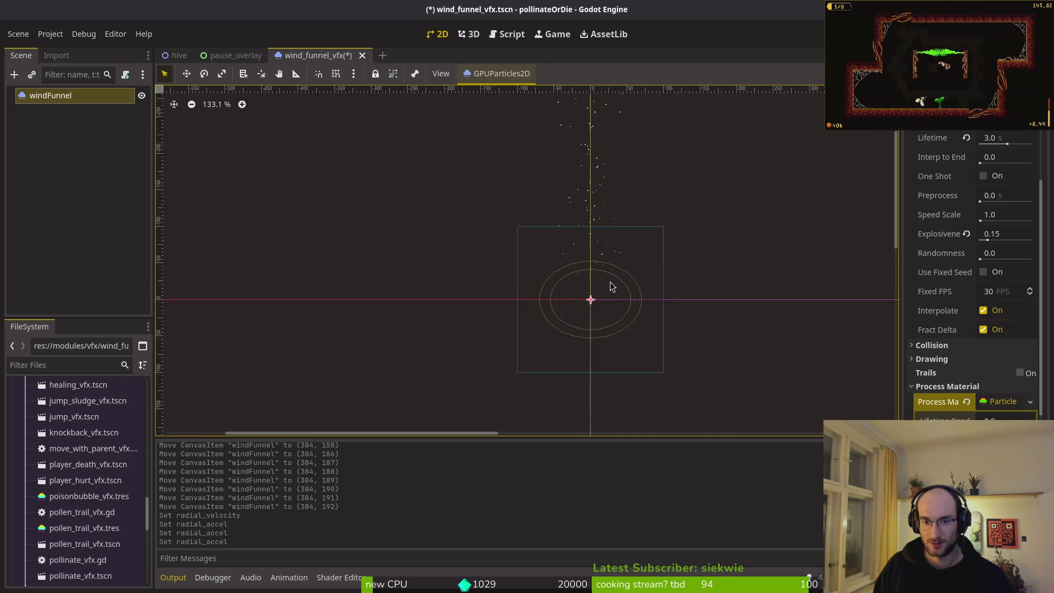
scroll(966, 330, down, 4)
scroll(645, 324, down, 3)
scroll(637, 325, right, 4)
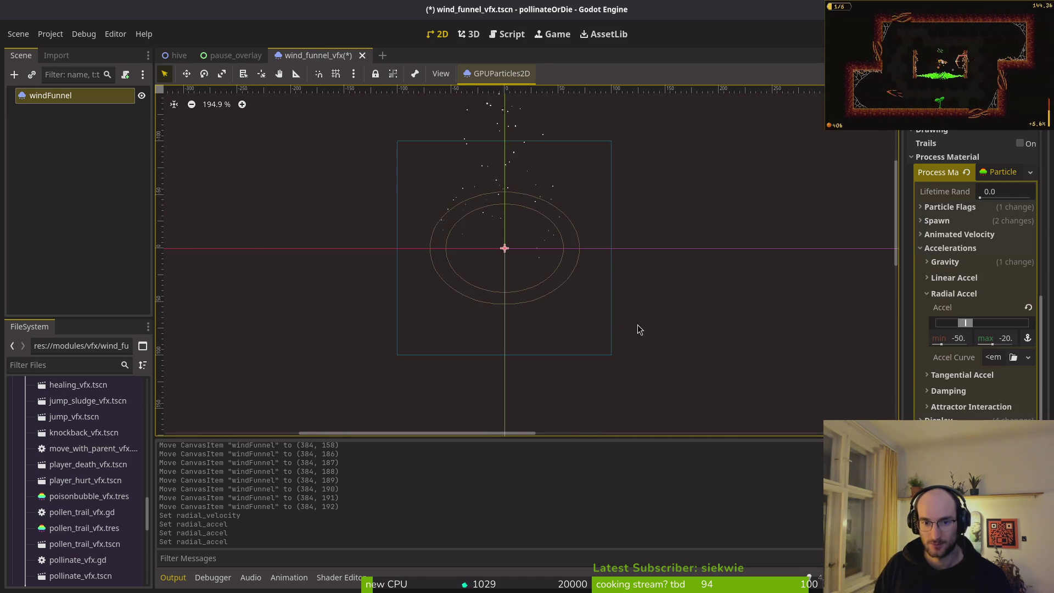
scroll(510, 350, up, 3)
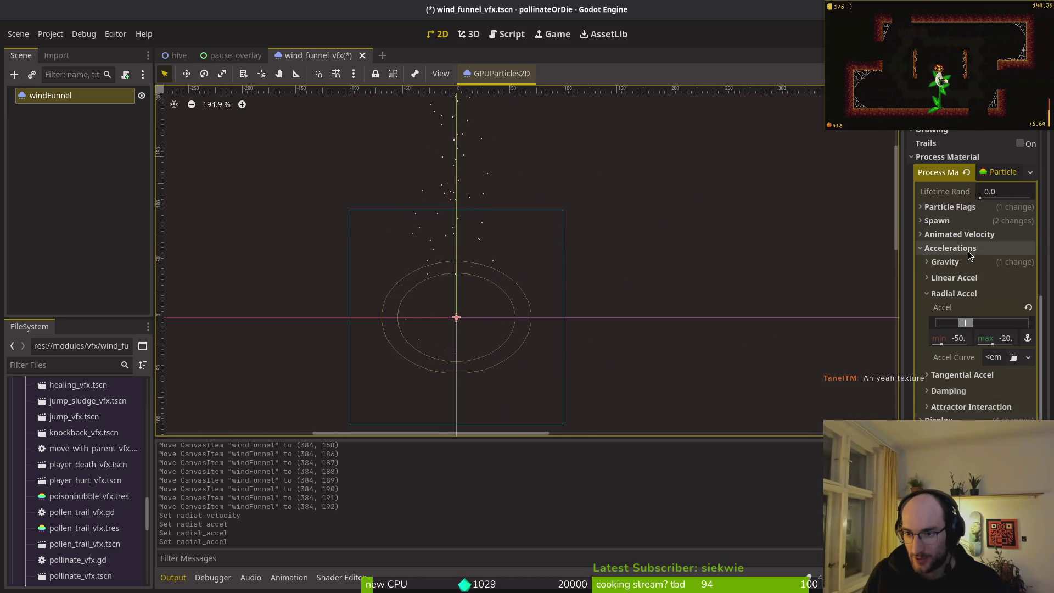
scroll(974, 225, up, 10)
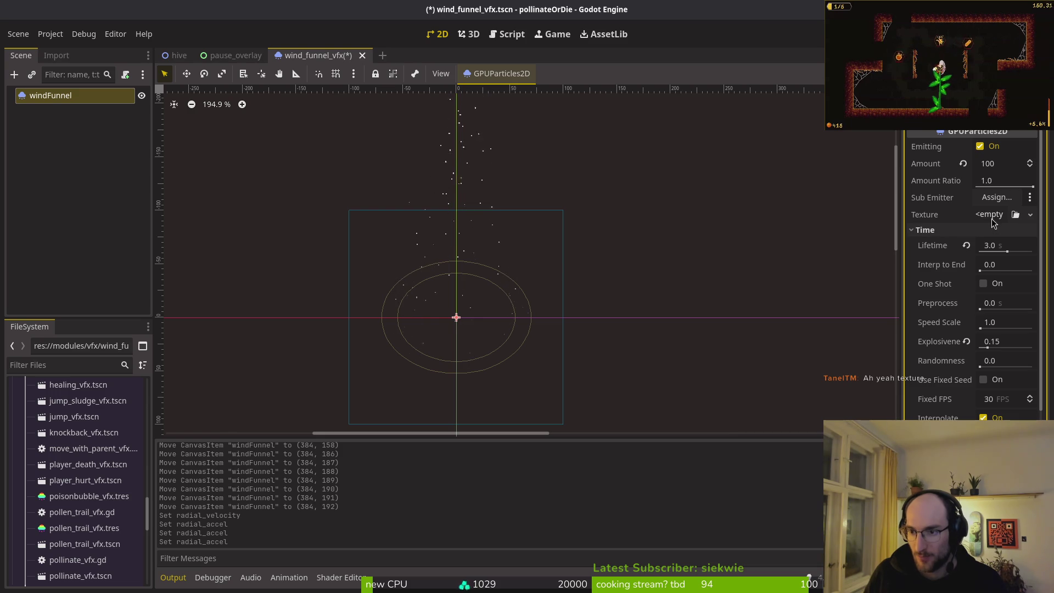
Assign a new GradientTexture2D as the windFunnel particle texture and expand its settings
click(991, 219)
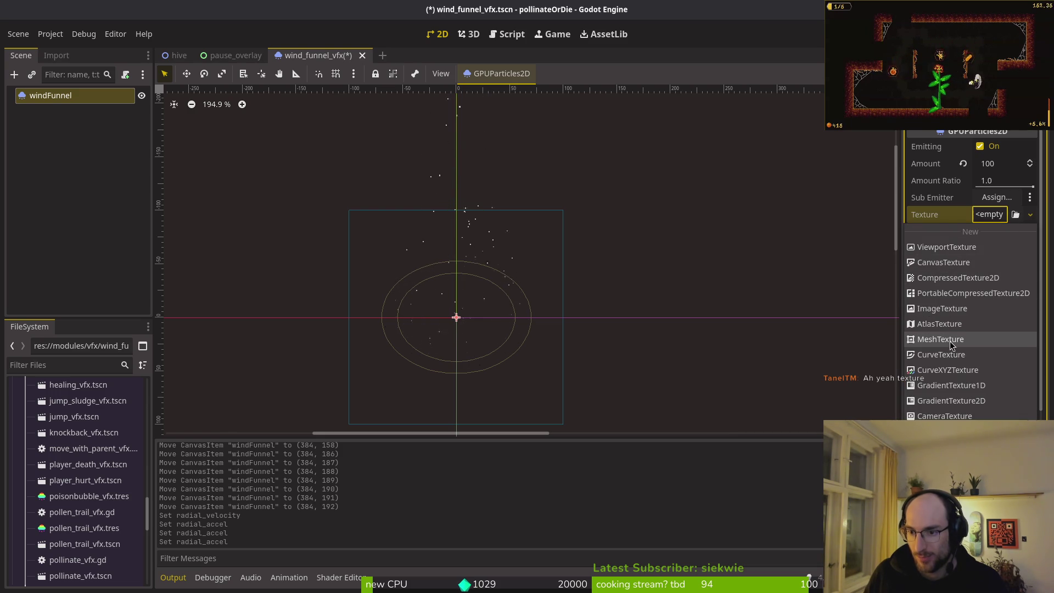
click(943, 406)
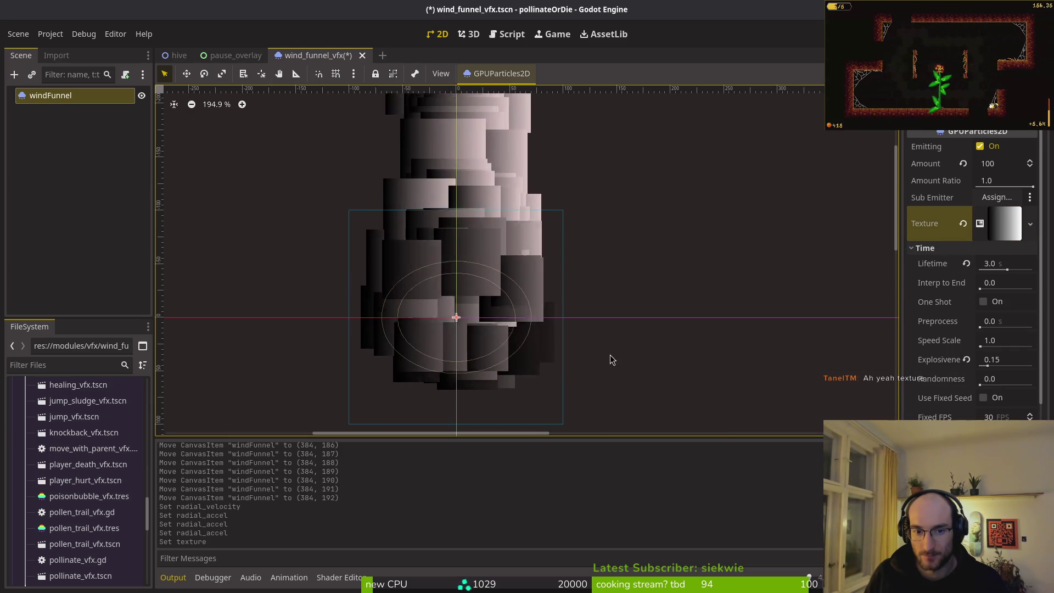
click(1004, 223)
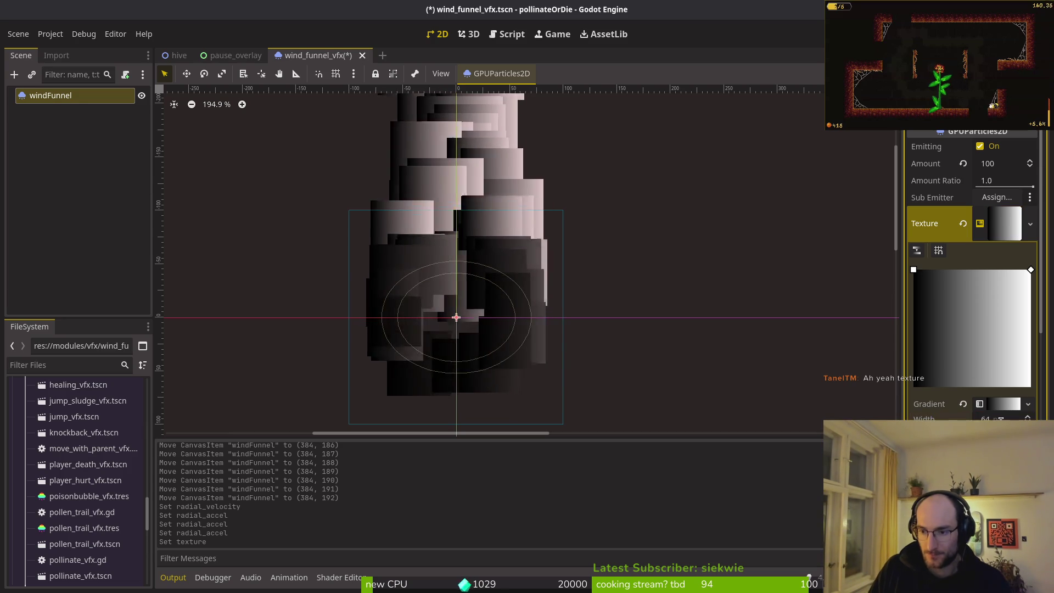
Set the gradient texture's width to 2 px and adjust its height to match the reference
key(alt+Tab)
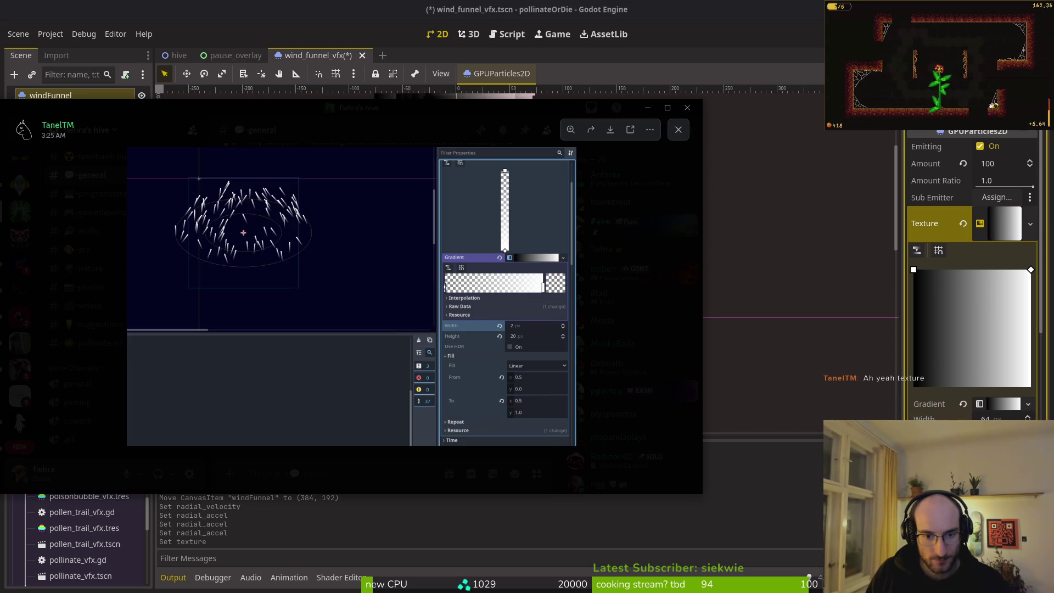
key(alt+Tab)
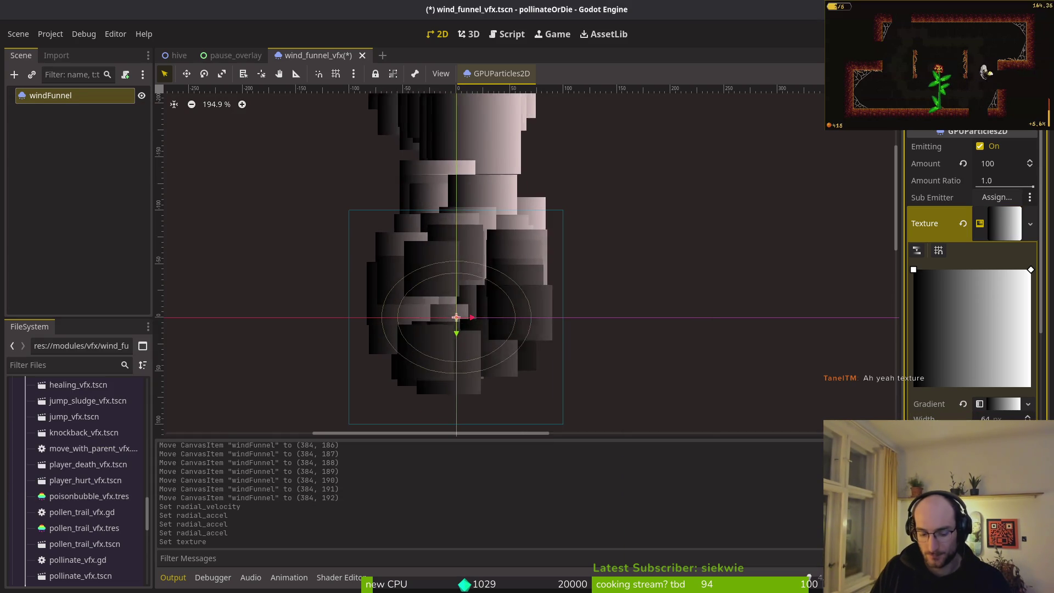
click(1003, 417)
text(2)
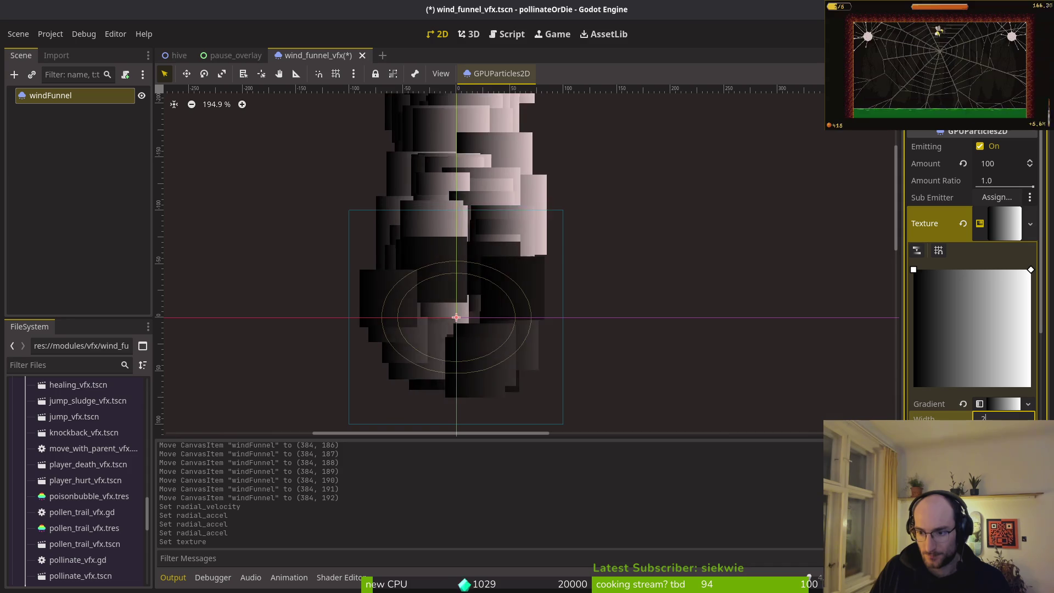
key(Return)
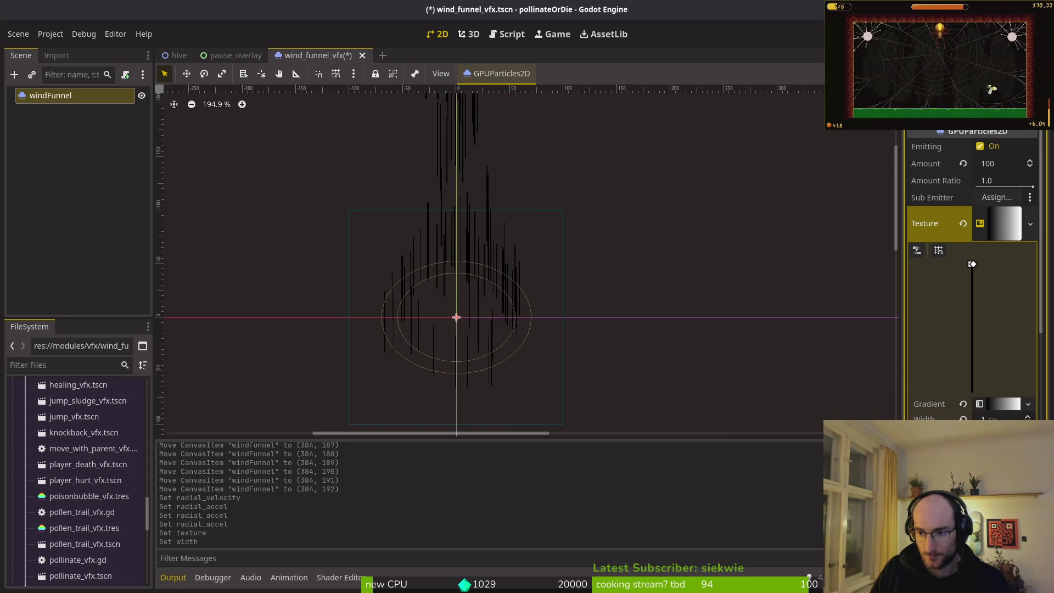
key(alt+Tab)
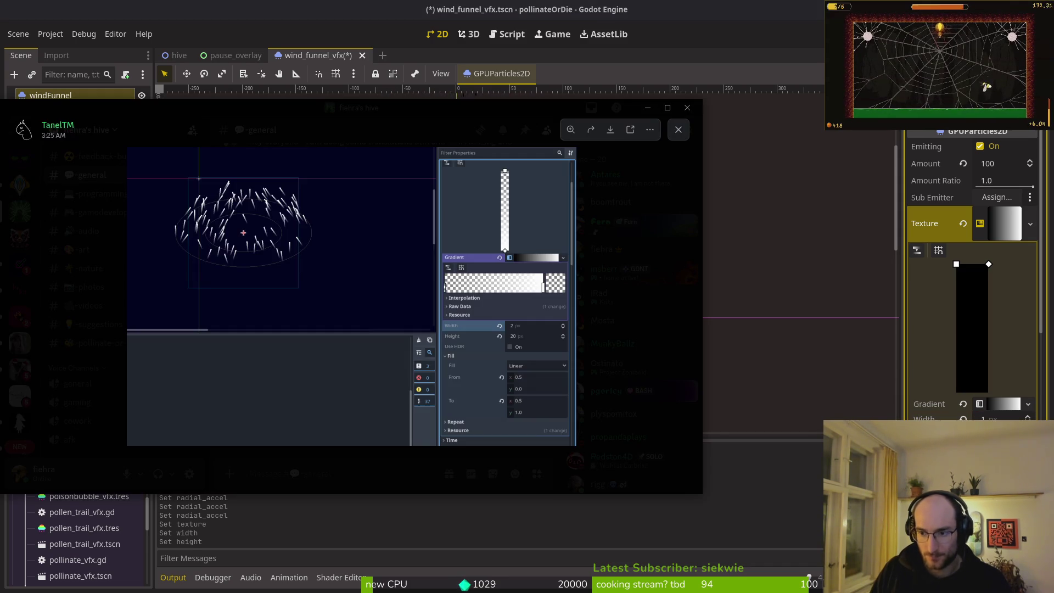
key(alt+Tab)
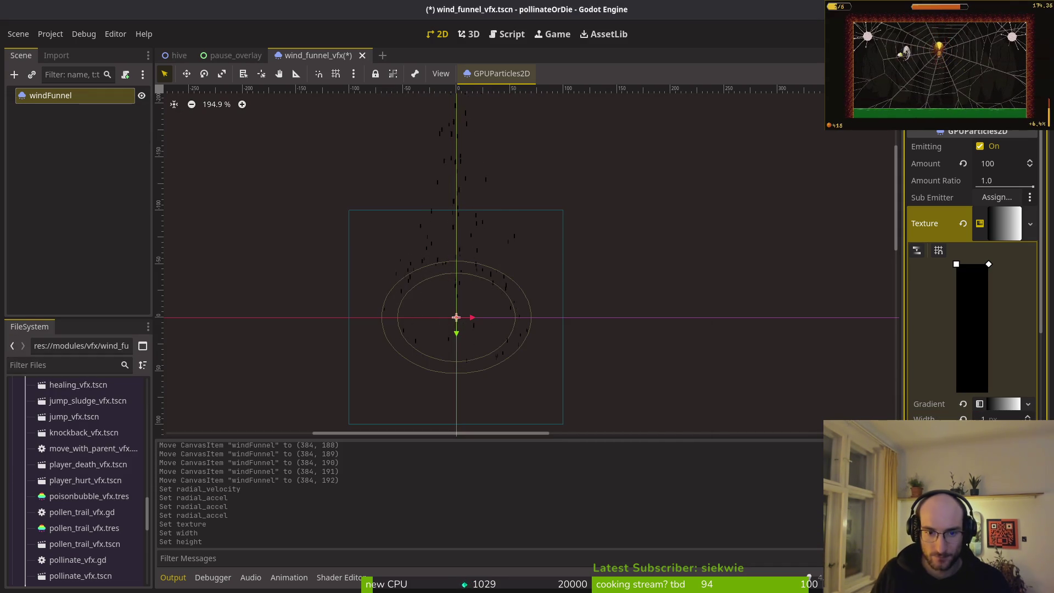
Move the gradient's Fill To point so the fill runs vertically
scroll(505, 287, up, 3)
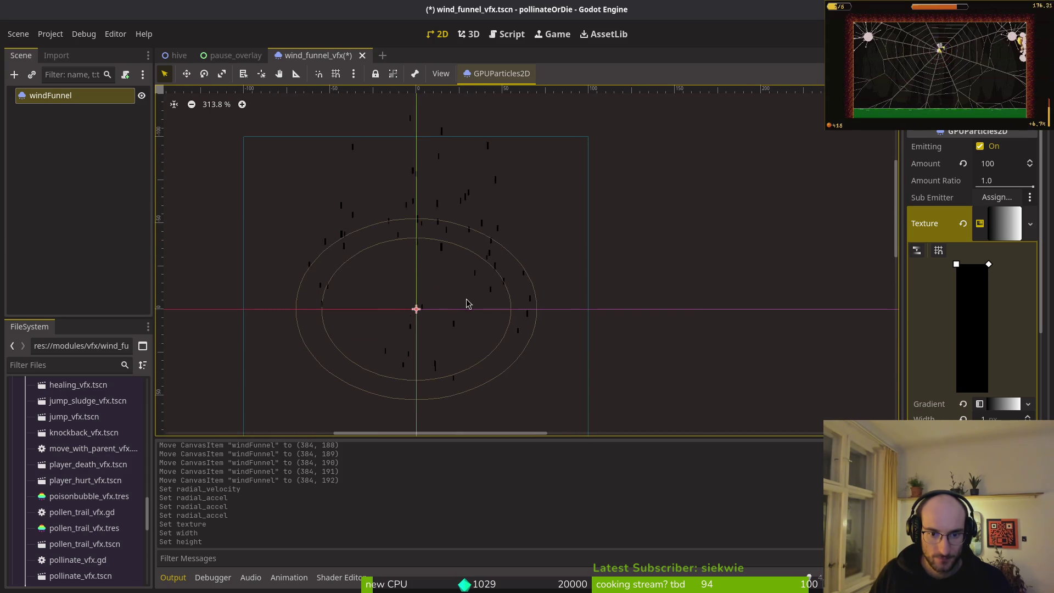
key(alt+Tab)
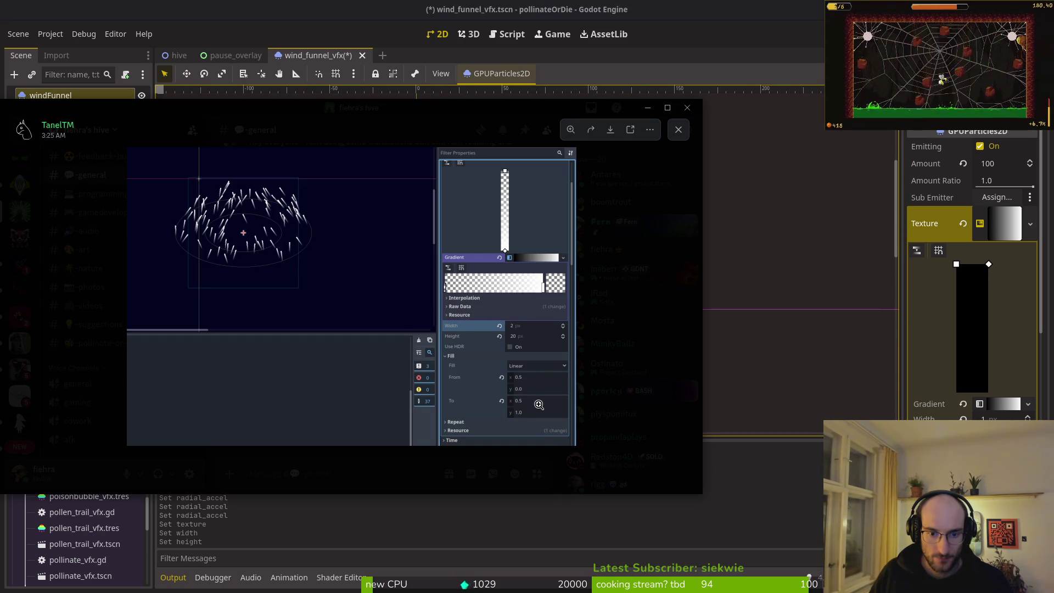
key(alt+Tab)
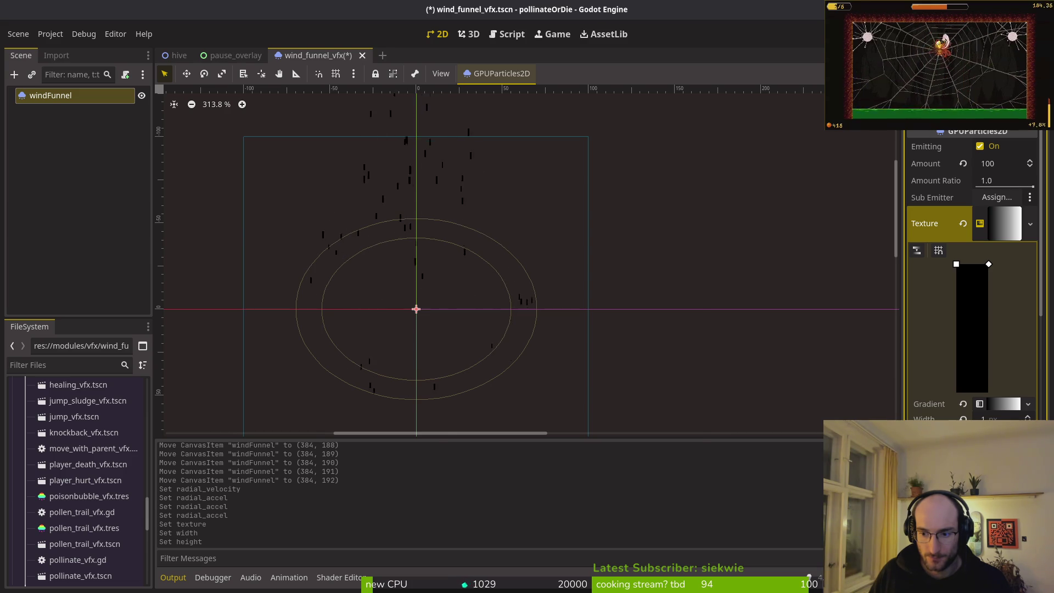
key(alt+Tab)
key(alt+Tab)
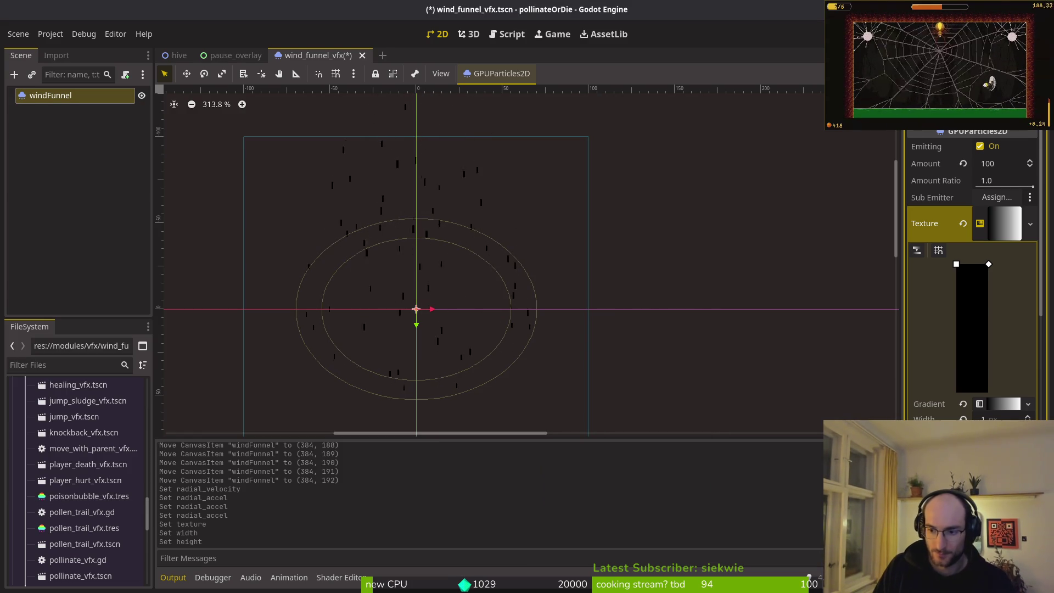
key(alt+Tab)
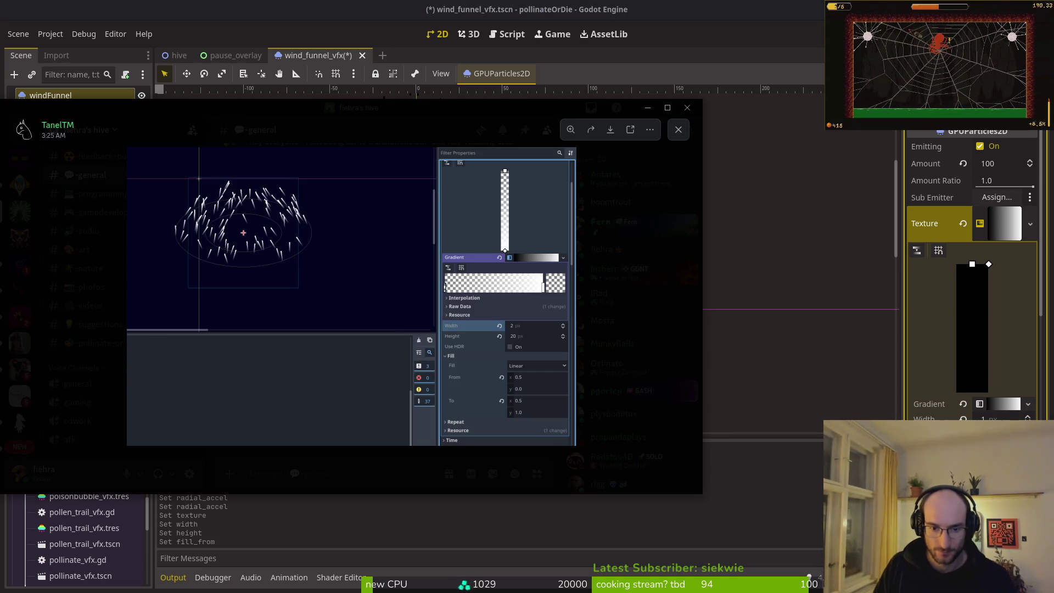
key(alt+Tab)
mouse_move(988, 264)
mouse_down()
mouse_move(972, 264)
mouse_move(972, 392)
mouse_up()
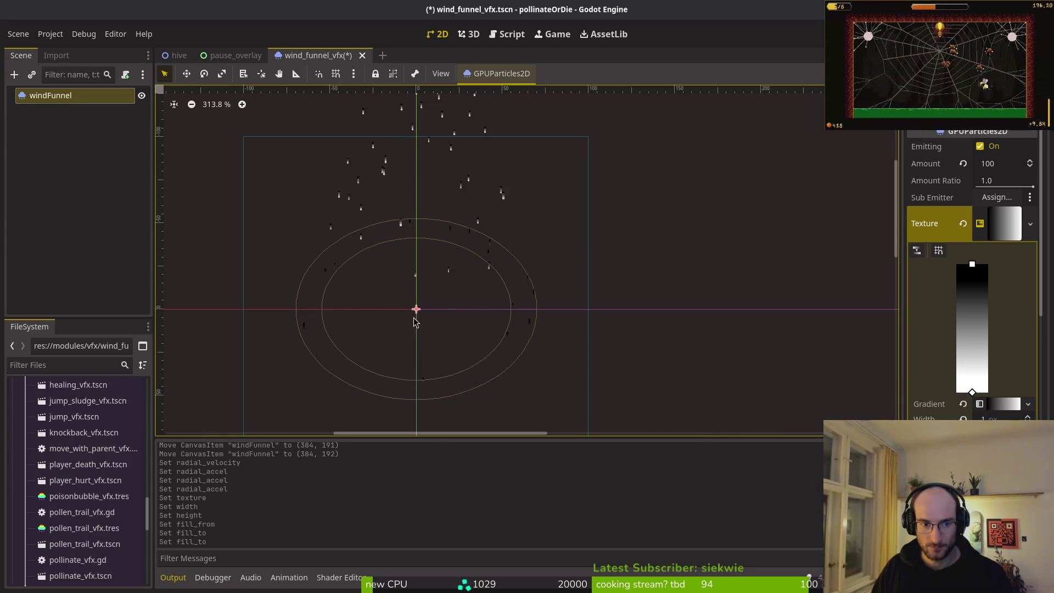
key(alt+Tab)
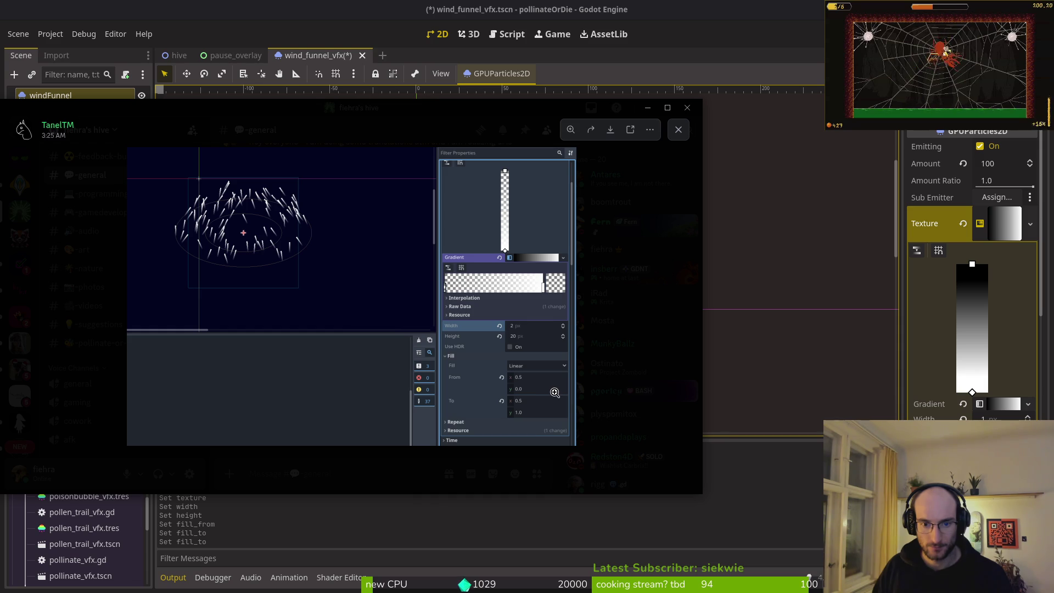
key(alt+Tab)
Expand the Gradient and open the colour of one of its stops
click(999, 404)
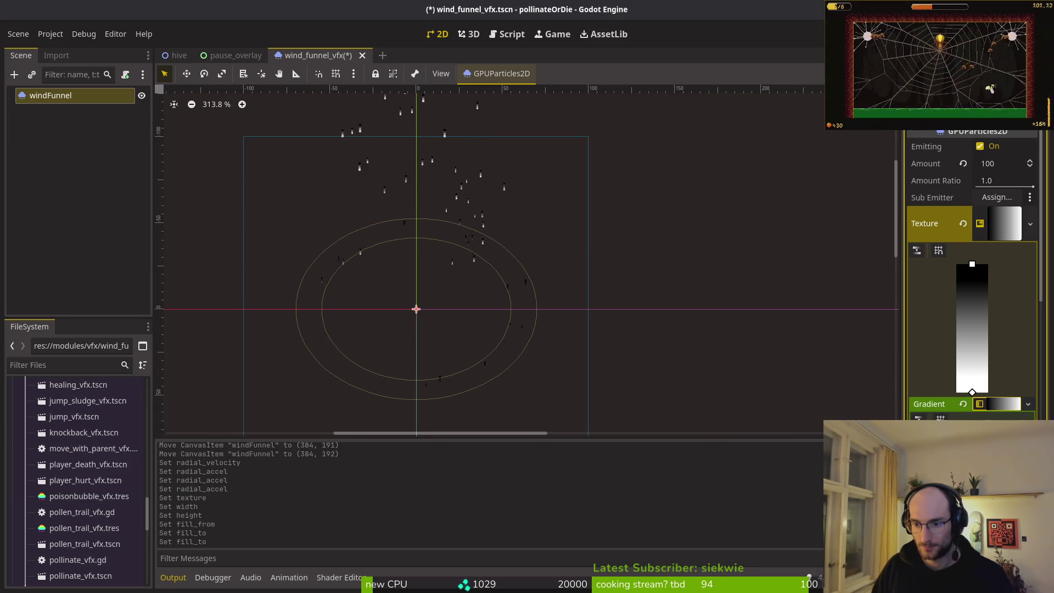
key(alt+Tab)
key(alt+Tab)
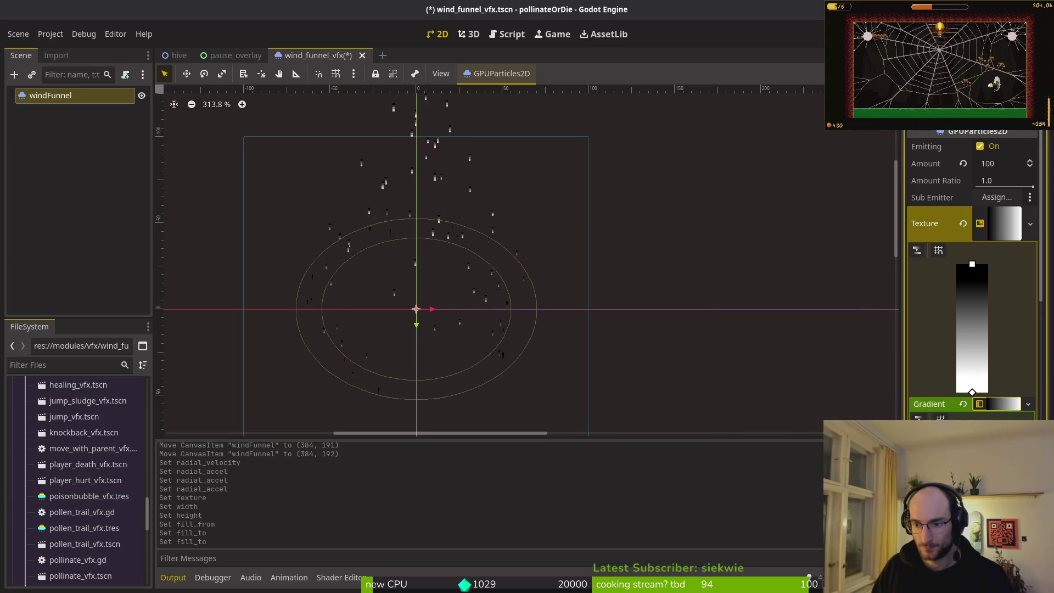
click(917, 434)
Make the gradient stop transparent white (ffffff00) and save the wind funnel scene
drag(1039, 230, 1039, 132)
drag(999, 356, 846, 367)
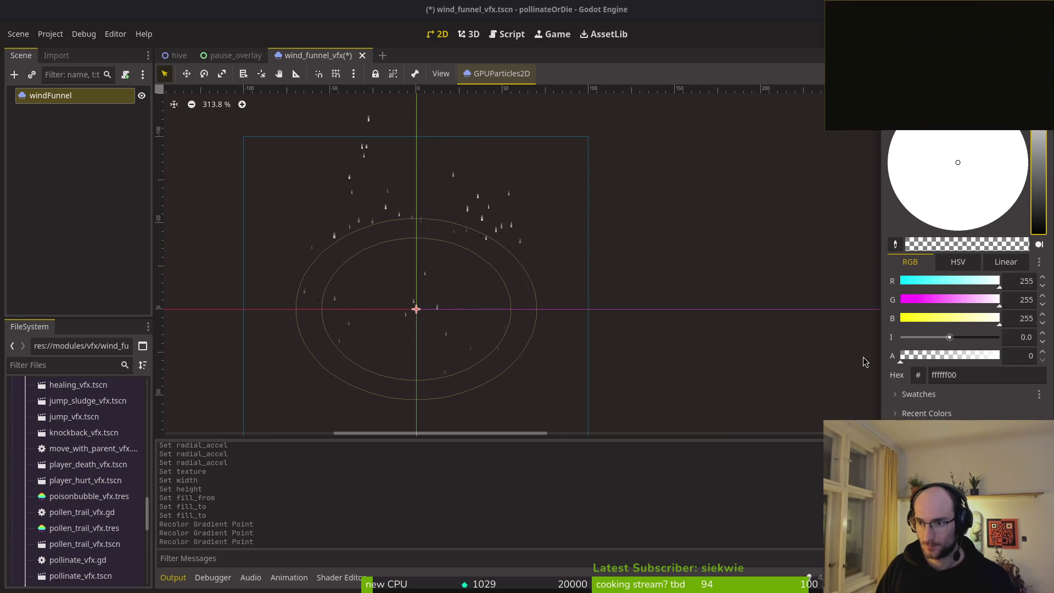
click(846, 326)
key(ctrl+s)
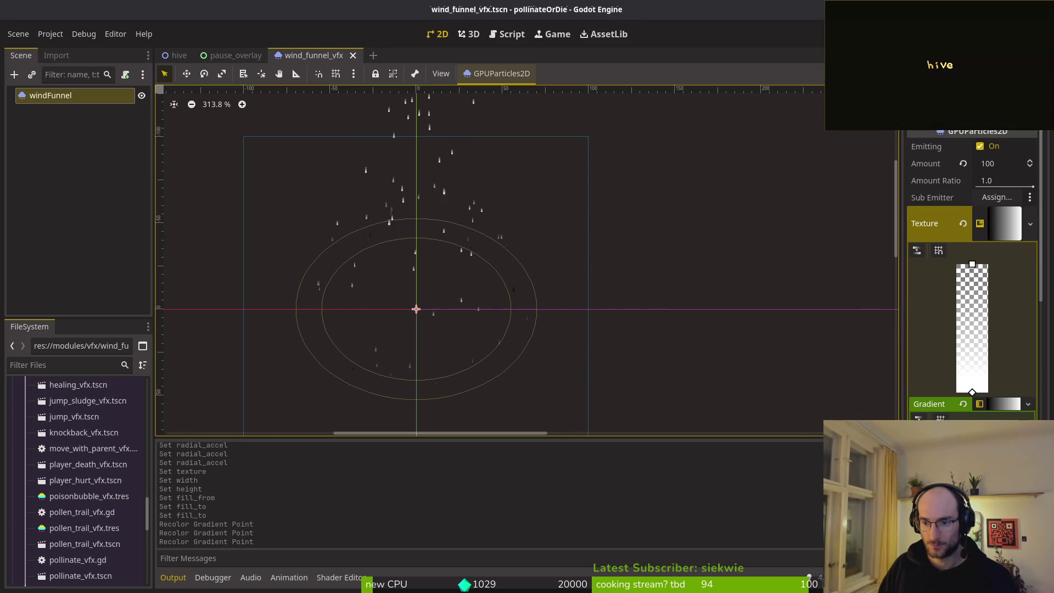
Raise that gradient point's alpha to 255, restoring opaque white (ffffff)
click(998, 233)
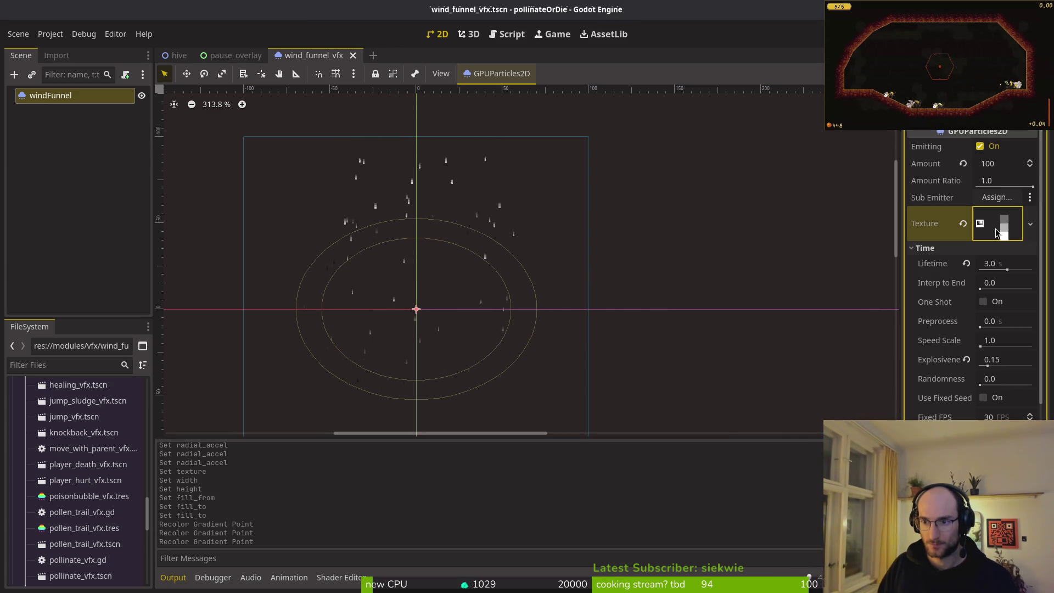
click(998, 234)
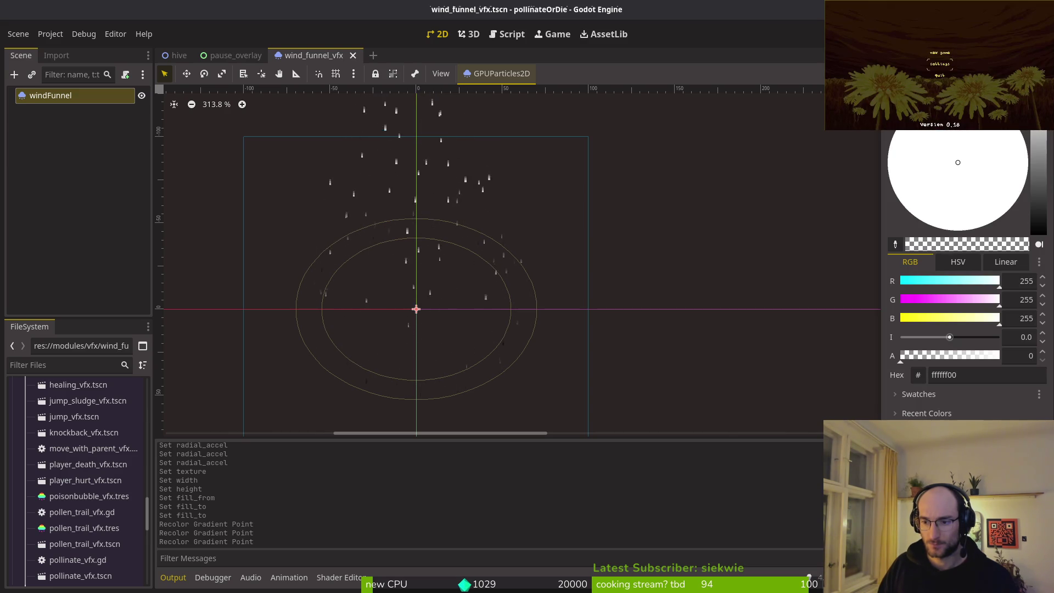
drag(970, 364, 1036, 340)
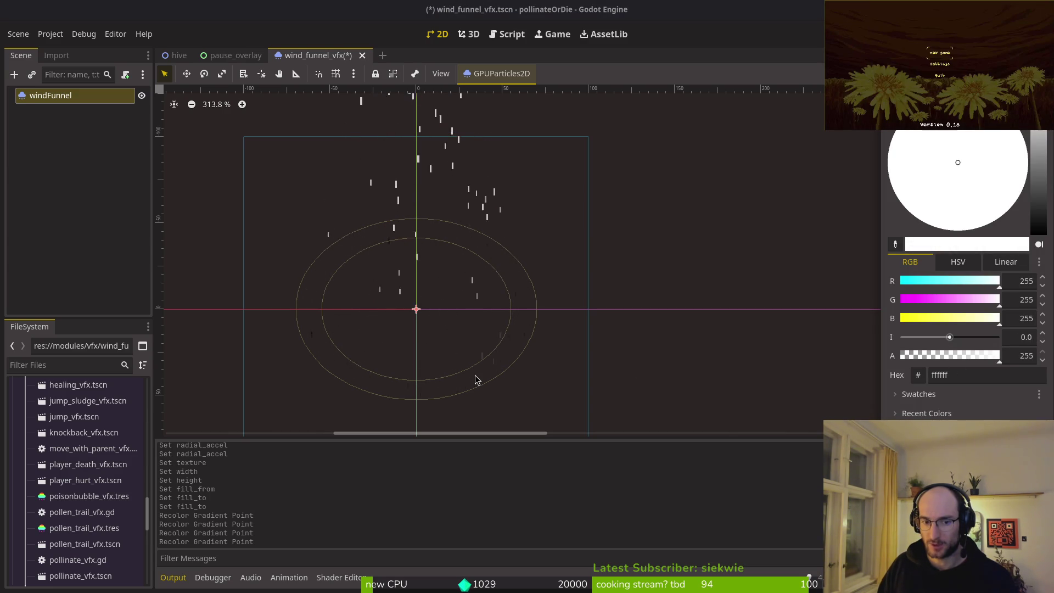
key(Return)
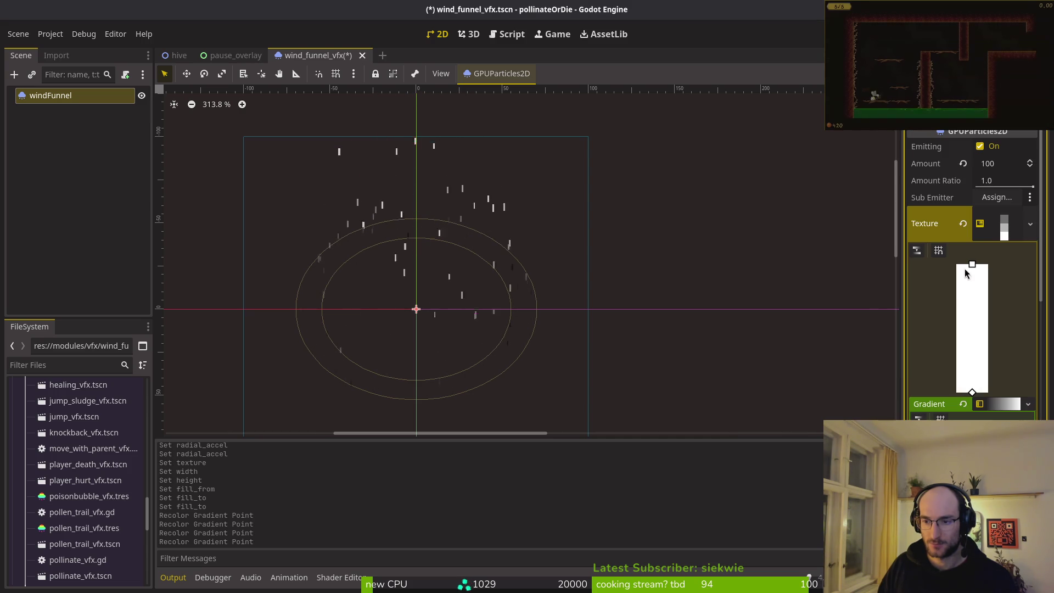
scroll(1009, 369, down, 5)
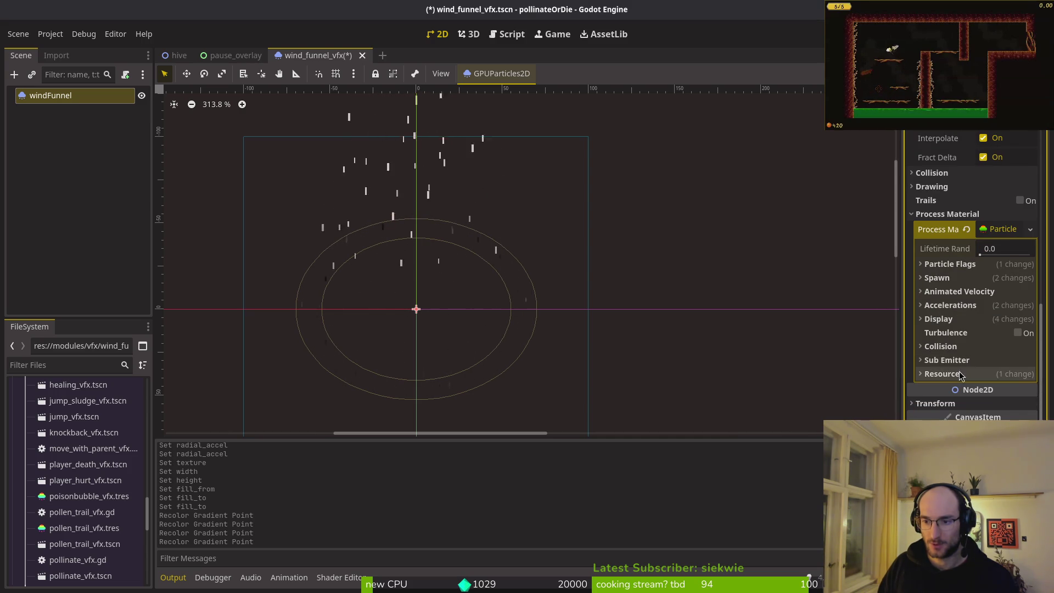
Clear the Color Ramp under Process Material > Display > Color Curves
click(939, 319)
click(955, 380)
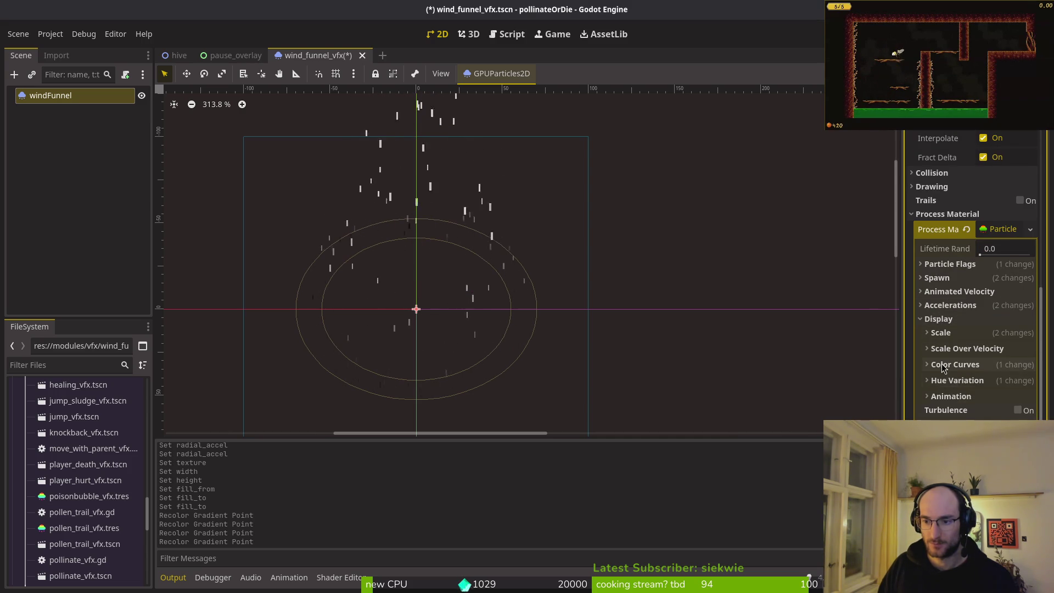
click(955, 364)
click(974, 396)
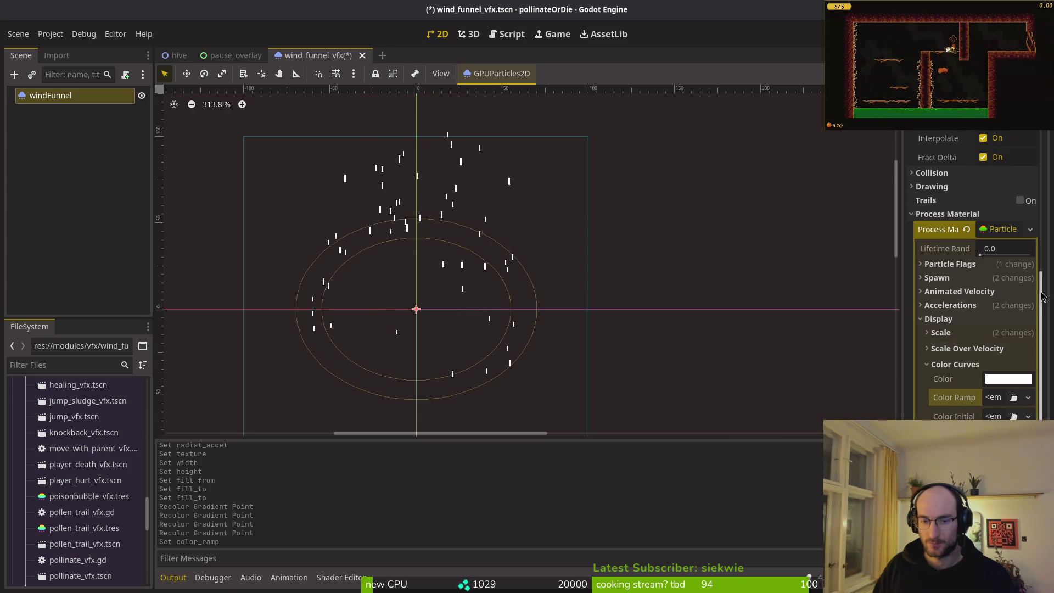
click(966, 364)
click(939, 319)
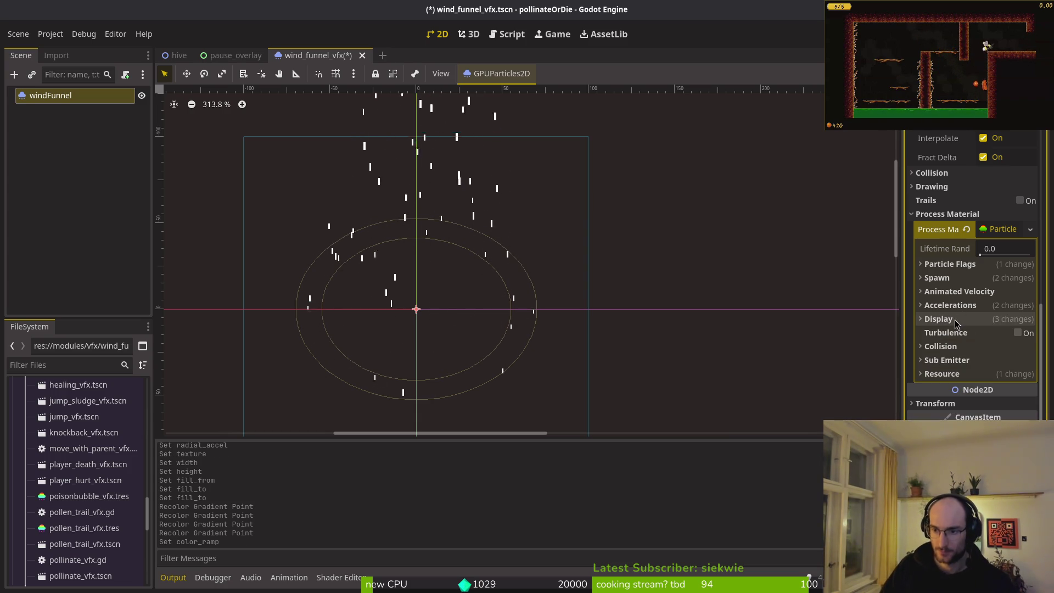
Set the texture gradient's top point to transparent white (ffffff00)
scroll(972, 321, up, 5)
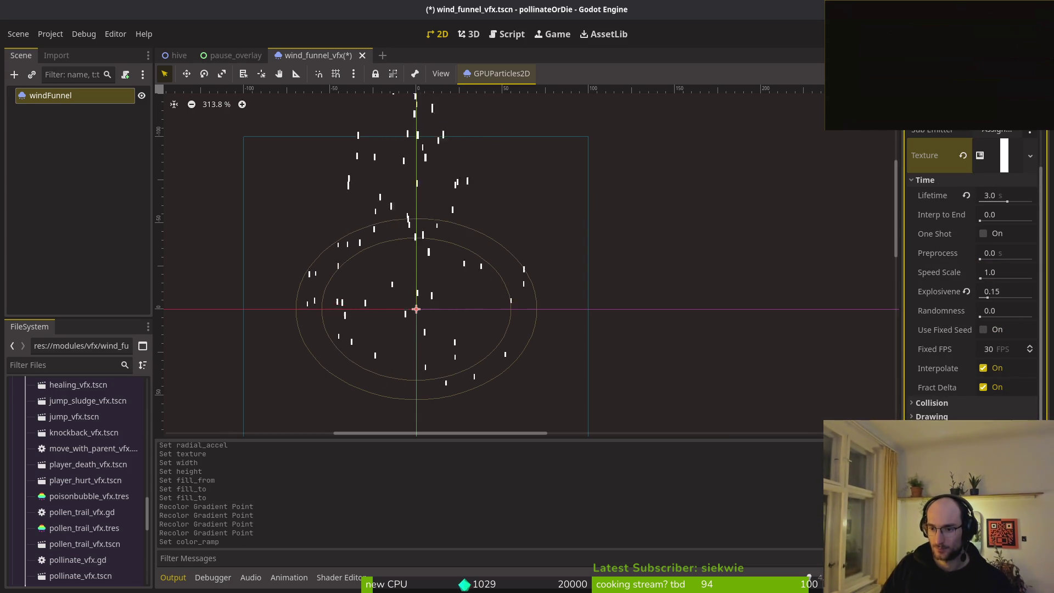
scroll(972, 286, up, 2)
click(1001, 223)
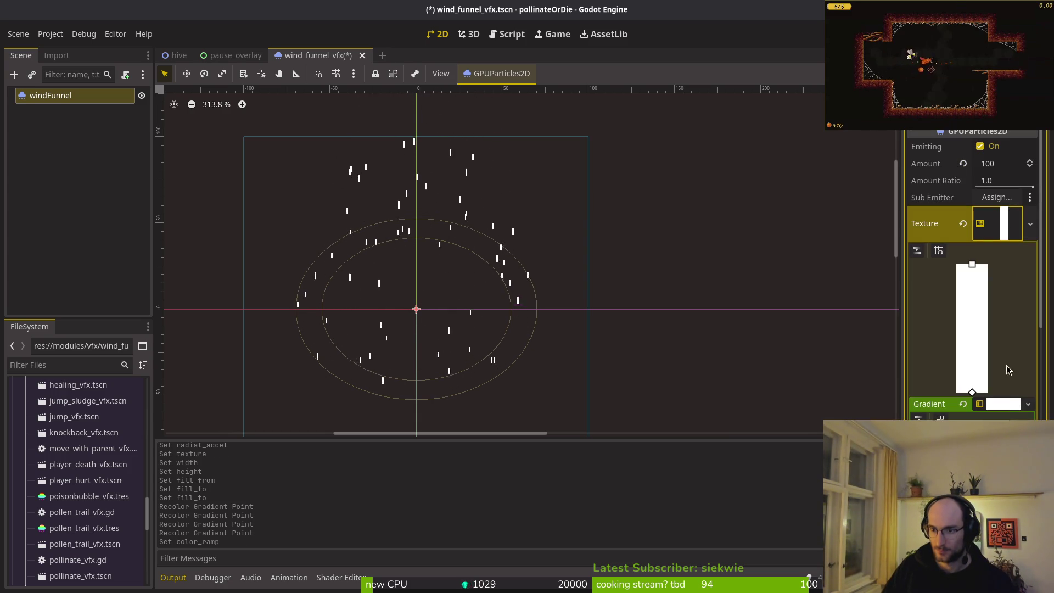
double_click(972, 428)
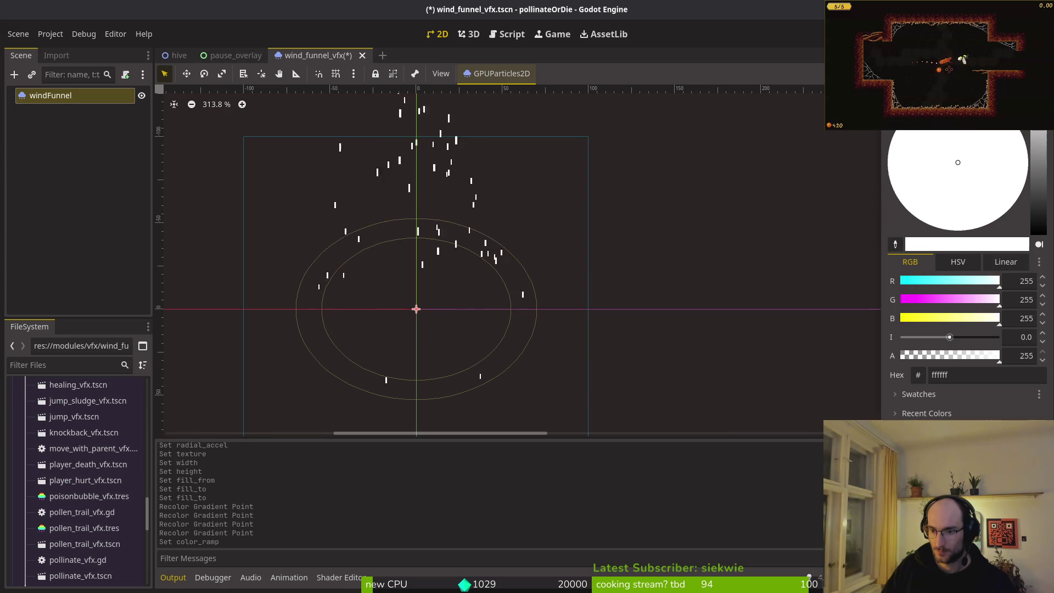
click(907, 355)
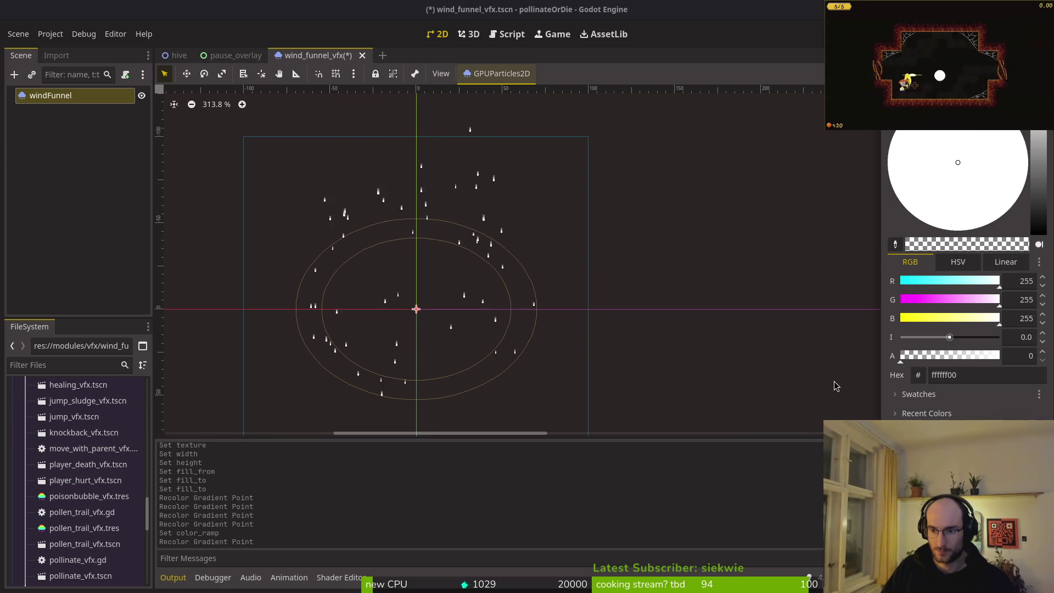
click(421, 367)
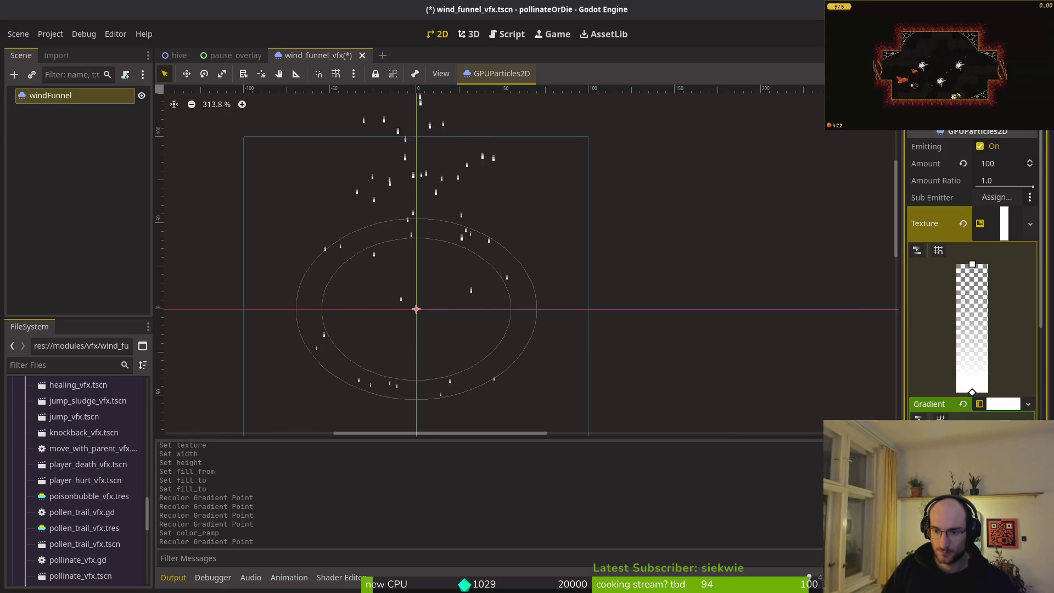
Move a gradient point and add a new transparent-white (ffffff00) point so streaks fade over more length
scroll(450, 357, up, 8)
scroll(483, 354, down, 8)
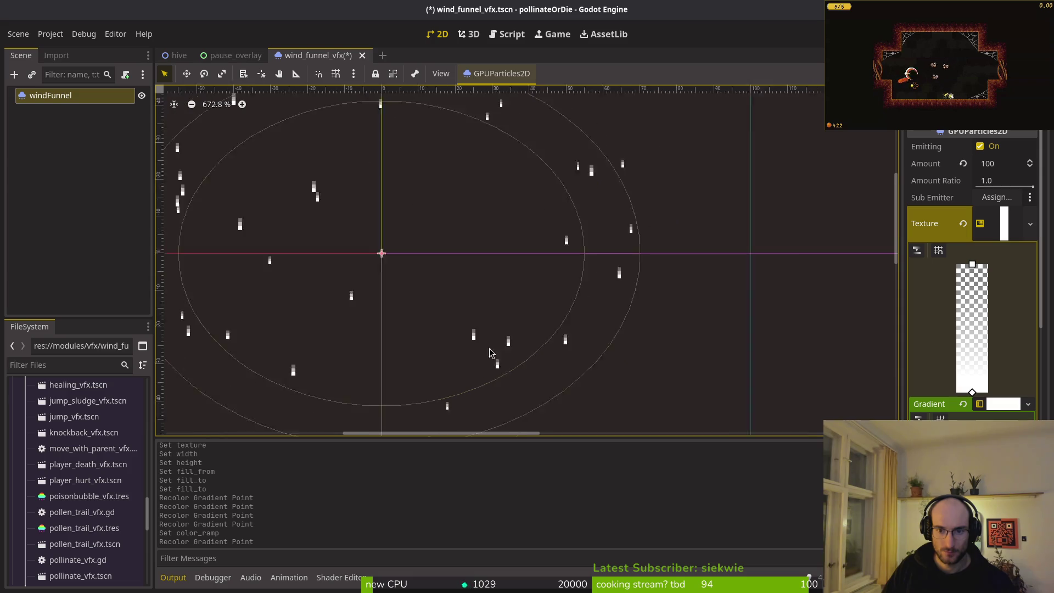
drag(933, 437, 1004, 436)
click(988, 437)
double_click(1005, 436)
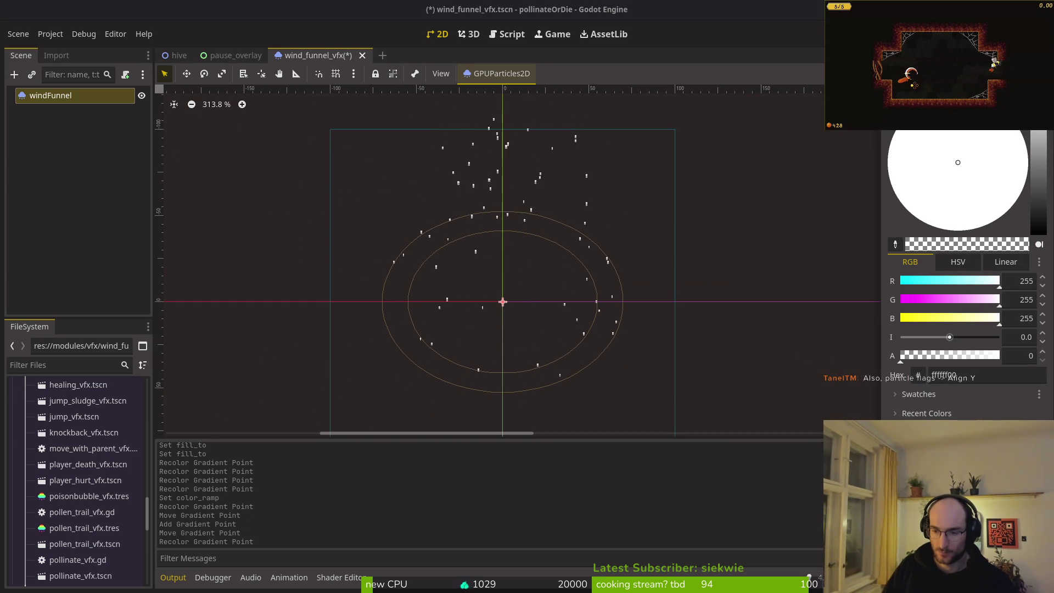
click(1005, 437)
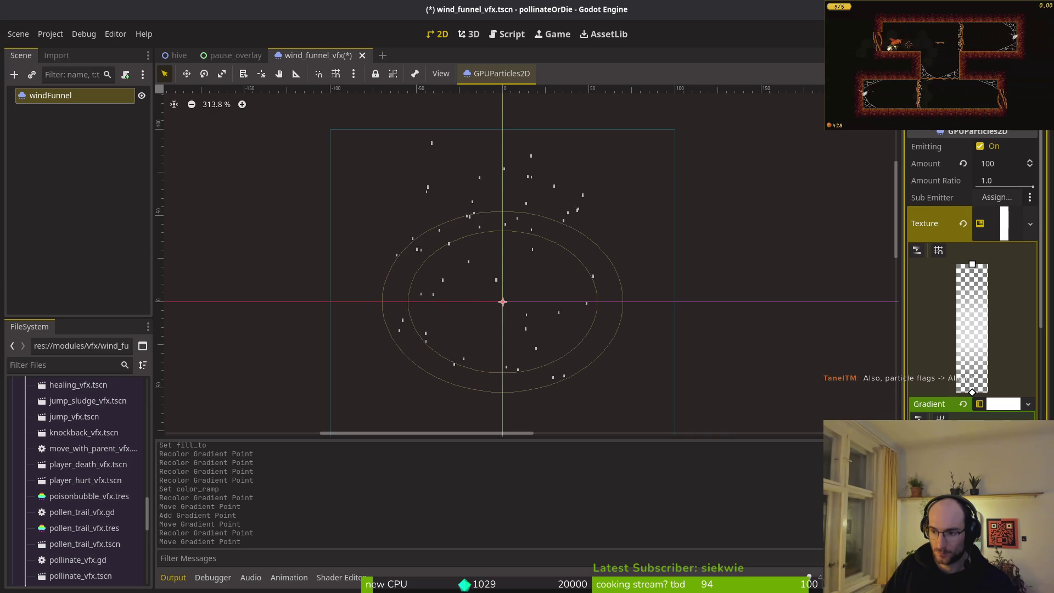
click(986, 225)
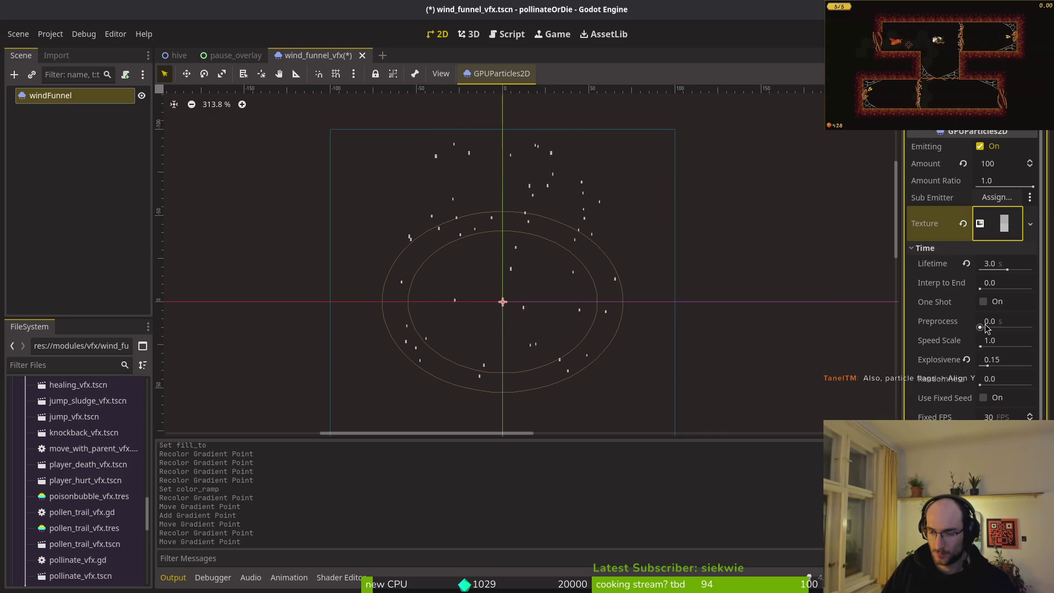
Enable the Align Y particle flag so particles follow their direction of travel
click(955, 248)
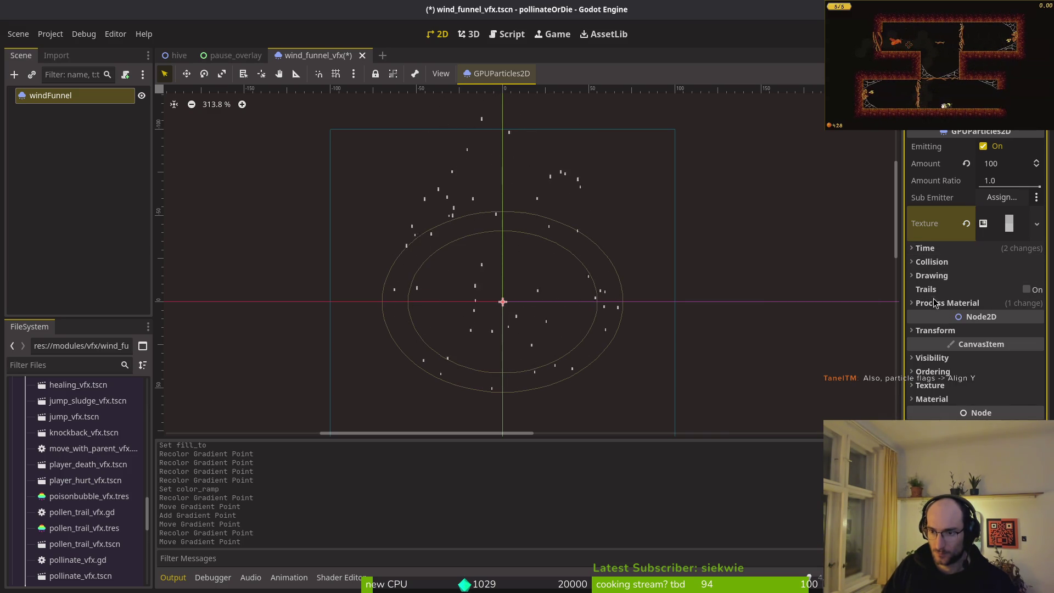
click(937, 305)
click(946, 353)
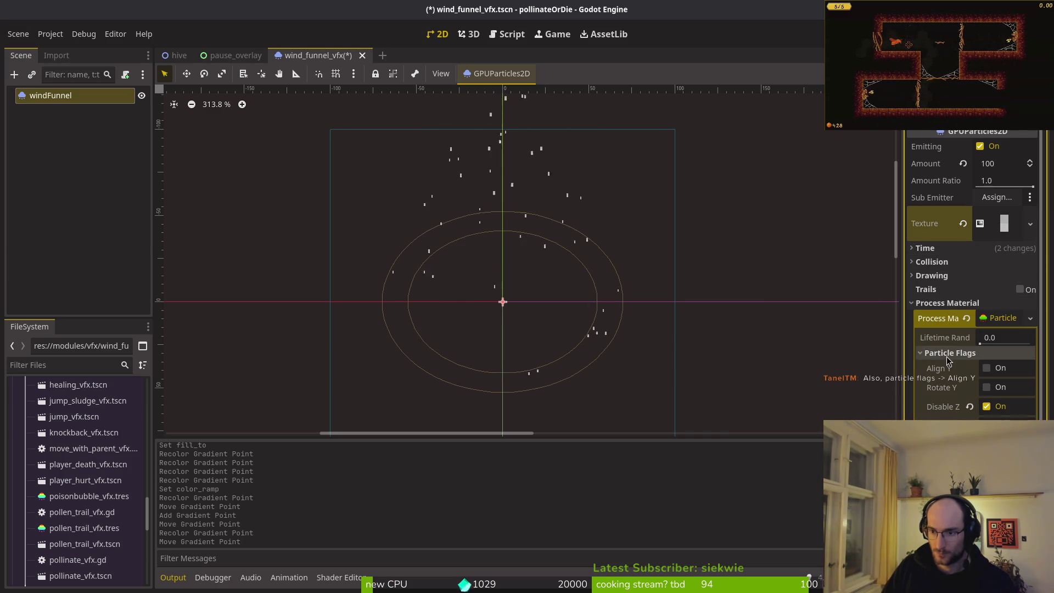
click(985, 368)
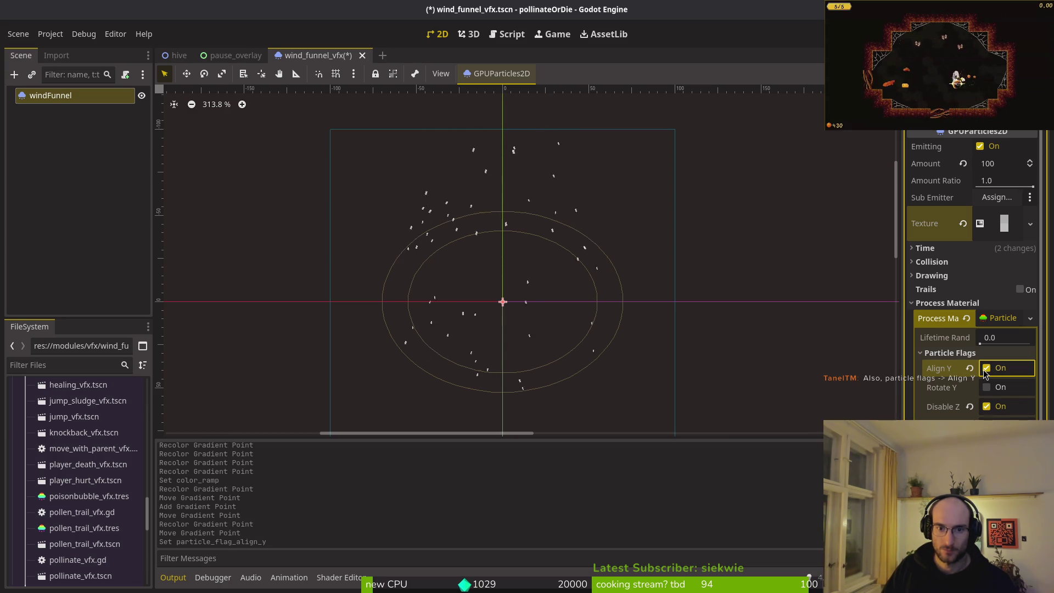
scroll(612, 273, down, 3)
scroll(582, 247, up, 5)
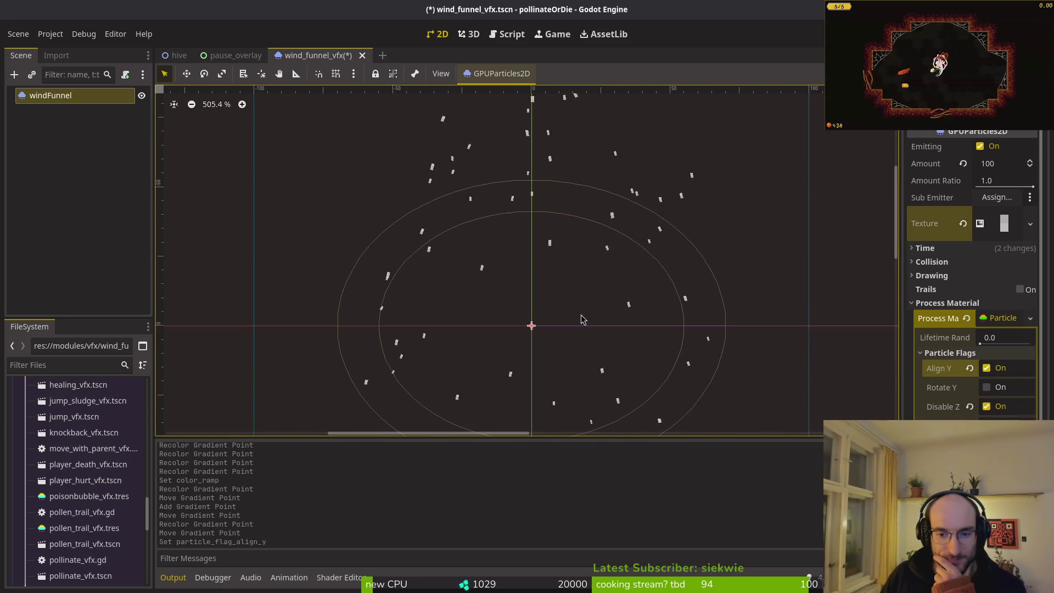
click(965, 249)
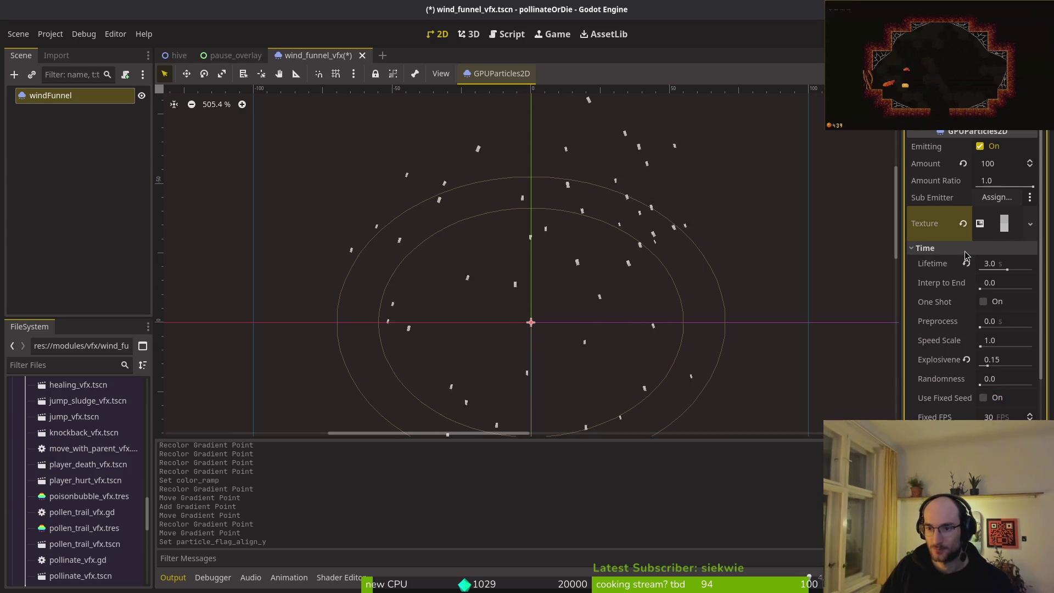
click(965, 249)
click(939, 303)
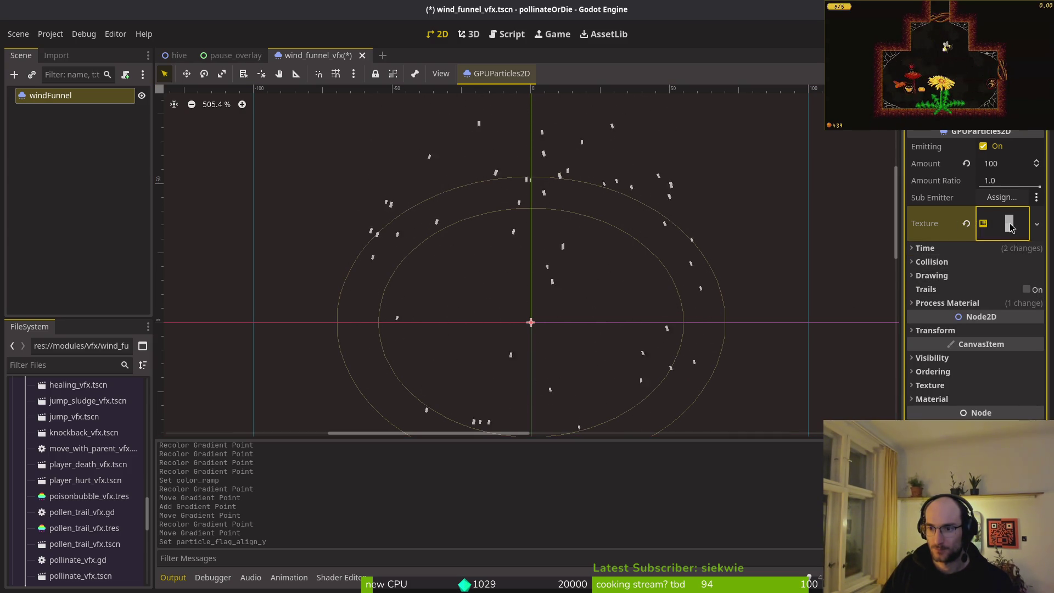
Increase the gradient texture's height to lengthen the streaks
click(1006, 223)
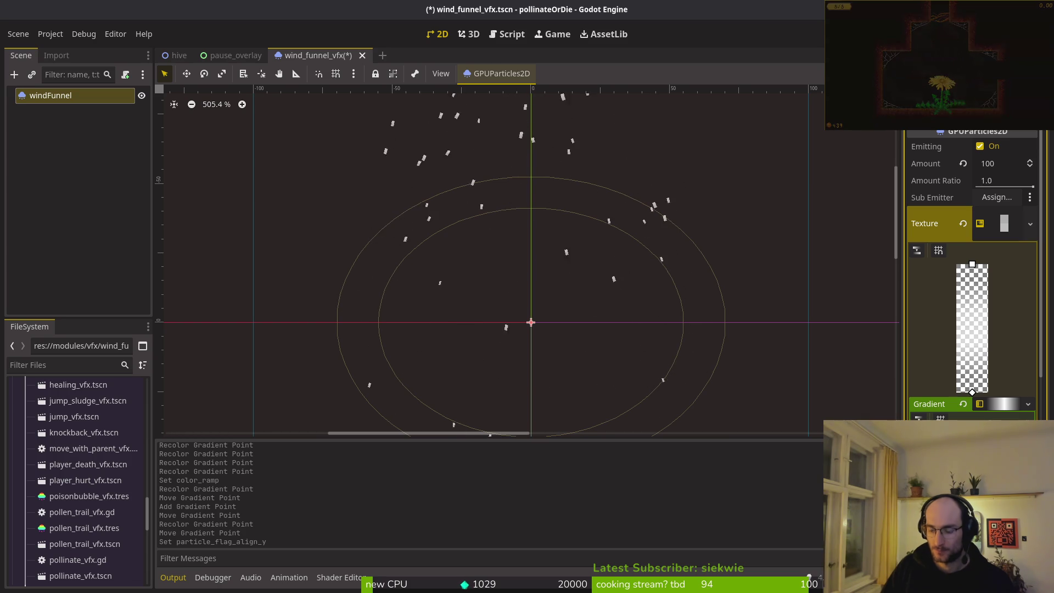
key(Return)
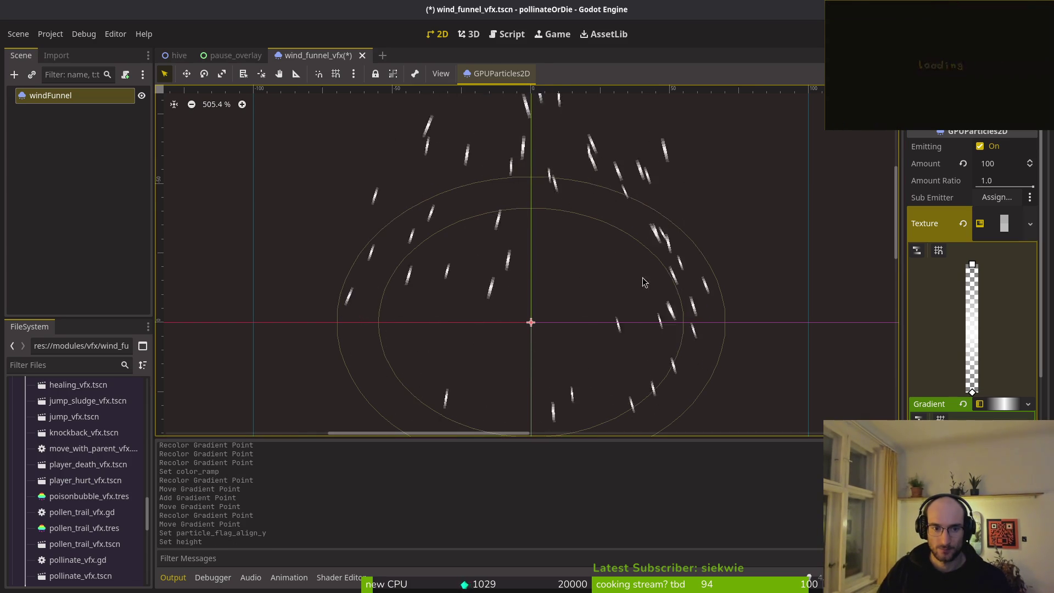
scroll(645, 302, down, 5)
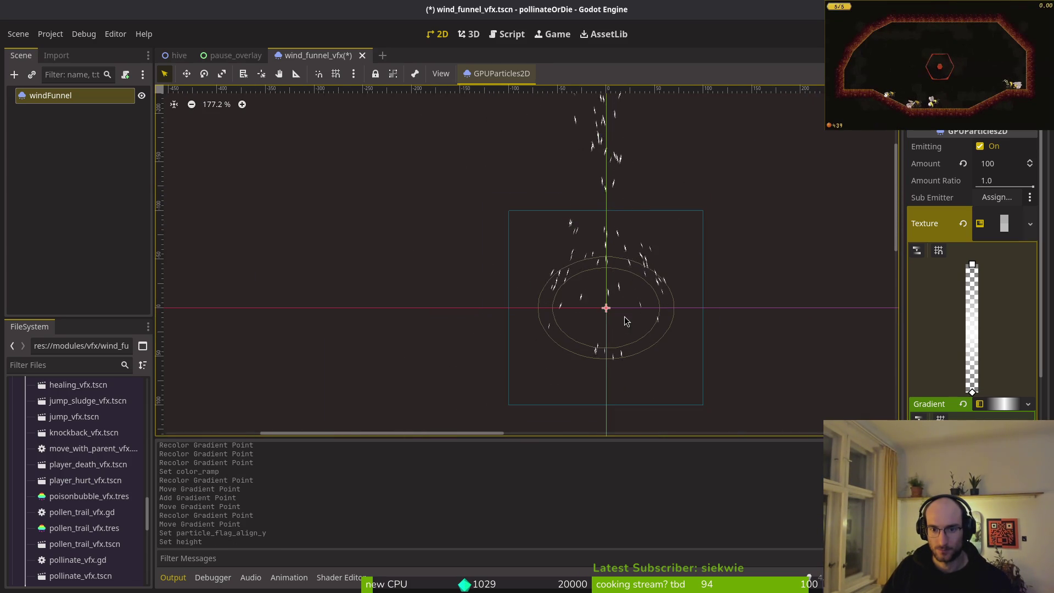
Reset the process material's Radial Accel to its default value
click(1010, 223)
click(945, 303)
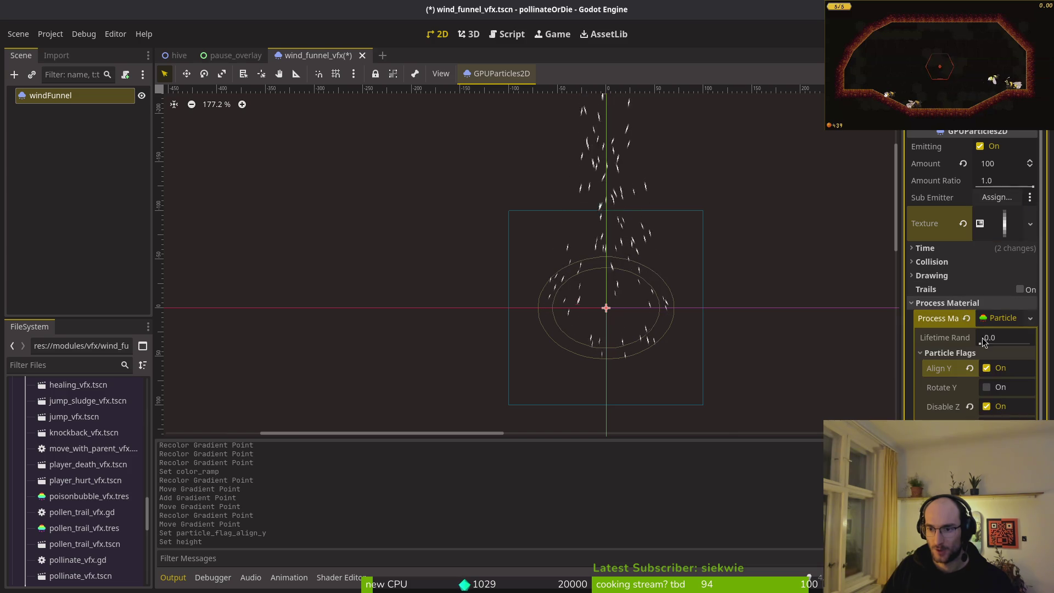
scroll(961, 302, down, 2)
click(964, 298)
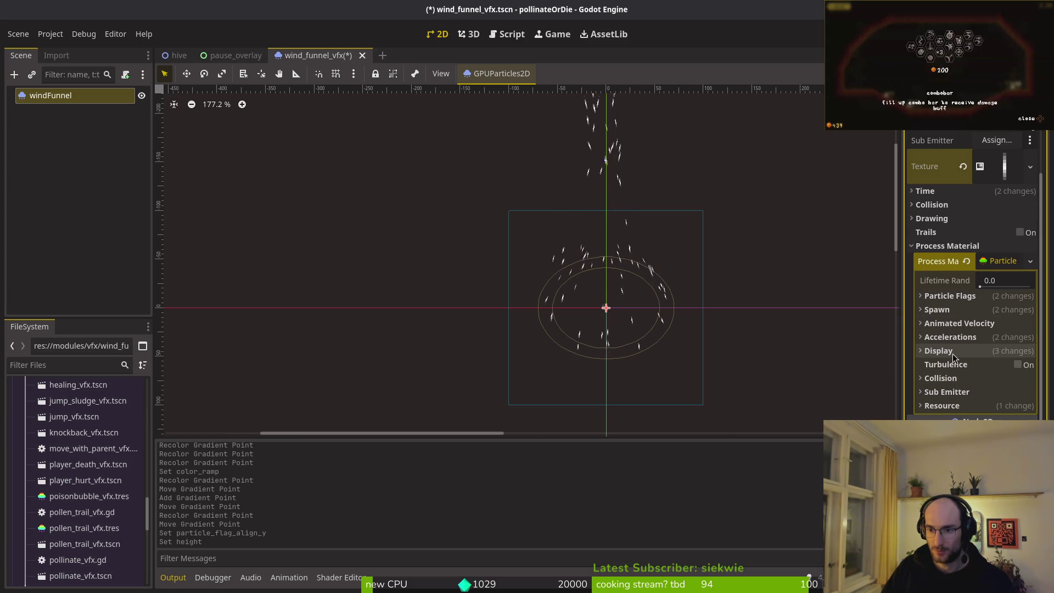
click(950, 336)
click(953, 382)
click(1028, 396)
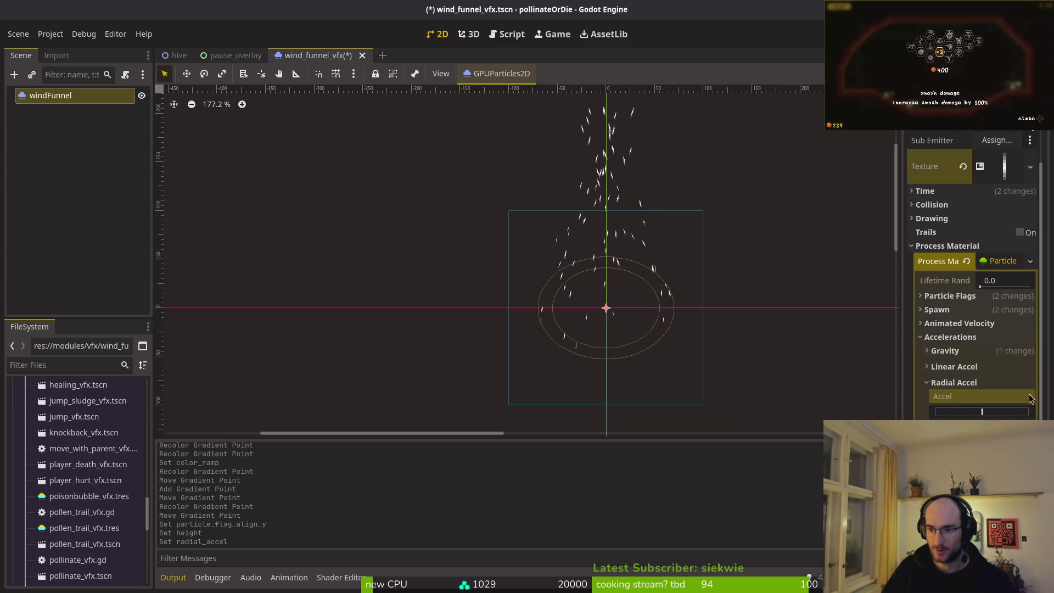
click(940, 379)
click(952, 337)
Nudge the Animated Velocity Radial Velocity slightly to push particles outward
click(958, 324)
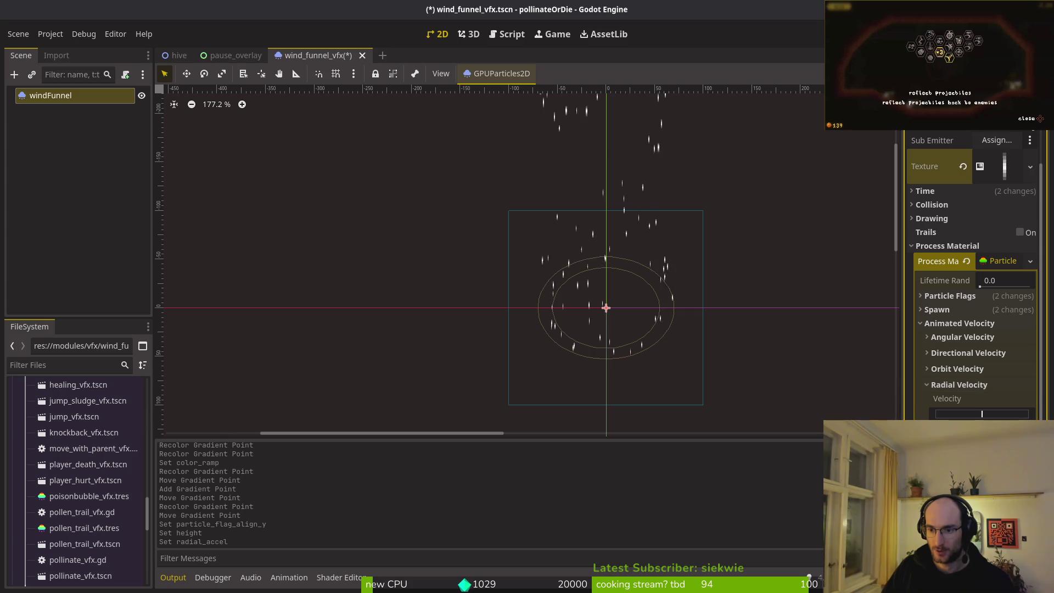
drag(982, 413, 981, 413)
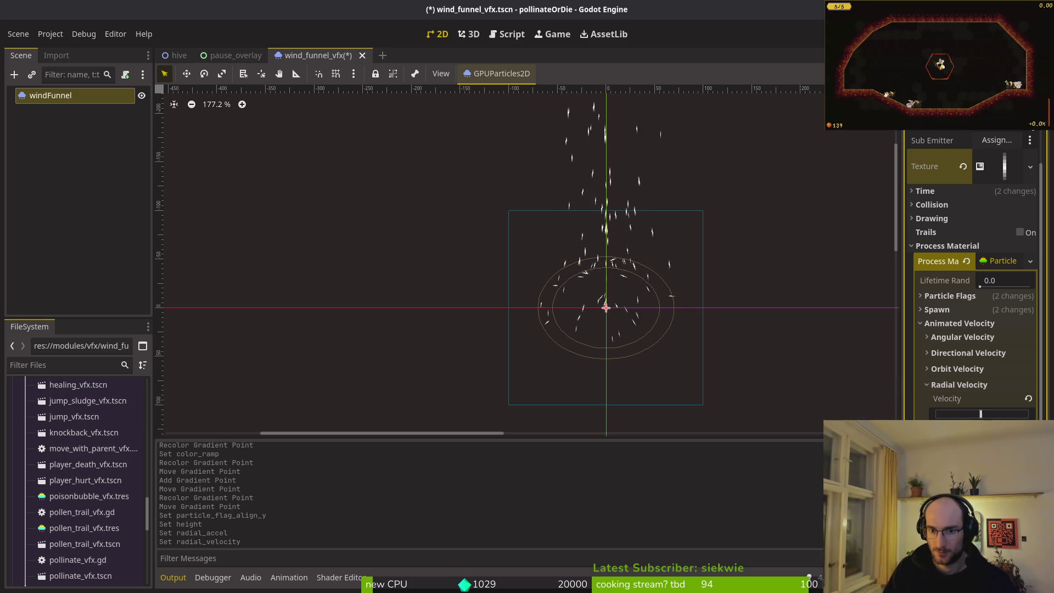
drag(980, 413, 980, 414)
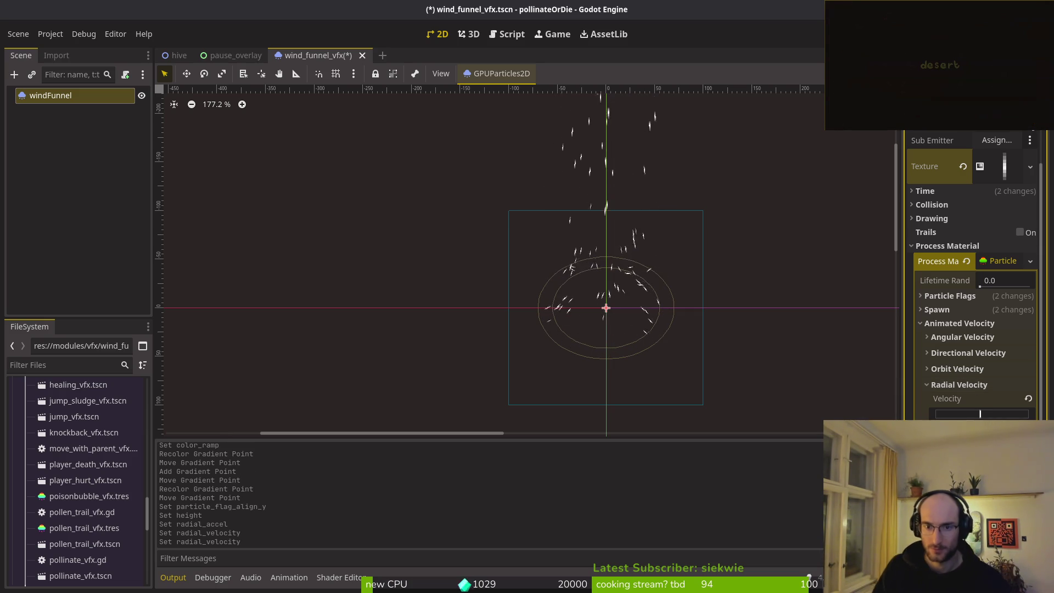
scroll(596, 285, up, 5)
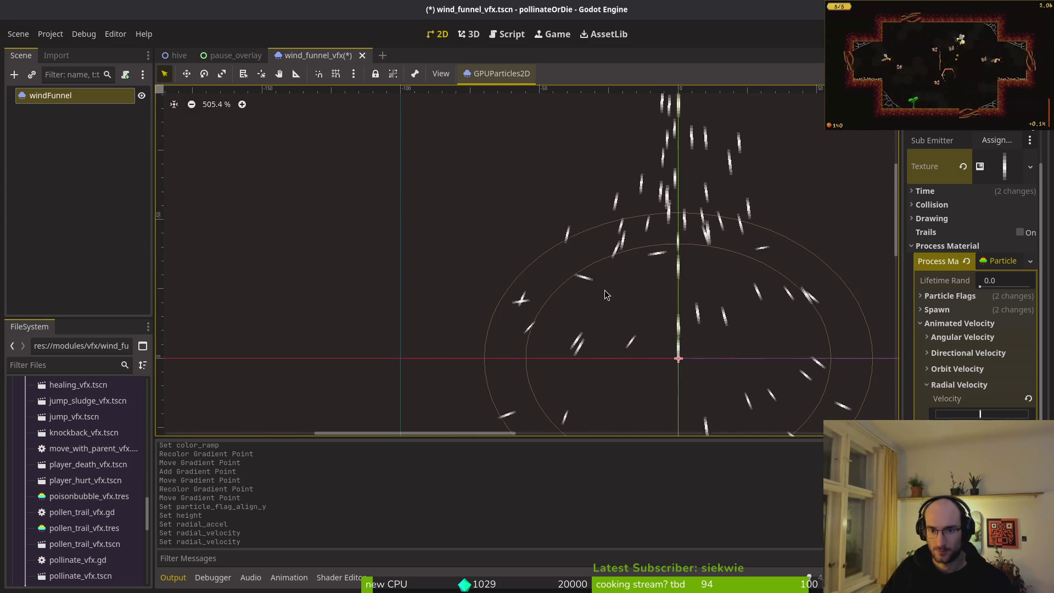
scroll(624, 284, down, 2)
scroll(640, 289, down, 4)
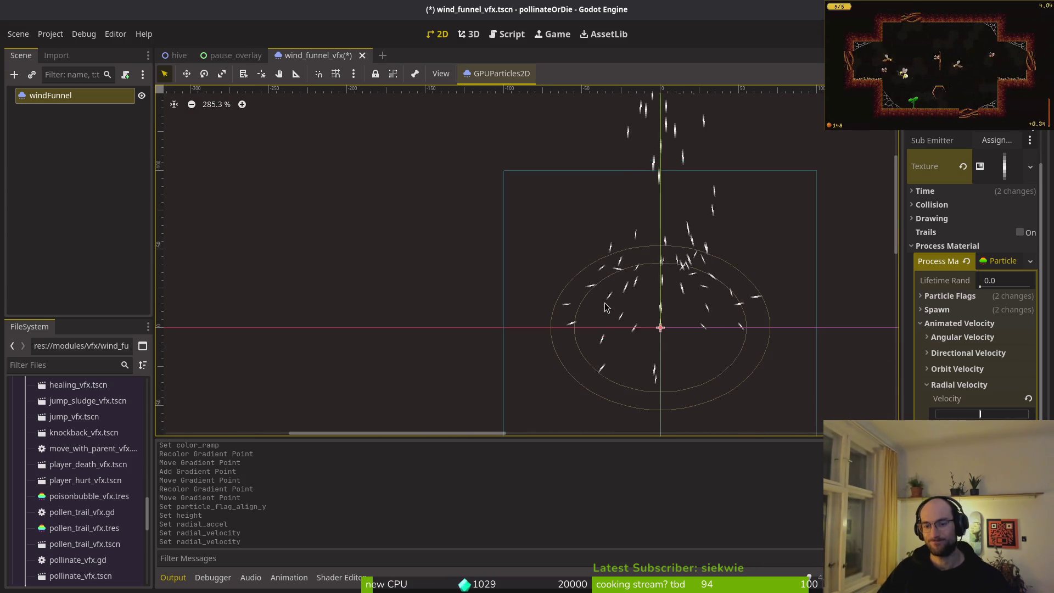
scroll(737, 325, down, 8)
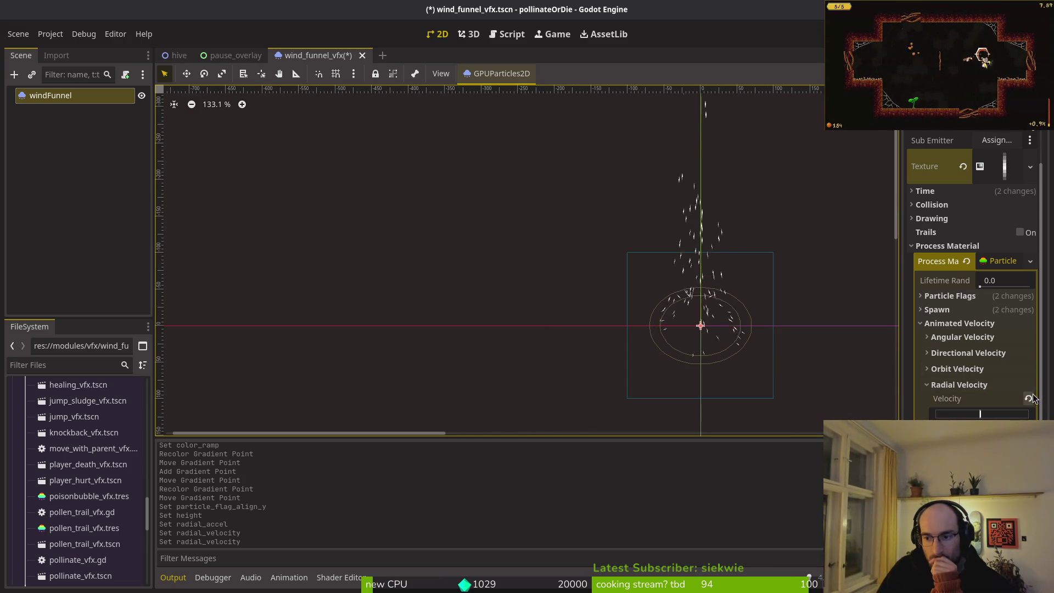
click(985, 386)
click(974, 412)
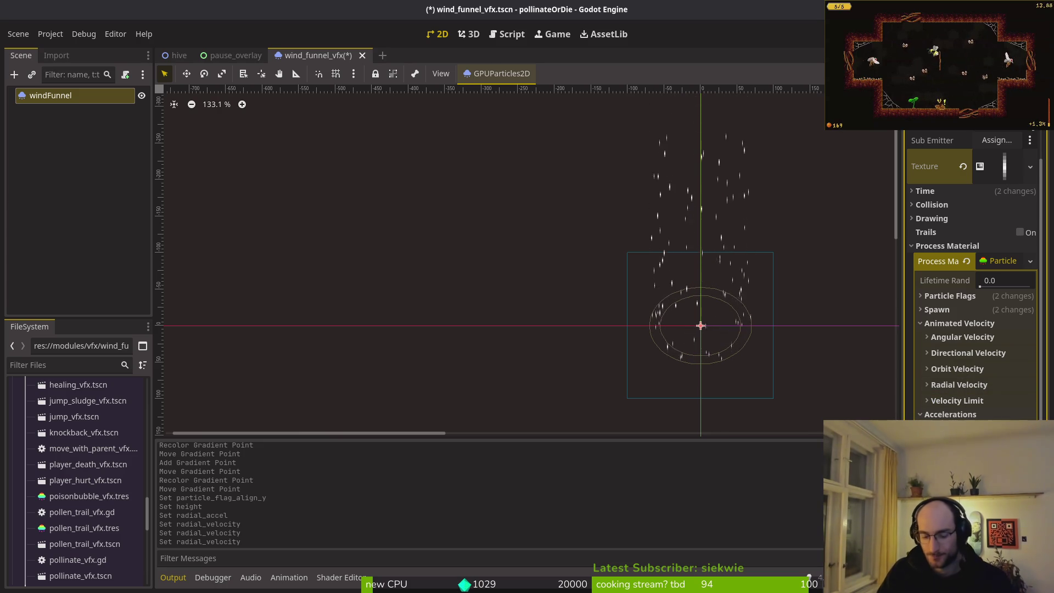
Try several Radial Accel values for the wind funnel particles
key(Return)
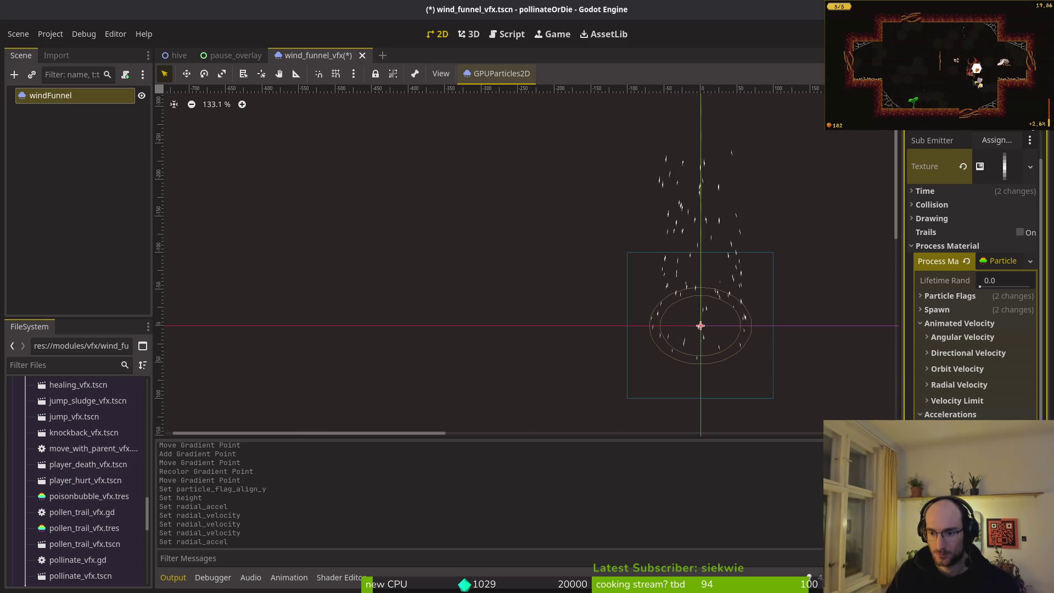
key(Return)
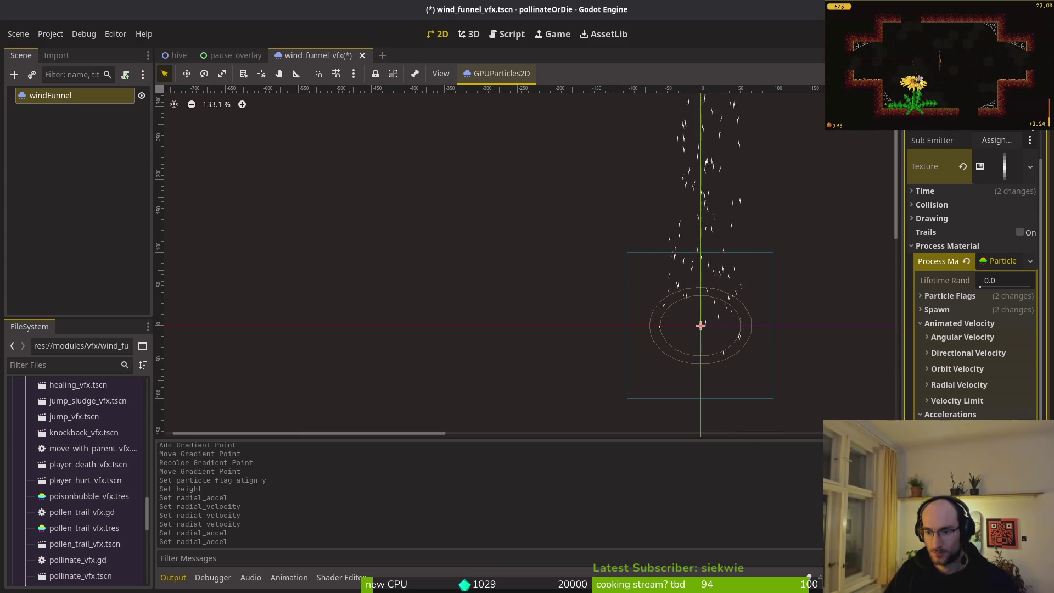
key(Return)
click(724, 365)
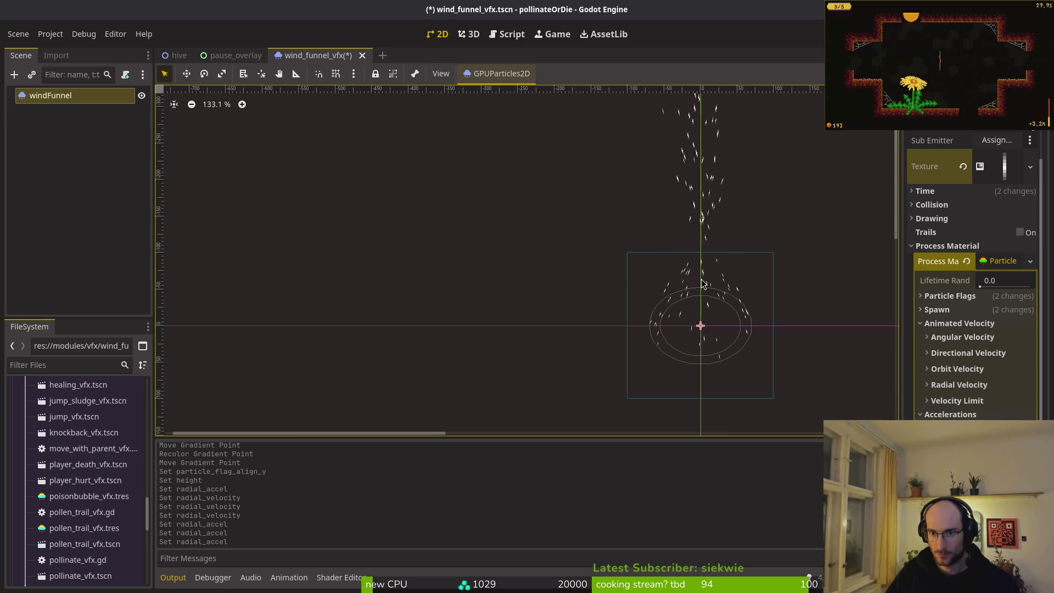
scroll(741, 328, down, 9)
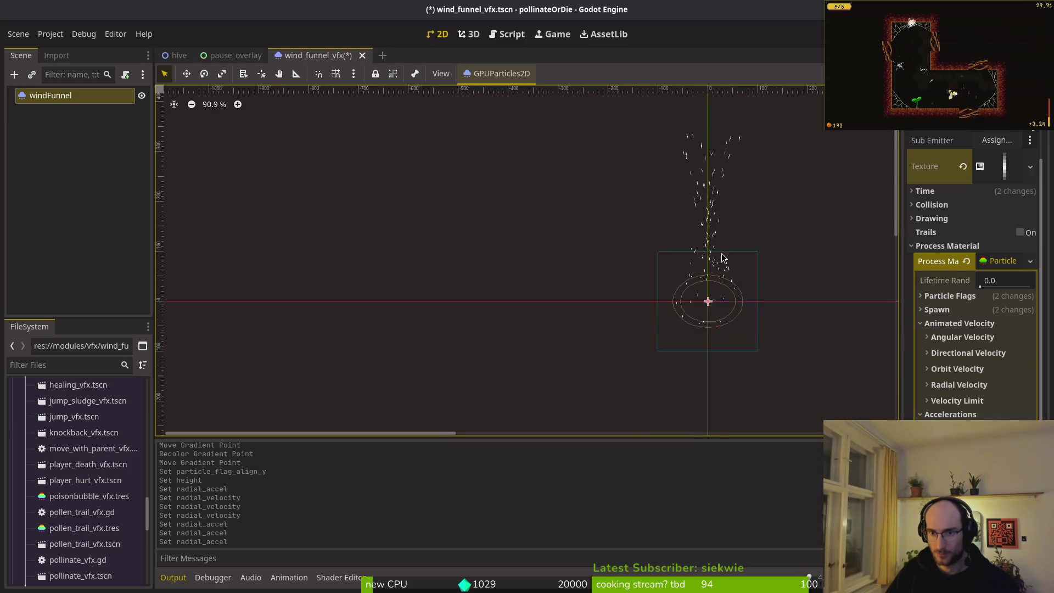
scroll(668, 350, up, 15)
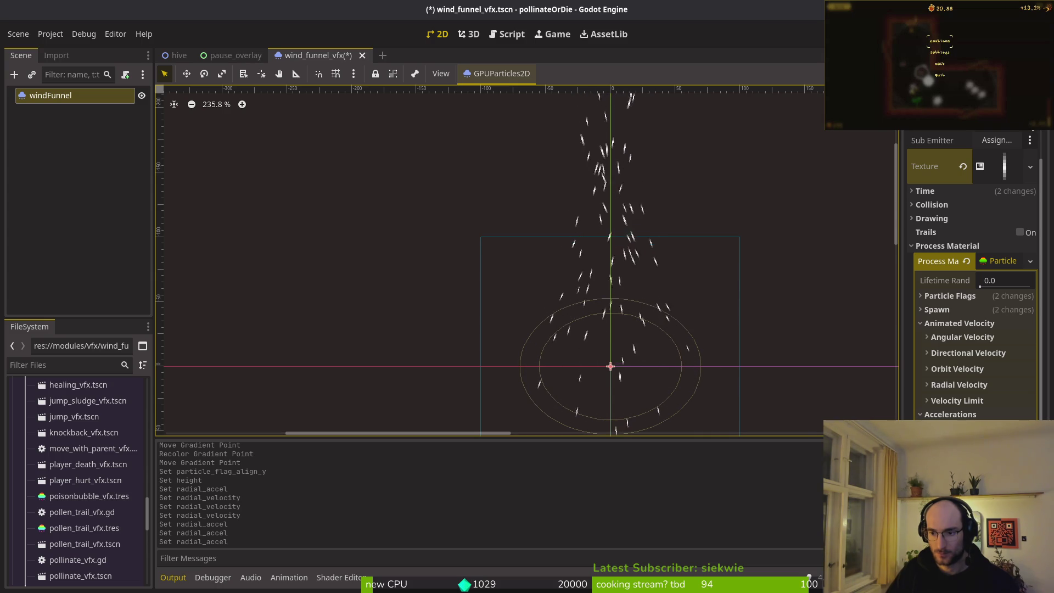
drag(759, 339, 731, 299)
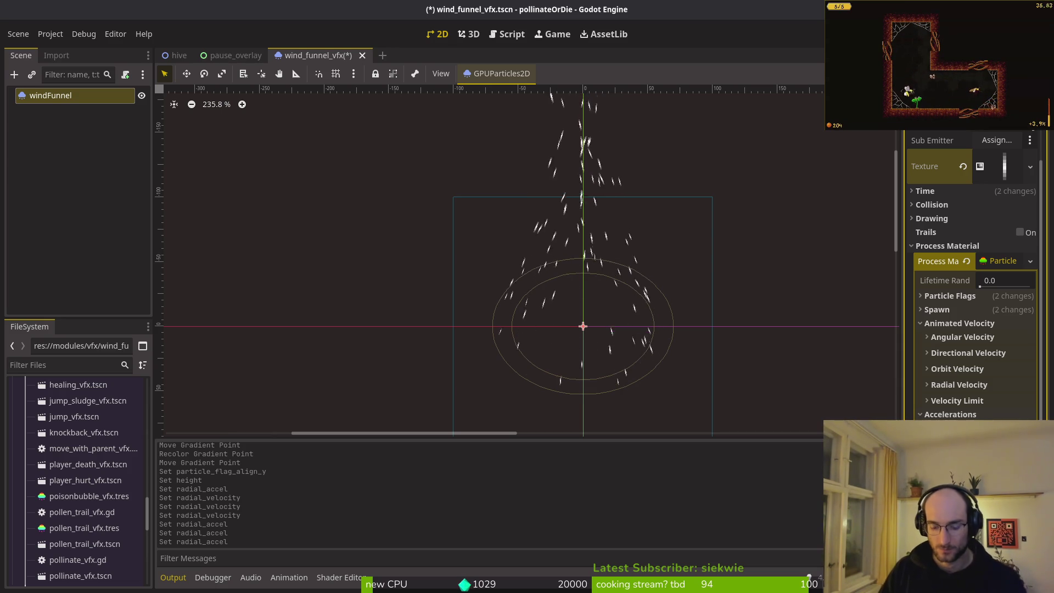
Change the Gravity value so the particles rise slower
click(606, 377)
scroll(614, 242, down, 8)
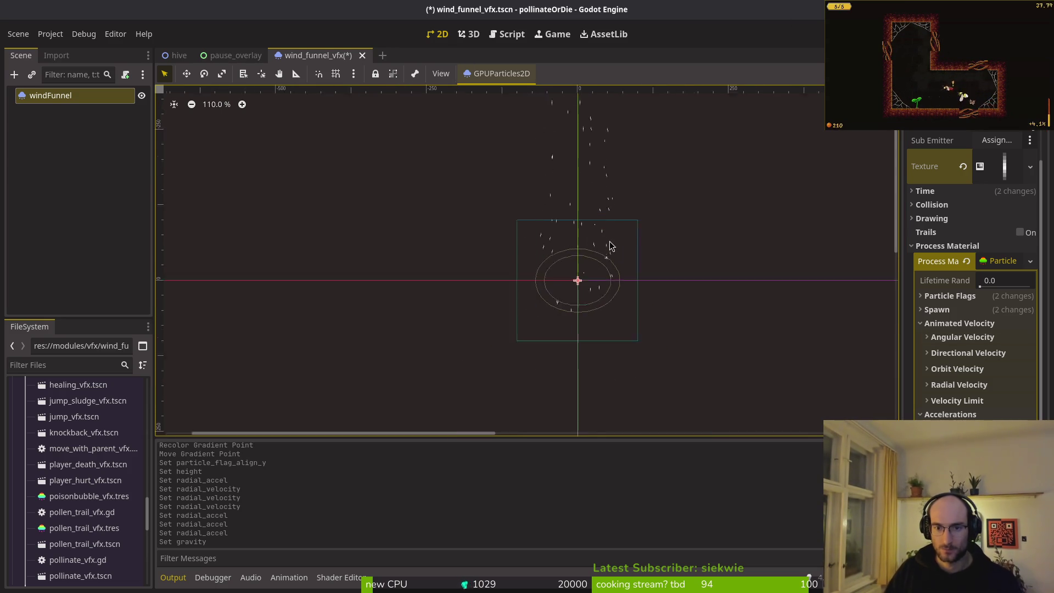
scroll(611, 239, up, 8)
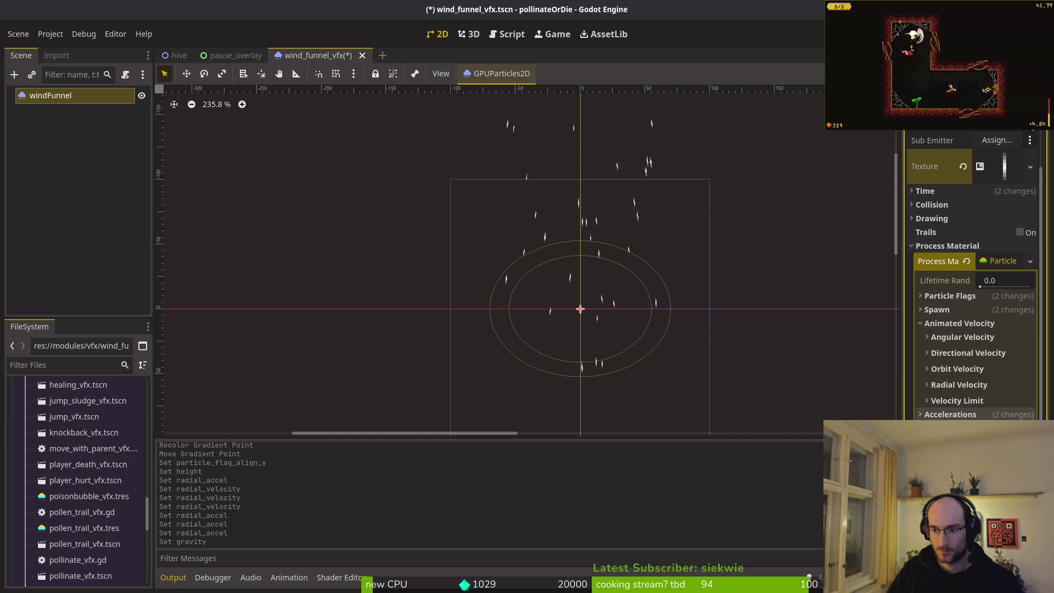
Increase the emission Ring Radius and Ring Inner Radius under Spawn > Position
click(951, 310)
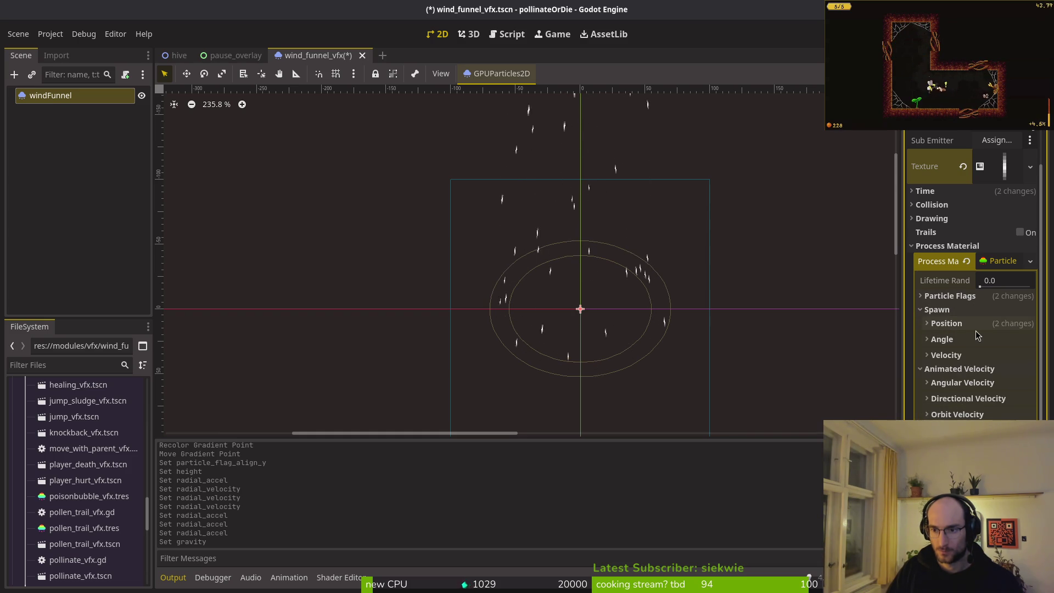
click(980, 326)
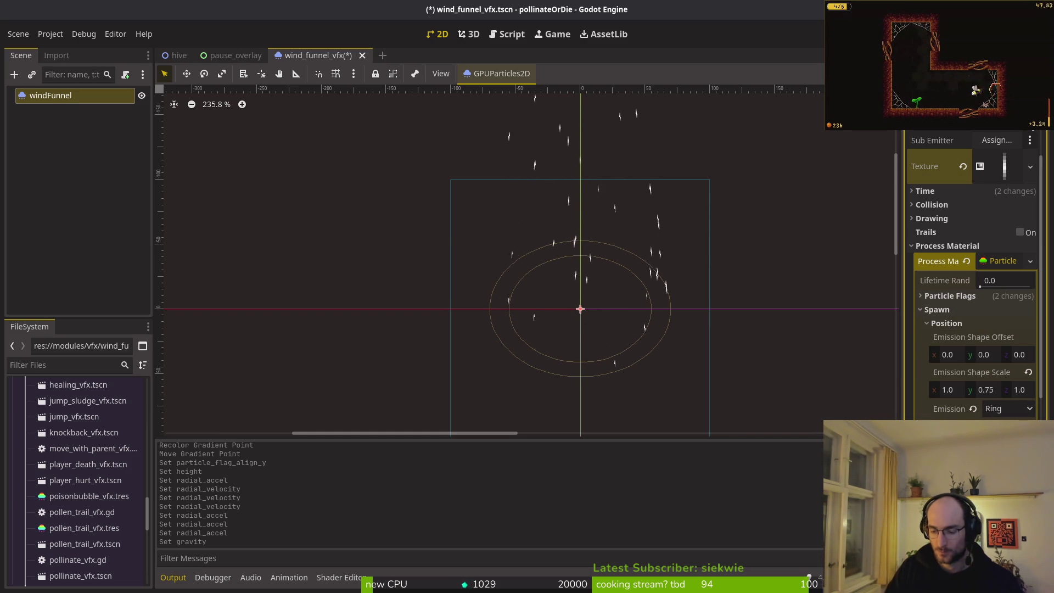
key(Return)
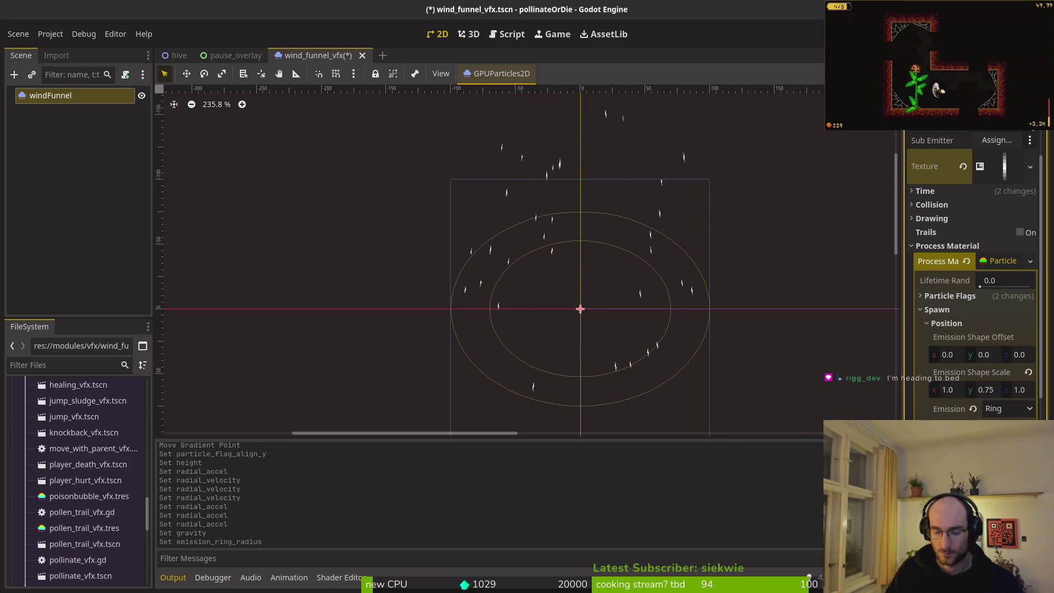
key(Return)
scroll(673, 272, down, 4)
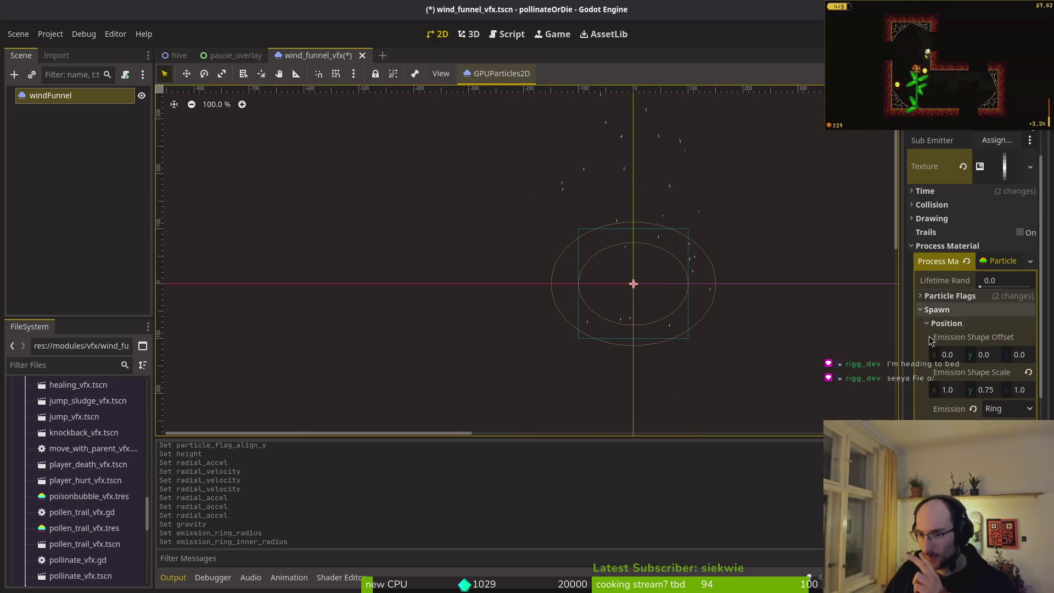
click(958, 310)
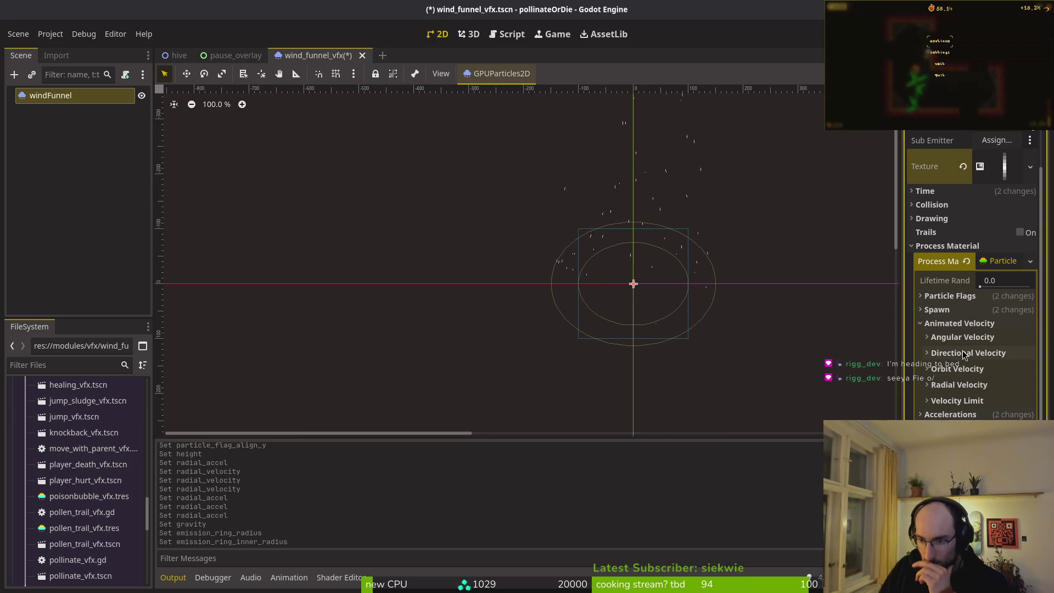
Check the particles' Radial Velocity value in the Inspector
click(969, 386)
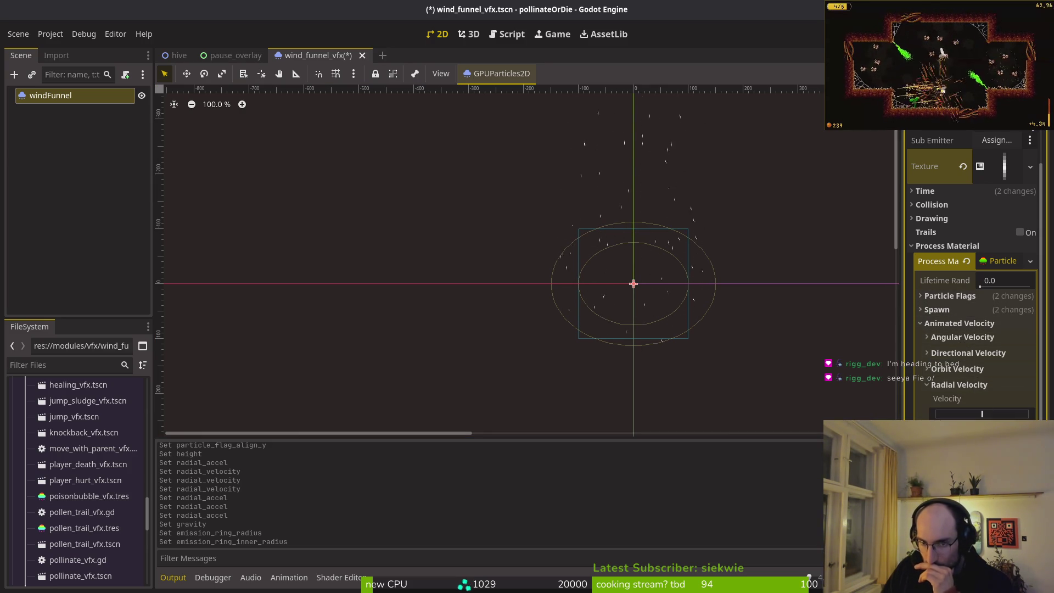
click(960, 385)
scroll(659, 296, up, 5)
scroll(658, 298, down, 6)
scroll(651, 280, up, 1)
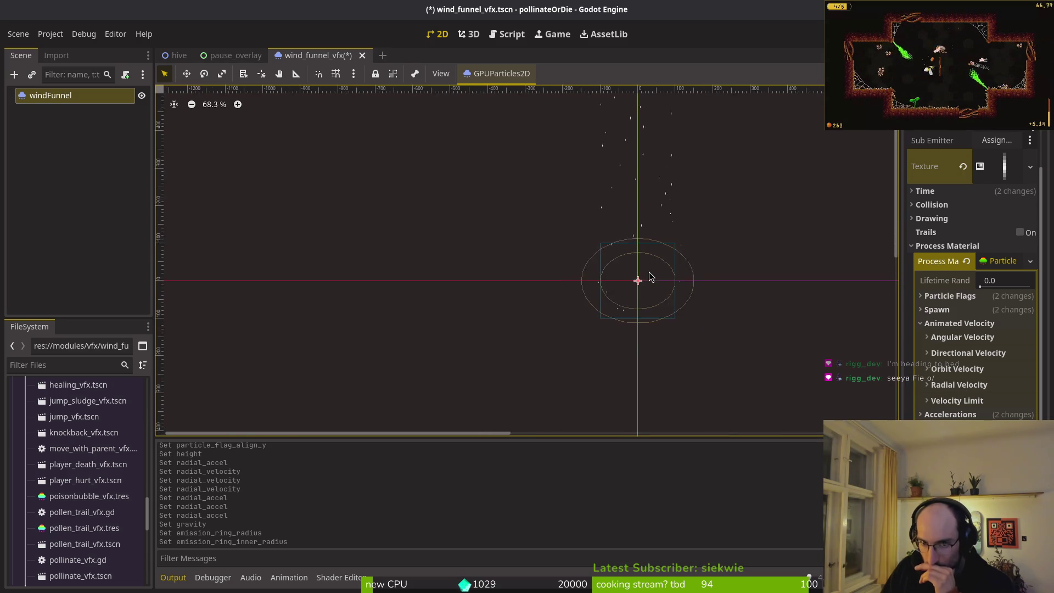
Undo the ring radius, gravity, radial acceleration, radial velocity and emitter height changes
scroll(639, 270, up, 9)
scroll(654, 261, down, 3)
key(ctrl+z)
key(ctrl+z)
key(ctrl+z)
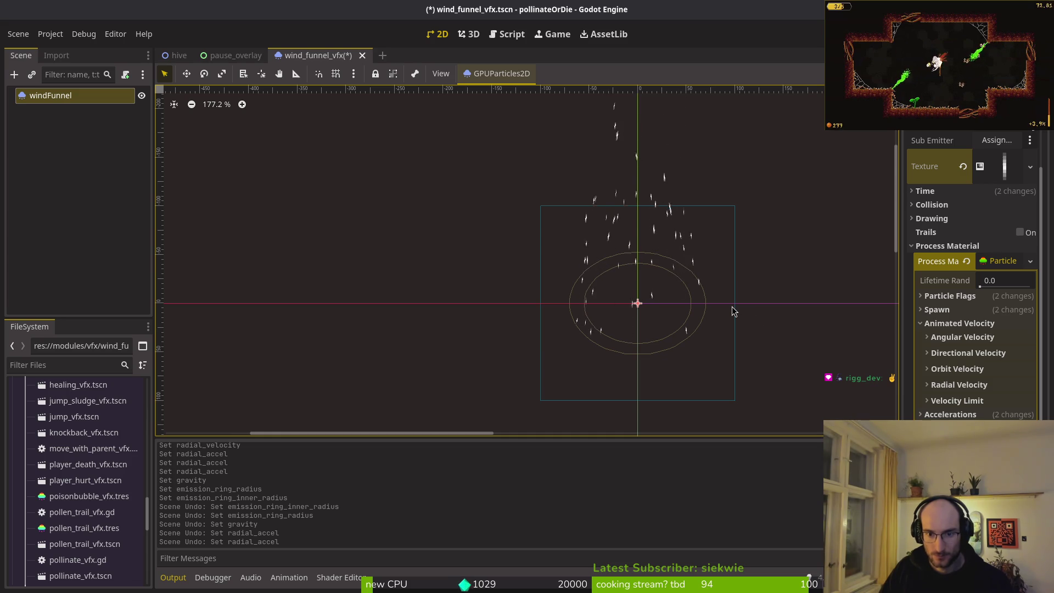
key(ctrl+z)
scroll(713, 268, down, 3)
key(ctrl+z)
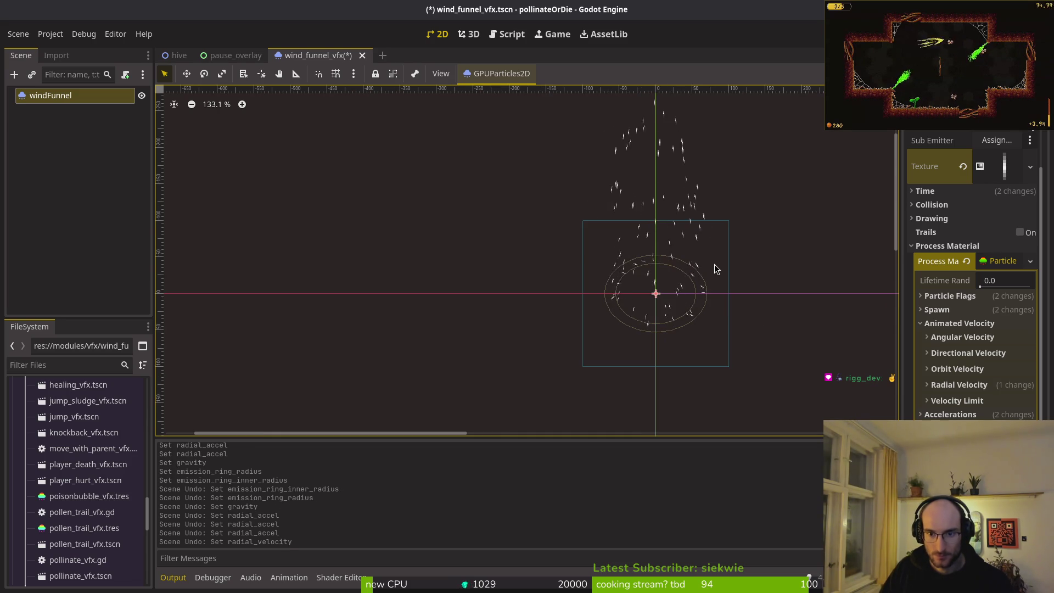
key(ctrl+z)
key(ctrl+z)
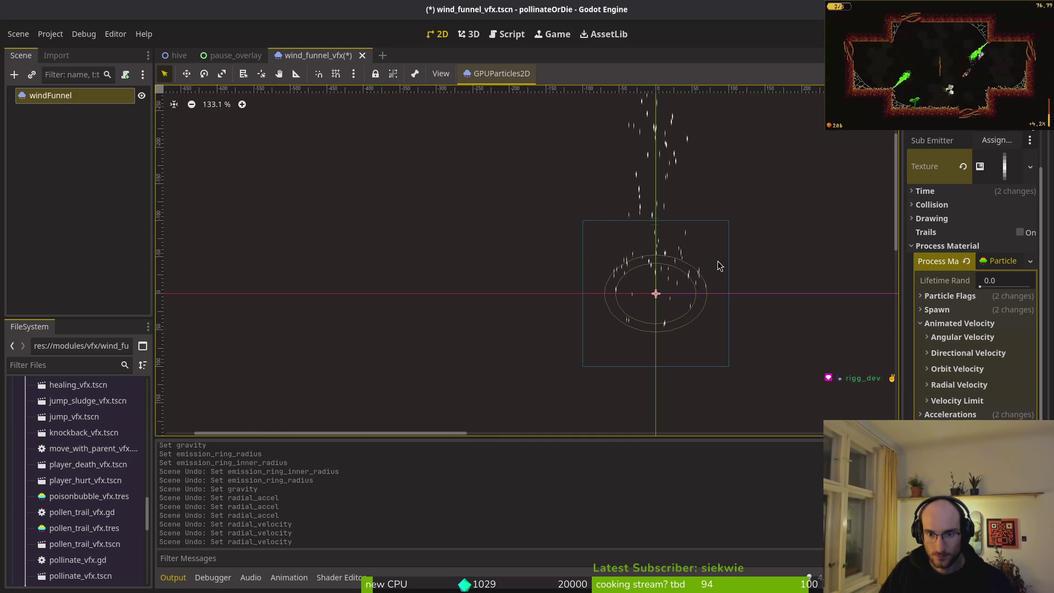
key(ctrl+z)
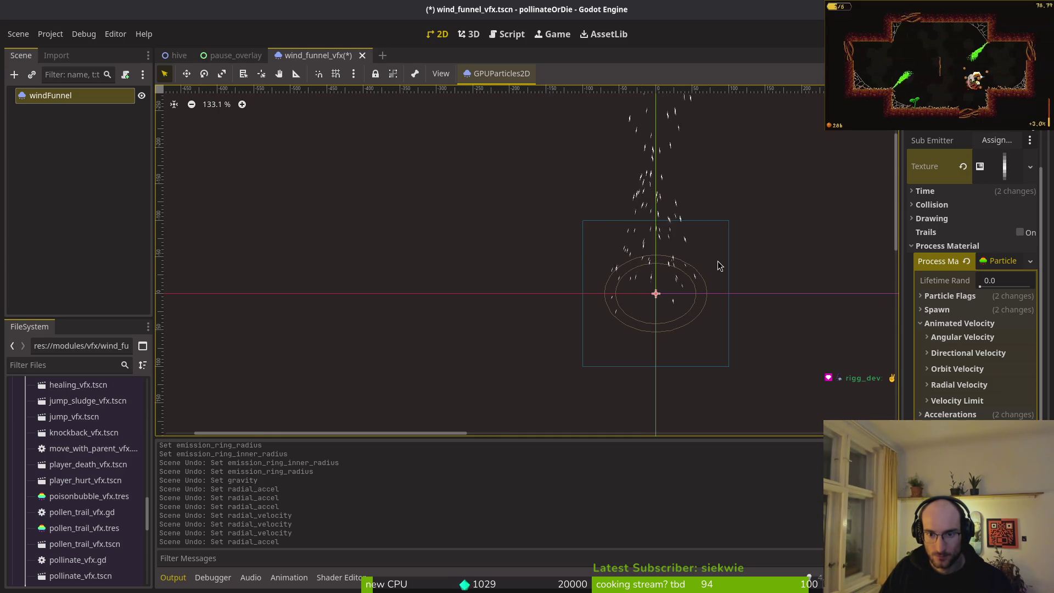
key(ctrl+z)
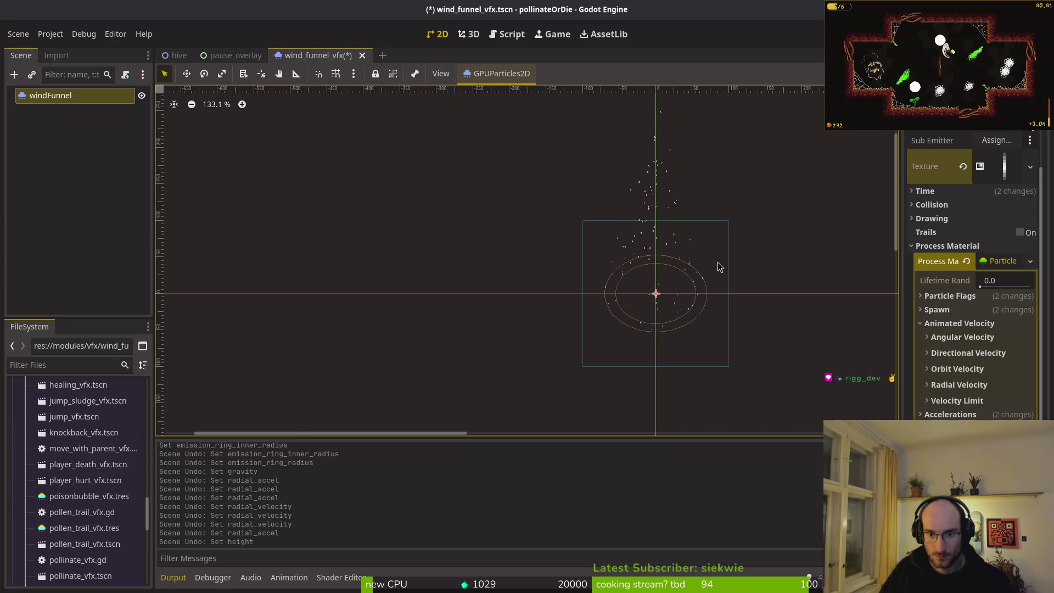
Change Spawn Position emission from Ring to Sphere and set the sphere radius
scroll(693, 285, up, 6)
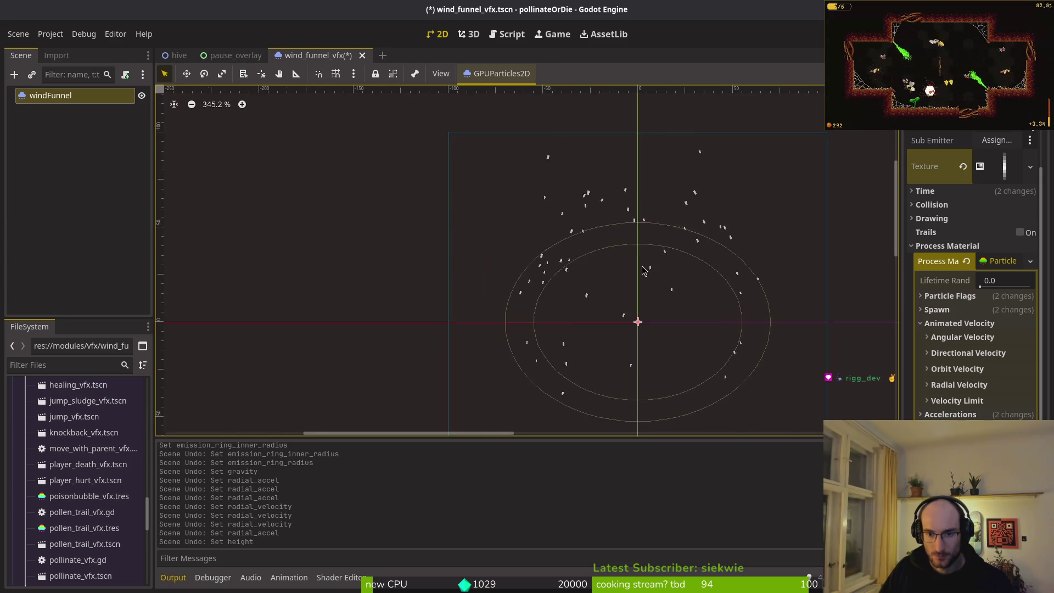
scroll(684, 304, down, 2)
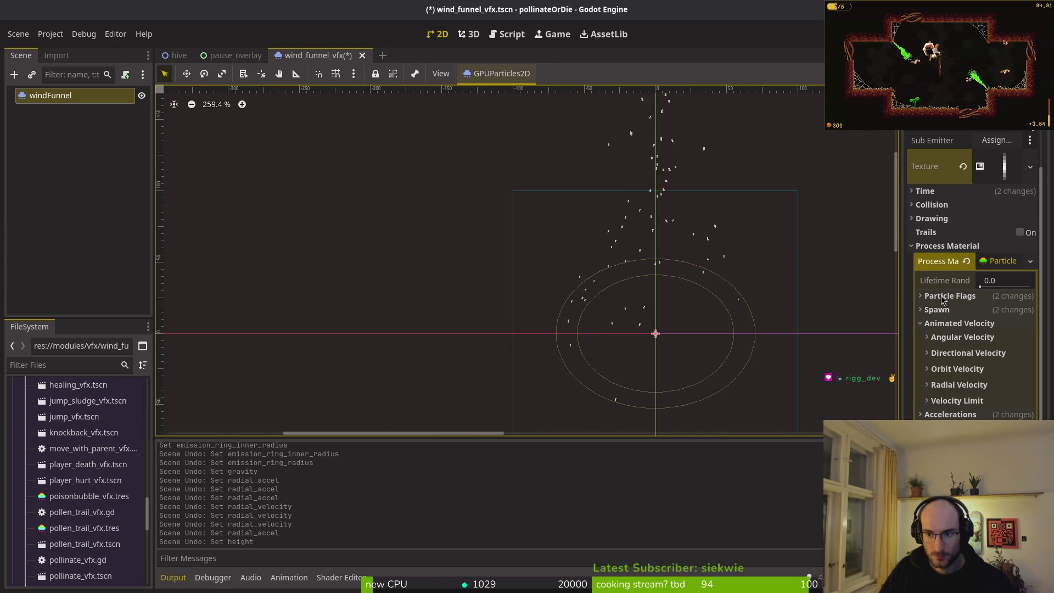
click(964, 325)
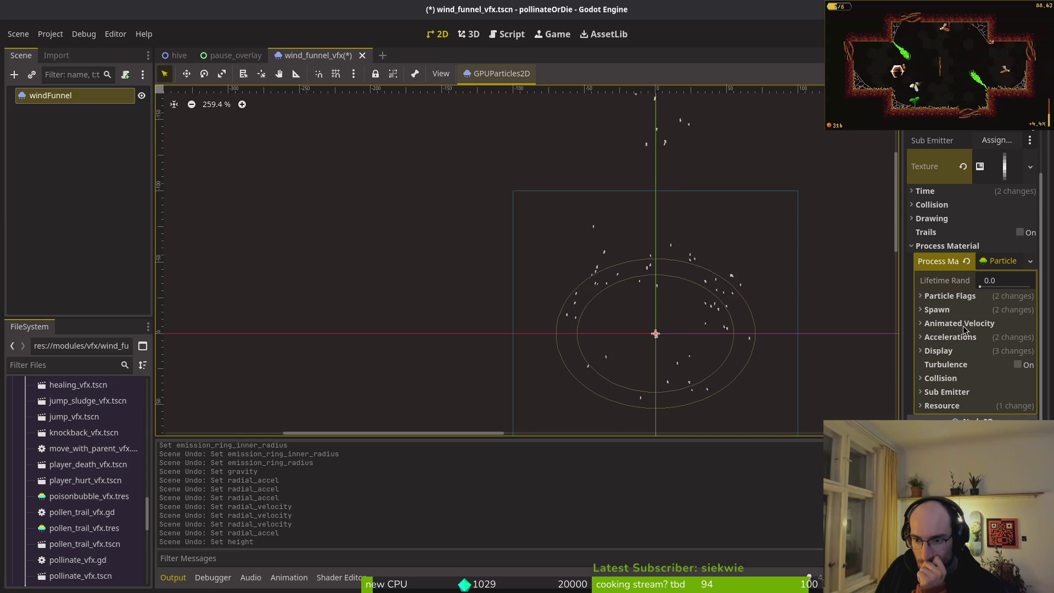
click(938, 310)
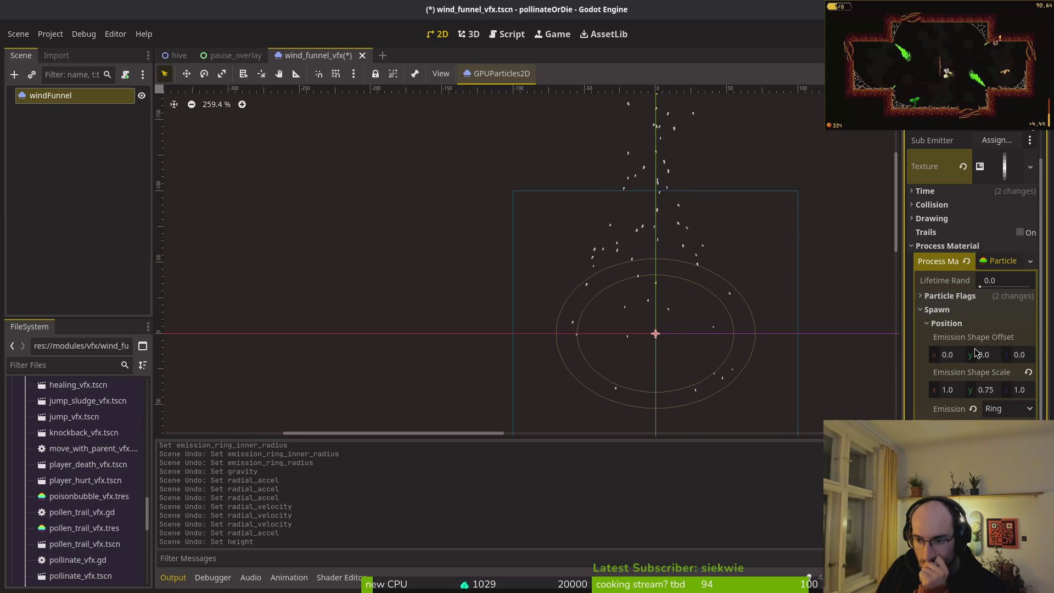
click(1007, 408)
click(1004, 439)
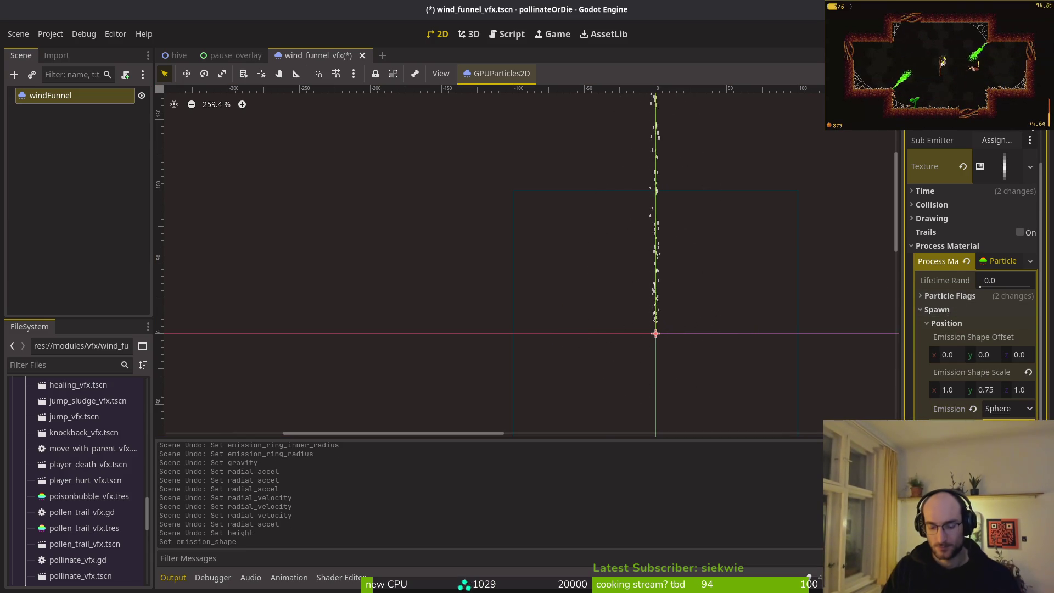
key(Return)
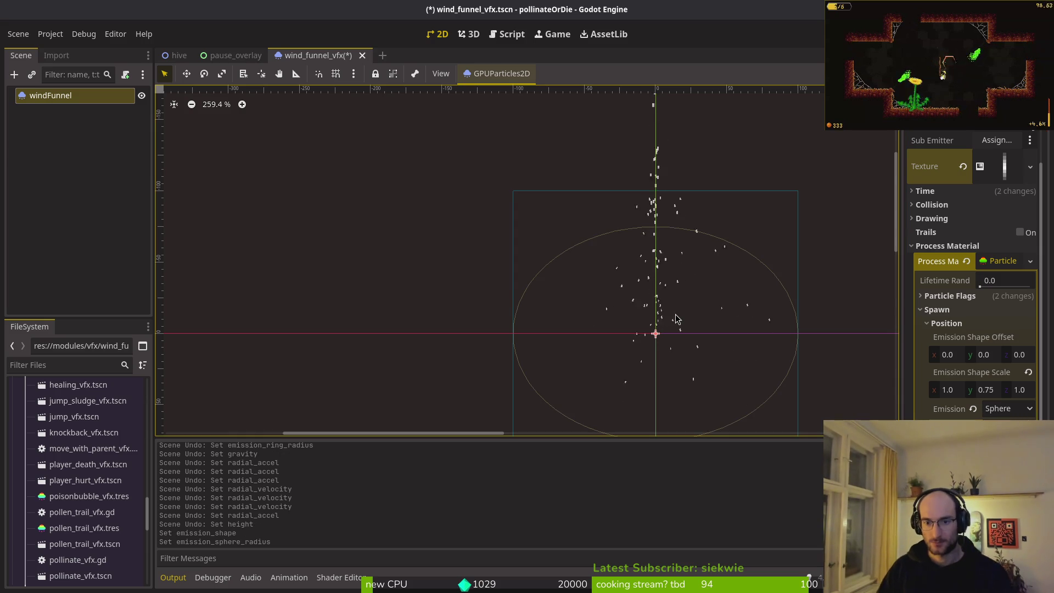
scroll(730, 327, down, 3)
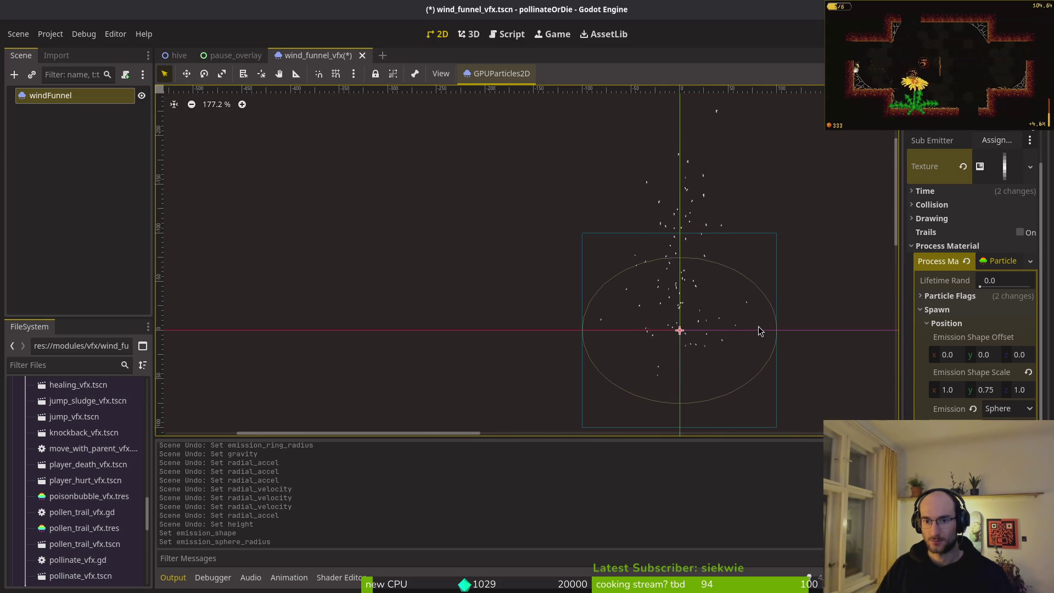
scroll(752, 330, down, 5)
scroll(761, 341, up, 6)
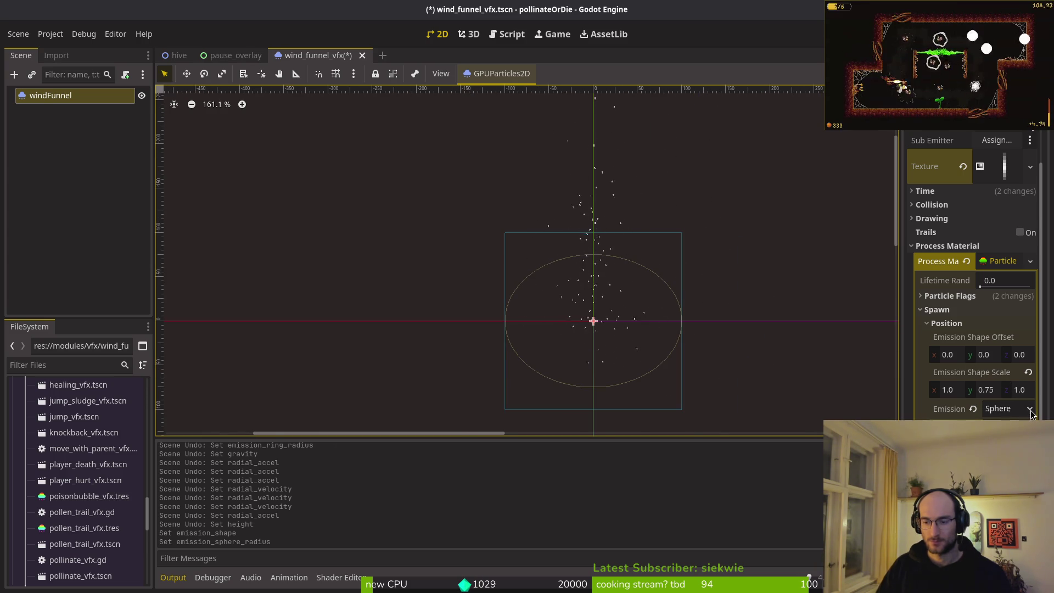
click(966, 323)
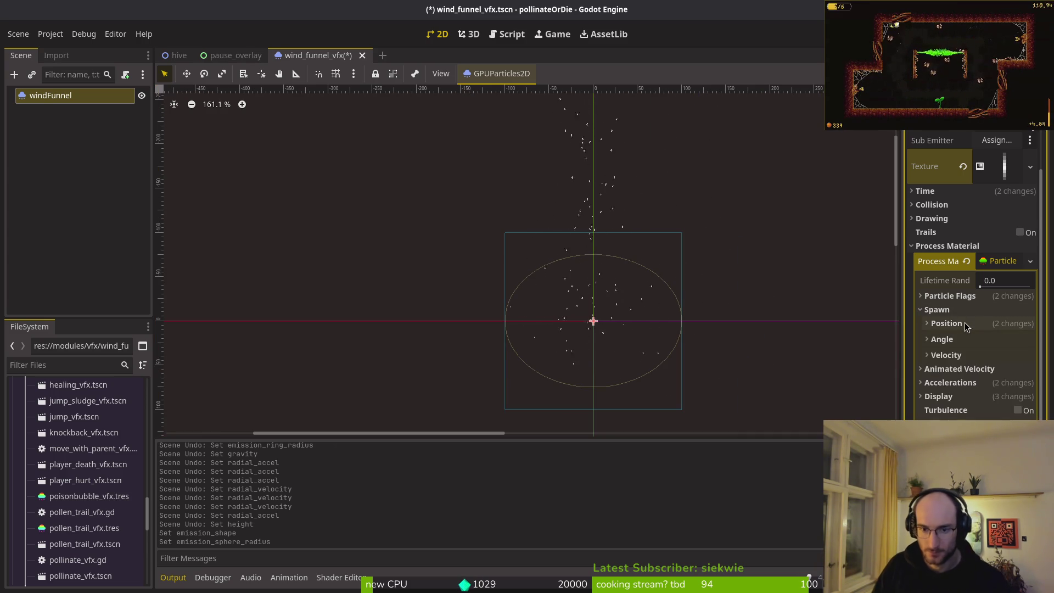
Check the gravity settings, then switch the emission shape back to Ring
click(980, 383)
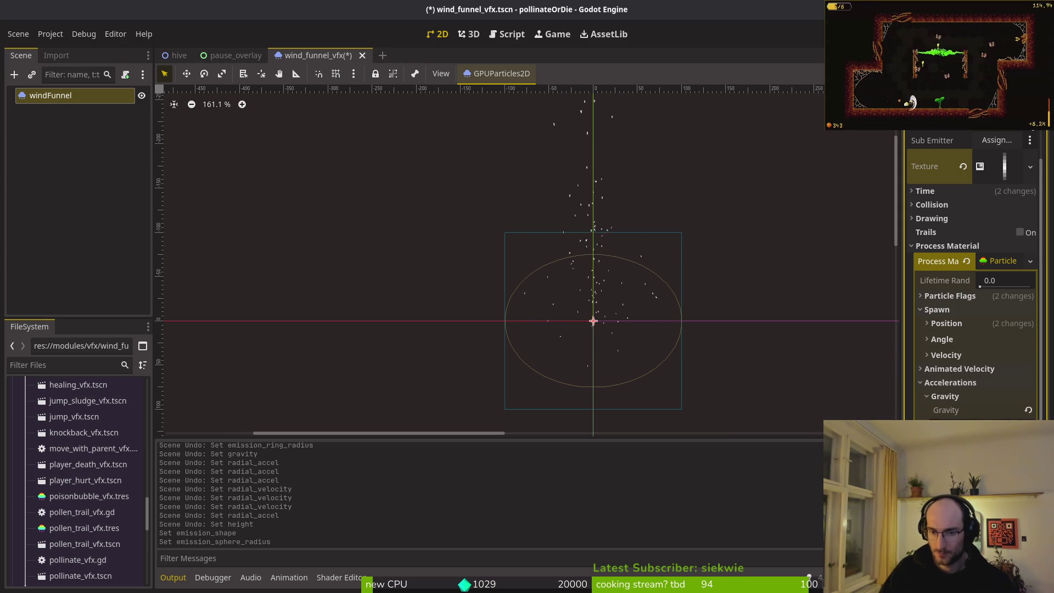
click(981, 383)
click(967, 311)
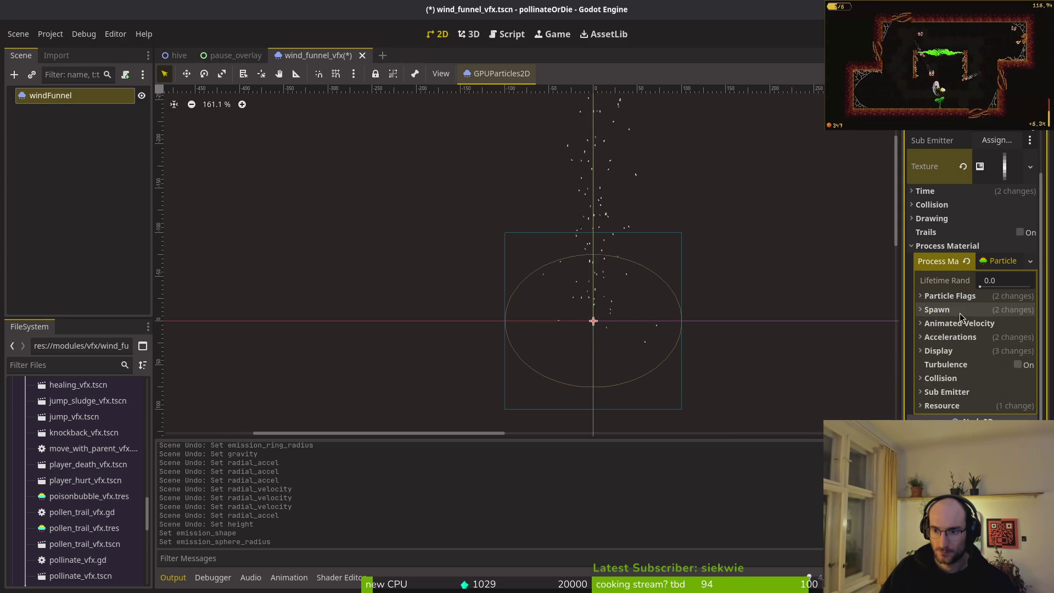
click(967, 311)
click(966, 323)
click(1027, 412)
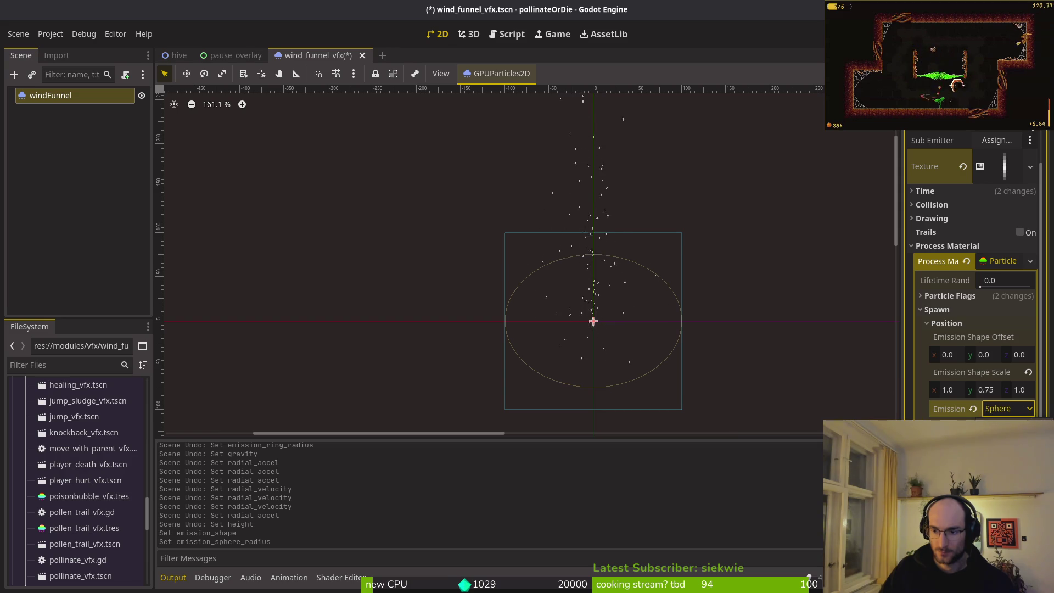
click(1005, 516)
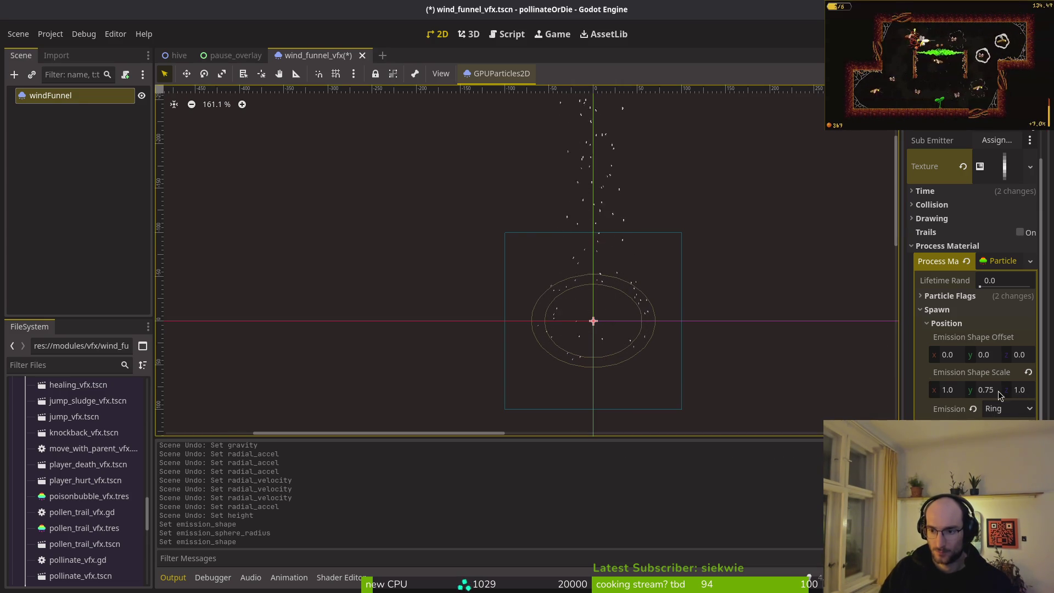
Try an emission shape scale Y of 0.5, then settle on 0.75
click(980, 391)
text(0.5)
key(Return)
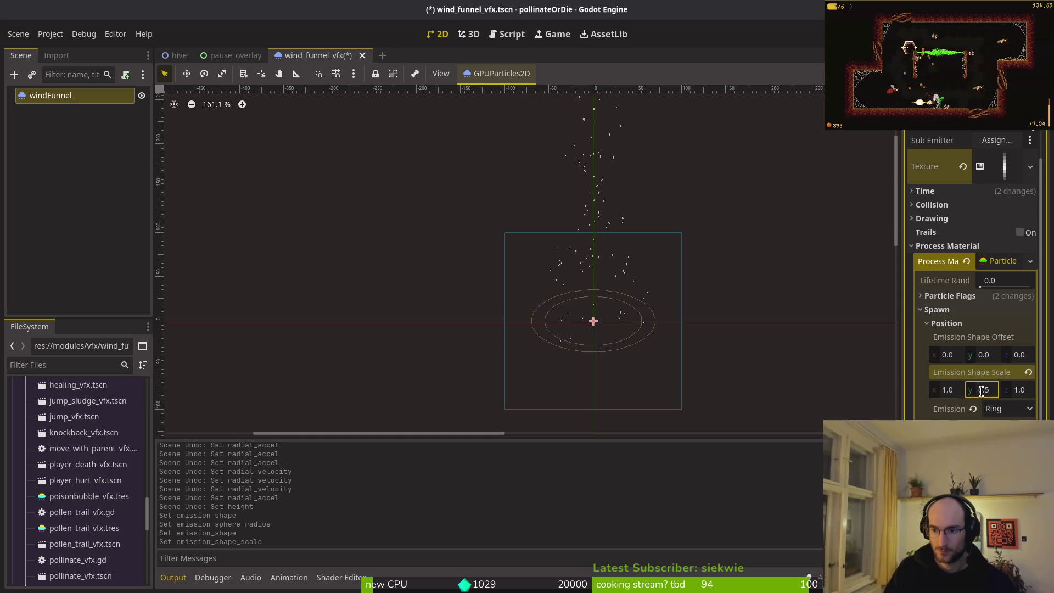
scroll(637, 321, up, 4)
text(0)
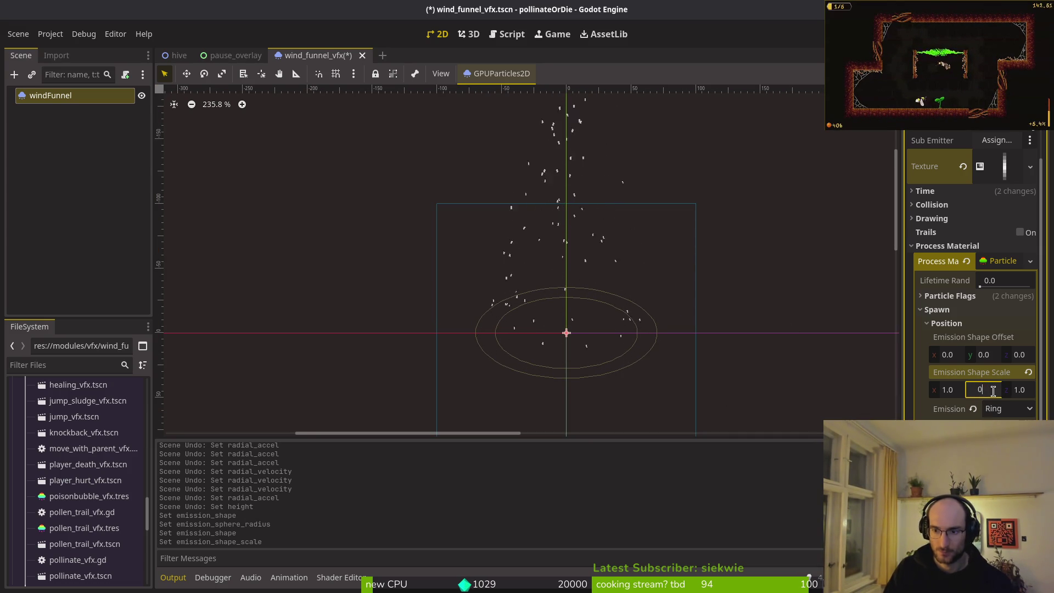
text(.5)
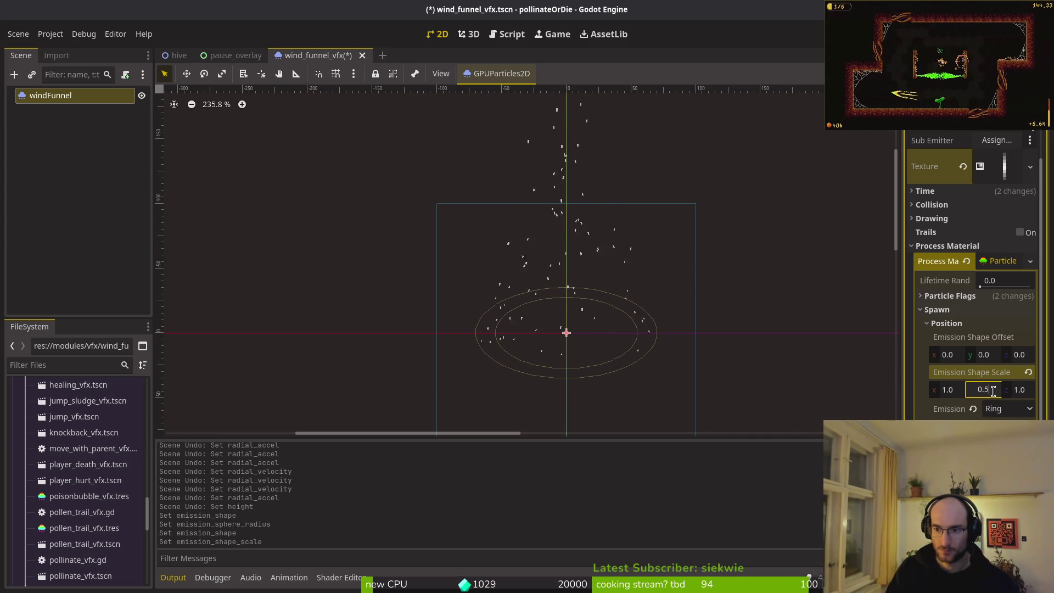
text(0.75)
key(Return)
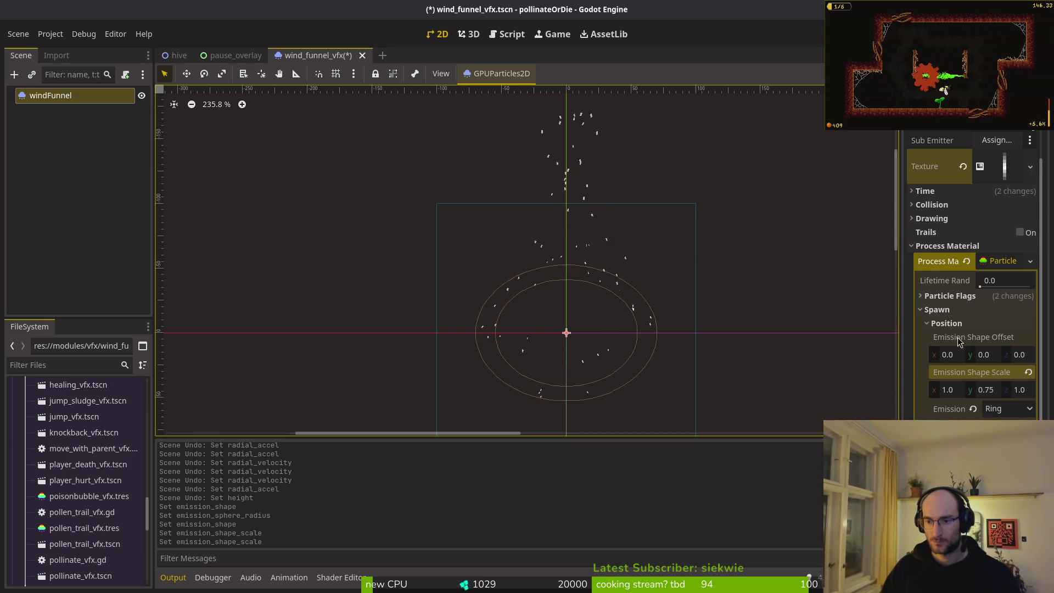
click(965, 324)
click(944, 309)
Try giving the particles a radial velocity, then undo it
click(969, 324)
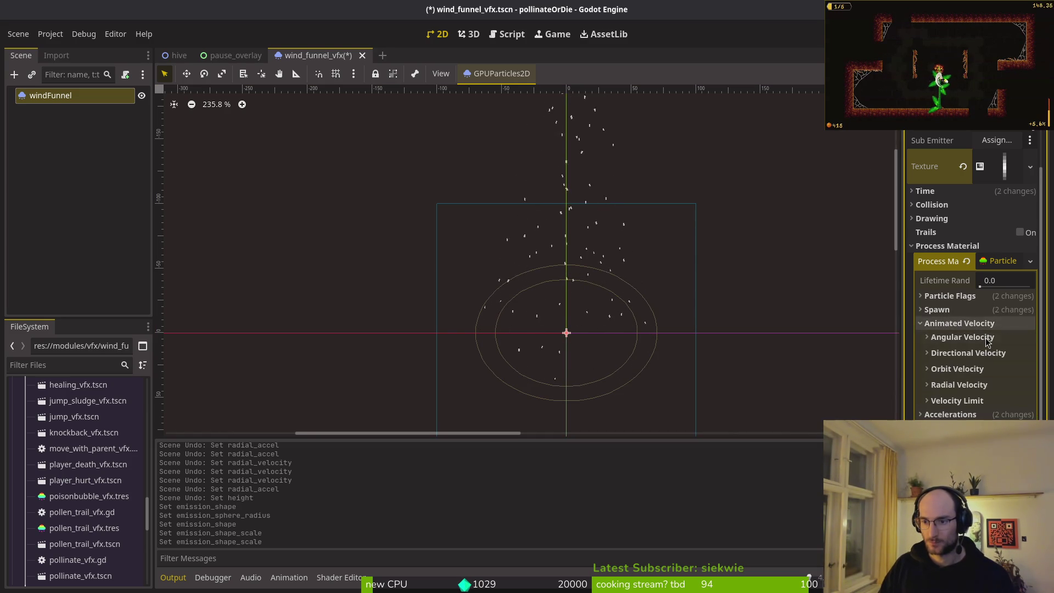
click(961, 386)
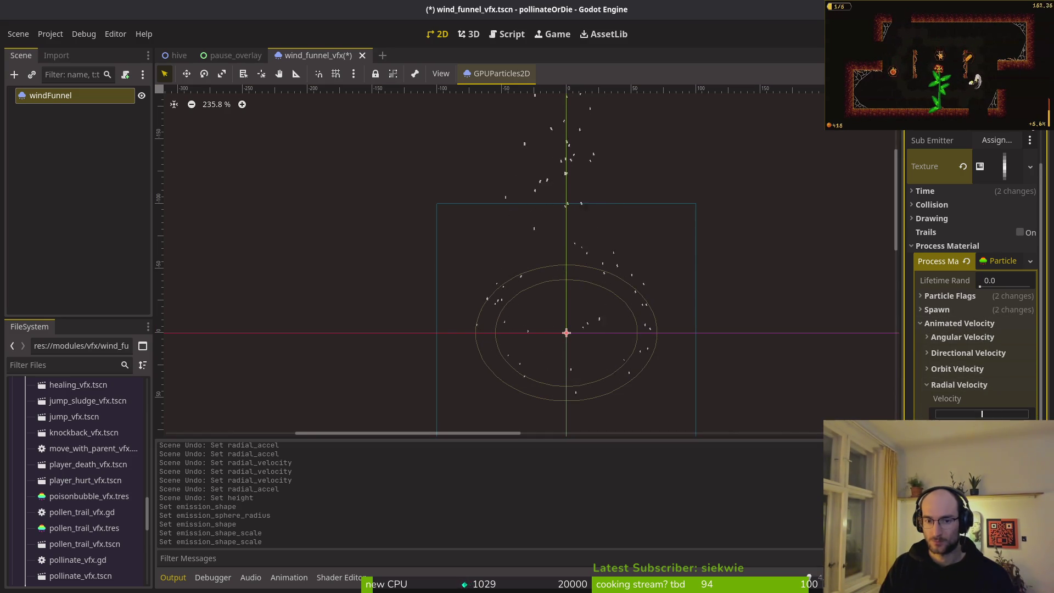
drag(982, 414, 979, 414)
scroll(681, 257, down, 2)
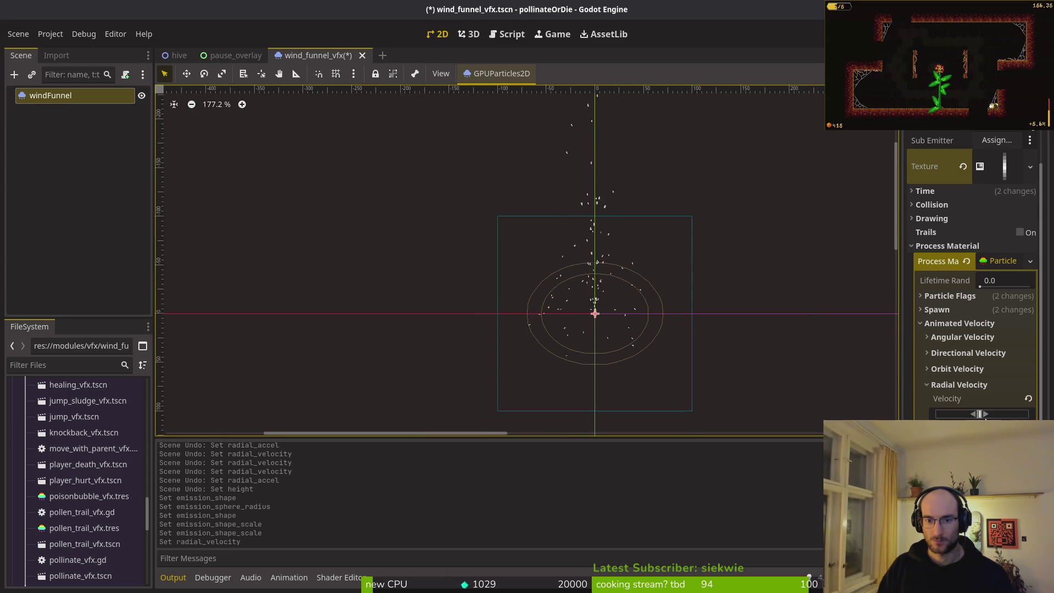
key(ctrl+z)
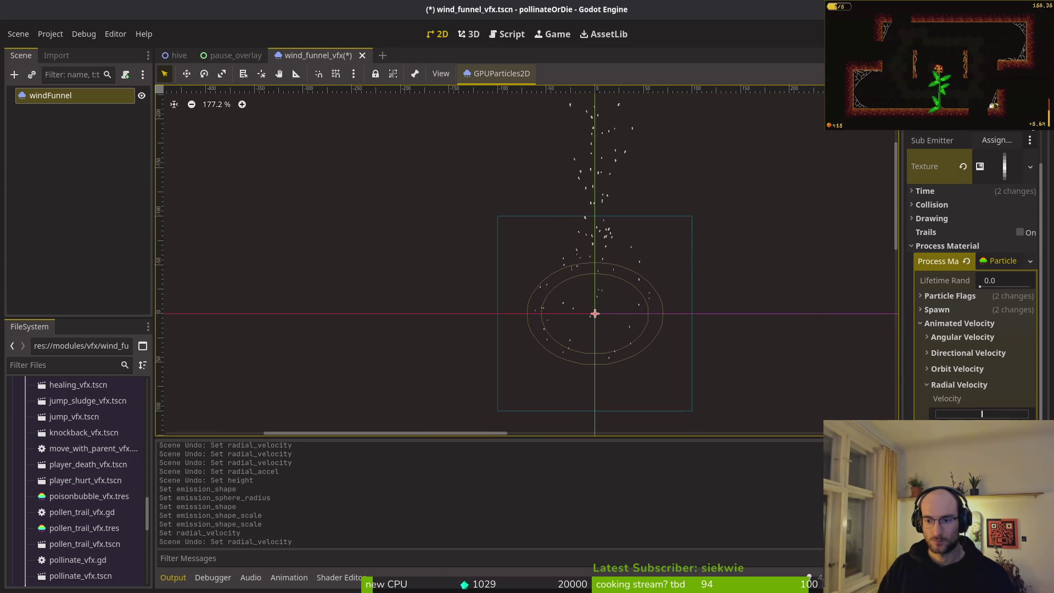
click(955, 384)
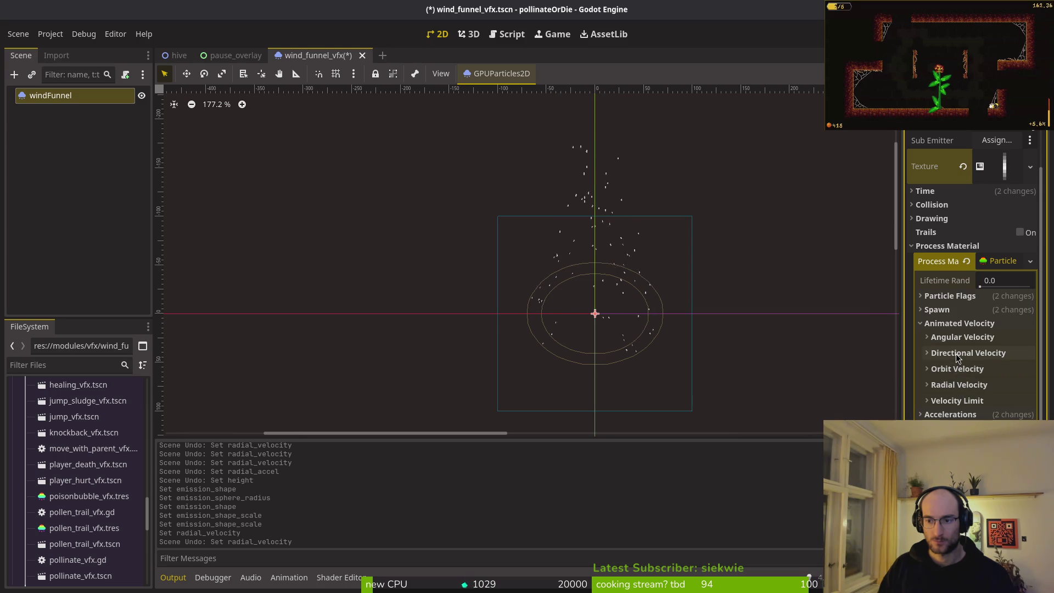
Try a directional velocity minimum of -100, undo it, and raise max angular velocity to about 182
click(956, 354)
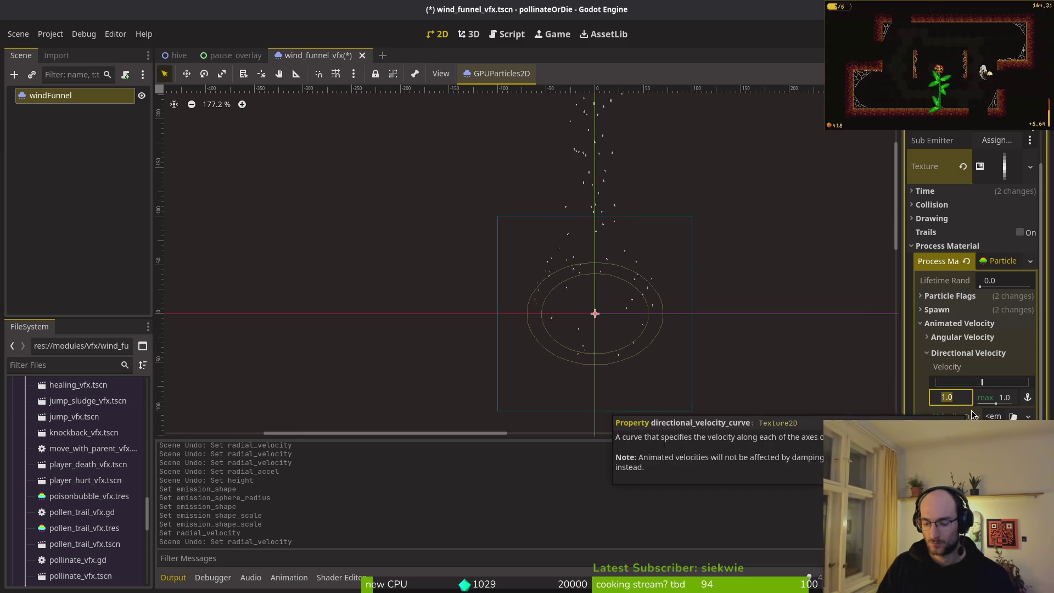
text(-100)
key(Return)
scroll(668, 274, up, 4)
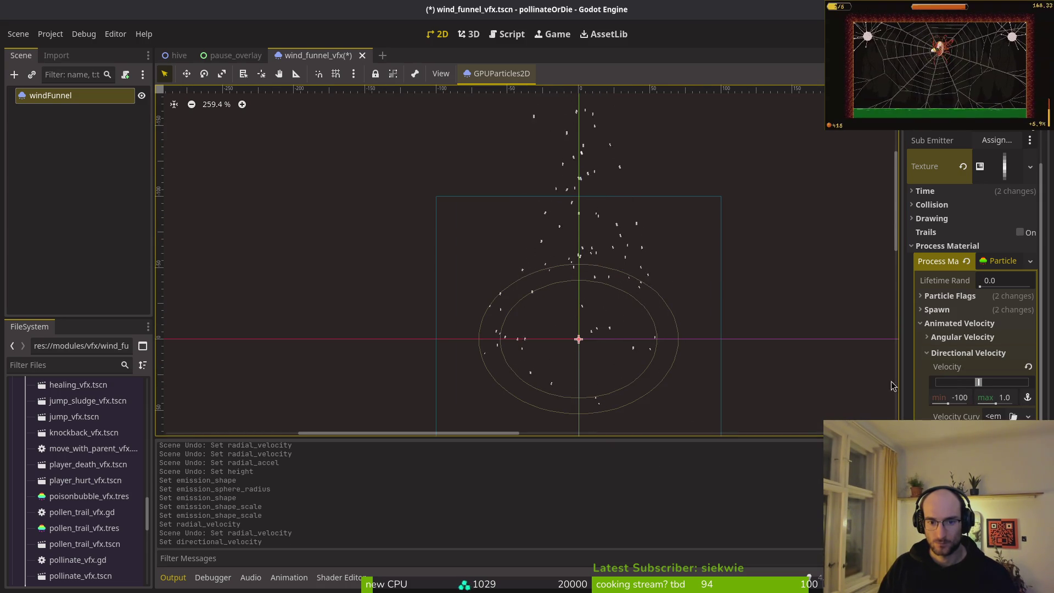
key(ctrl+z)
click(962, 336)
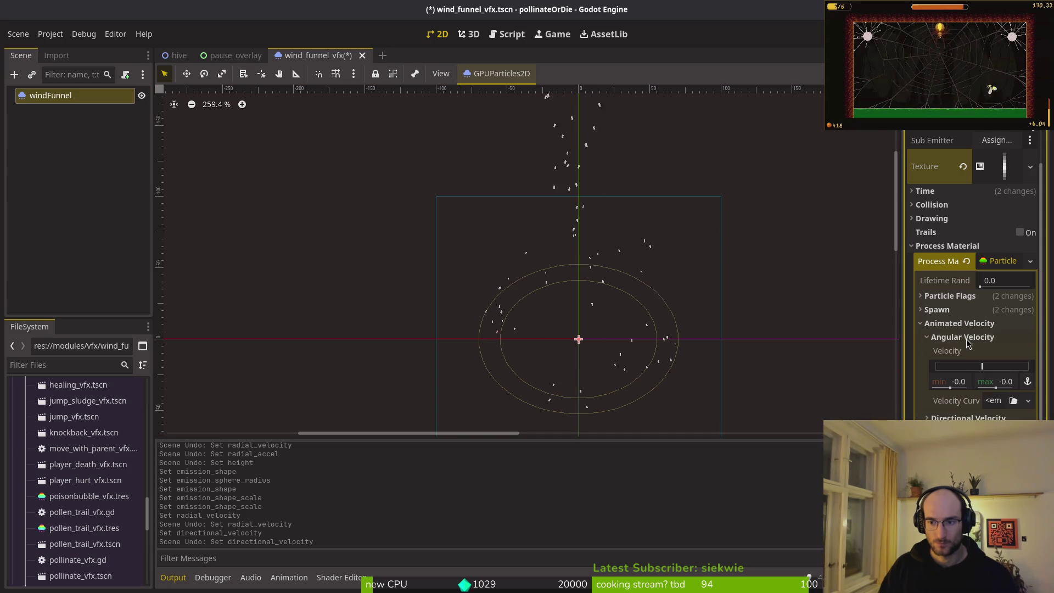
mouse_move(993, 389)
mouse_down()
mouse_move(1003, 389)
mouse_move(957, 389)
mouse_up()
Reset the particles' angular velocity to its default
scroll(655, 296, down, 3)
click(1028, 350)
click(980, 337)
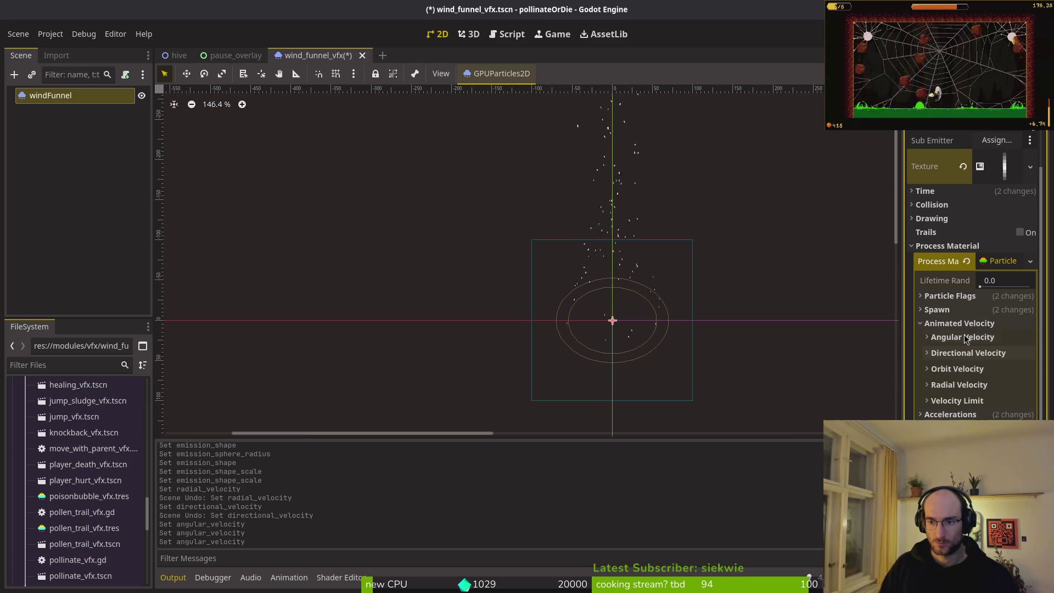
Try a small orbit velocity, then reset it to 0 and collapse Accelerations
click(956, 368)
drag(984, 401, 986, 401)
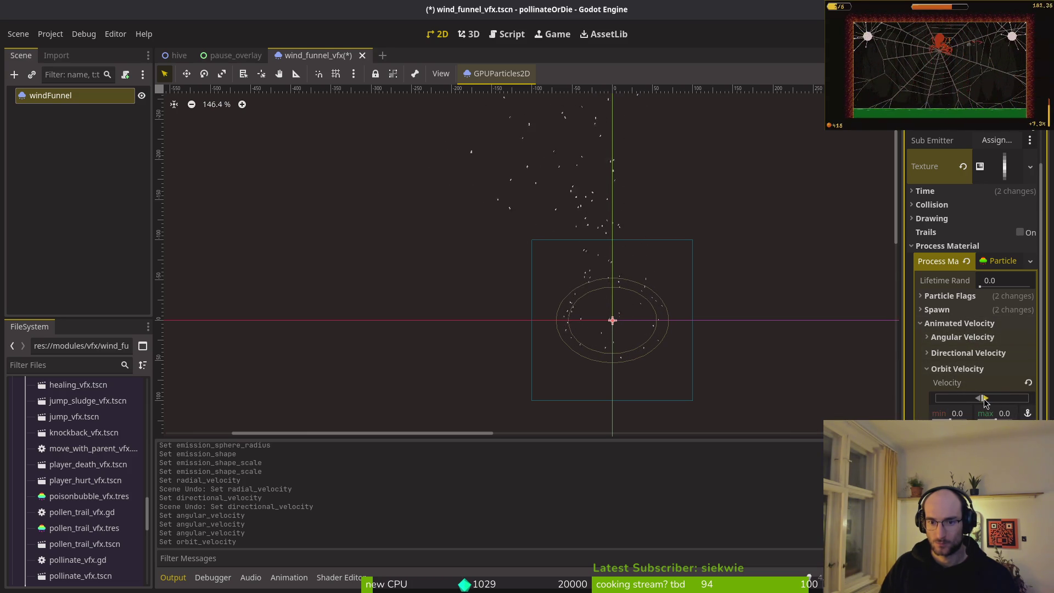
click(981, 401)
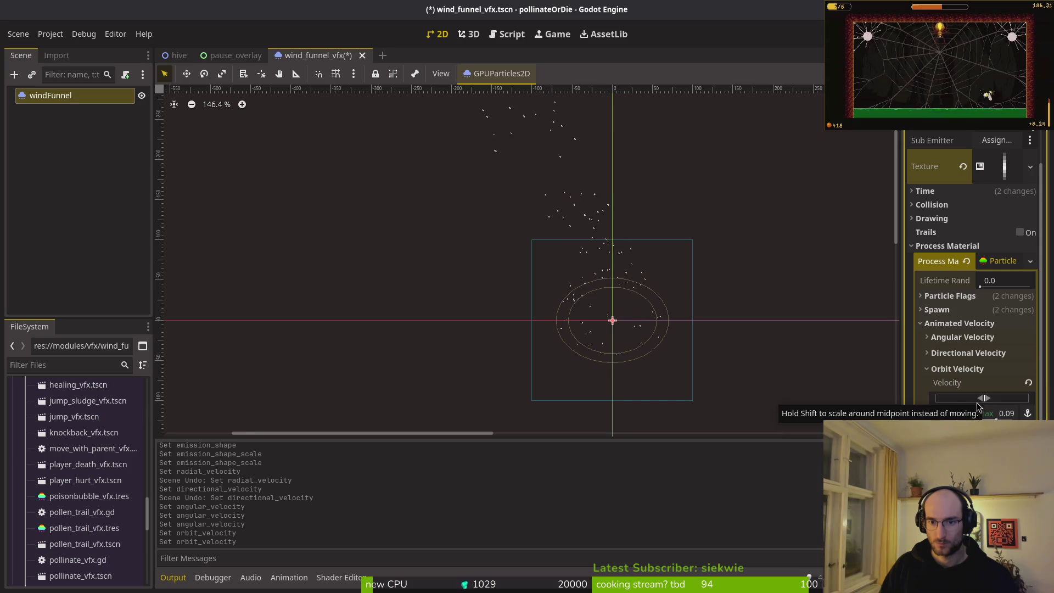
scroll(614, 258, up, 6)
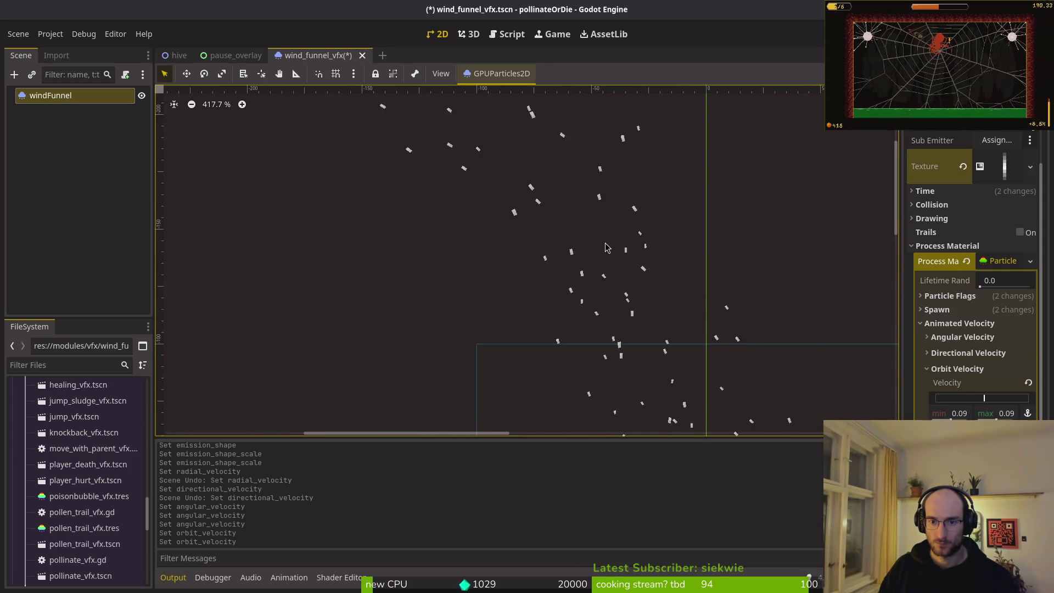
scroll(613, 254, up, 3)
scroll(604, 258, down, 4)
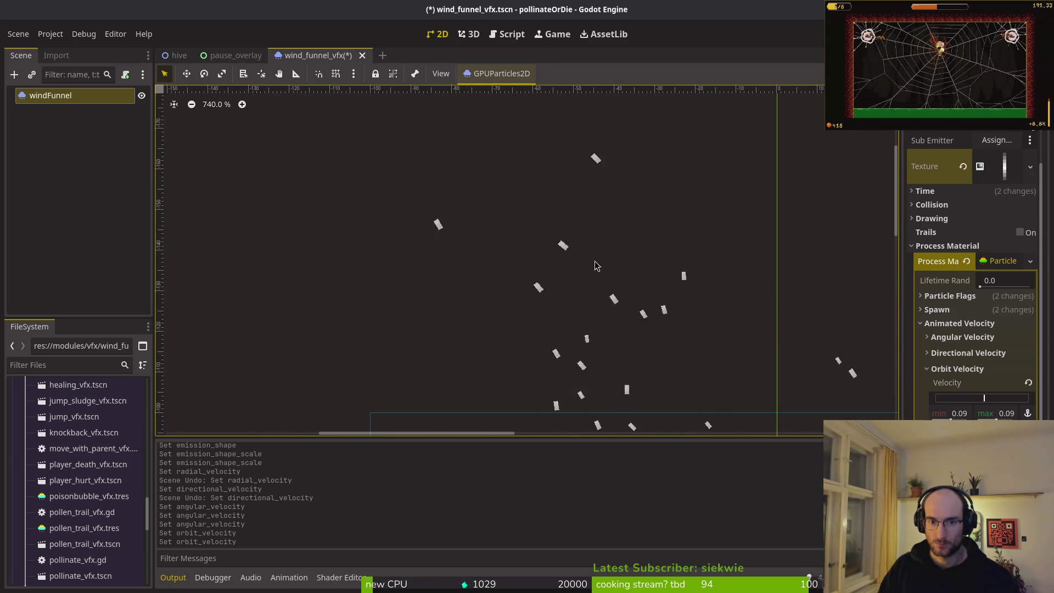
scroll(527, 164, down, 4)
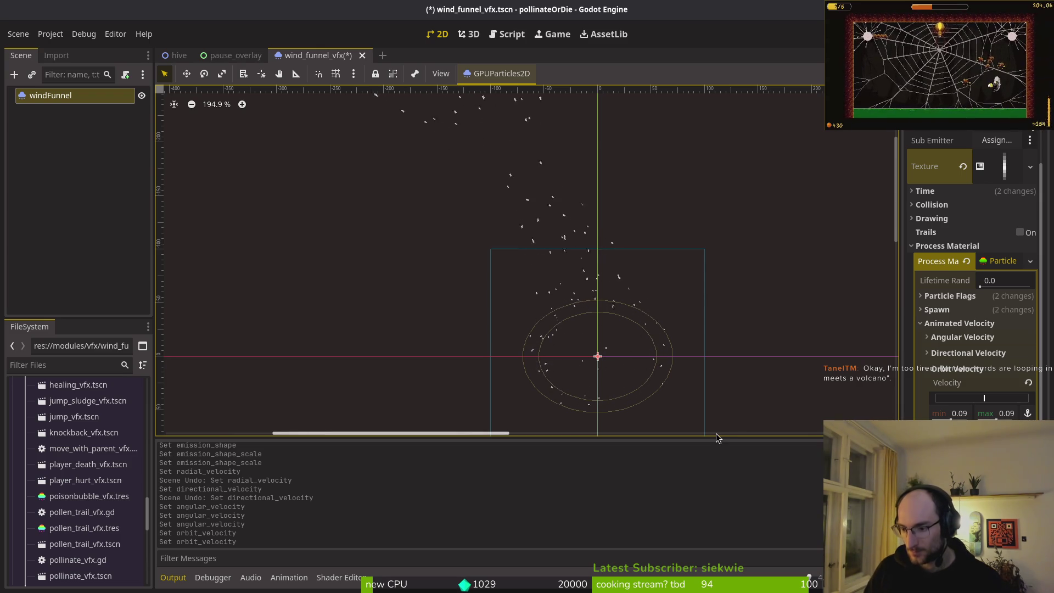
click(1028, 384)
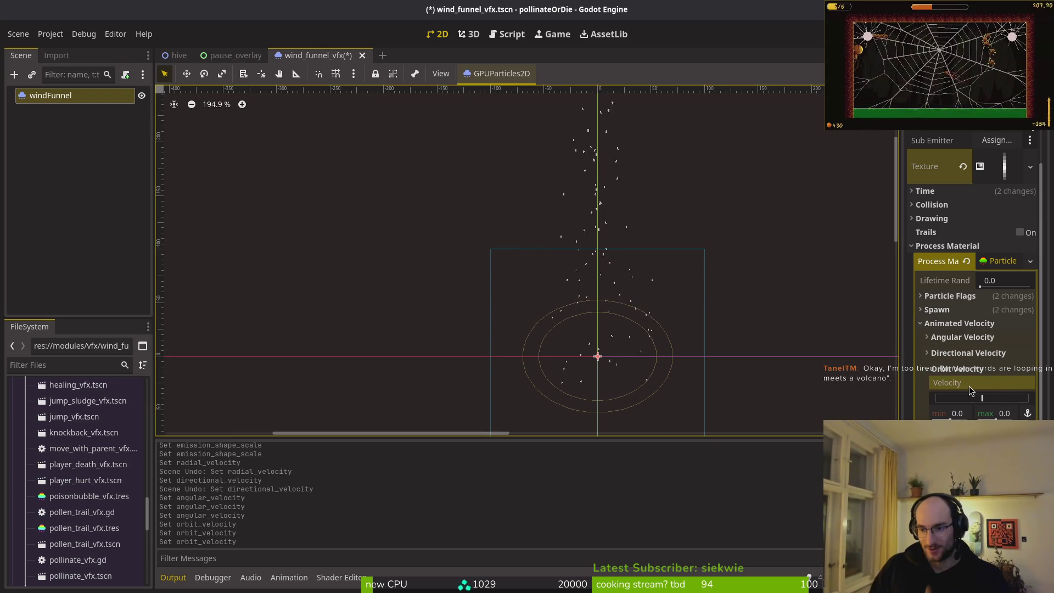
click(966, 372)
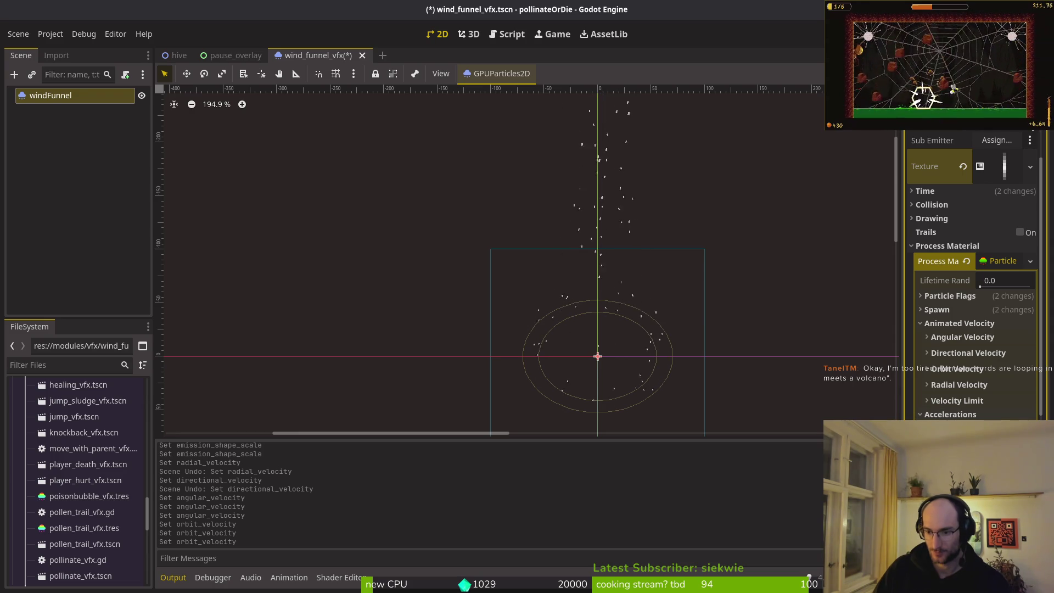
click(956, 412)
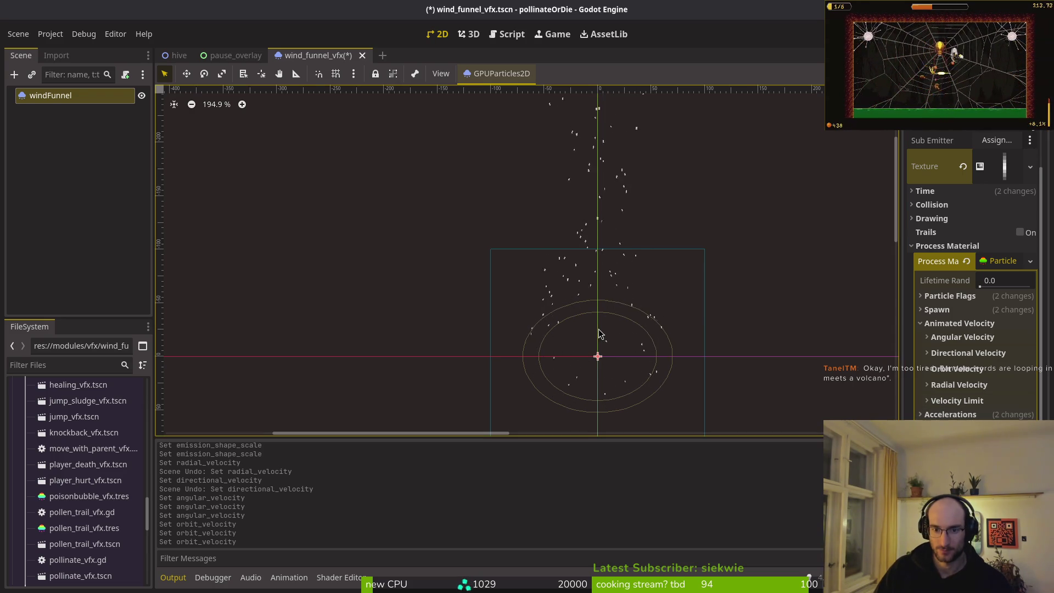
scroll(600, 334, down, 5)
Save the wind funnel scene, run the game into the hive level, then stop it
key(ctrl+s)
key(alt+Tab)
key(alt+Tab)
key(F5)
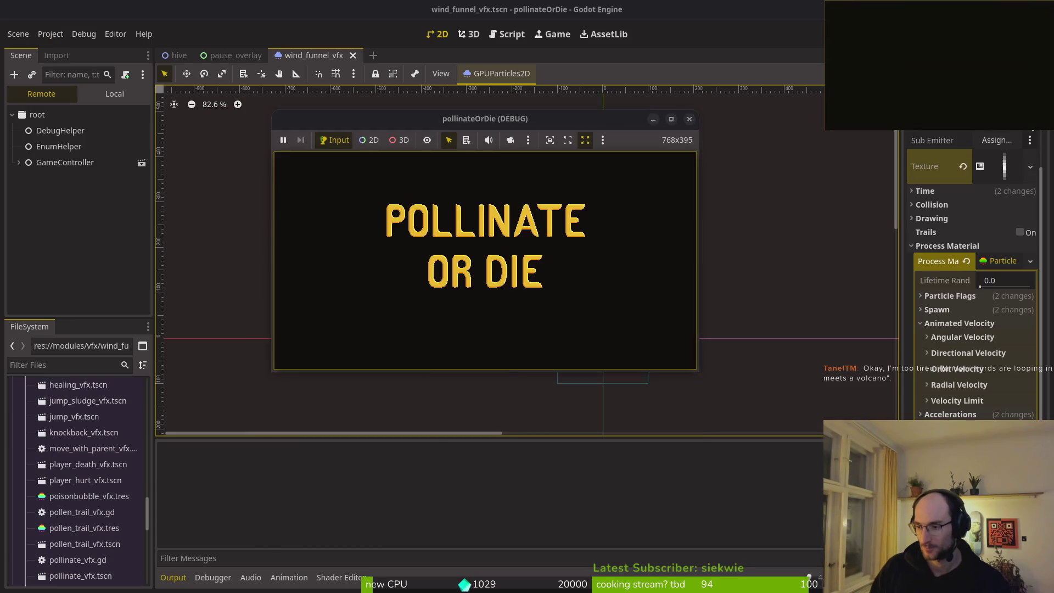
key(alt+Tab)
key(alt+Tab)
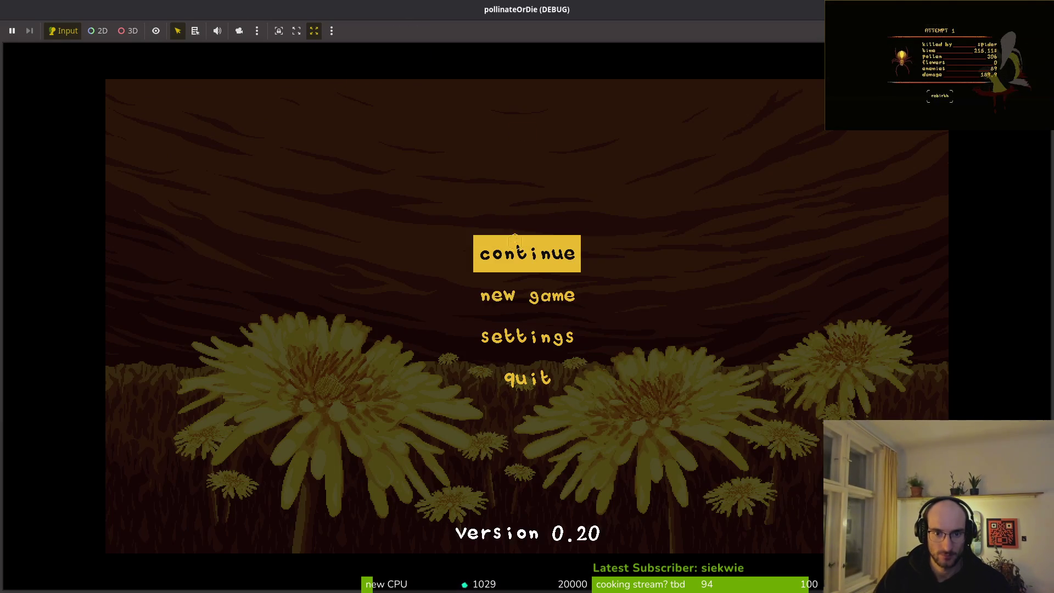
click(527, 252)
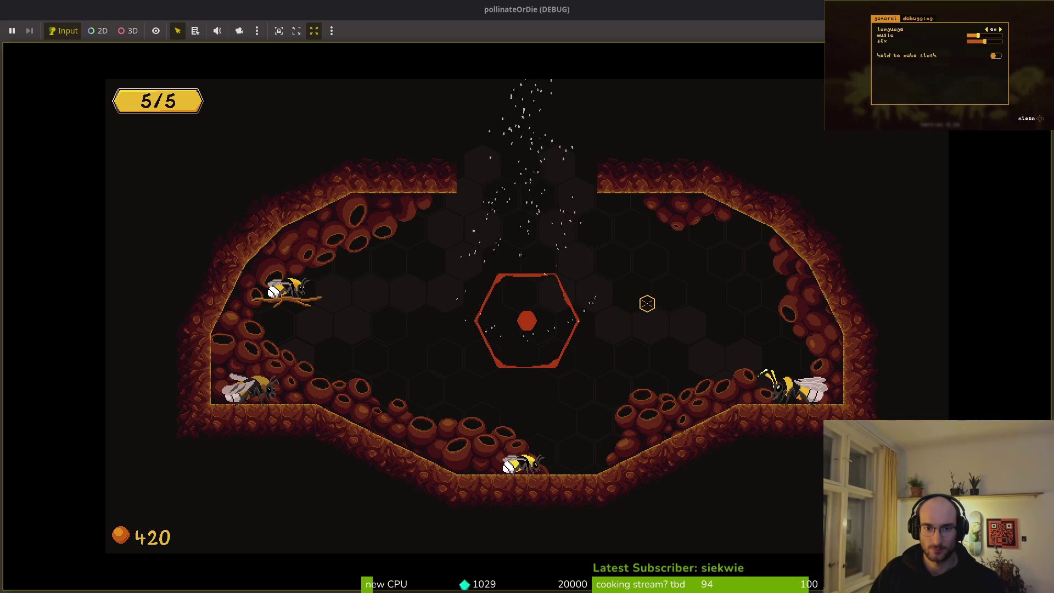
key(F8)
scroll(620, 333, up, 4)
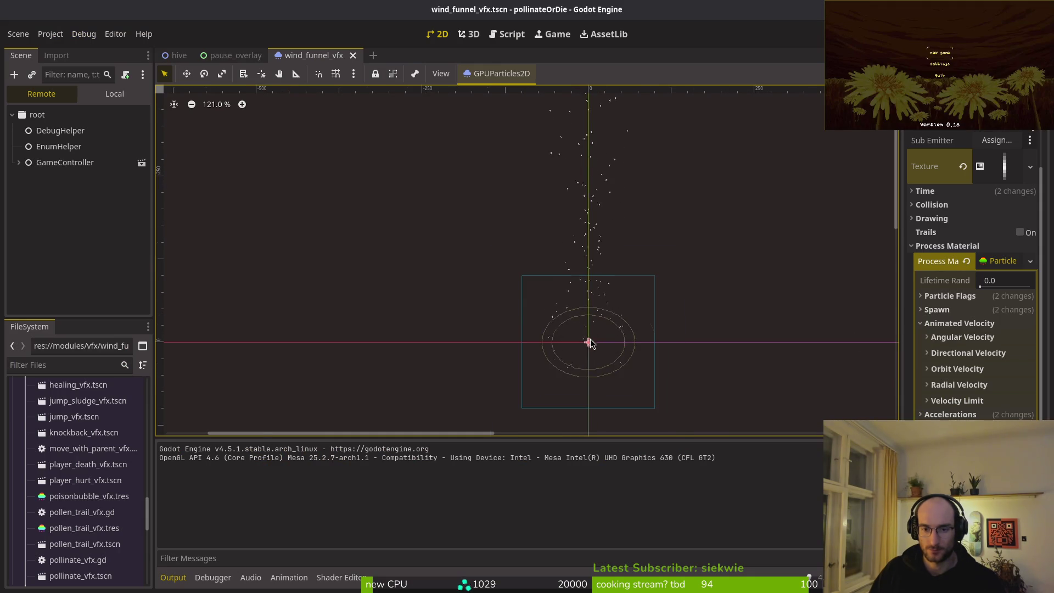
Turn the Align Y particle flag off and back on
click(977, 322)
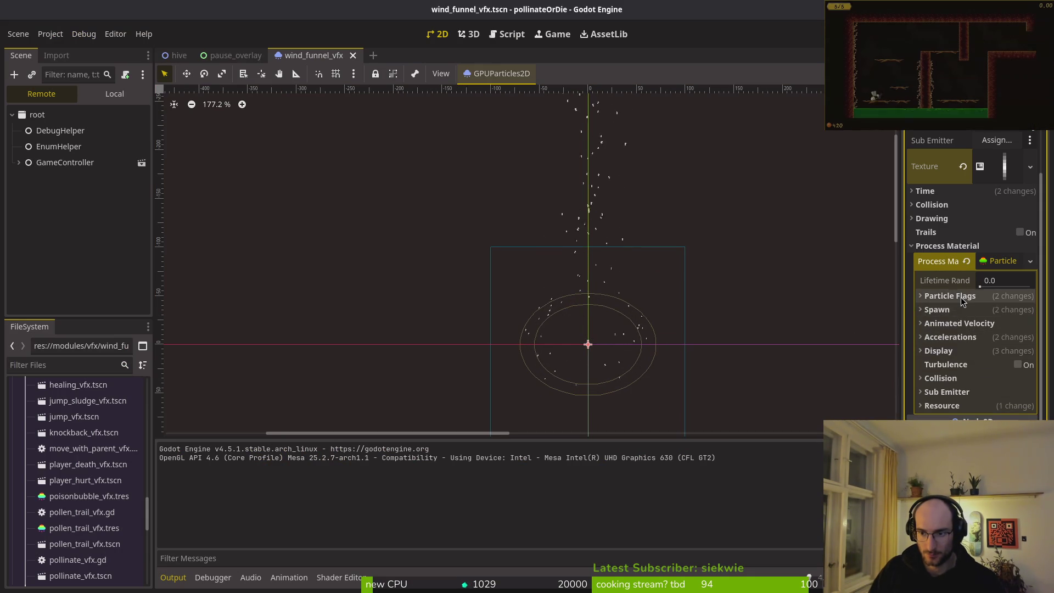
click(949, 296)
click(987, 312)
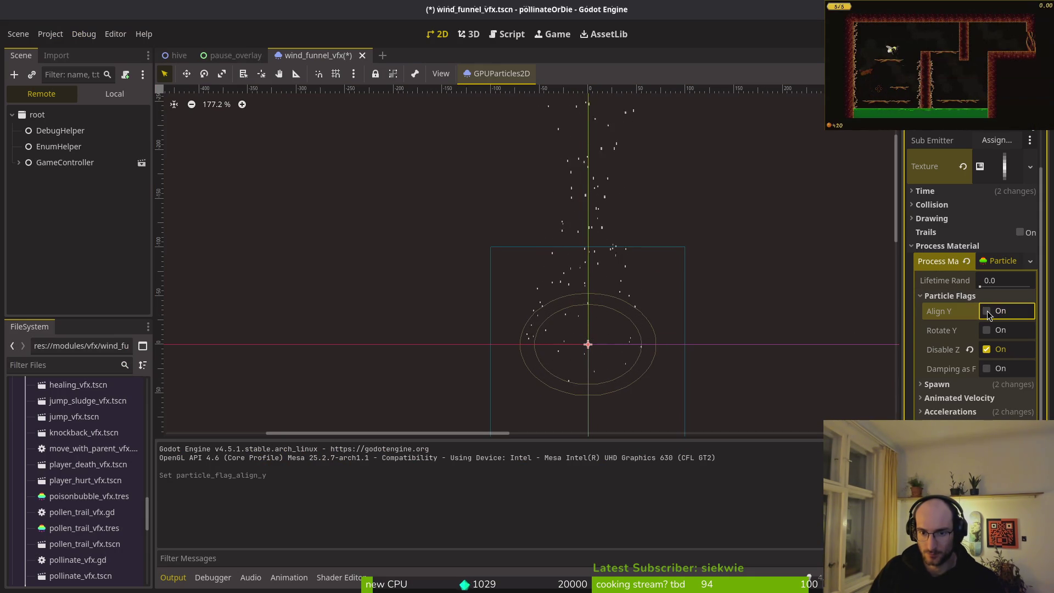
click(987, 312)
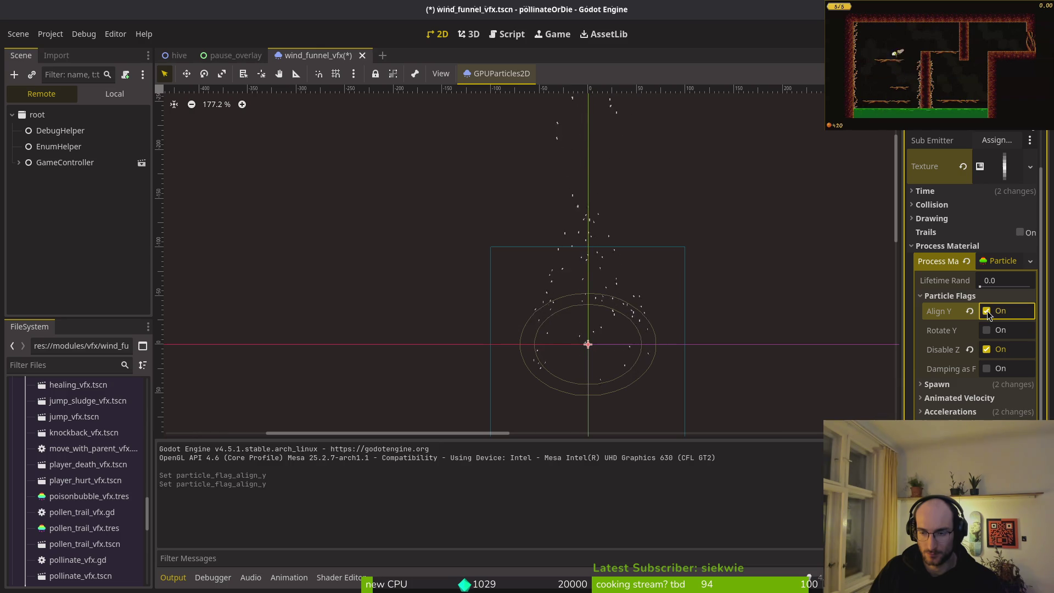
Compare in the running game, then expand the particle texture's gradient resource
key(alt+Tab)
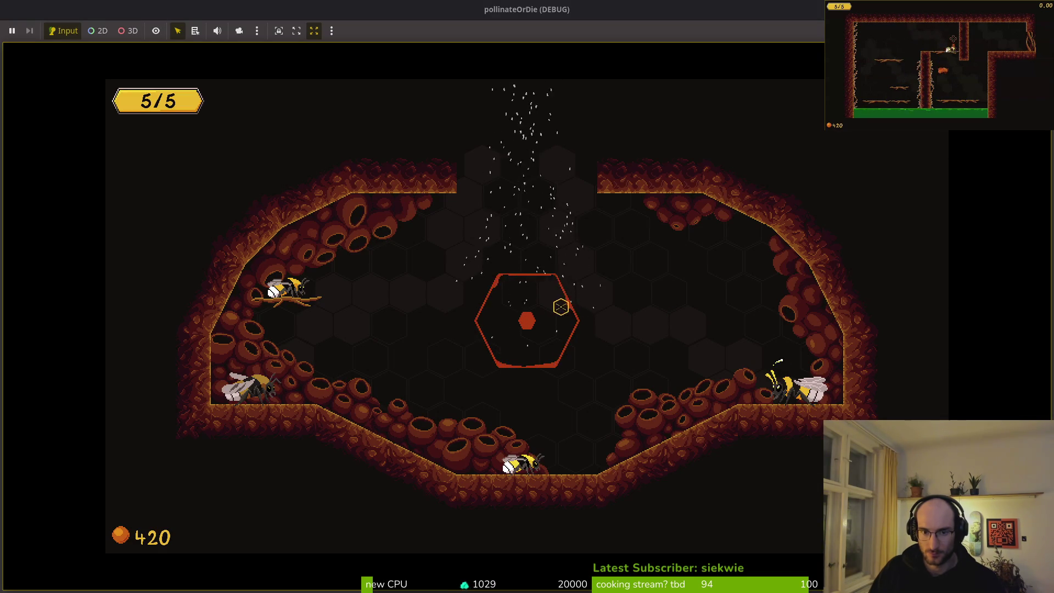
key(alt+Tab)
click(1008, 170)
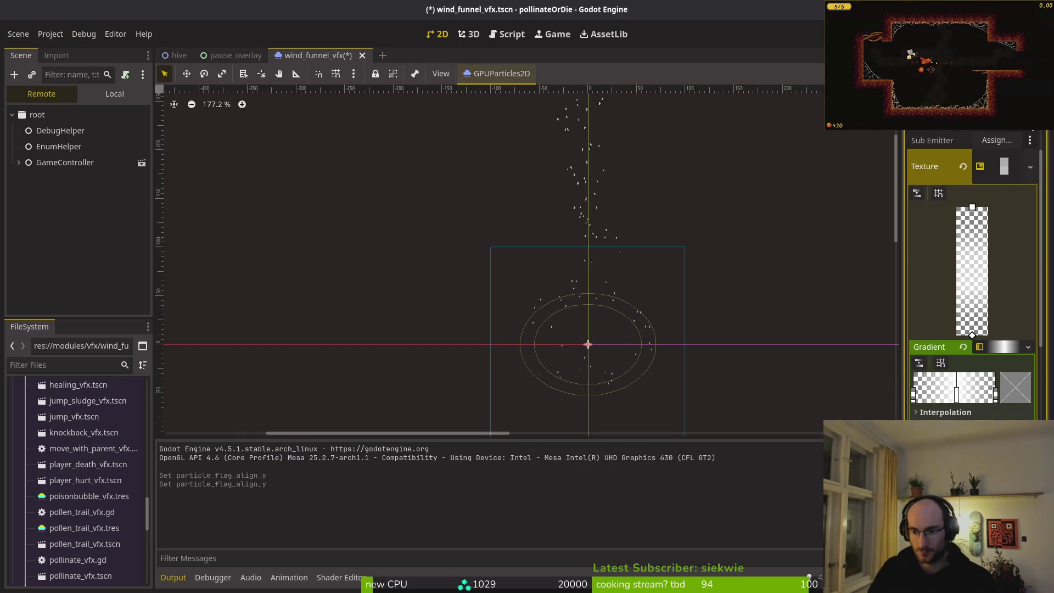
Change the gradient texture height into a thin streak and view it in-game
key(Return)
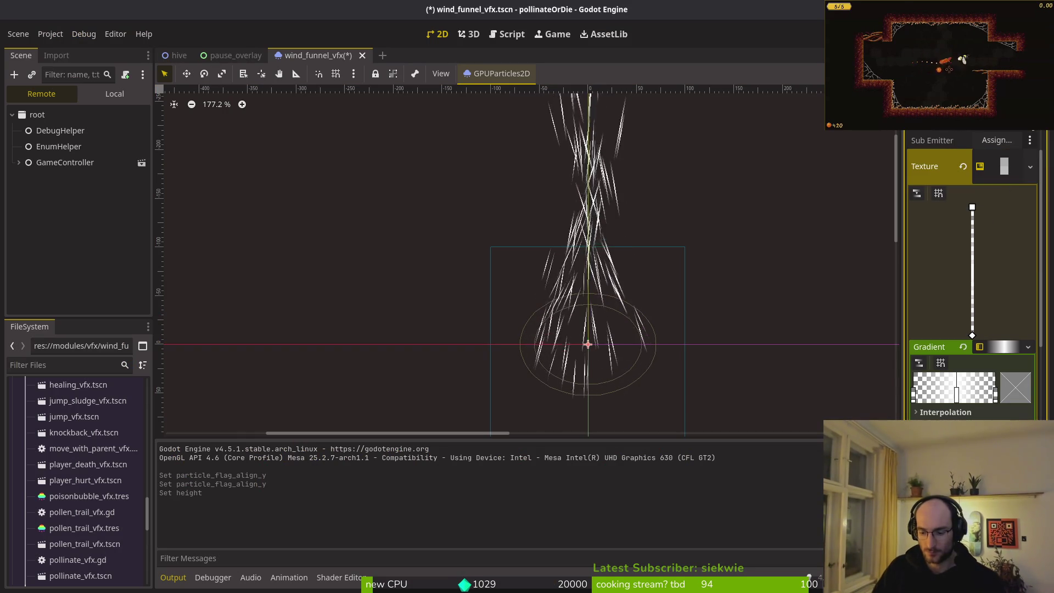
key(Return)
key(F5)
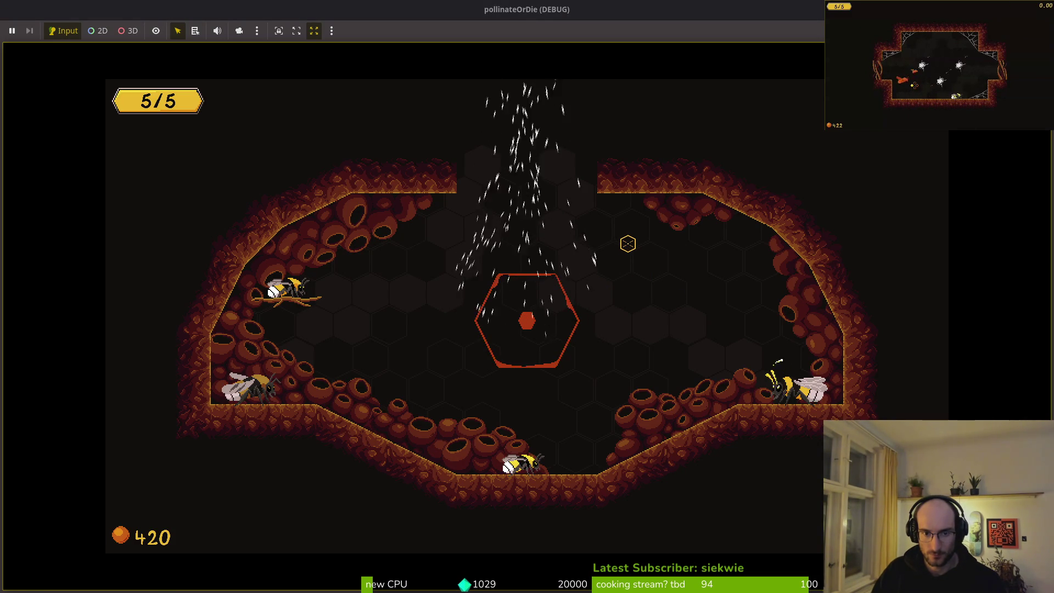
key(alt+Tab)
Set the particle Amount to 20 and check the density in the game
click(1019, 163)
text(2)
key(Return)
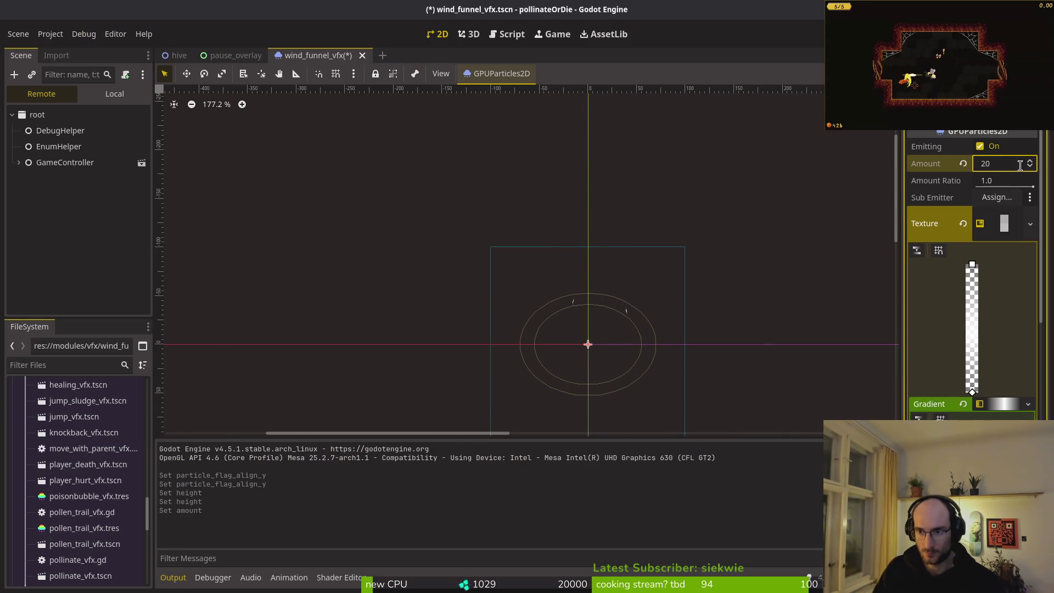
key(alt+Tab)
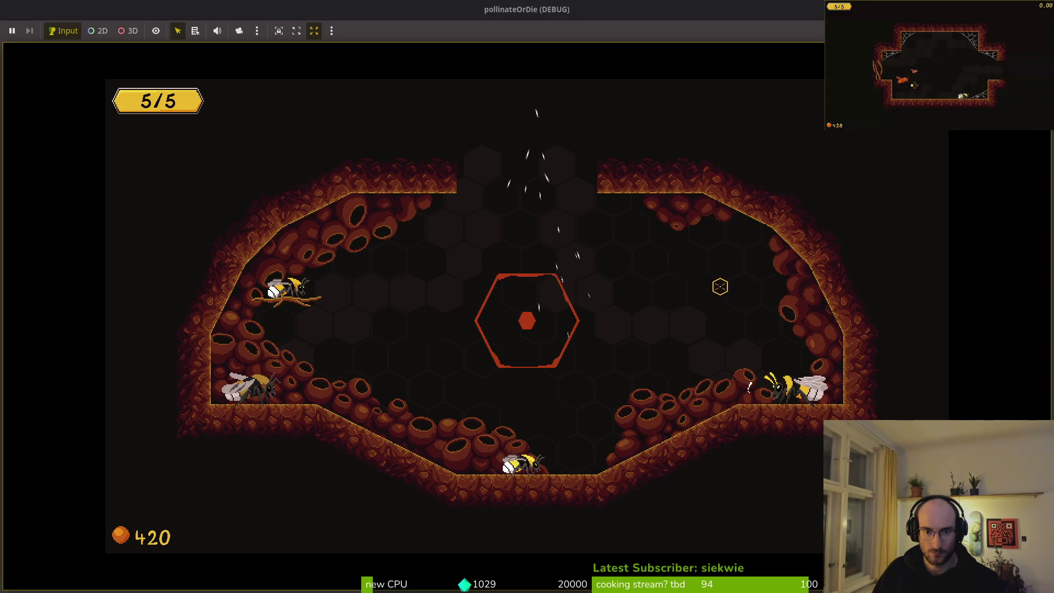
key(alt+Tab)
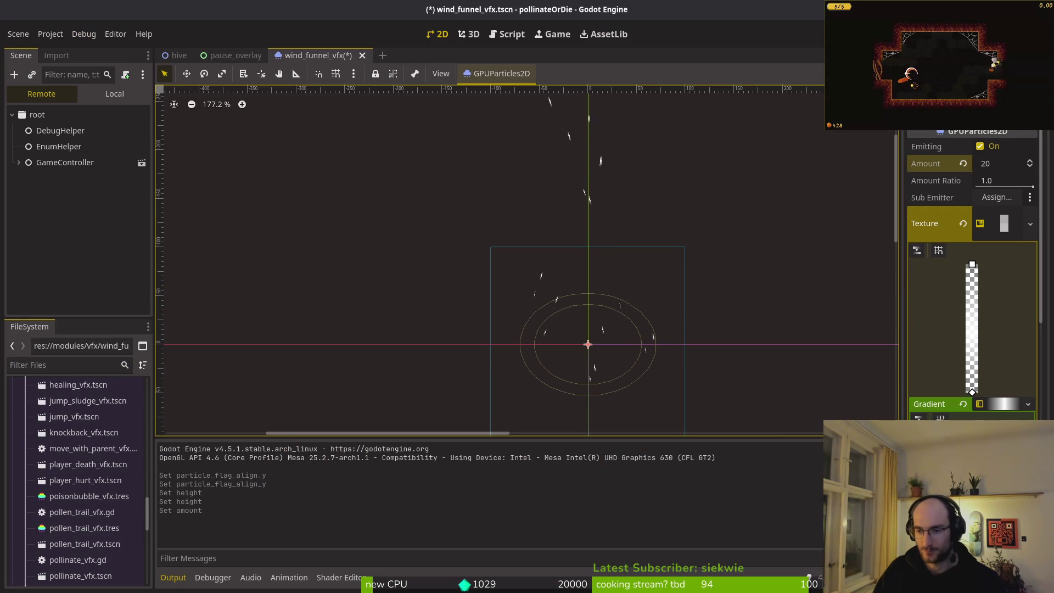
Clear the particle texture, raise Amount to 50, and check it in the game
click(1030, 223)
click(999, 296)
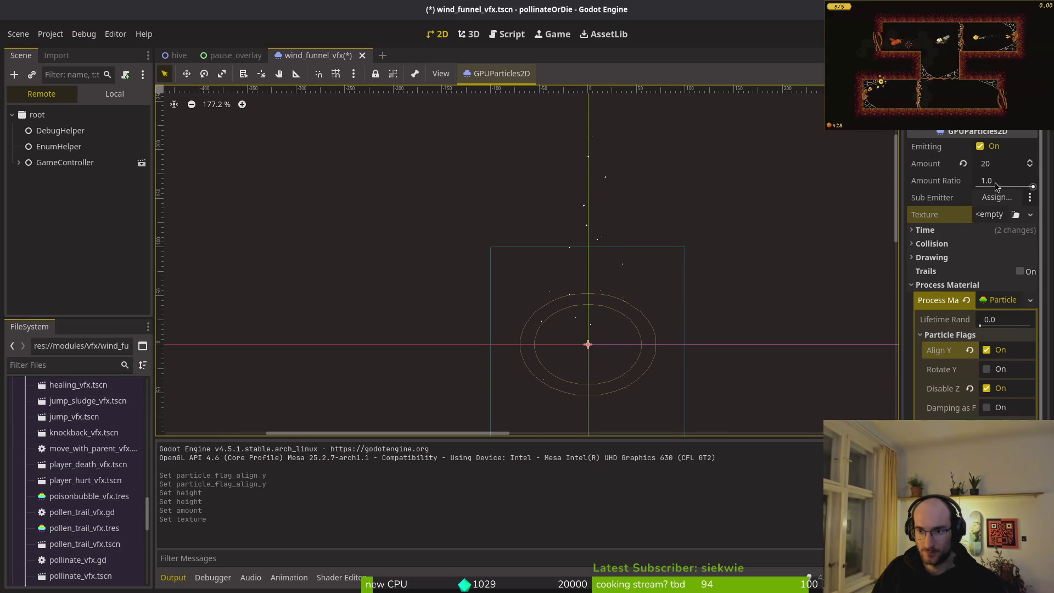
click(1001, 165)
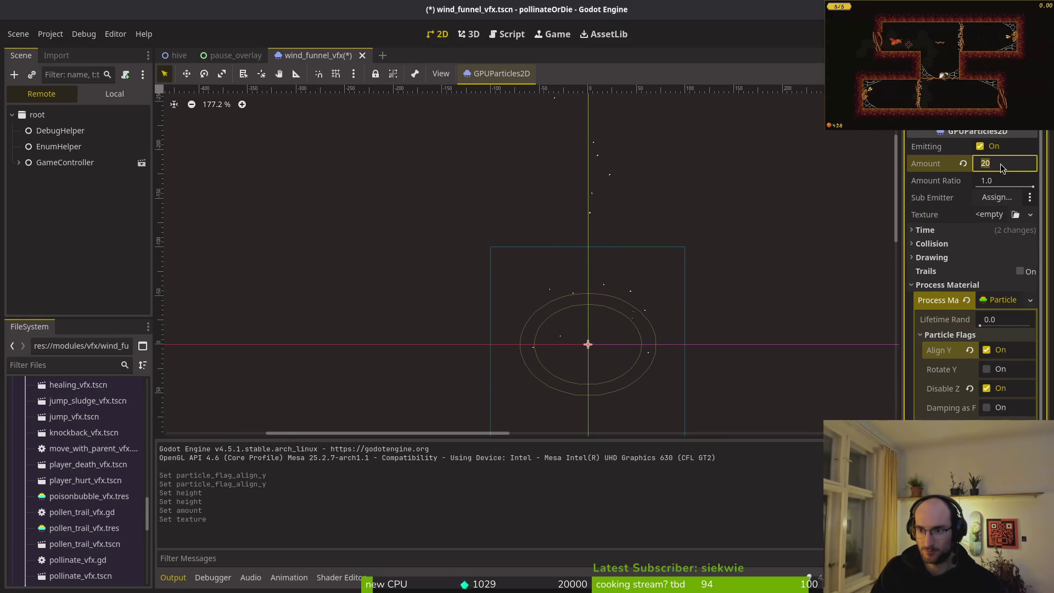
key(alt+Tab)
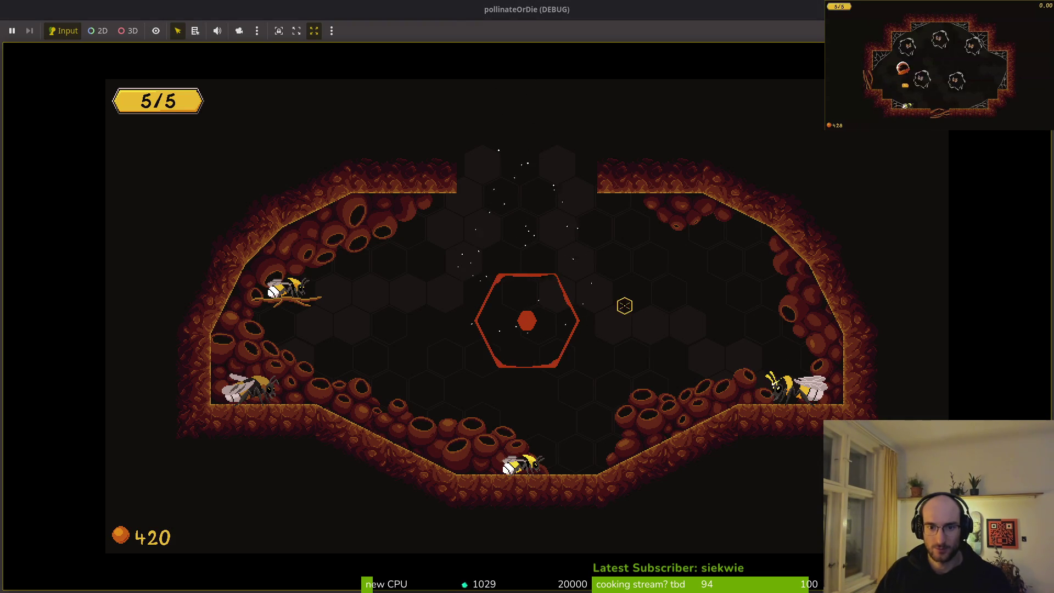
key(alt+Tab)
click(1012, 303)
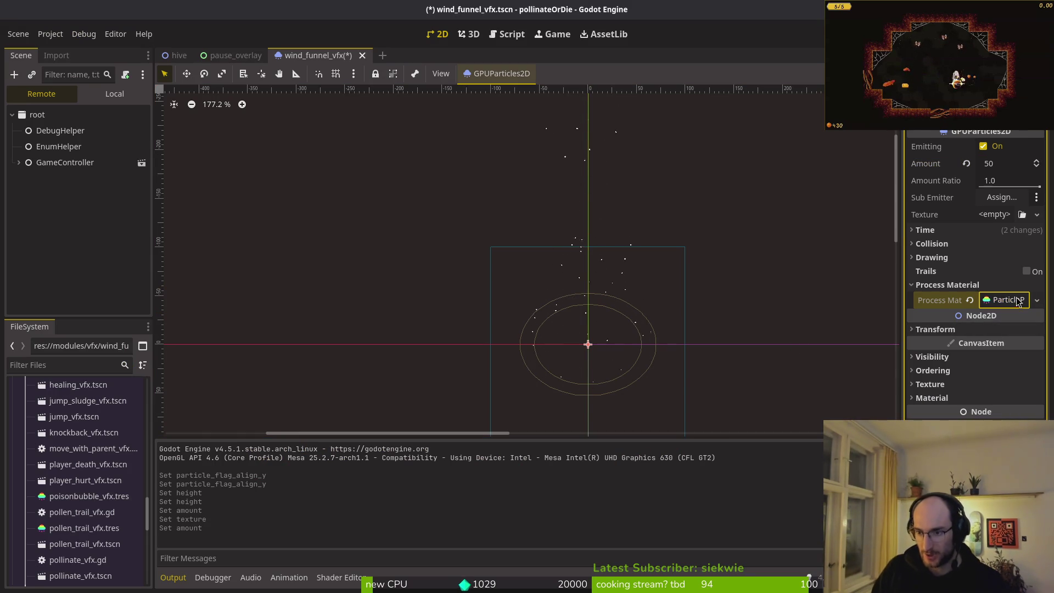
Expand the Display settings and assign a colour ramp to the particles
click(1007, 300)
click(961, 337)
click(938, 390)
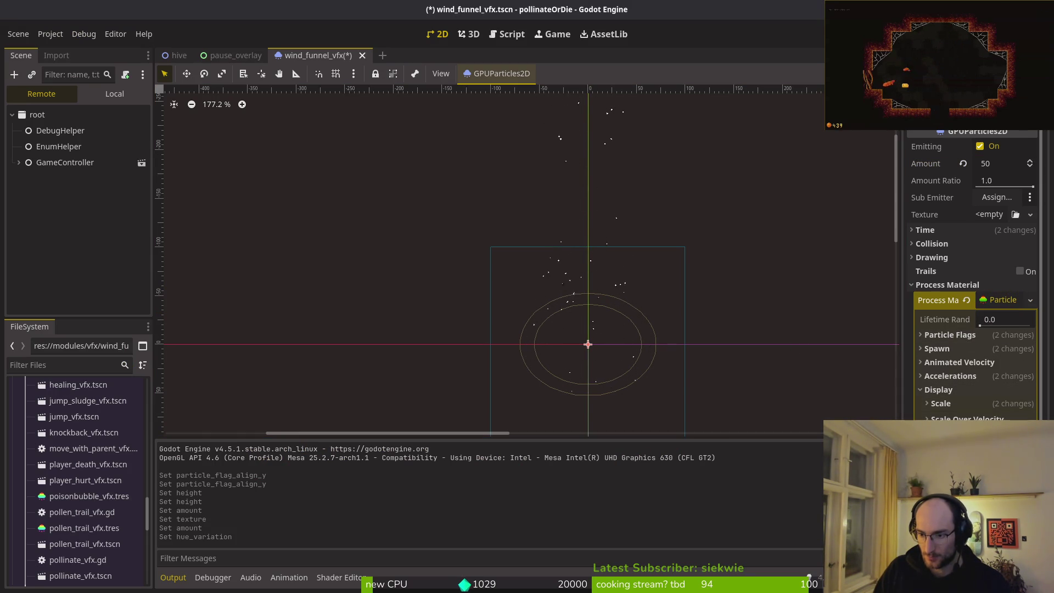
click(1005, 124)
key(Escape)
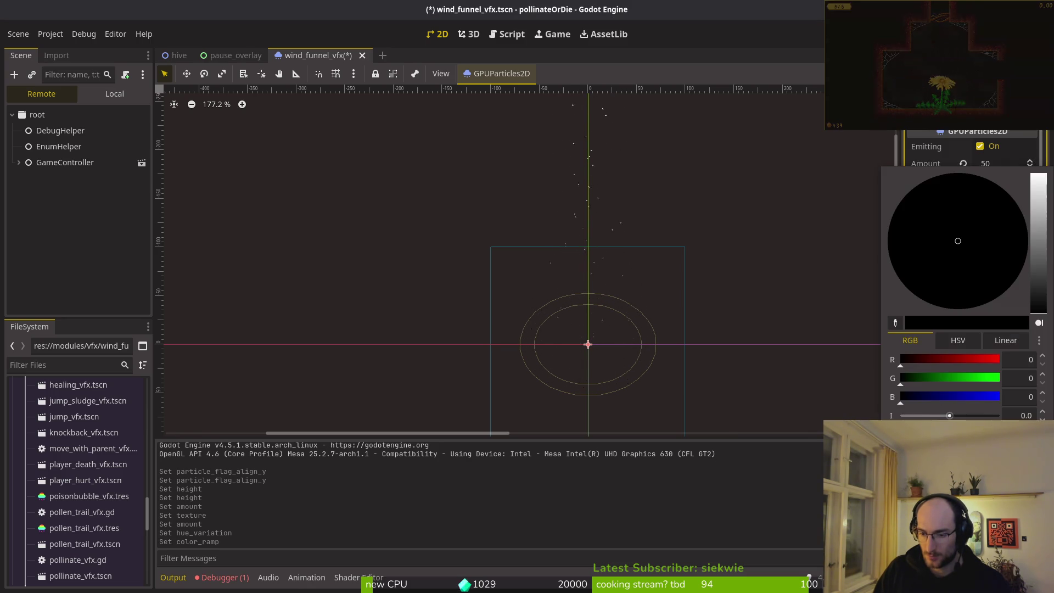
Colour the gradient points 120f0e and dcc6c5 from clipboard history, then check in-game
key(super+v)
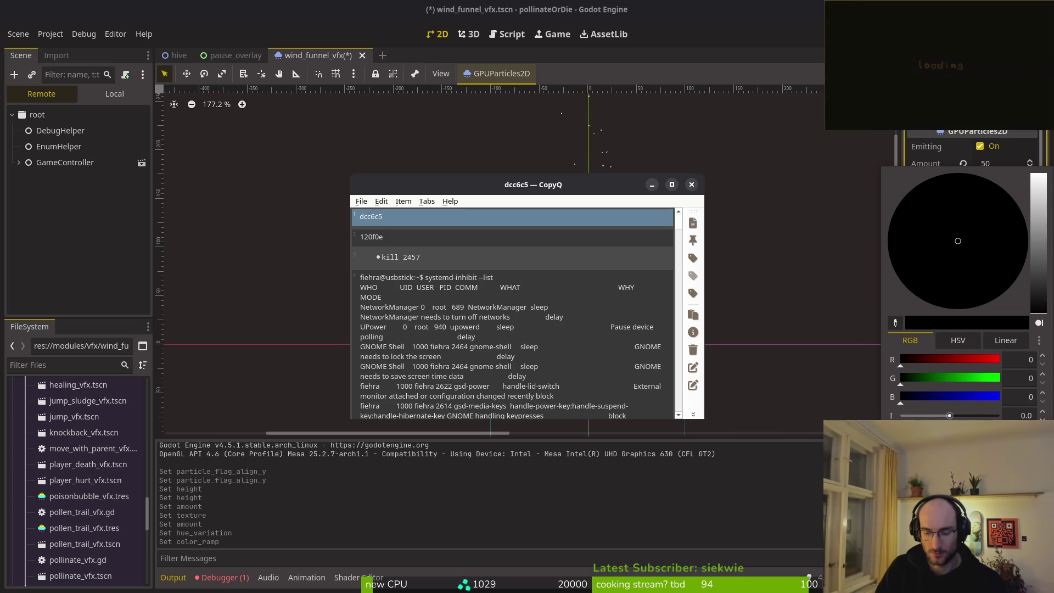
key(Down)
key(Return)
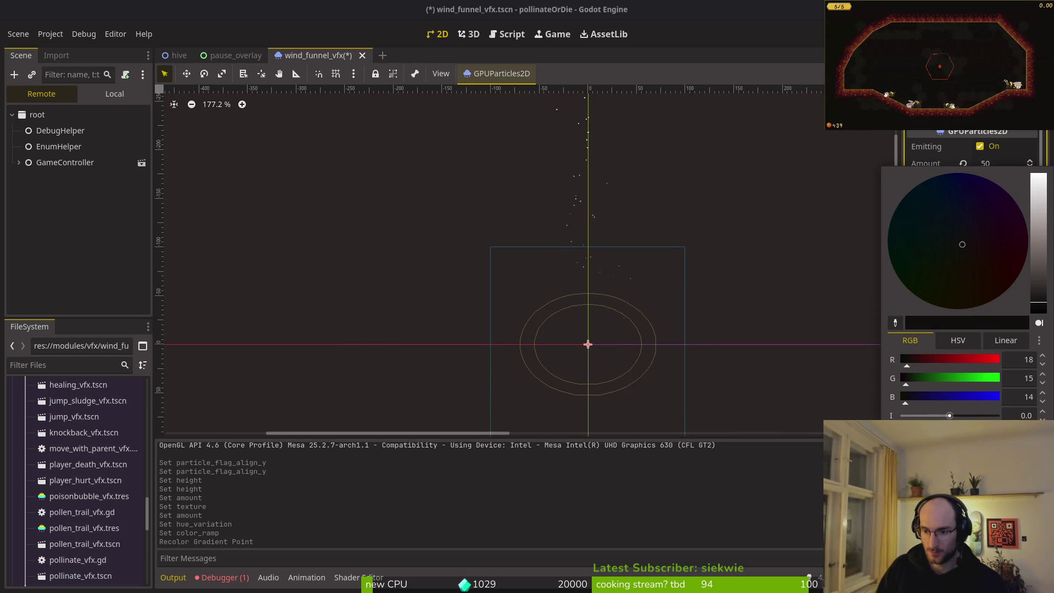
key(Escape)
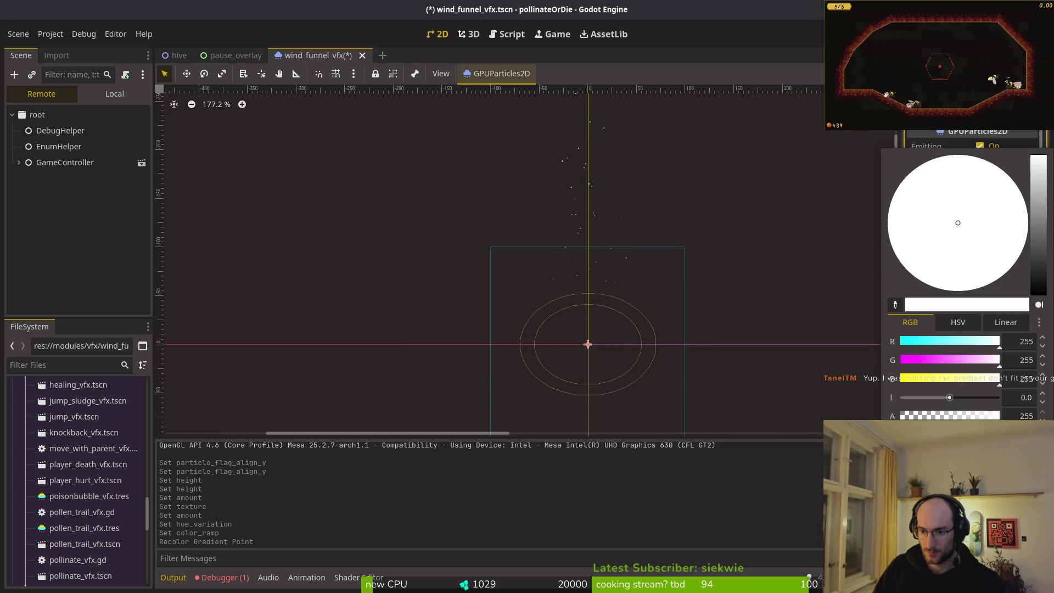
key(super+v)
click(419, 236)
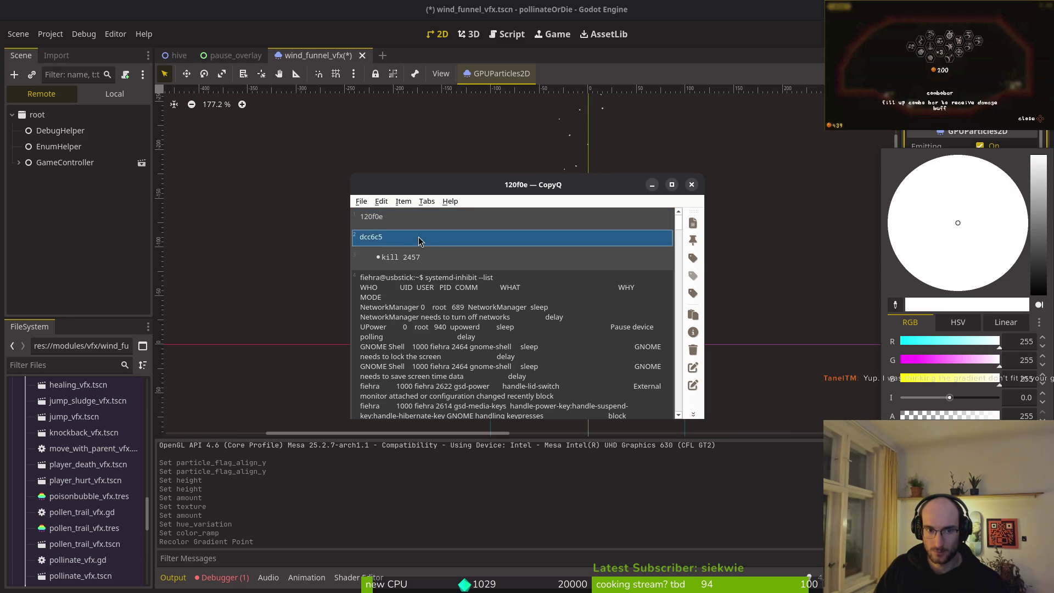
key(Return)
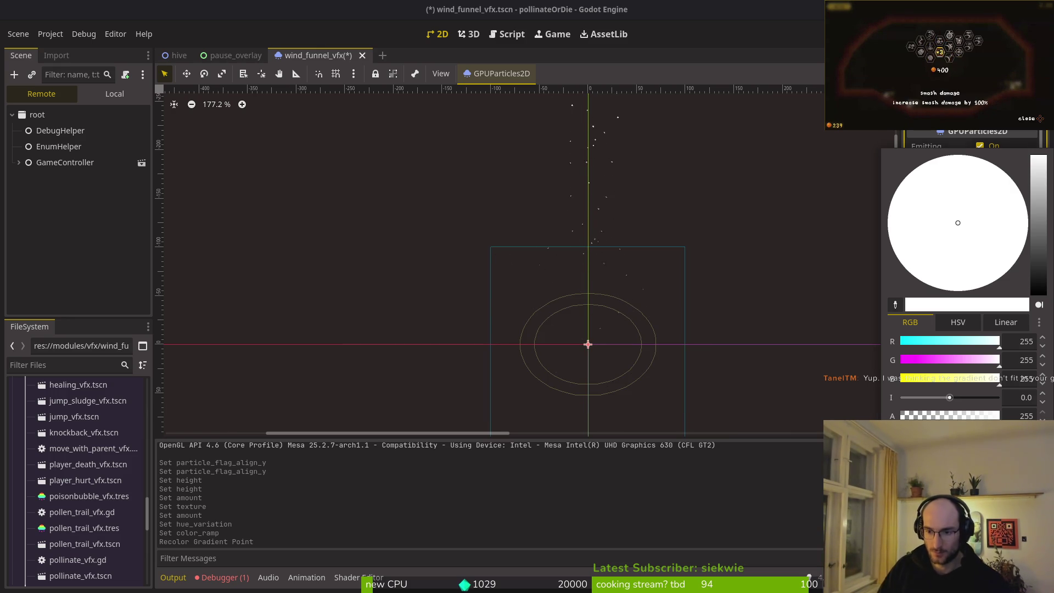
key(Return)
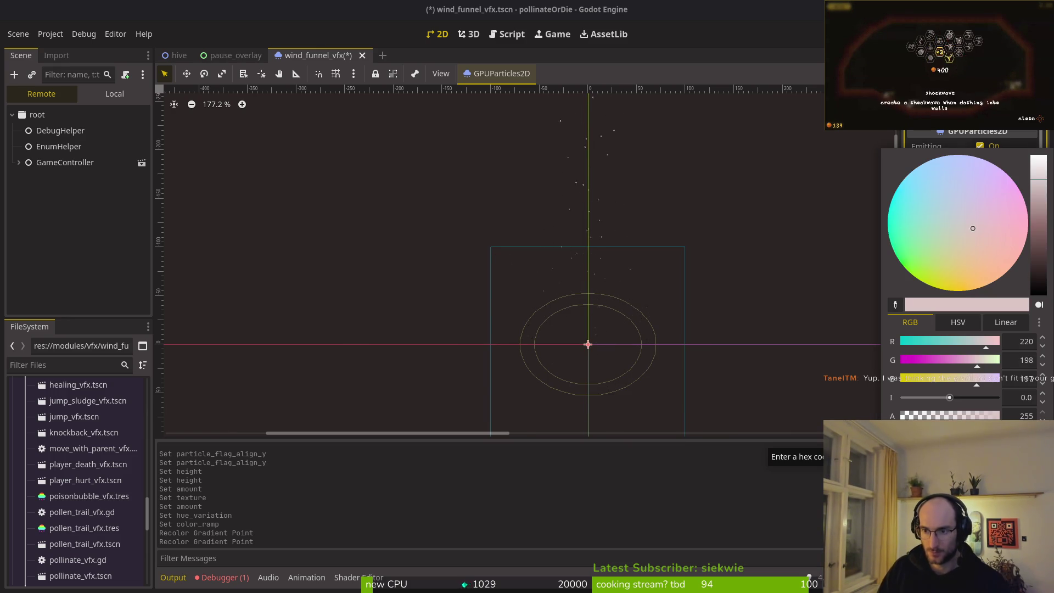
key(alt+Tab)
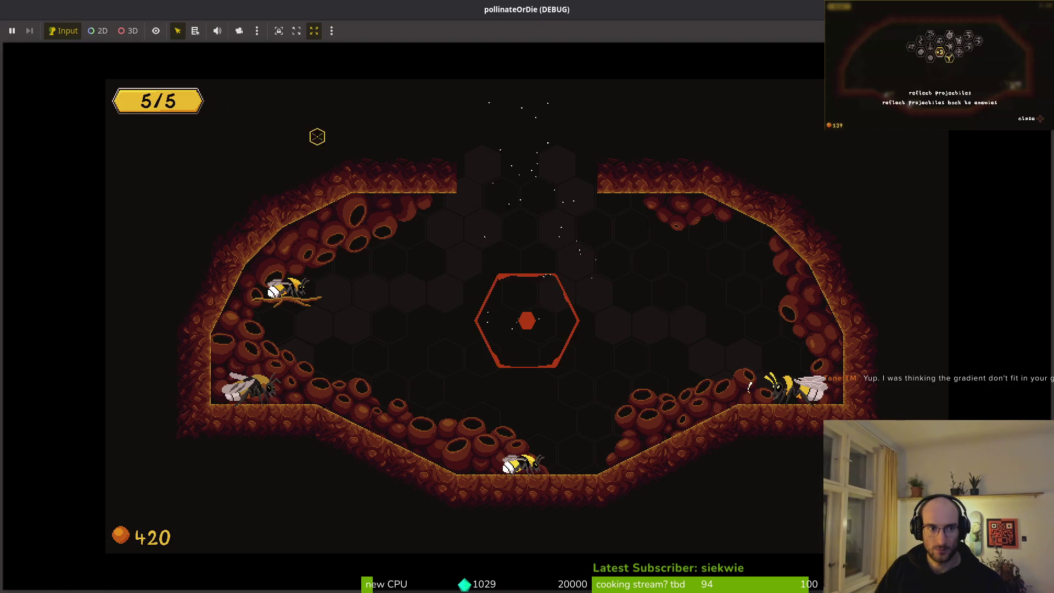
key(alt+Tab)
click(1026, 118)
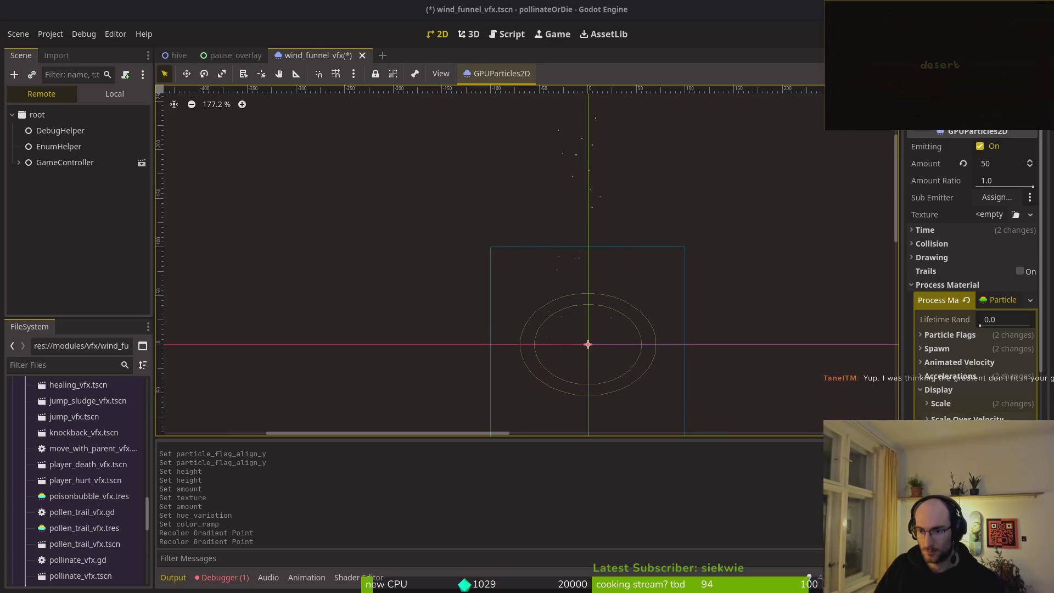
Set the particle gravity to 50 and save the scene
click(955, 389)
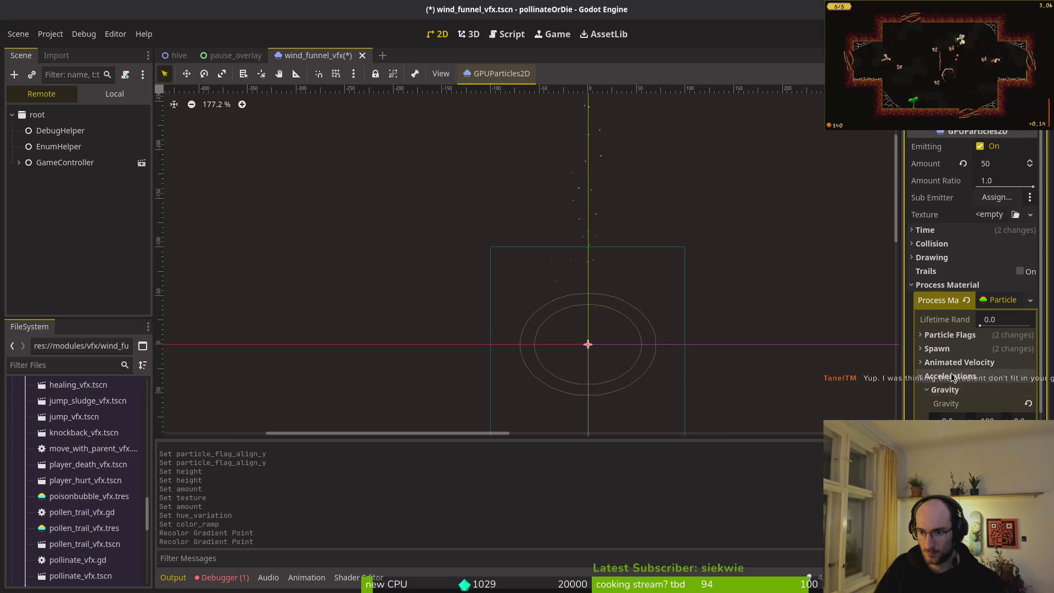
click(951, 376)
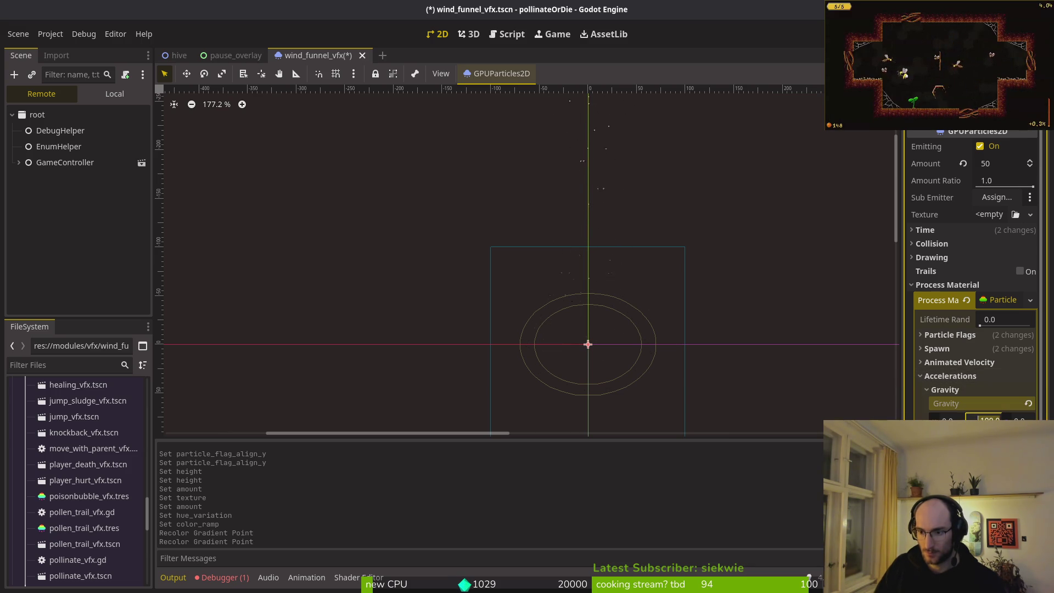
text(50)
key(Return)
key(ctrl+s)
Add a radial acceleration to the particles, adjust the amount, and save
scroll(615, 318, up, 2)
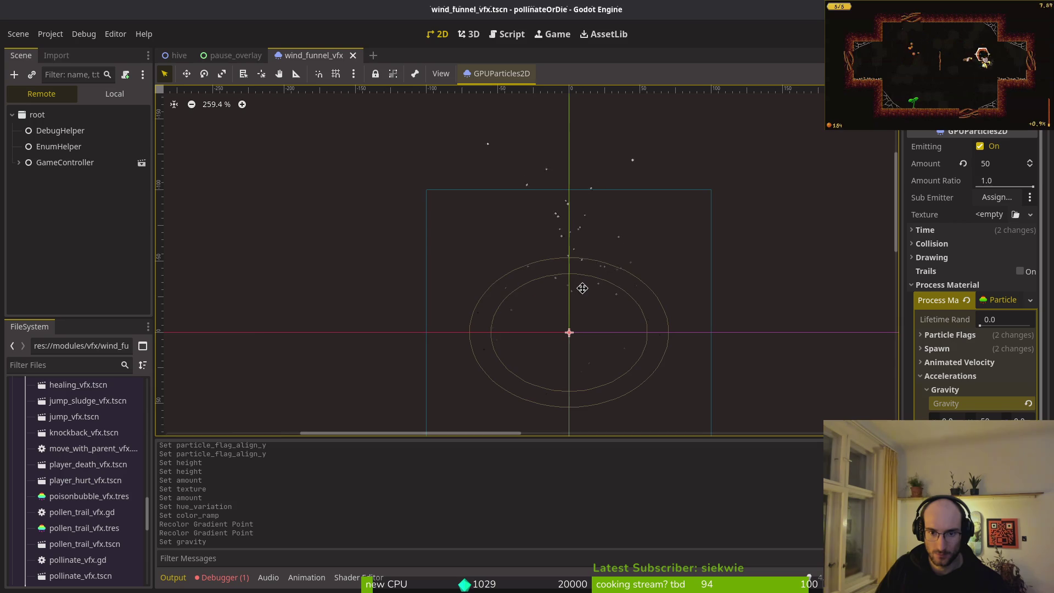
click(958, 375)
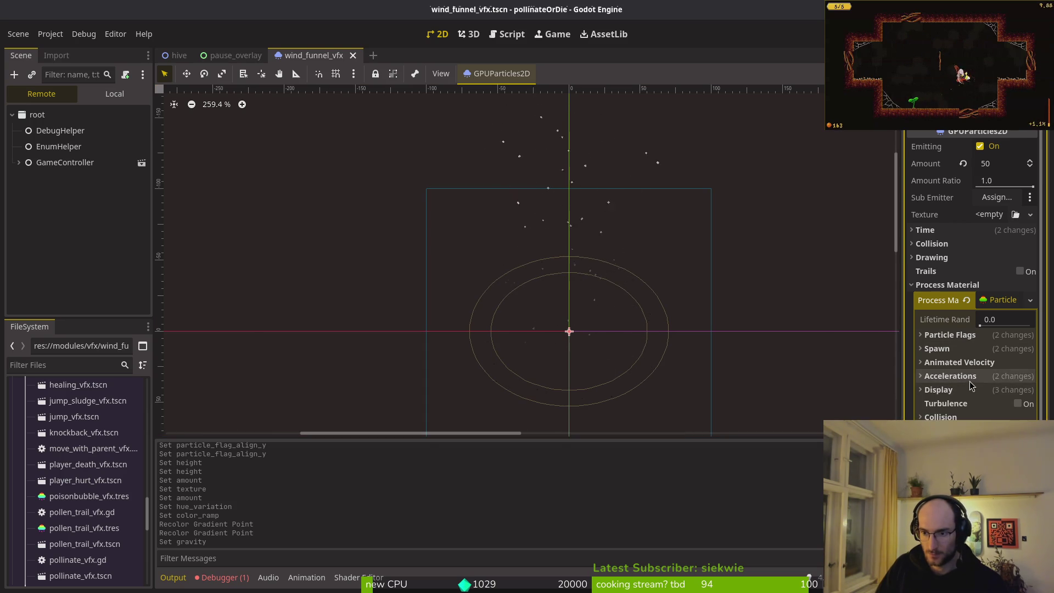
click(964, 376)
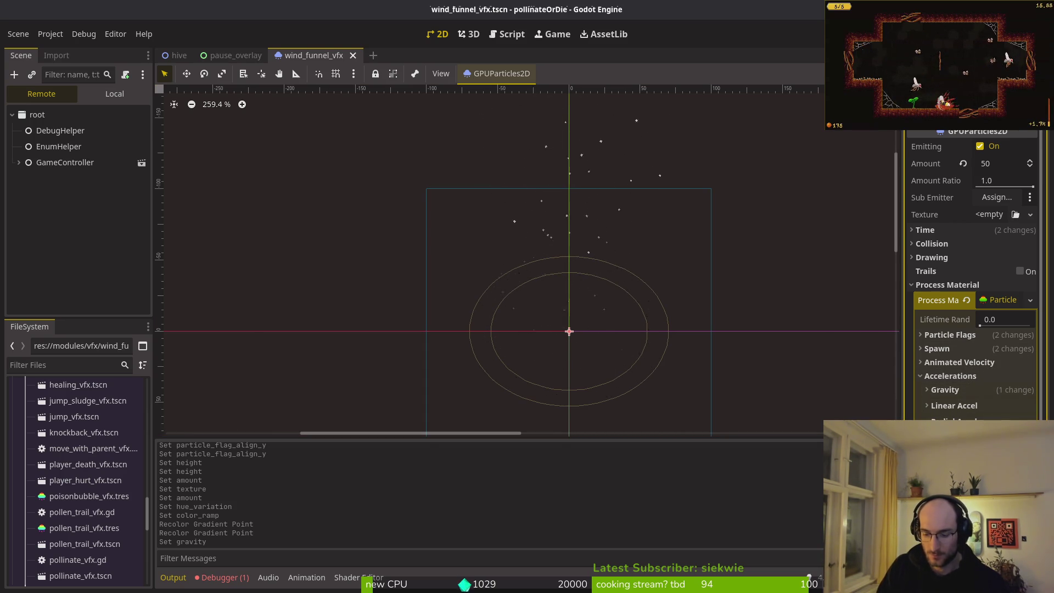
key(Return)
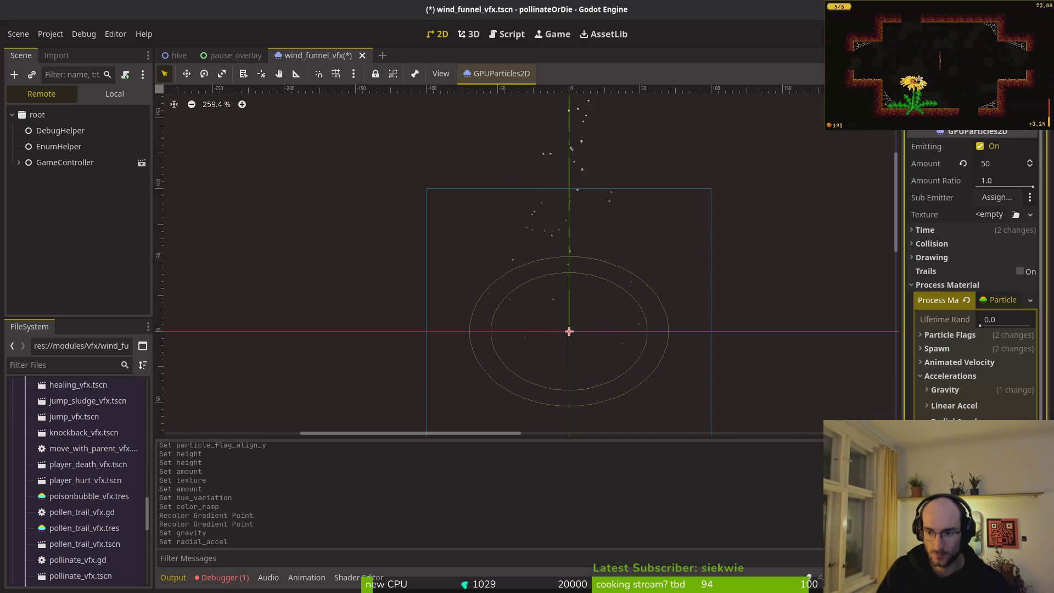
key(Return)
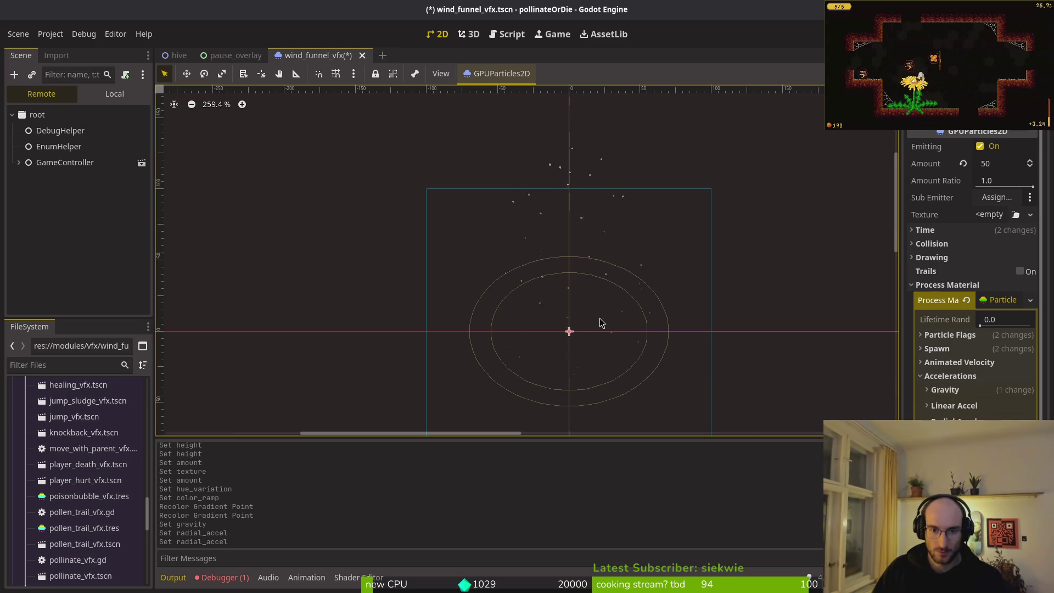
scroll(600, 316, down, 2)
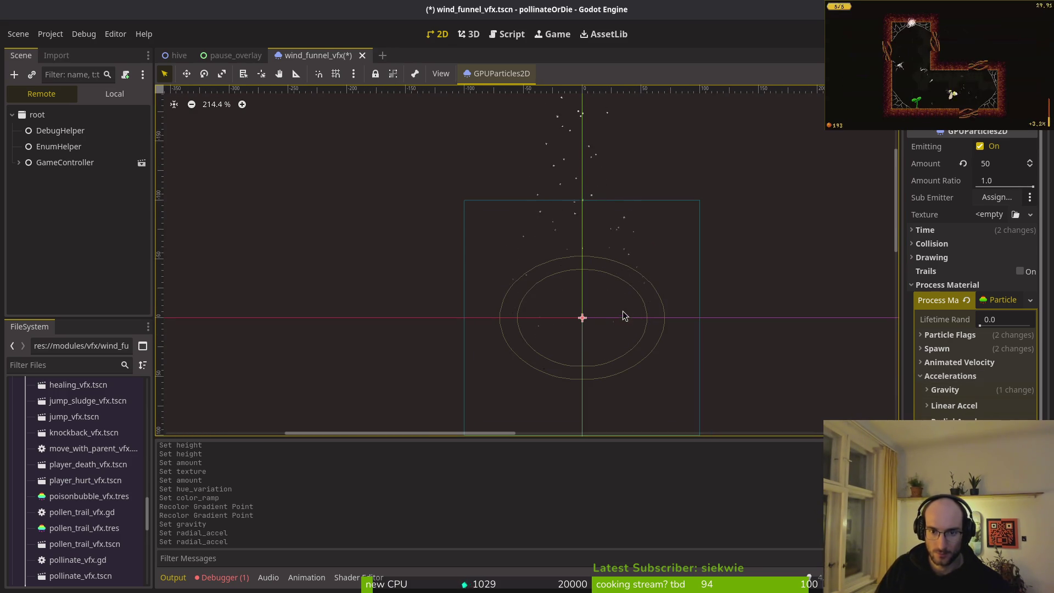
click(1004, 164)
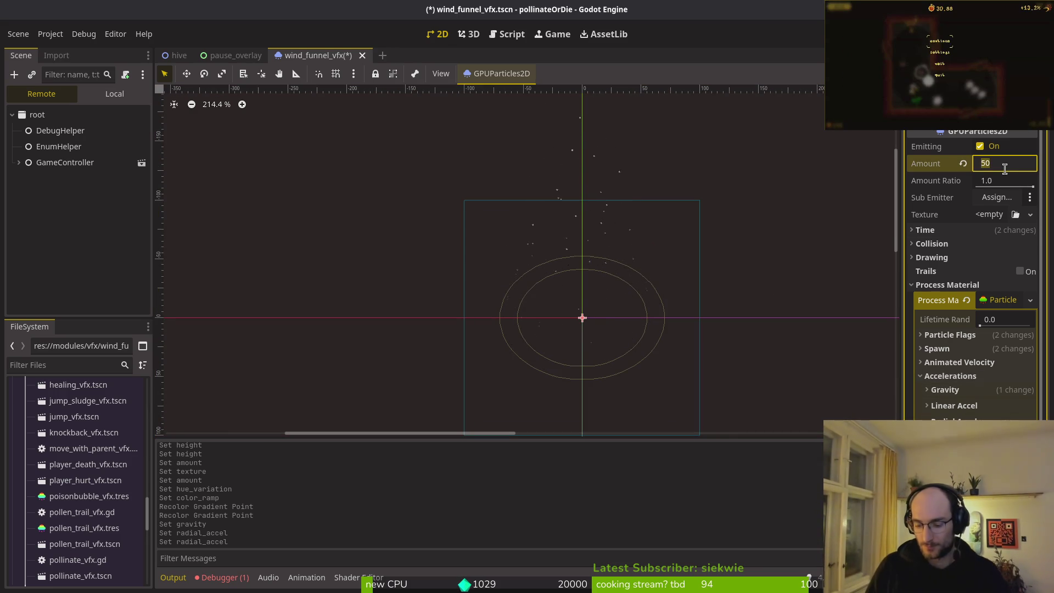
key(ctrl+s)
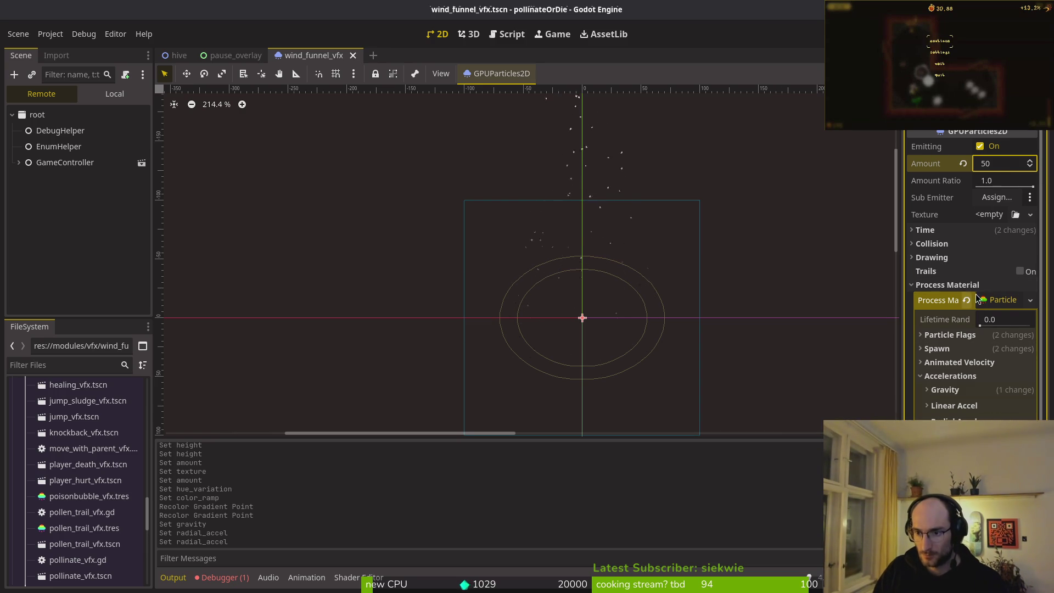
Move two colour ramp gradient points, save, and run the game to test
click(950, 376)
click(939, 390)
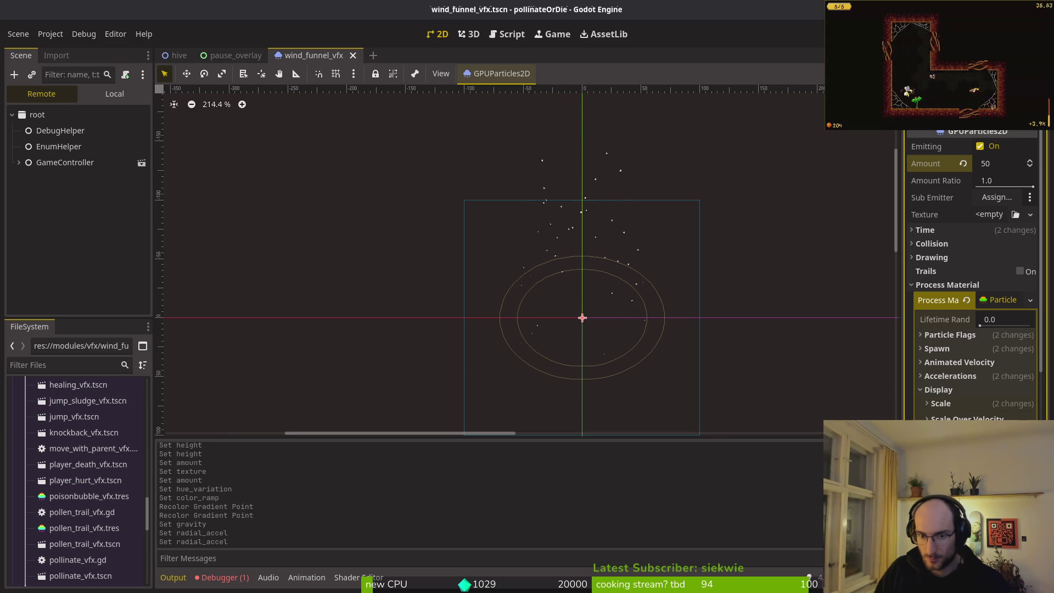
drag(966, 472, 983, 472)
mouse_move(615, 307)
mouse_down()
mouse_move(597, 231)
mouse_move(609, 240)
mouse_up()
key(ctrl+s)
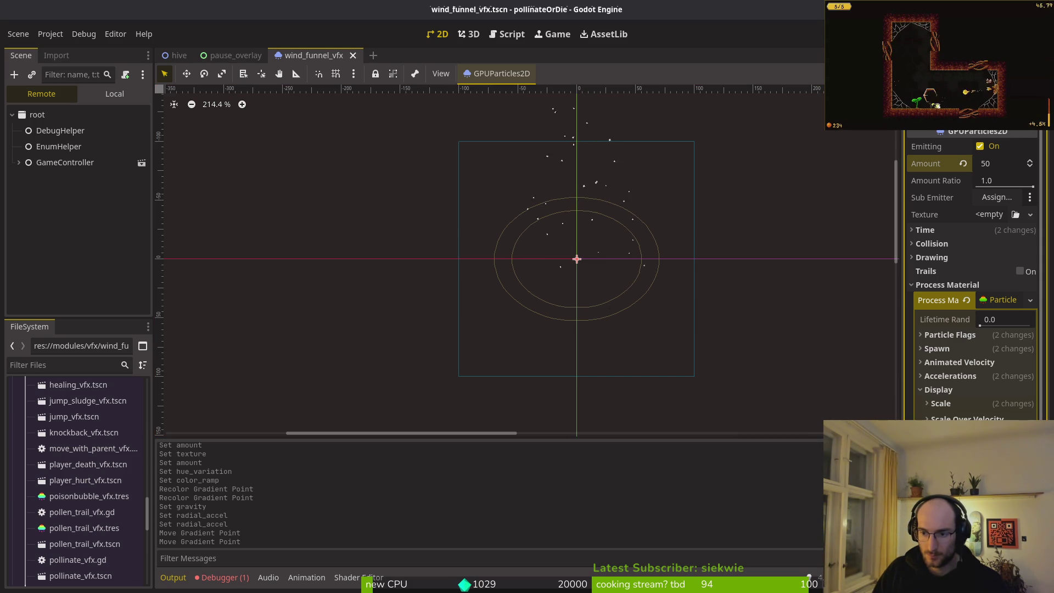
key(F5)
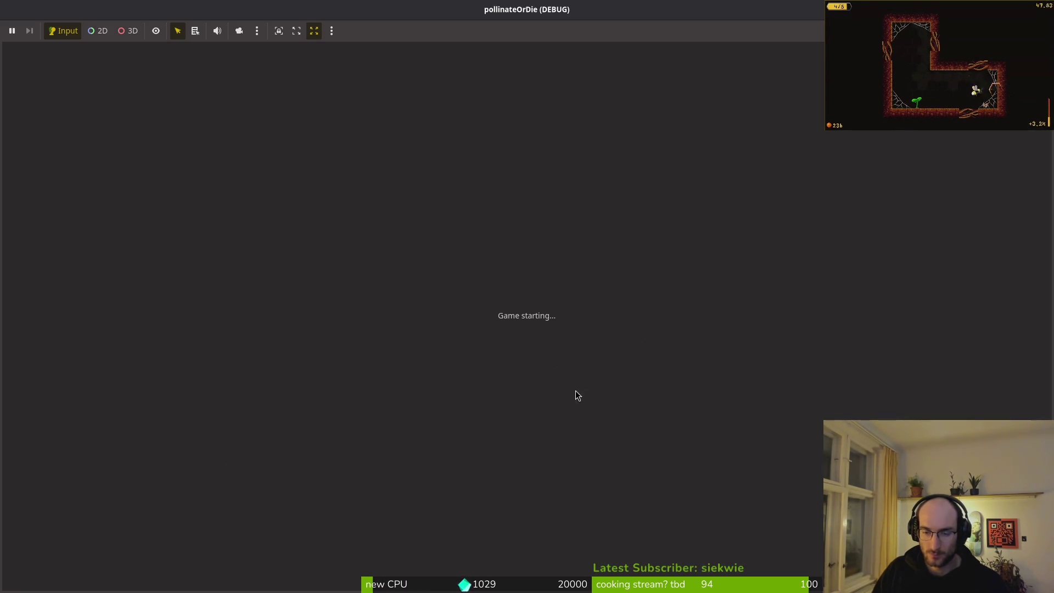
Playtest the game, continuing into the hive level to watch the wind funnel, then stop it
double_click(474, 120)
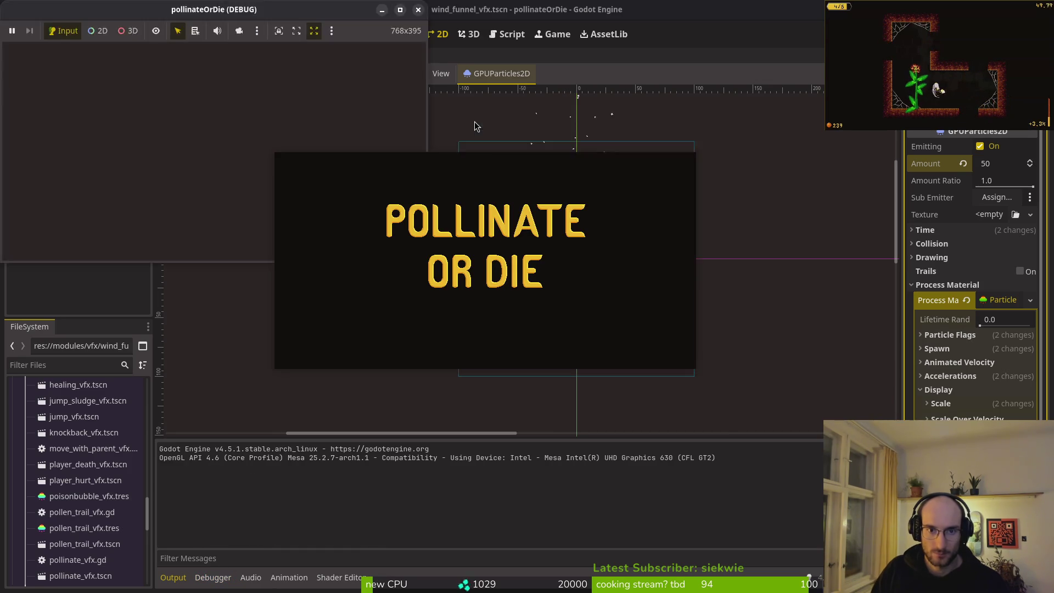
key(Up)
key(Return)
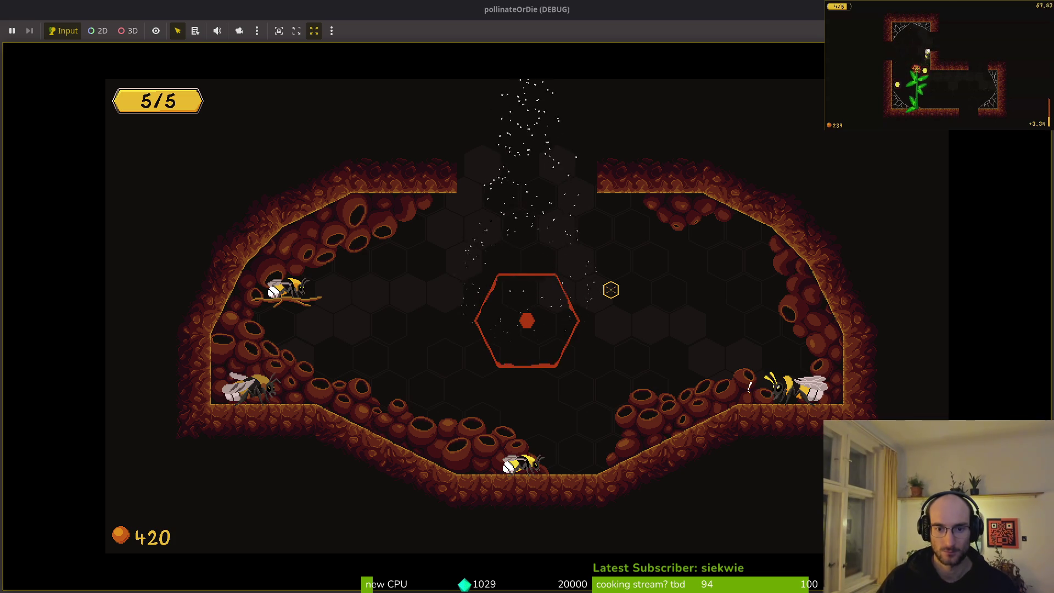
key(Escape)
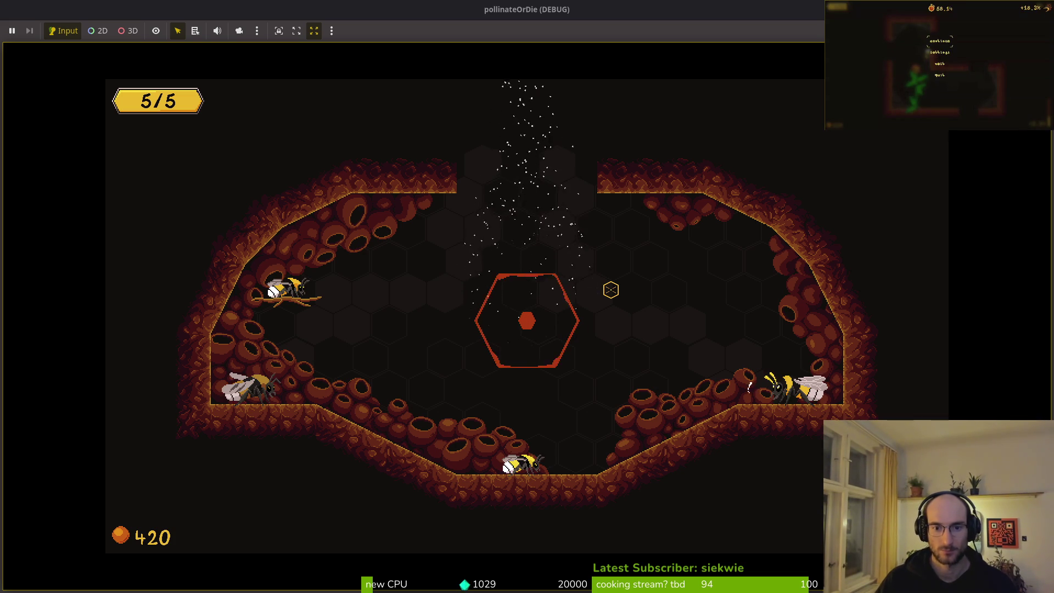
key(F8)
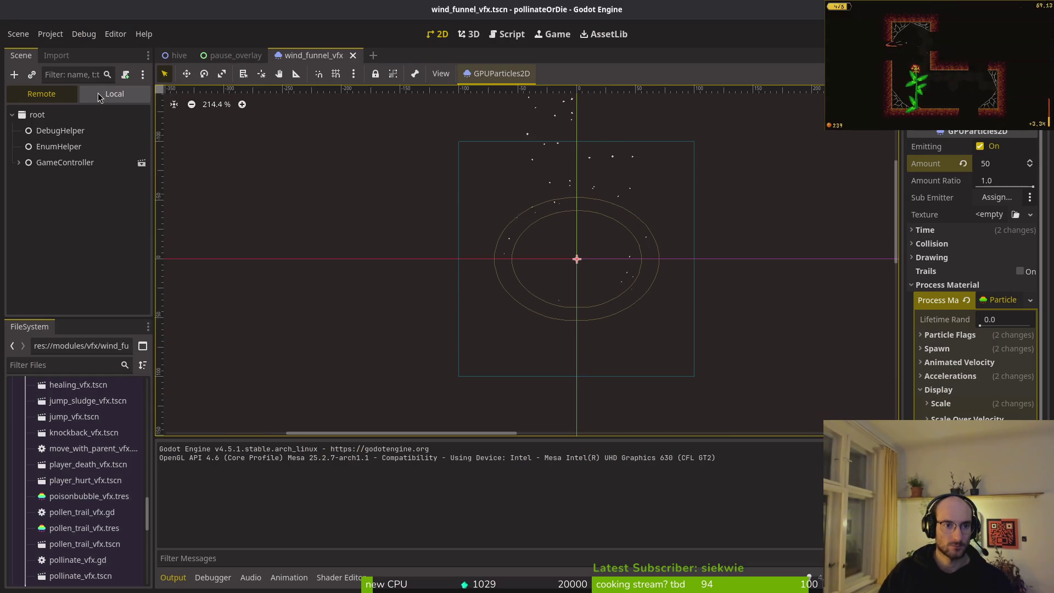
Hide lvlPortal in the hive scene, rerun the game to check, and return to the wind funnel effect
click(175, 55)
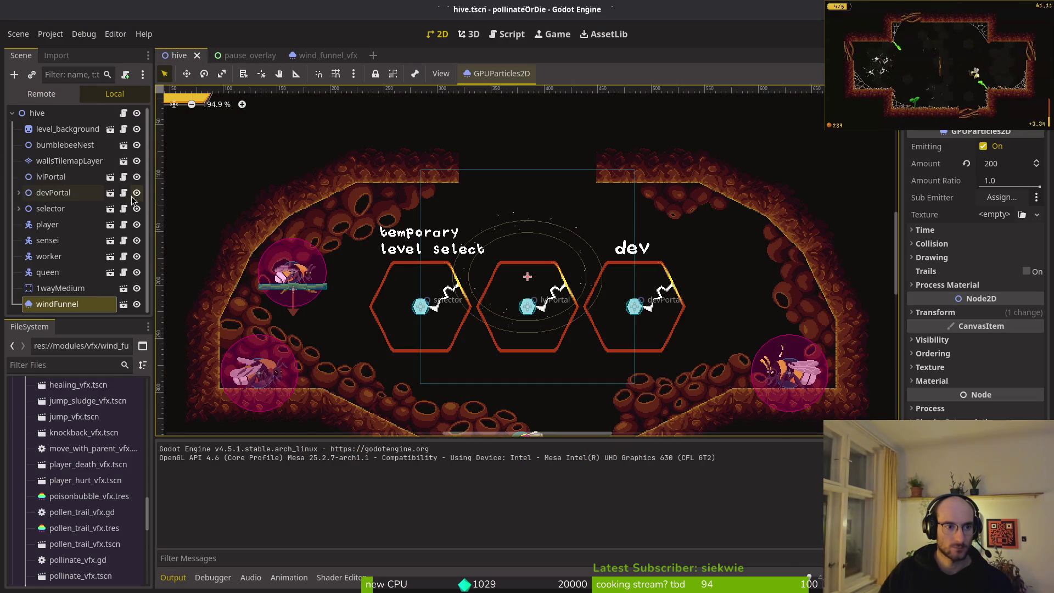
click(137, 177)
key(F5)
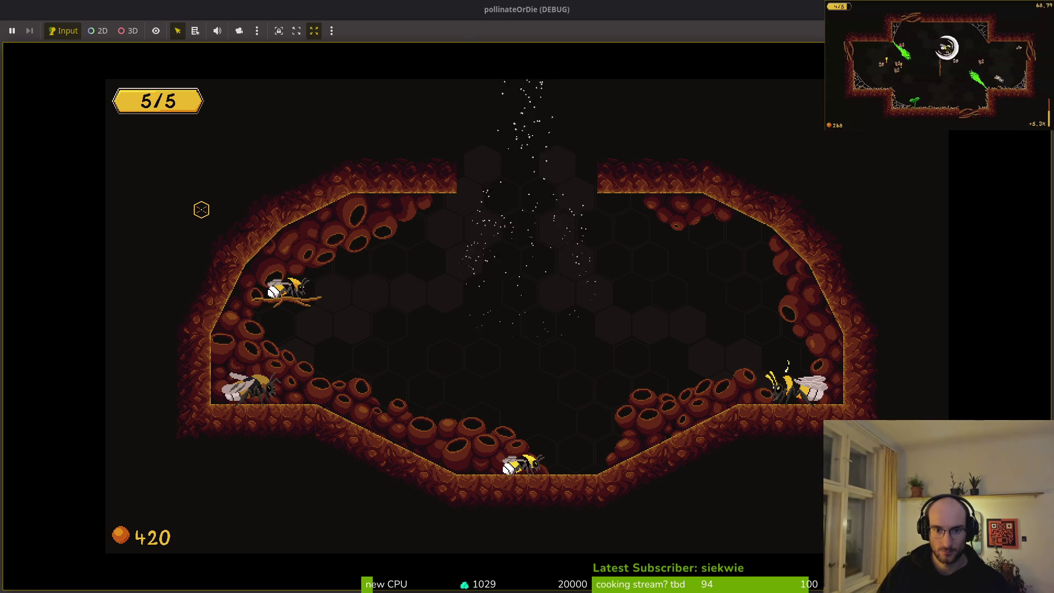
key(F8)
click(982, 285)
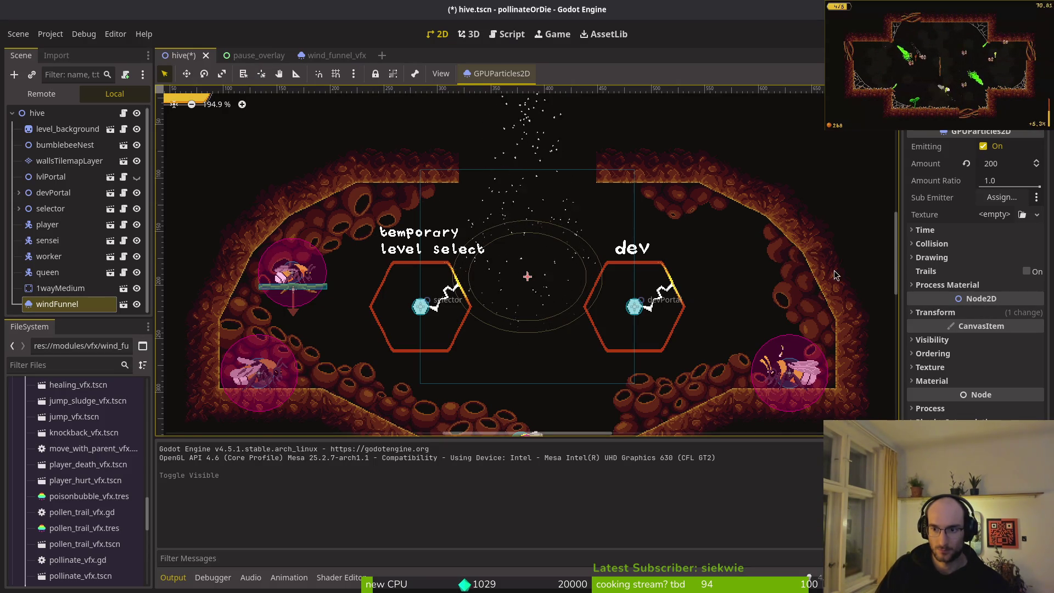
click(332, 55)
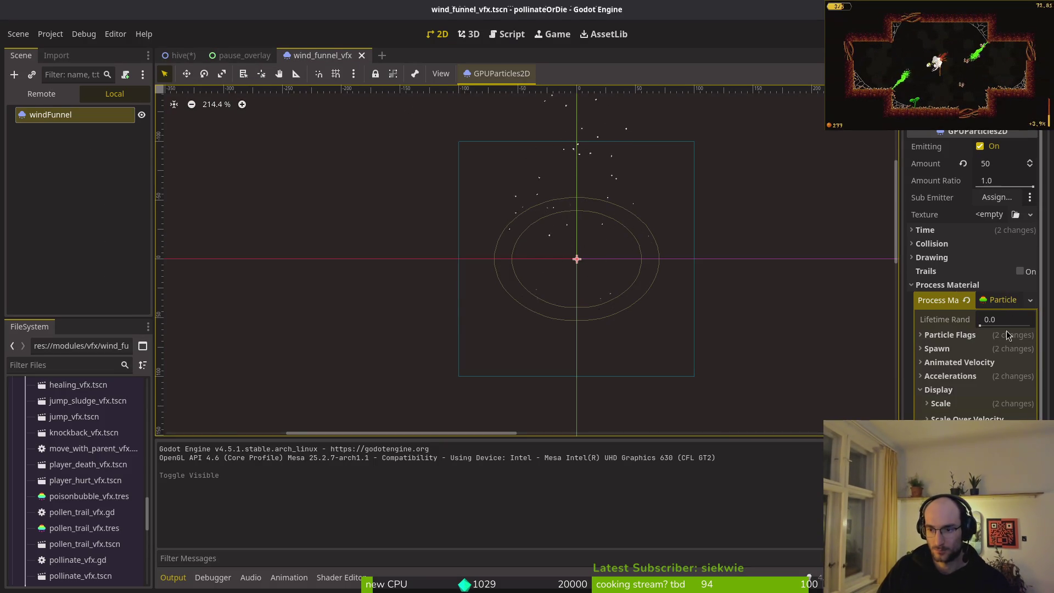
Expand the spawn position settings and try an emission ring radius of 25, then 40
click(958, 349)
click(964, 366)
scroll(988, 329, down, 5)
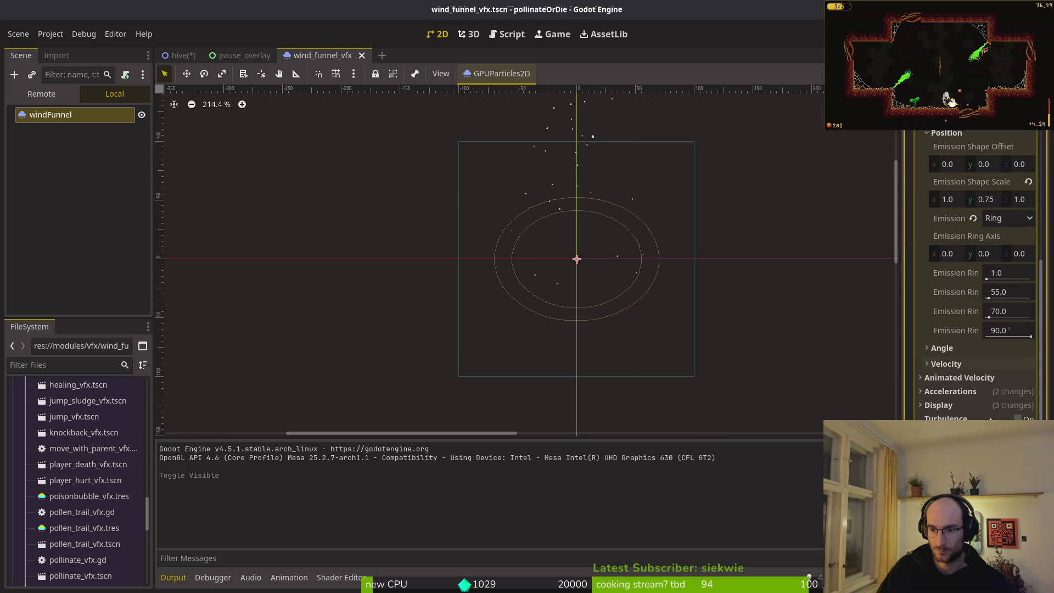
click(1015, 293)
text(25)
key(Return)
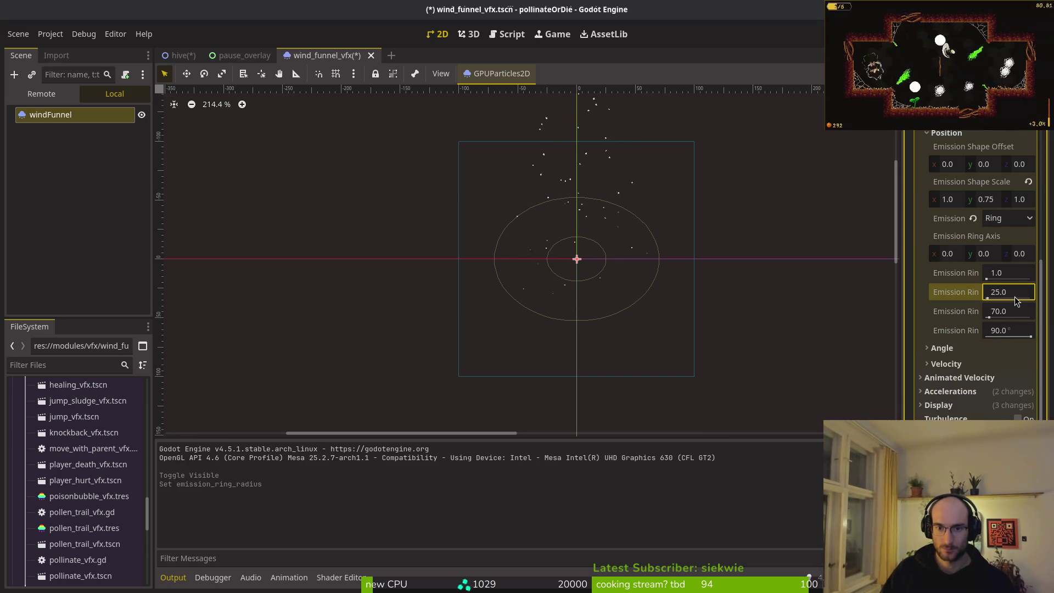
click(1019, 292)
text(40)
key(Return)
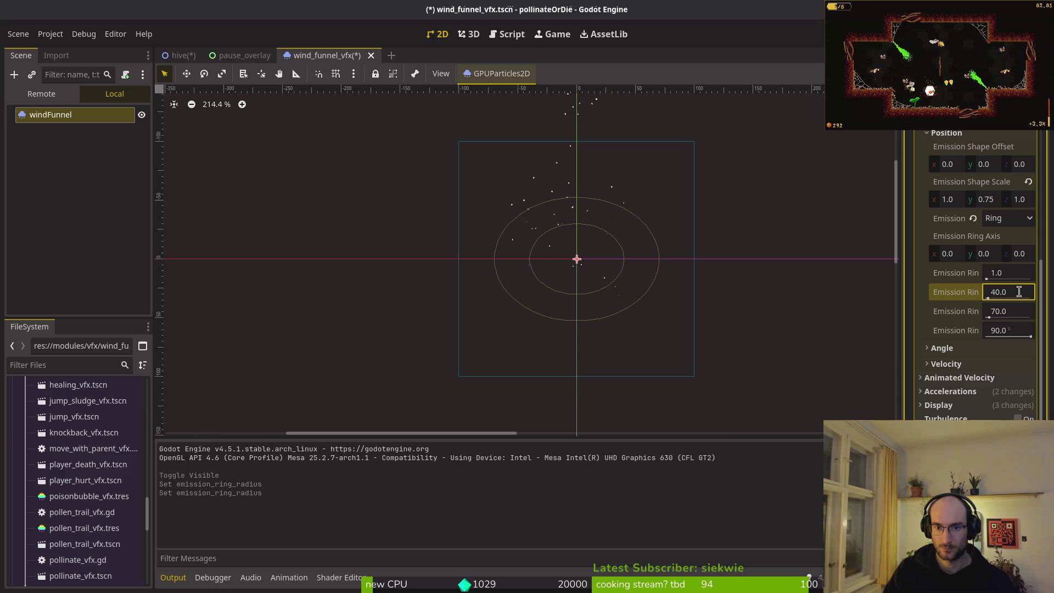
Settle on an emission ring radius of 30, save the effect scene and run the game
click(1019, 286)
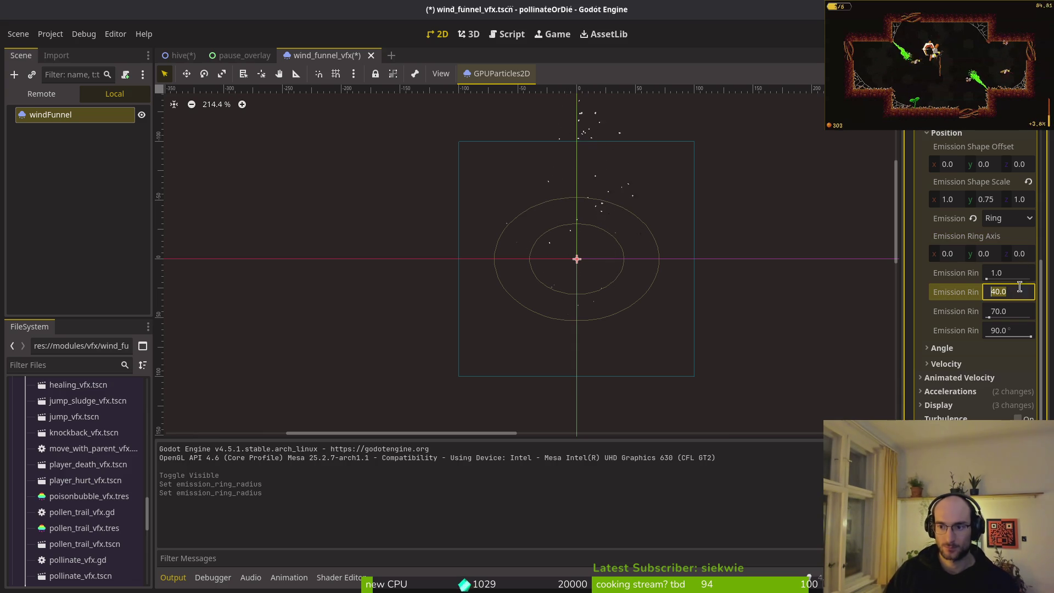
text(30)
key(Return)
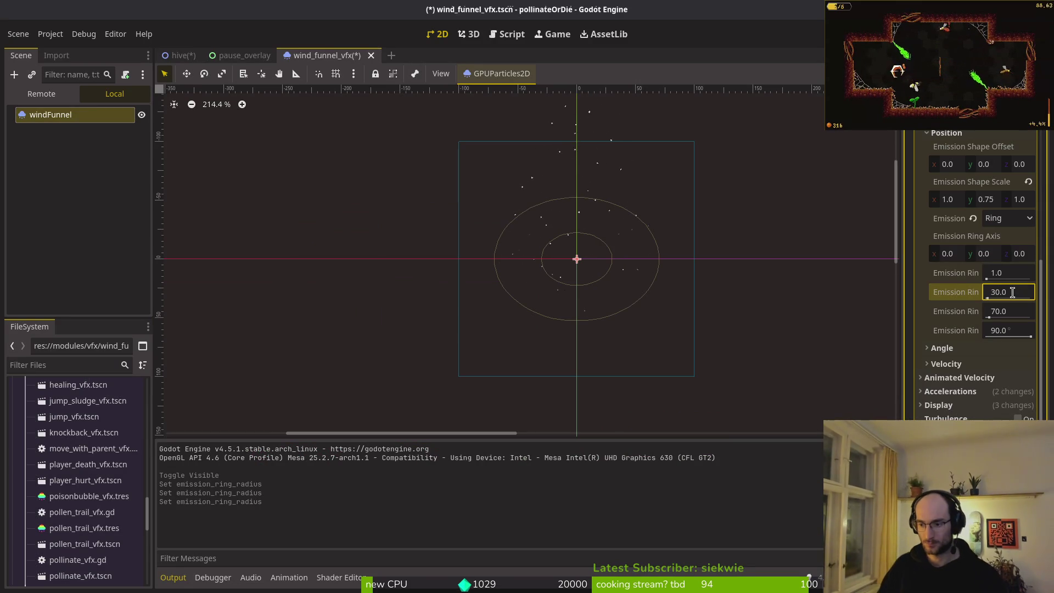
key(ctrl+s)
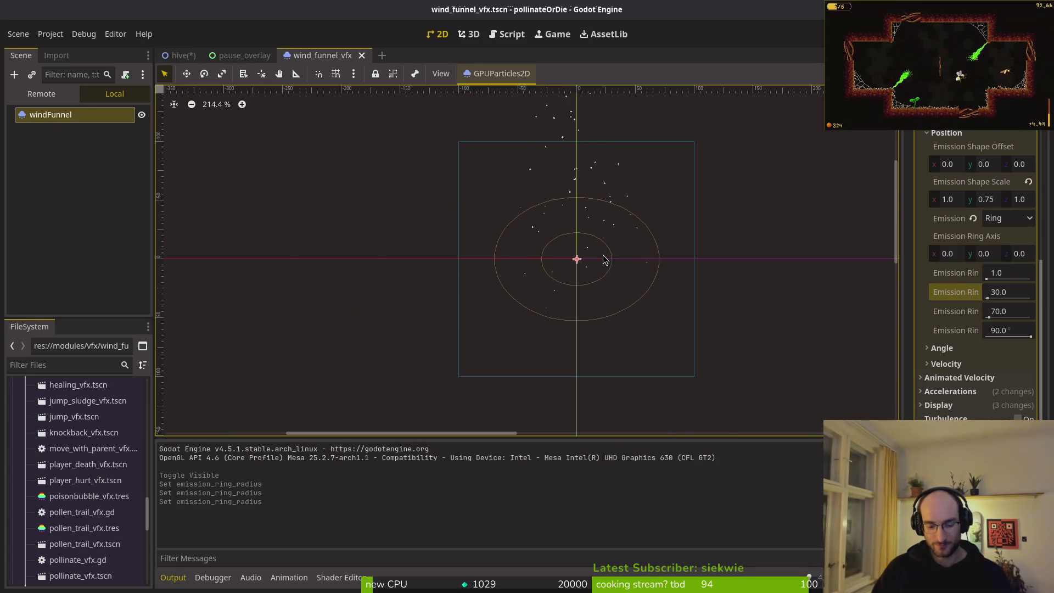
key(F5)
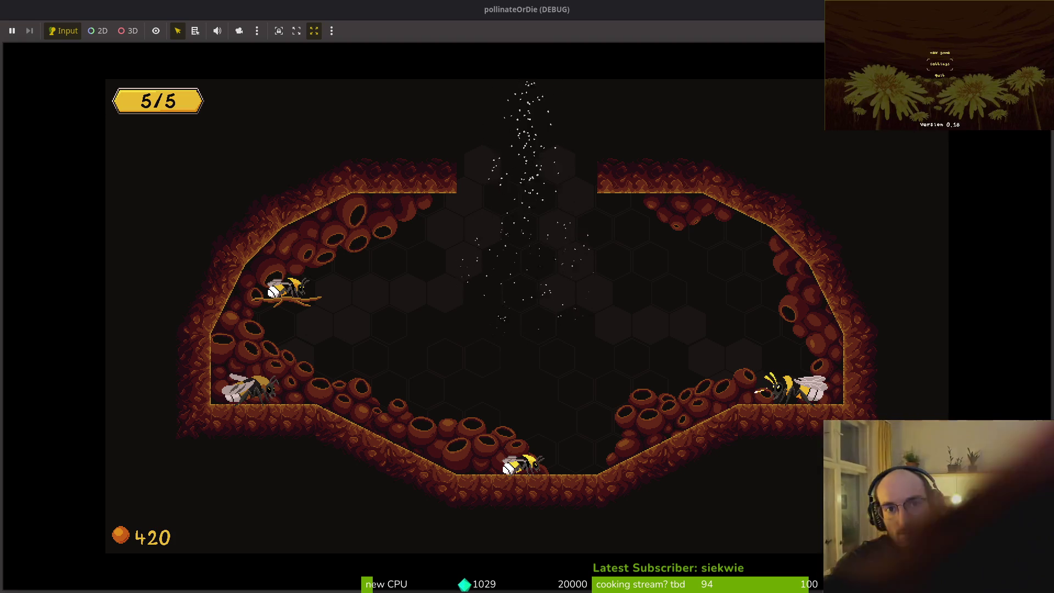
Resume play and fly the bee past the pillar onto the right ledge toward the exit
key(Left)
key(Left)
key(Left)
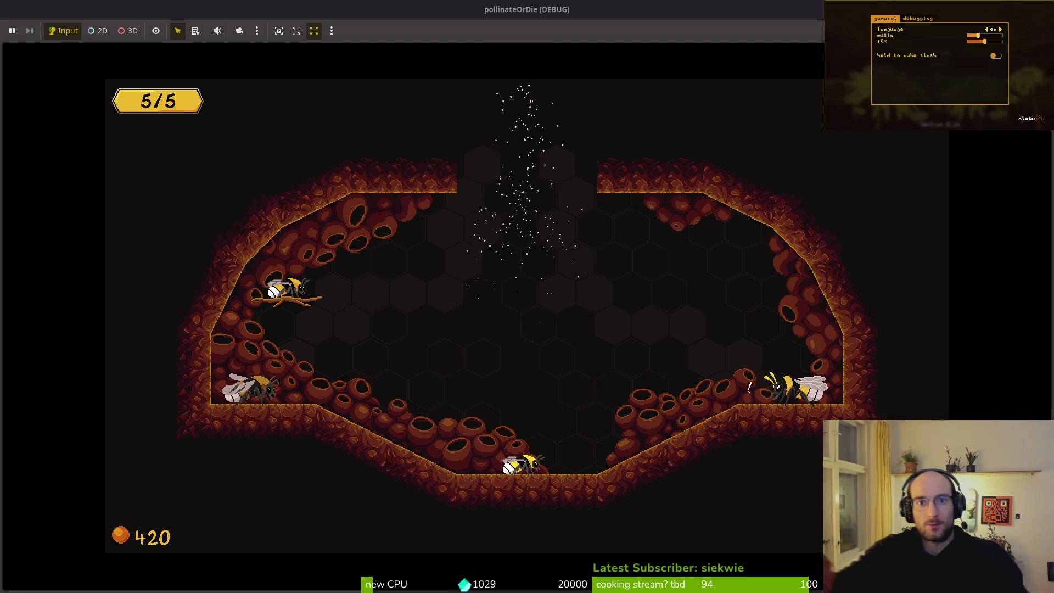
key(Escape)
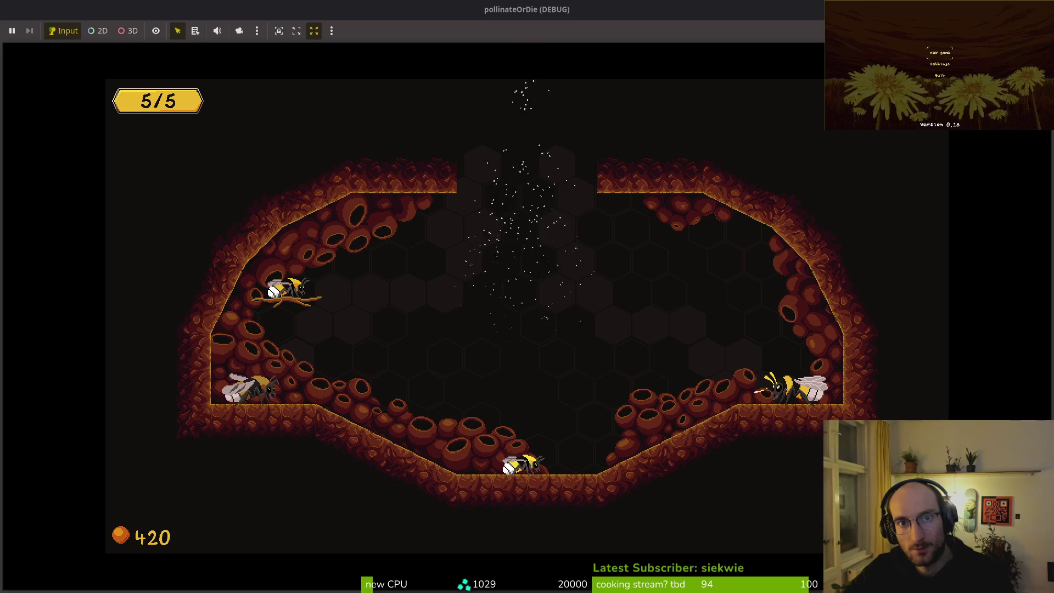
key(Return)
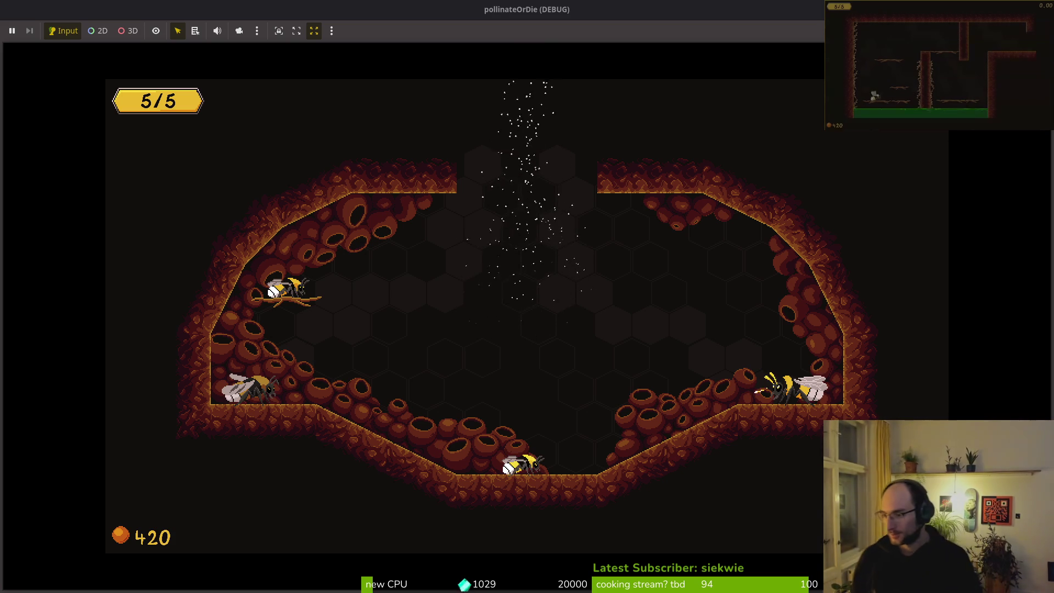
key(space)
key(Right)
key(Left)
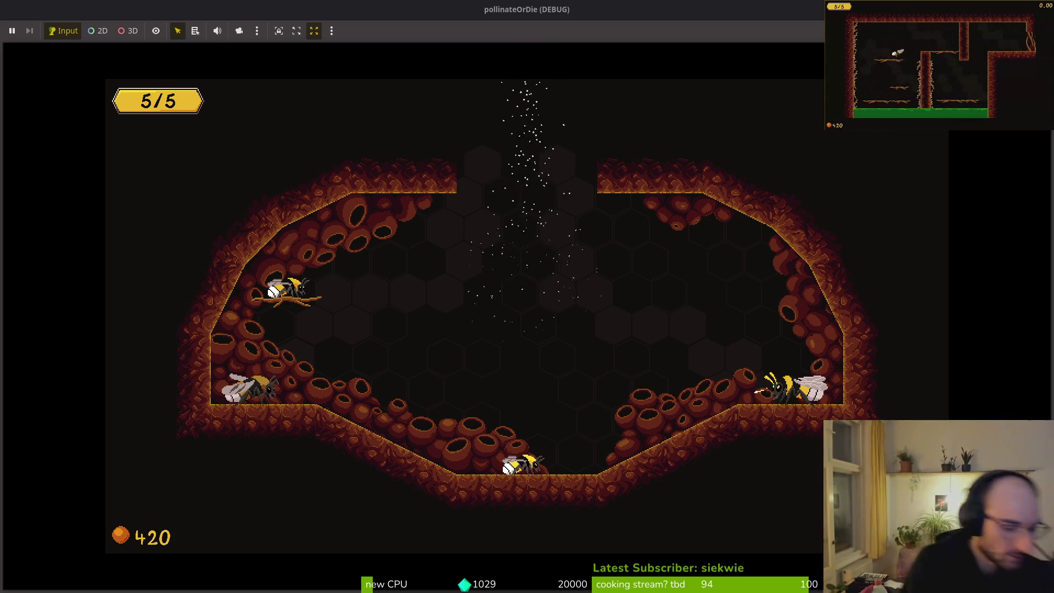
key(space)
key(Right)
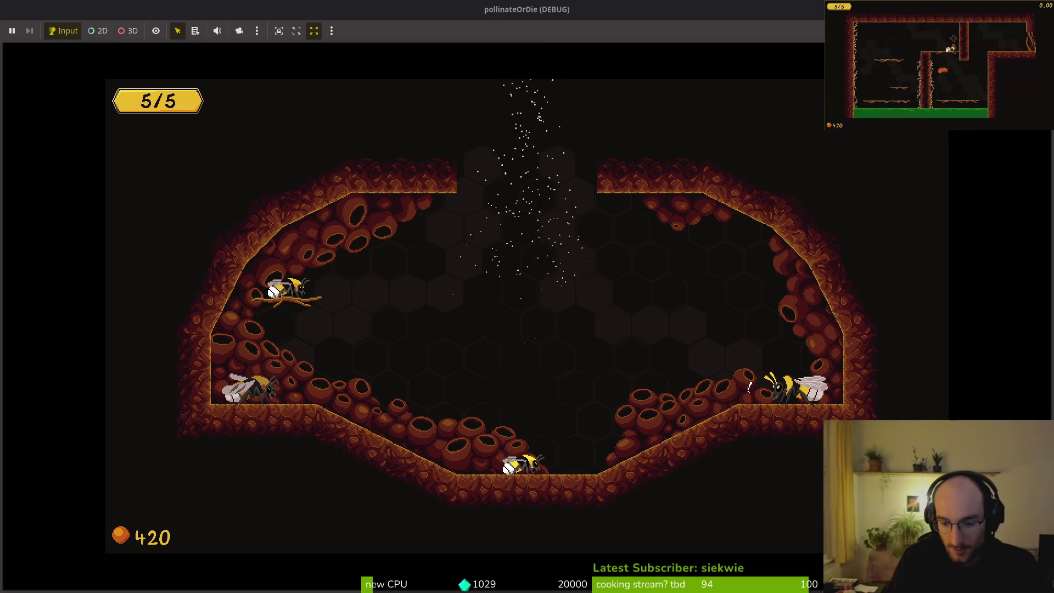
key(Right)
key(space)
key(Right)
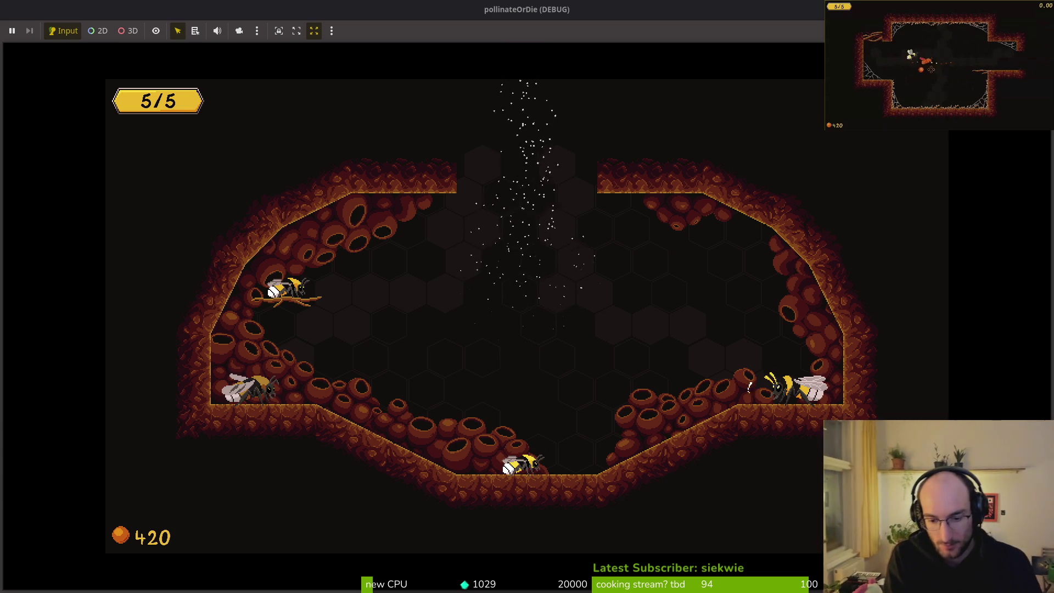
Fly into the next level, attack the small creatures around the room, and head for the right exit
key(Right)
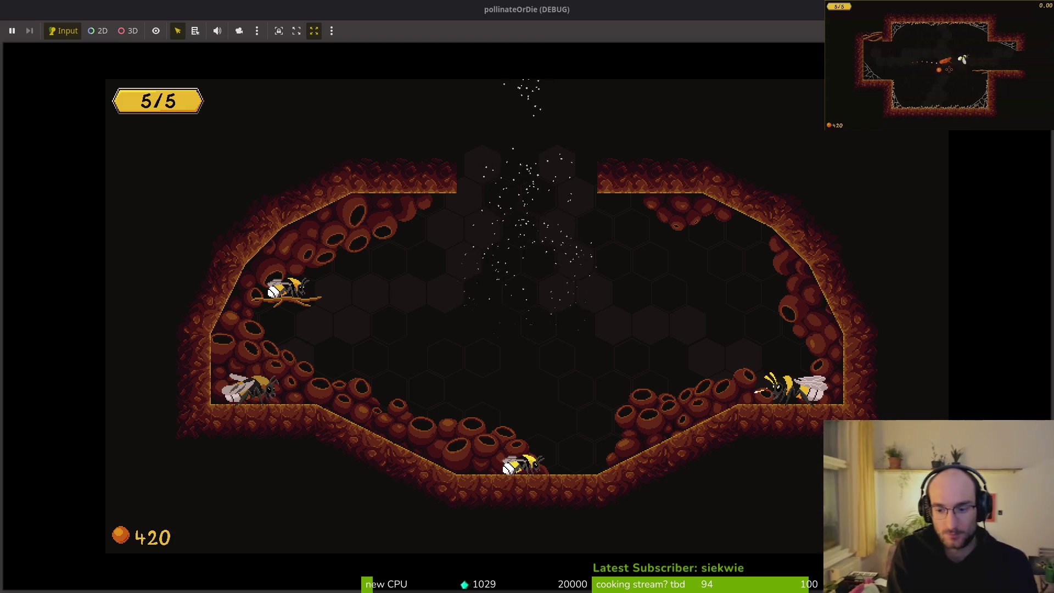
key(Right)
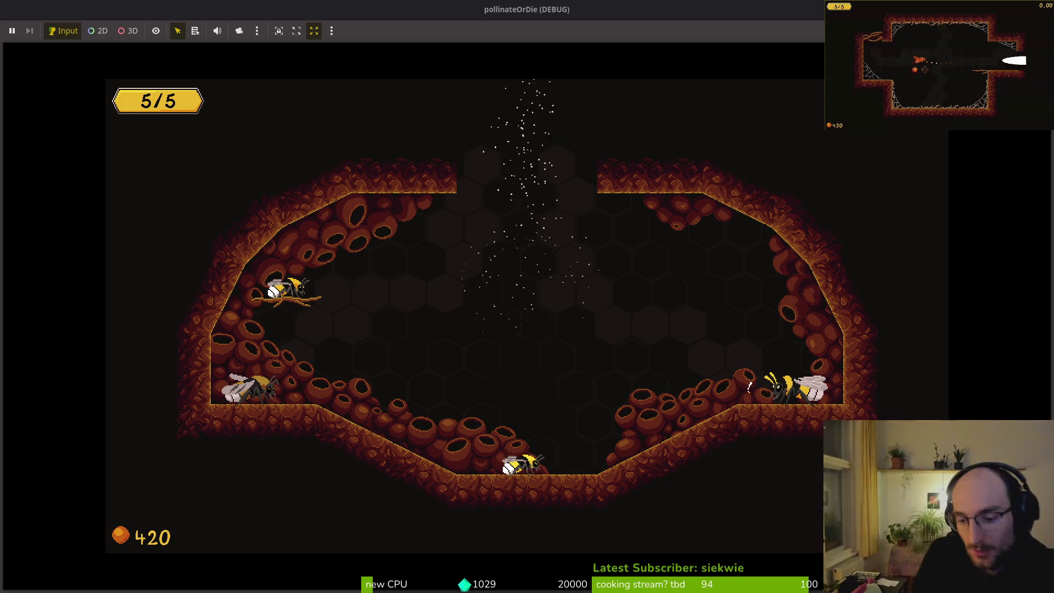
key(Right)
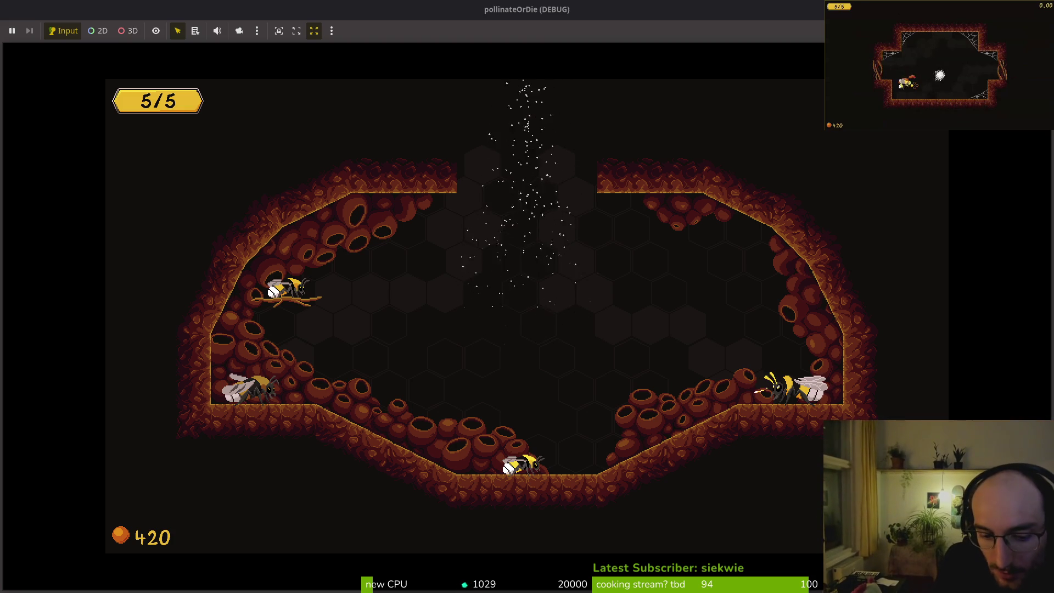
key(Right)
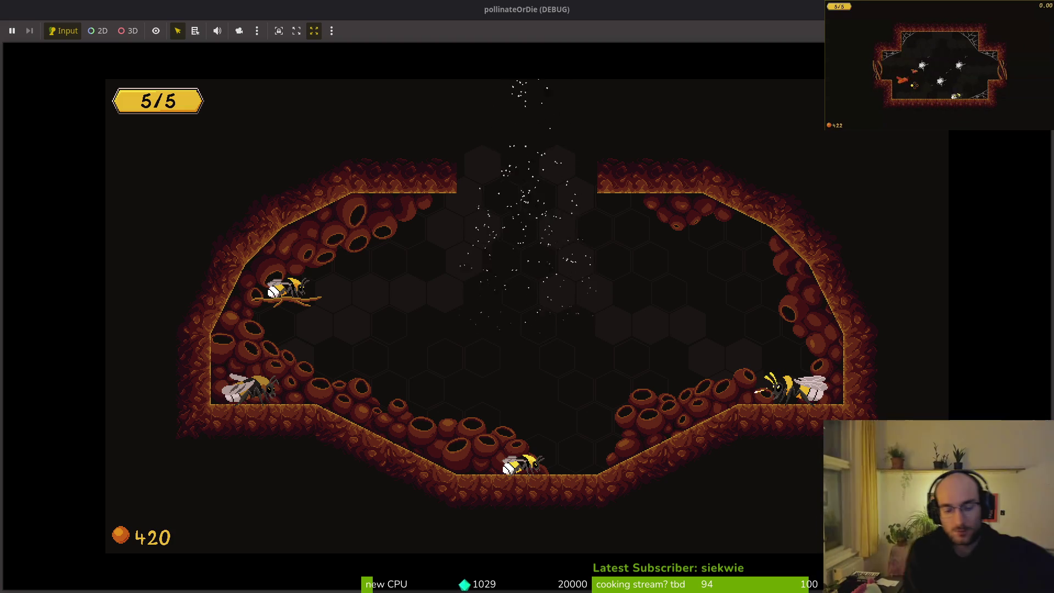
key(Left)
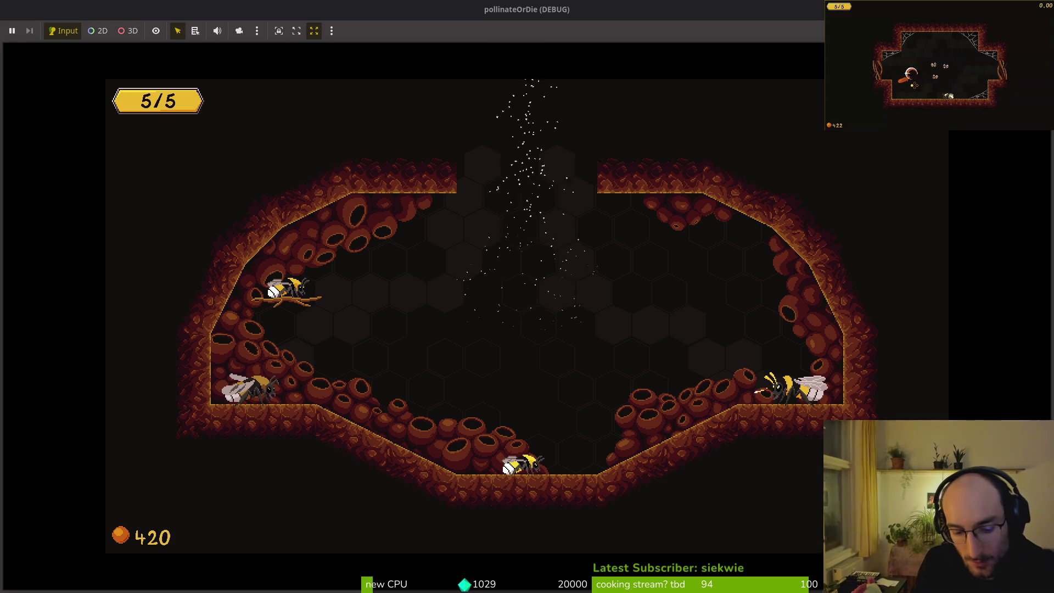
key(Left)
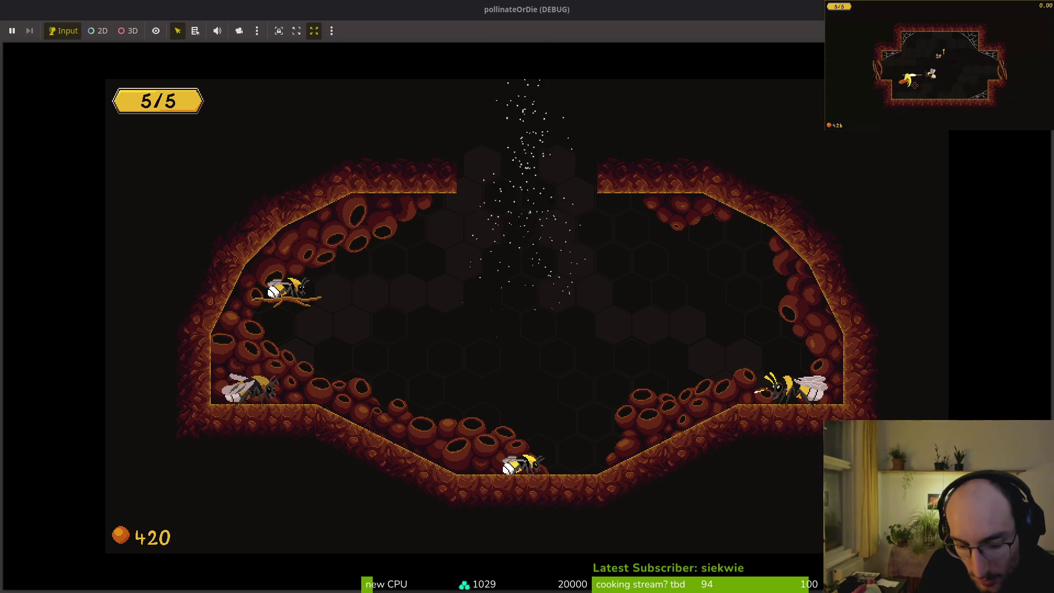
key(Right)
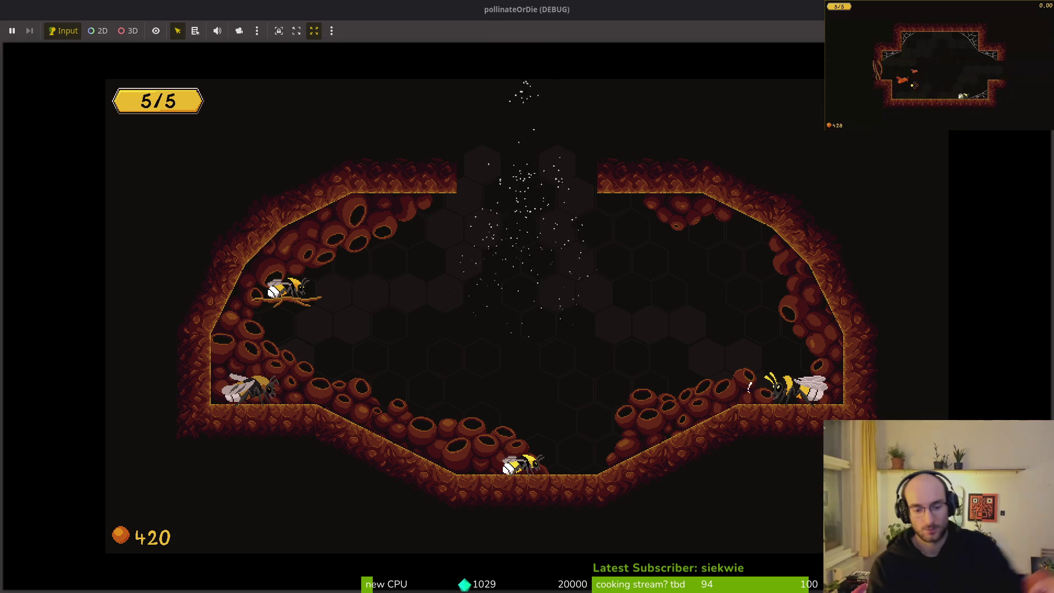
key(Right)
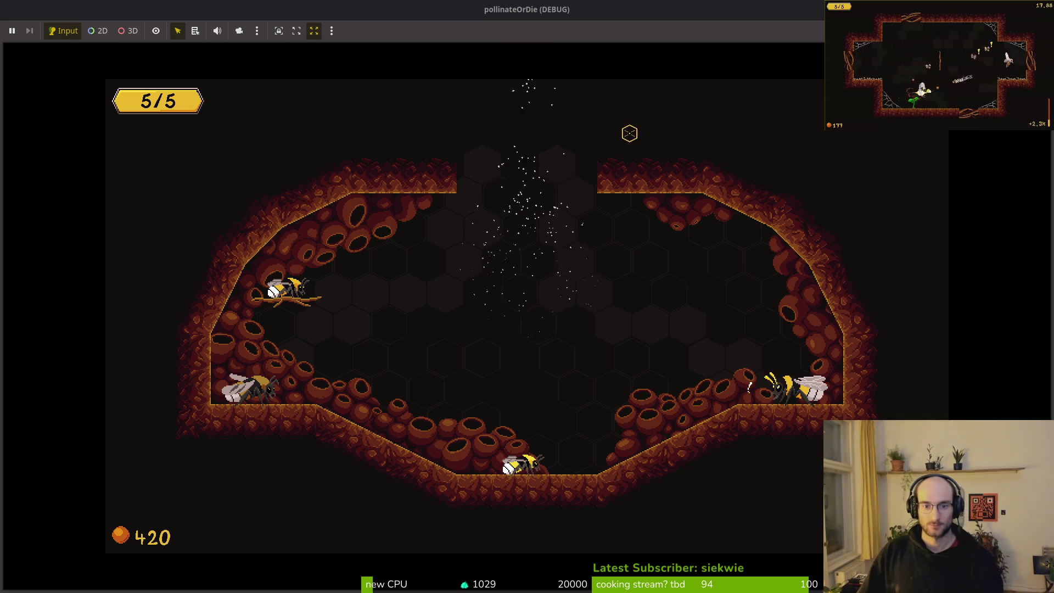
Stop the game, close the wind_funnel_vfx and pause_overlay scenes, and save the hive scene
key(F8)
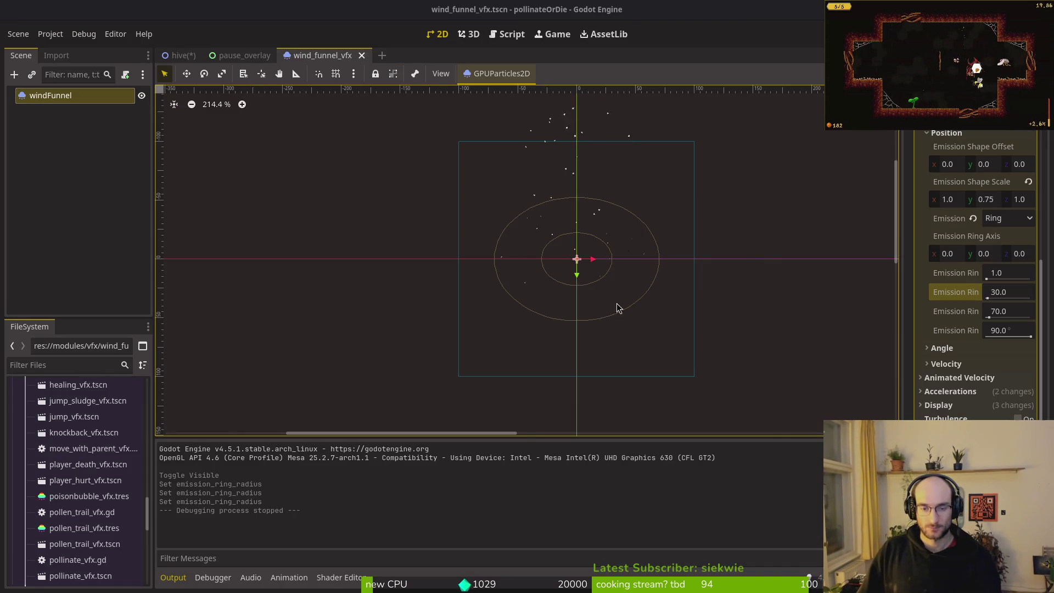
click(579, 299)
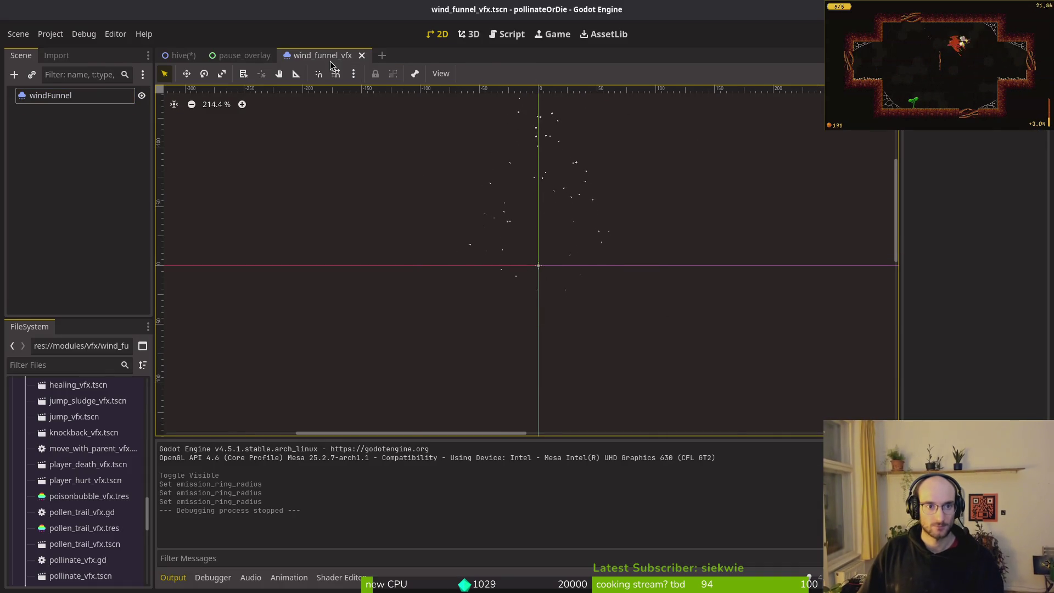
key(ctrl+shift+w)
key(ctrl+shift+w)
key(ctrl+s)
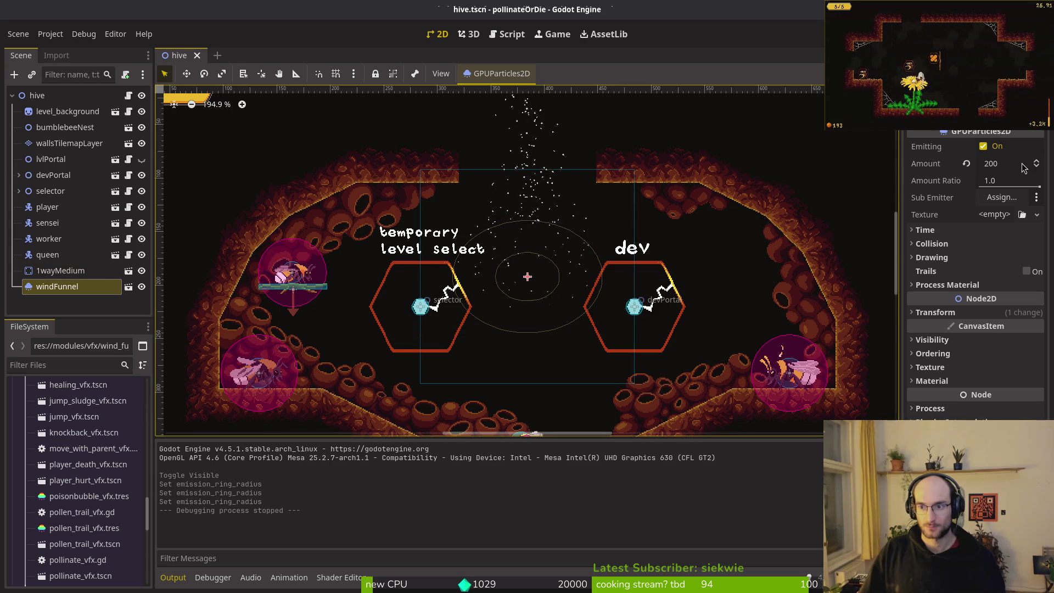
Set the windFunnel particle Amount to 10
click(1002, 166)
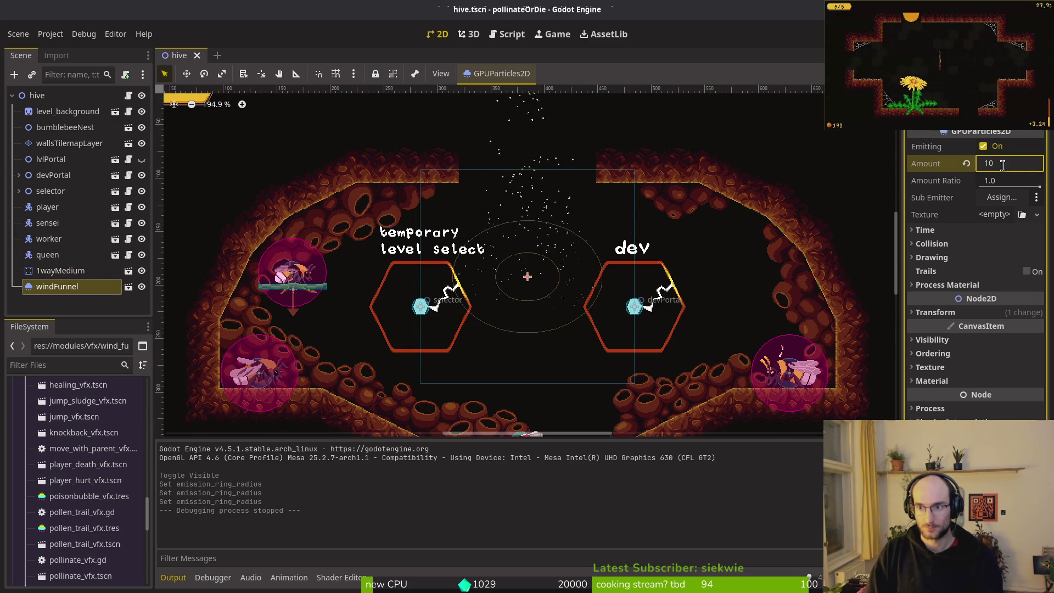
key(BackSpace)
text(10)
key(Return)
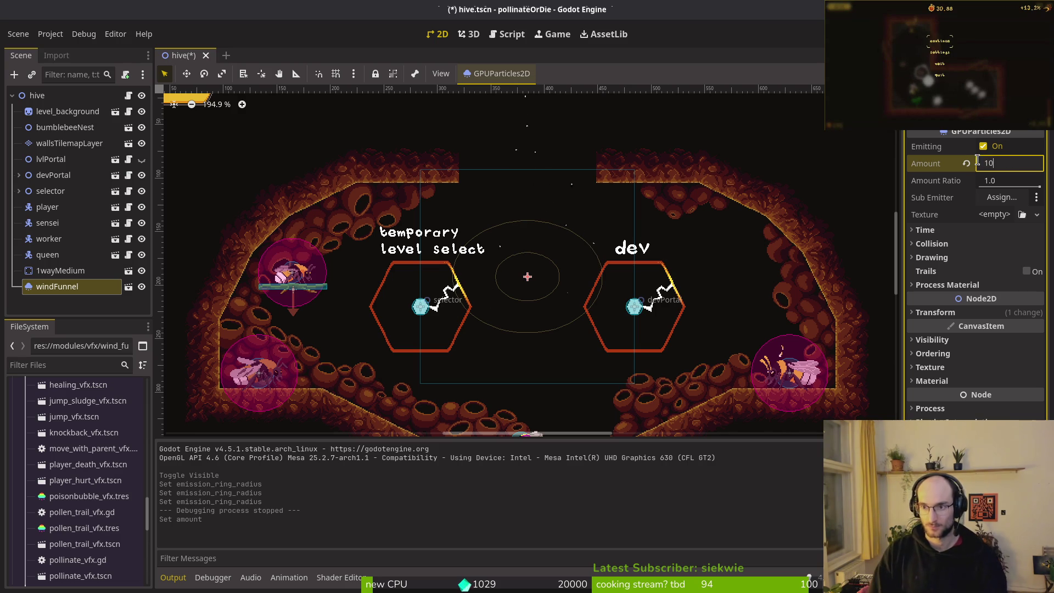
key(alt+Tab)
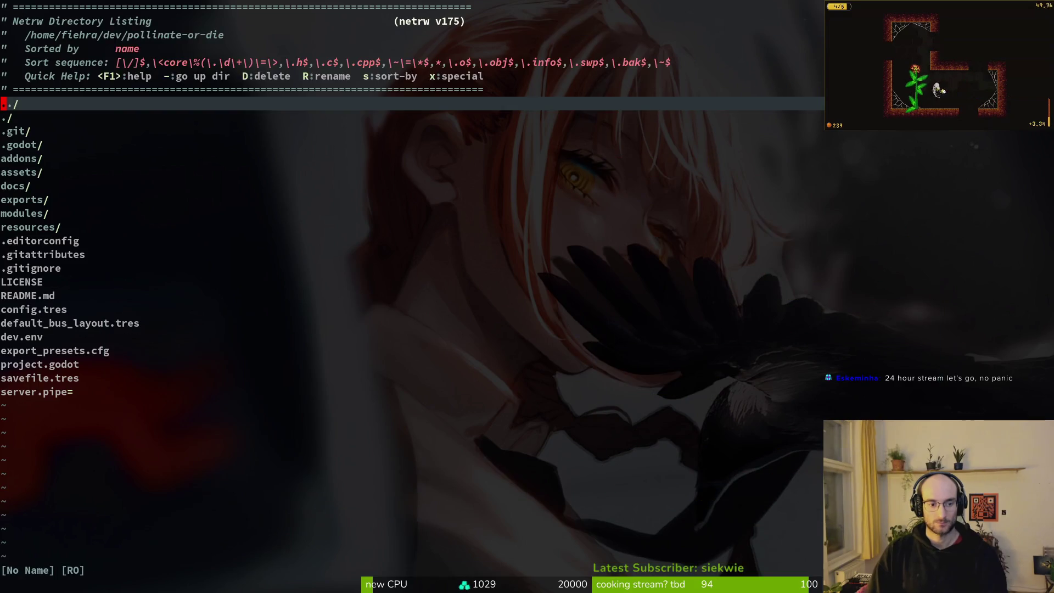
Open the hive.gd script through the file finder
key(space)
key(f)
key(f)
text(wind)
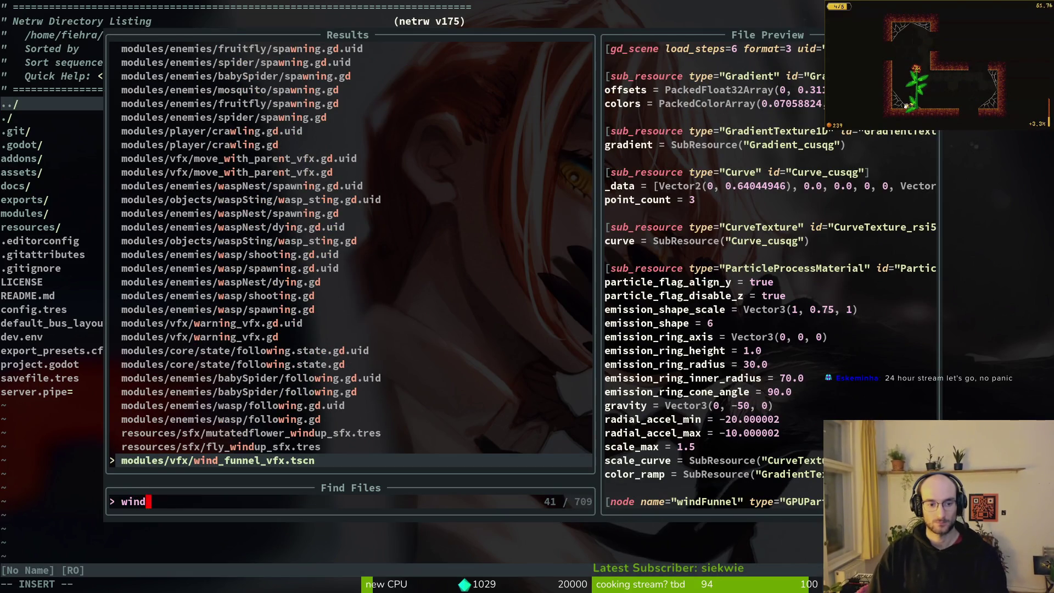
key(BackSpace)
key(BackSpace)
key(BackSpace)
text(hive)
key(Return)
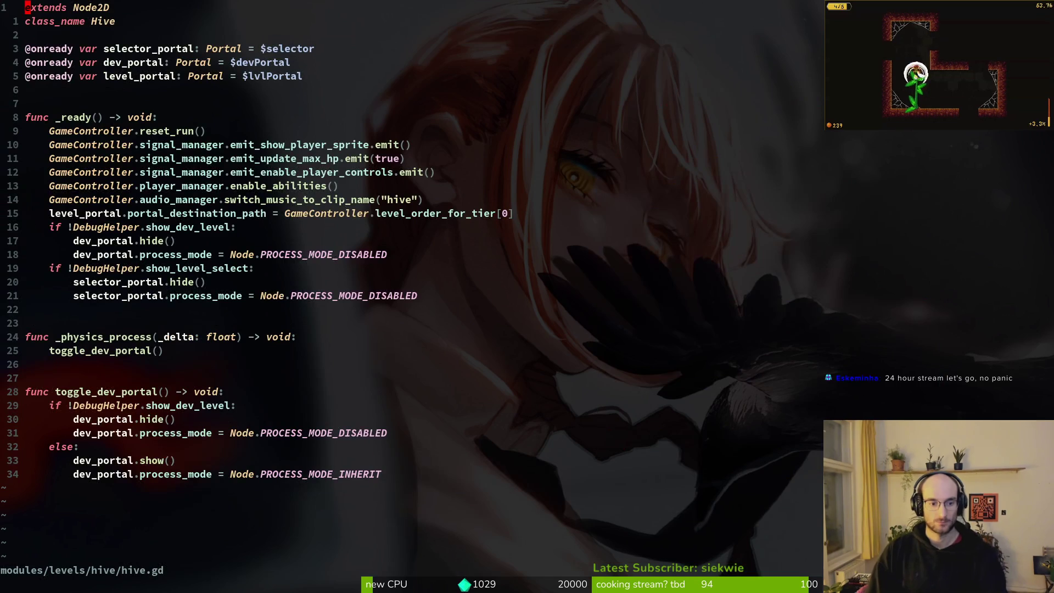
Duplicate the level_portal declaration and rename the copy to wind_funnel_vfx
key(j)
key(j)
key(j)
key(V)
key(k)
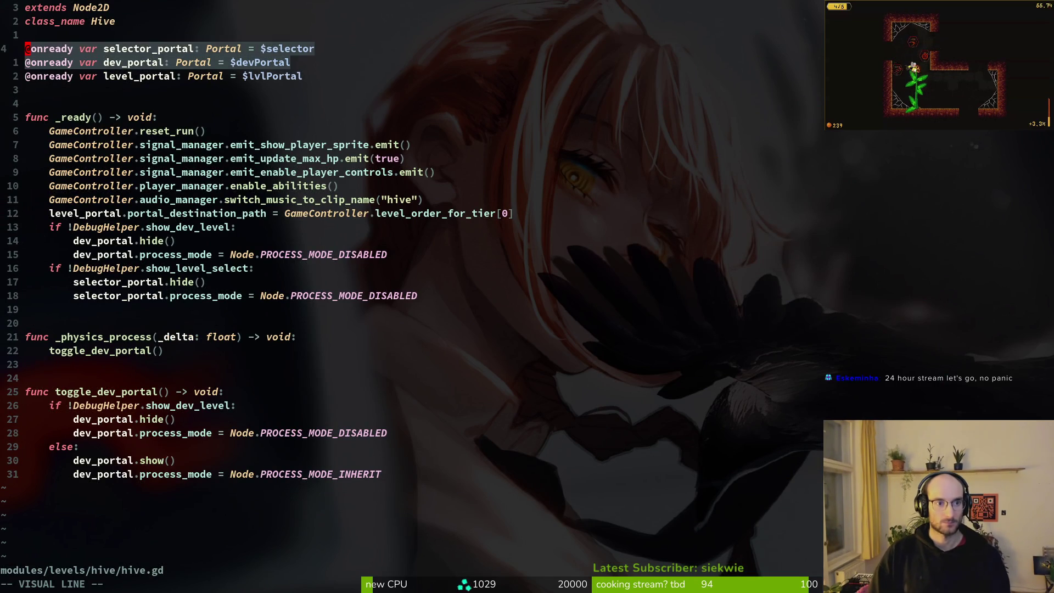
key(Escape)
key(j)
key(j)
key(y)
key(y)
key(p)
key(w)
key(w)
key(w)
text(ciw)
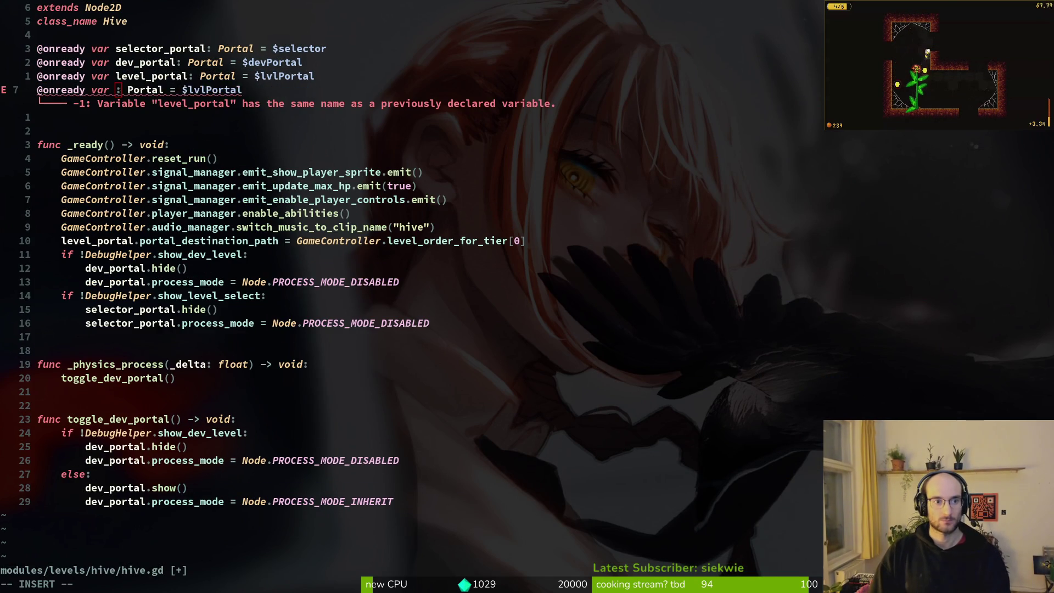
text(wind_funnel_vfx)
key(Escape)
Start replacing the Portal type on the new line, undoing an accidental blank-line deletion
key(w)
key(w)
text(ciwV)
key(BackSpace)
text(Gpu)
key(End)
key(Delete)
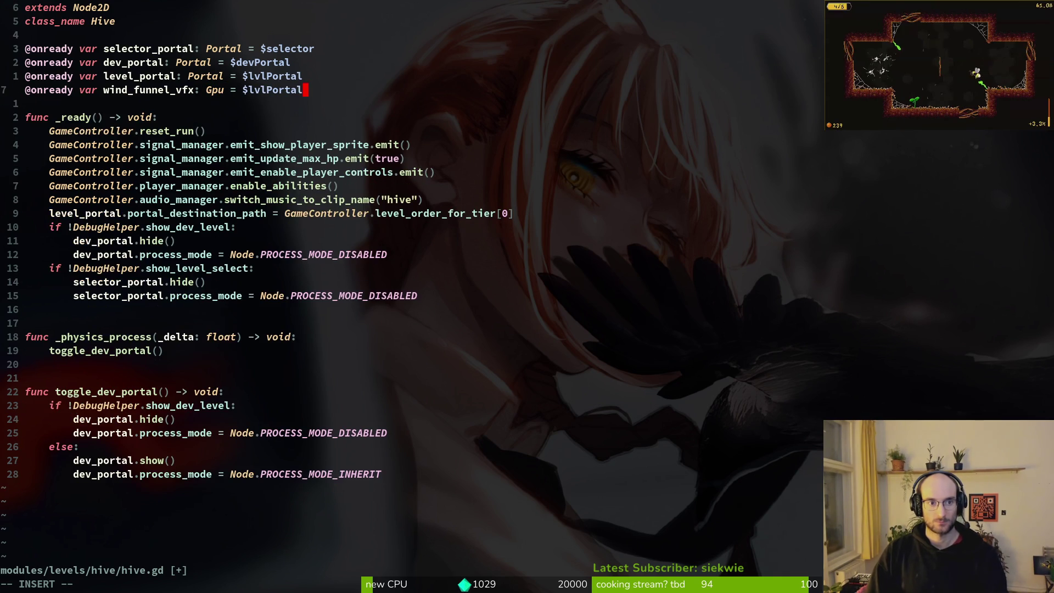
key(Escape)
key(u)
Set the wind_funnel_vfx type to GPUParticles2D and write the file
key(alt+Tab)
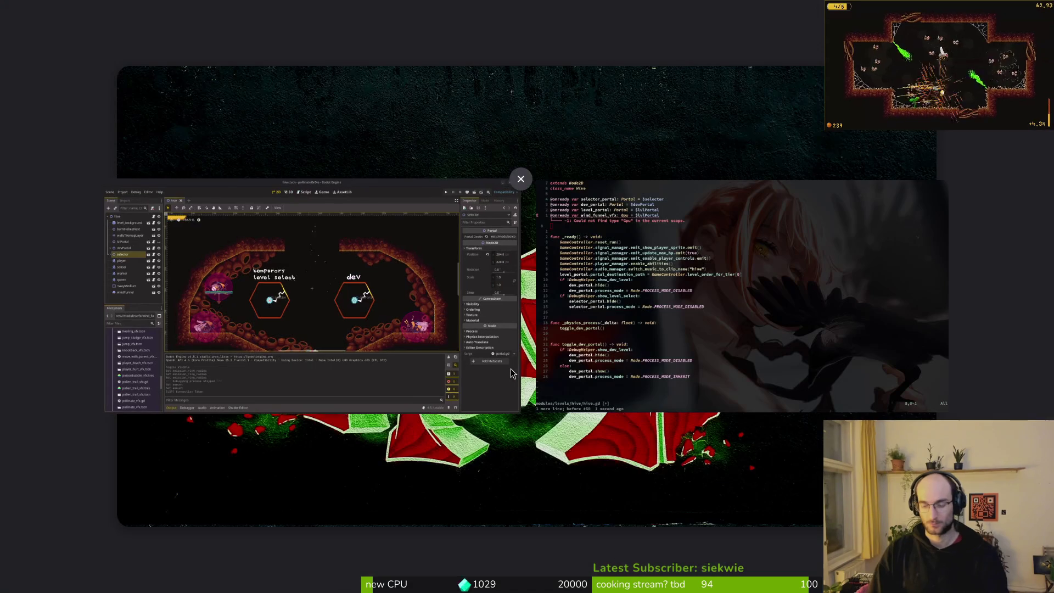
key(alt+Tab)
key(alt+Tab)
text(k)
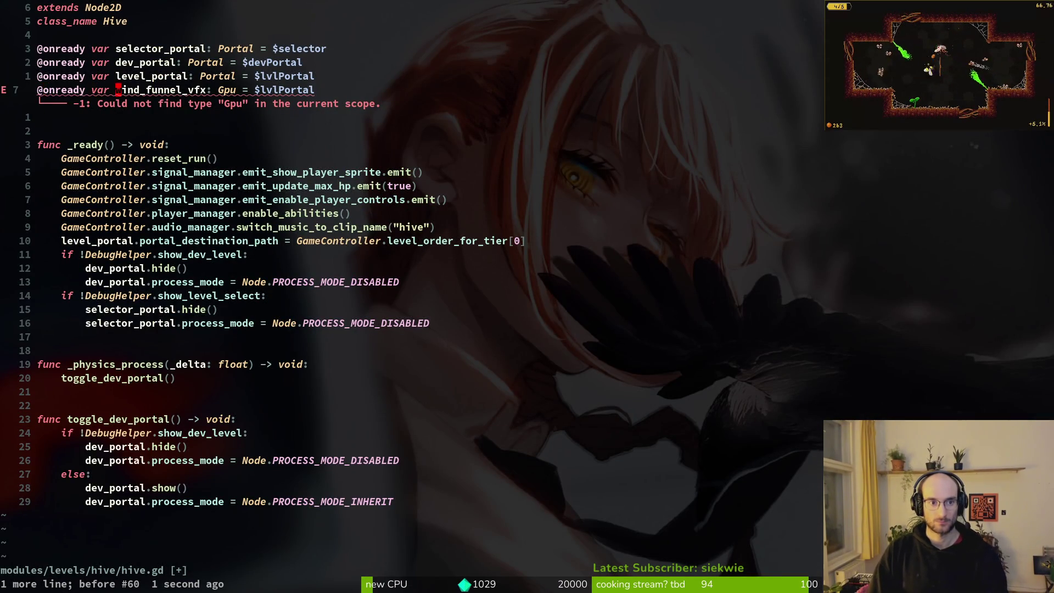
text(cwG)
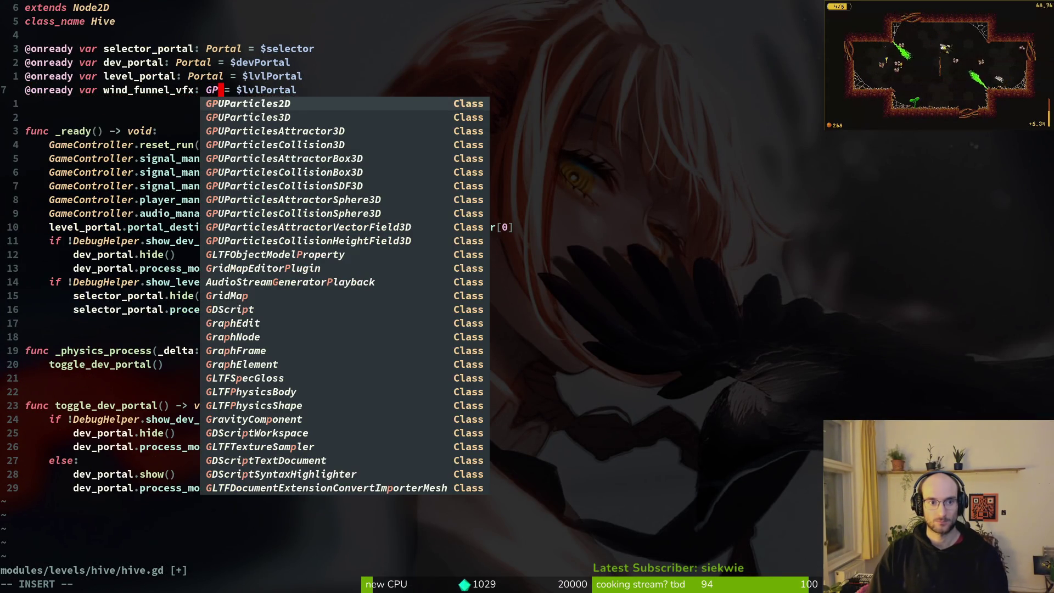
key(Return)
key(Escape)
text(:write)
key(Return)
Point the wind_funnel_vfx node path to $windFunnel and save hive.gd
key(w)
key(w)
key(w)
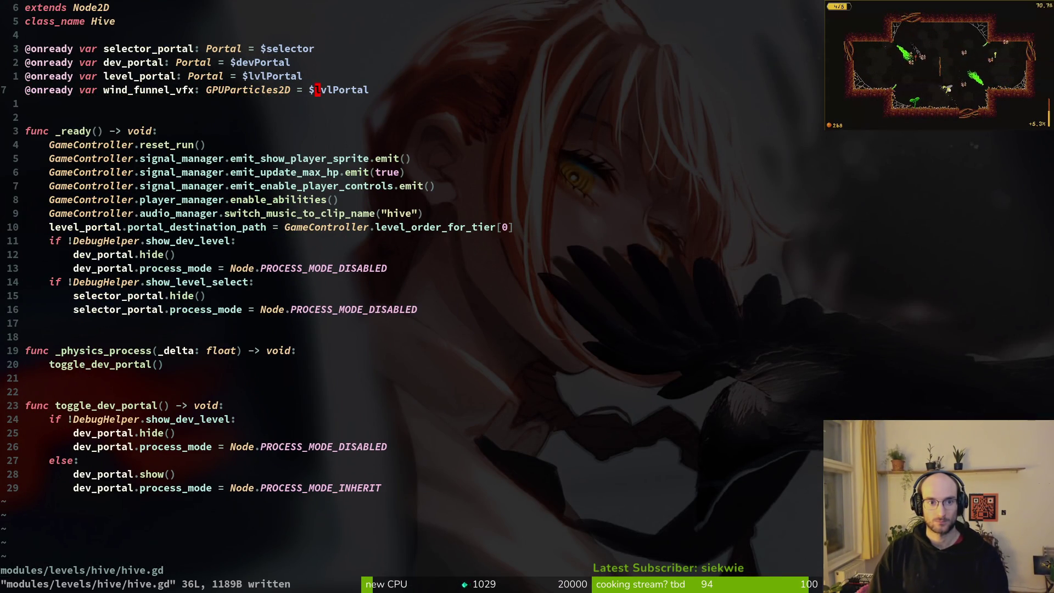
text(cwwin)
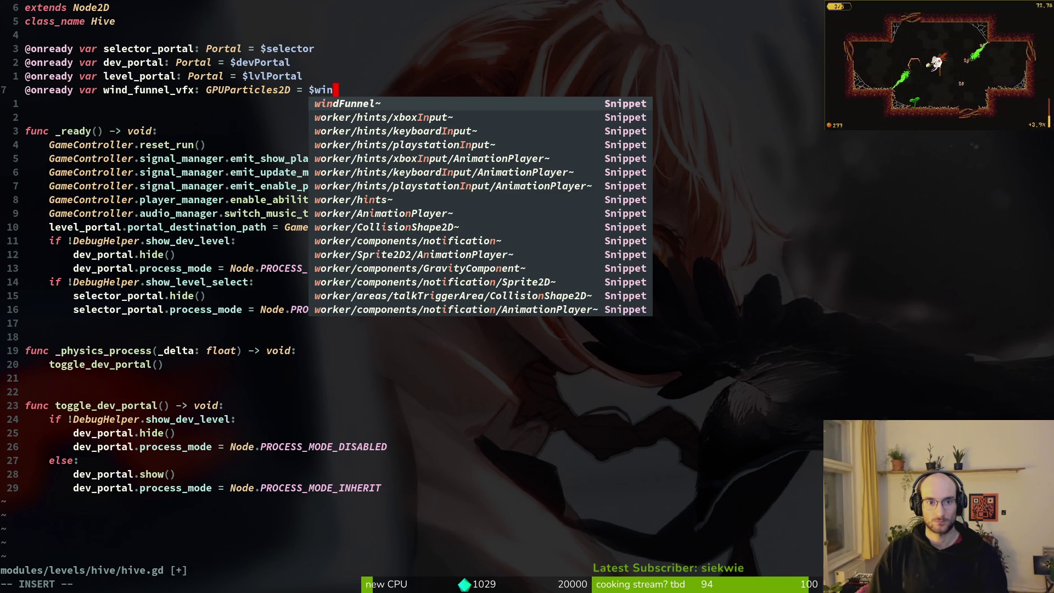
key(Return)
key(Return)
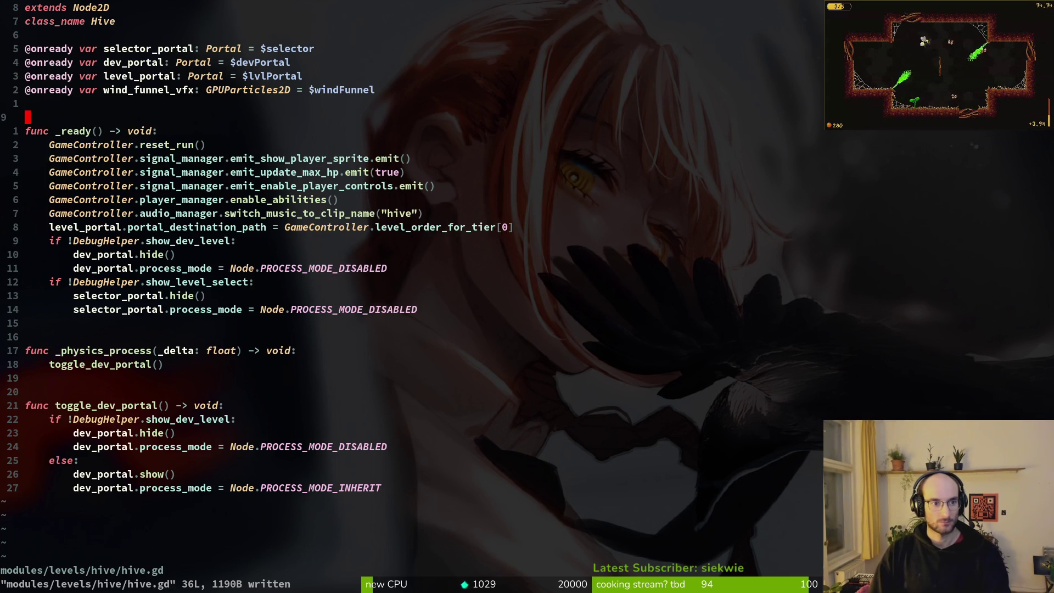
click(293, 350)
key(j)
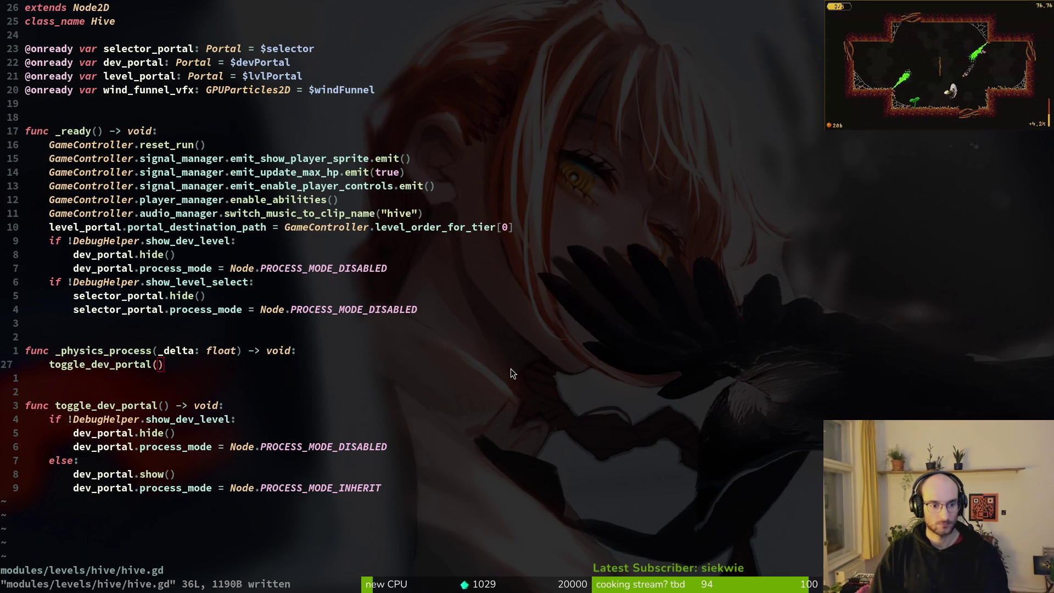
key(alt+Tab)
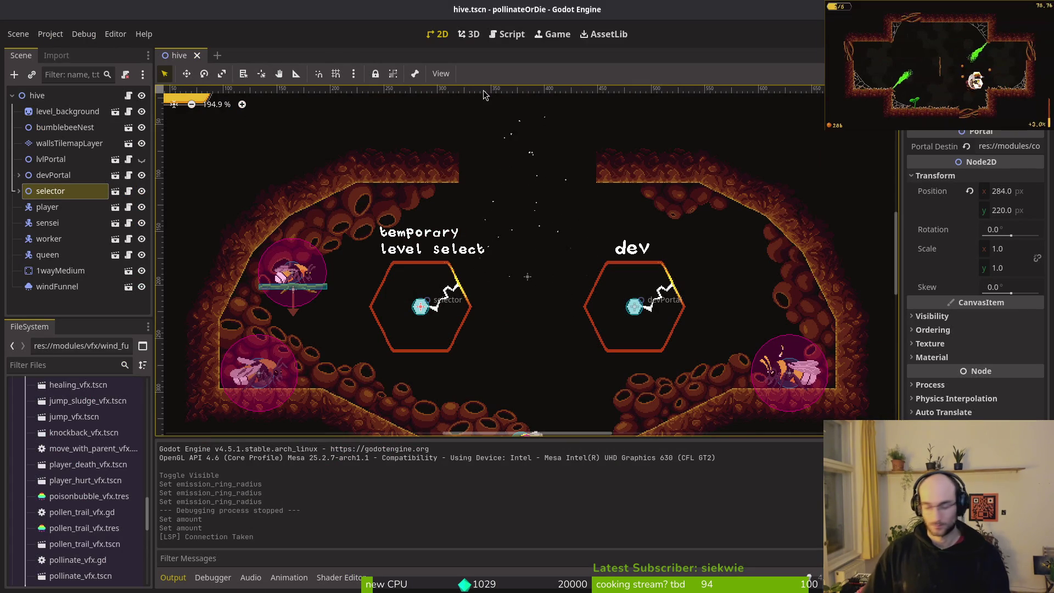
Open bee_portal.tscn via the quick file search for 'beeportal'
key(alt+shift+o)
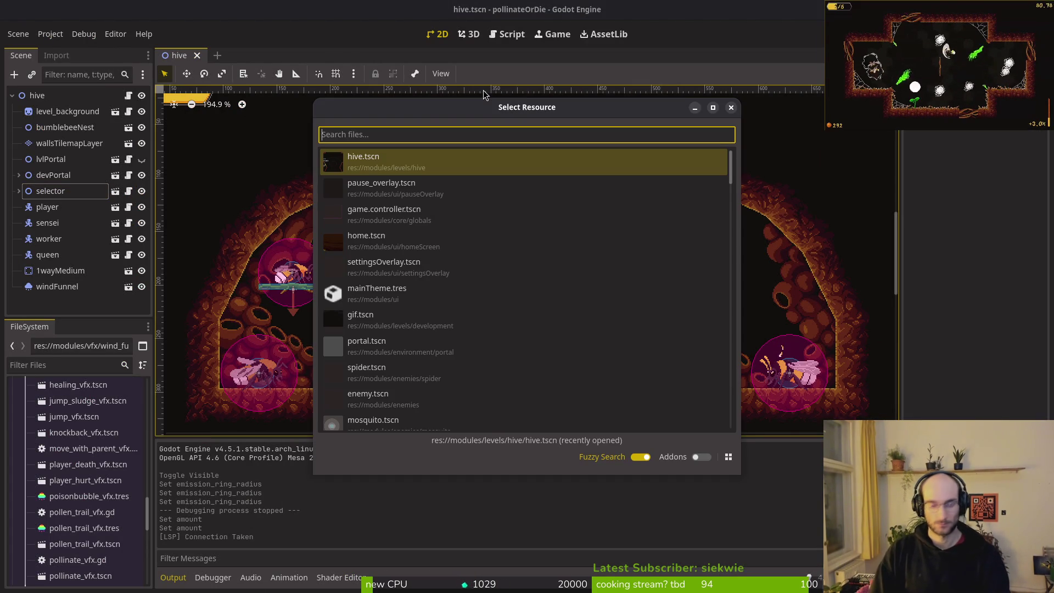
text(beeportal)
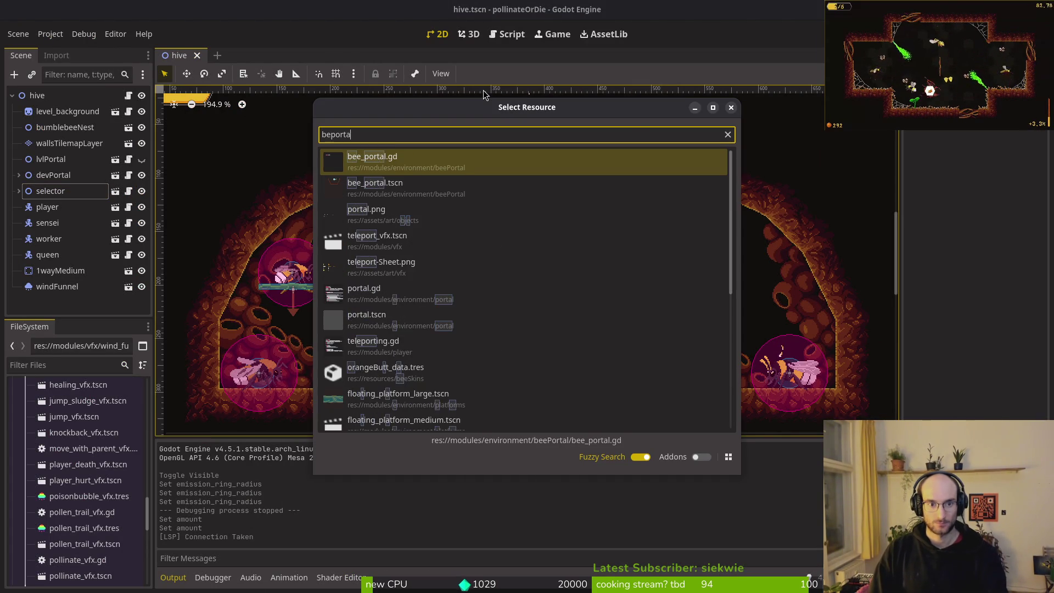
key(Return)
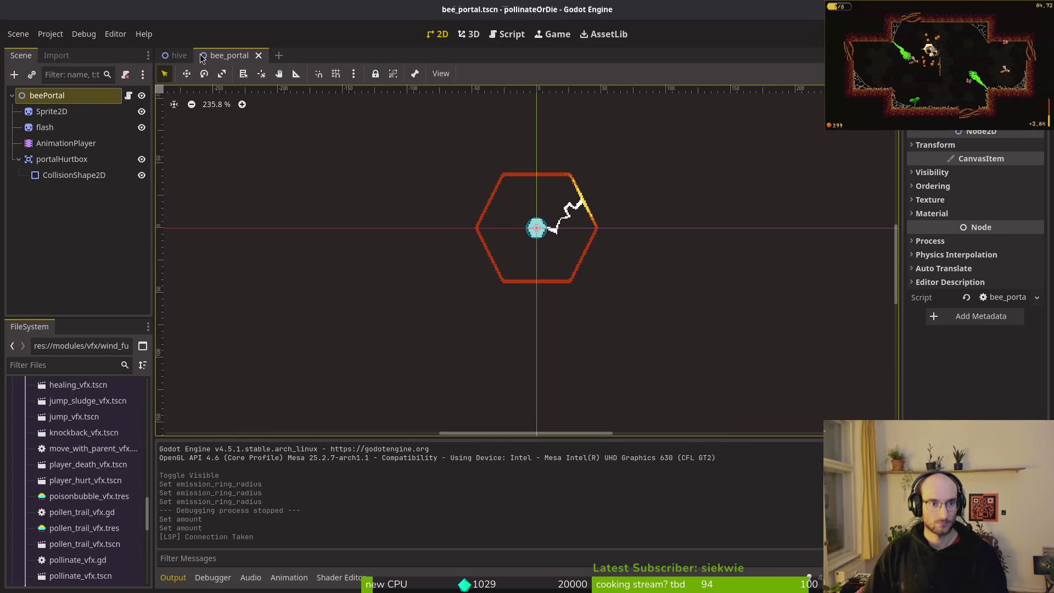
Cut windFunnel from the hive scene and paste it under beePortal in bee_portal
click(177, 55)
click(57, 286)
key(ctrl+x)
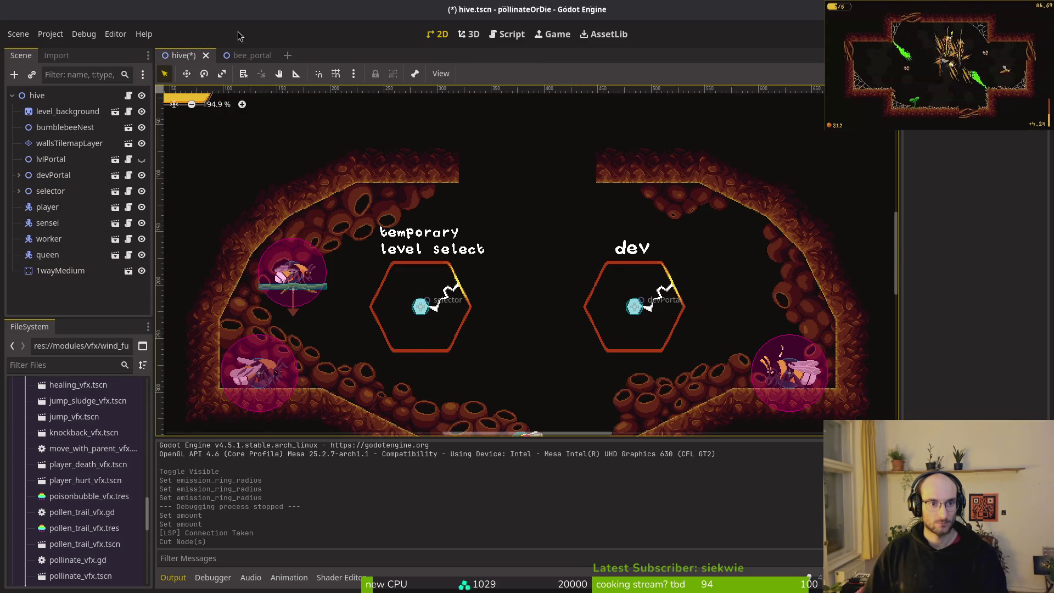
click(242, 54)
key(ctrl+v)
click(54, 159)
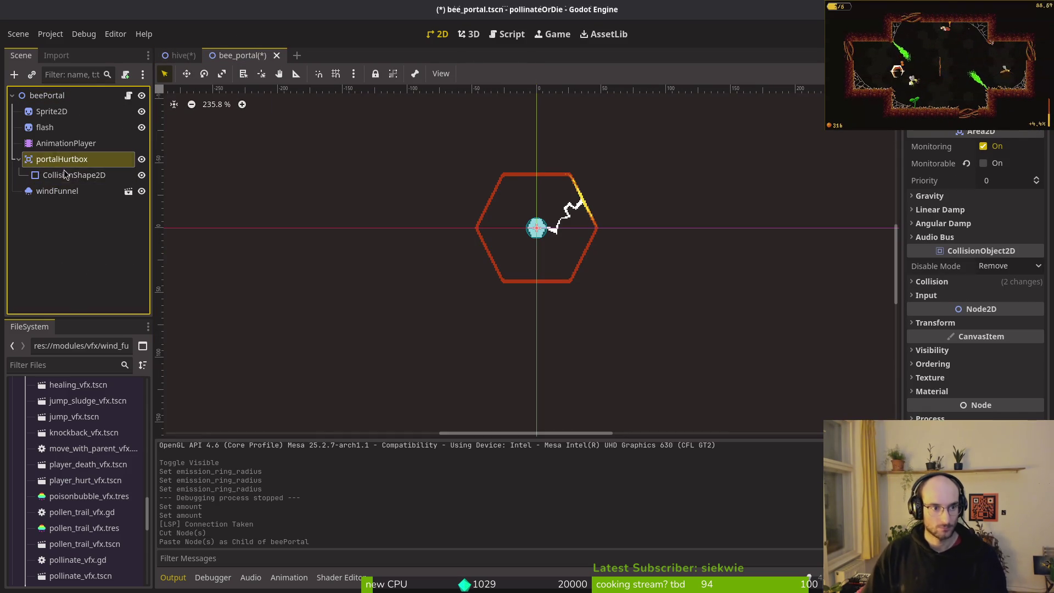
scroll(540, 225, down, 6)
scroll(533, 225, down, 3)
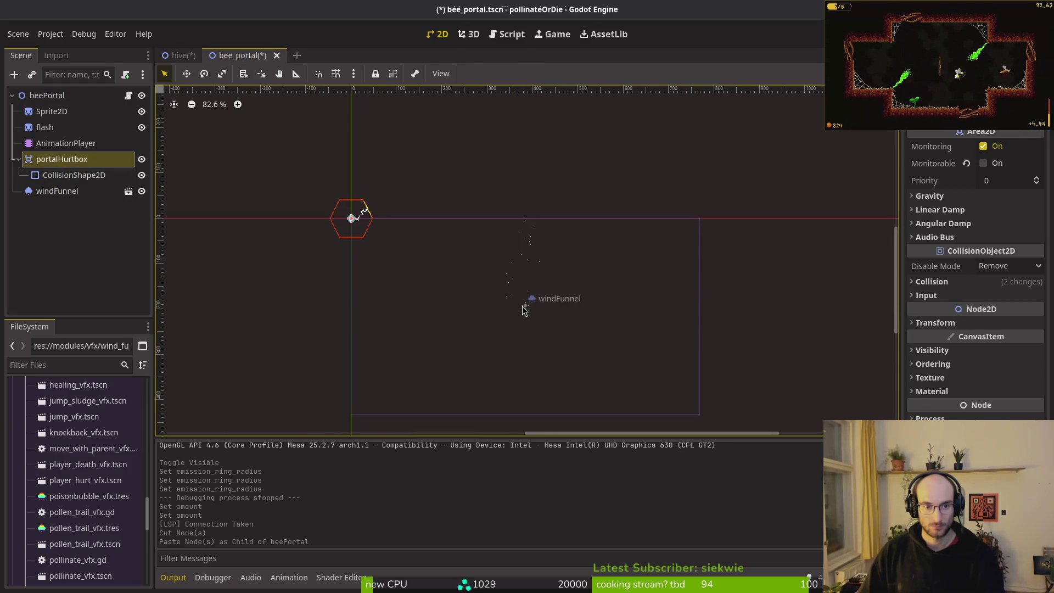
Delete the Sprite2D, flash and AnimationPlayer nodes from beePortal and save
key(1)
click(33, 112)
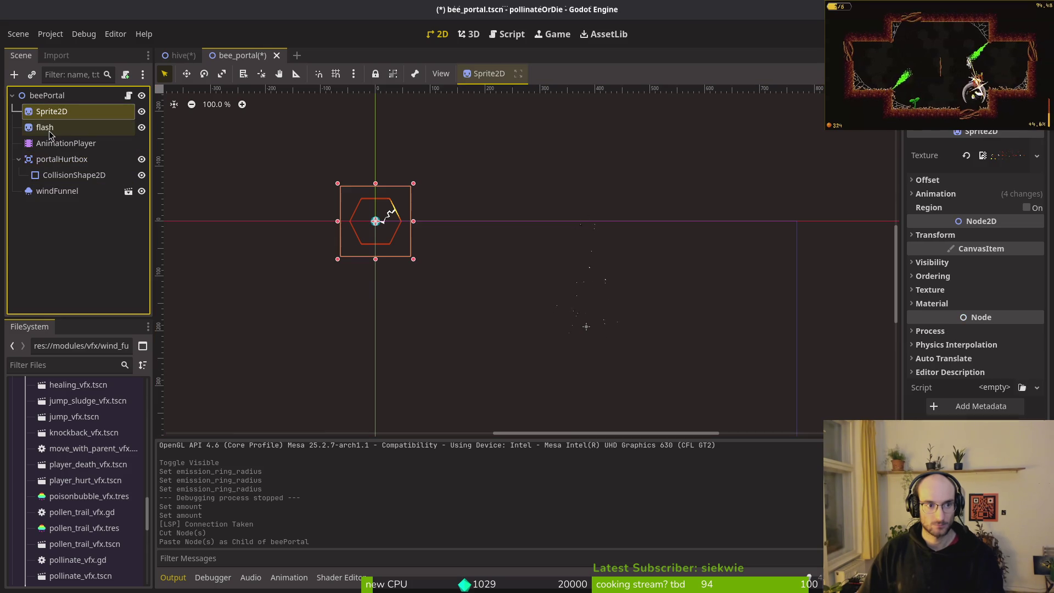
shift+click(45, 127)
shift+click(68, 146)
shift+click(80, 160)
ctrl+click(64, 164)
key(Delete)
key(Return)
key(ctrl+s)
Reset windFunnel's position to 0, 0, save, and frame the view on it
click(58, 143)
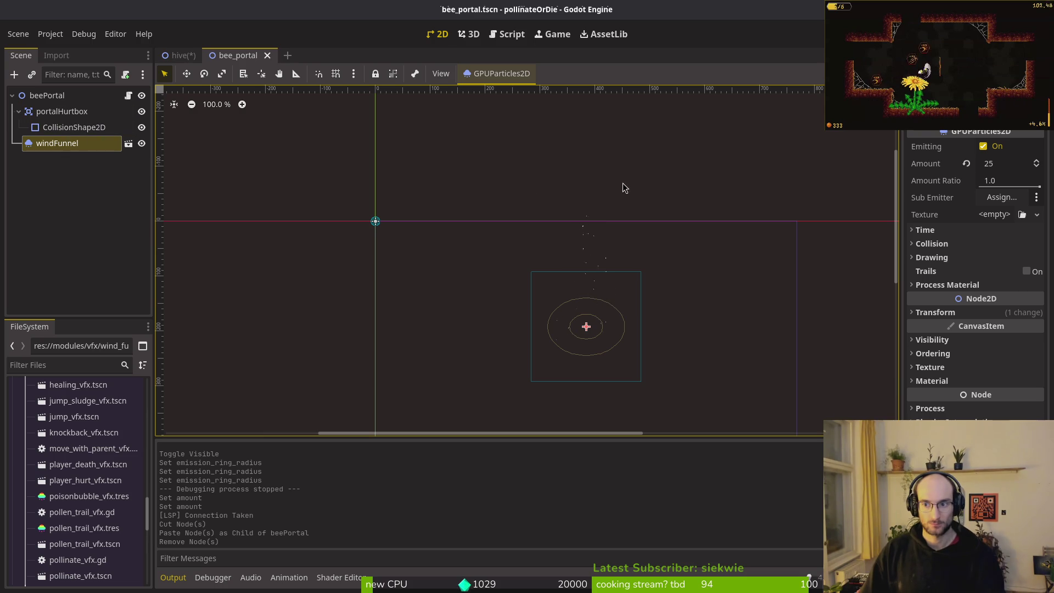
click(935, 312)
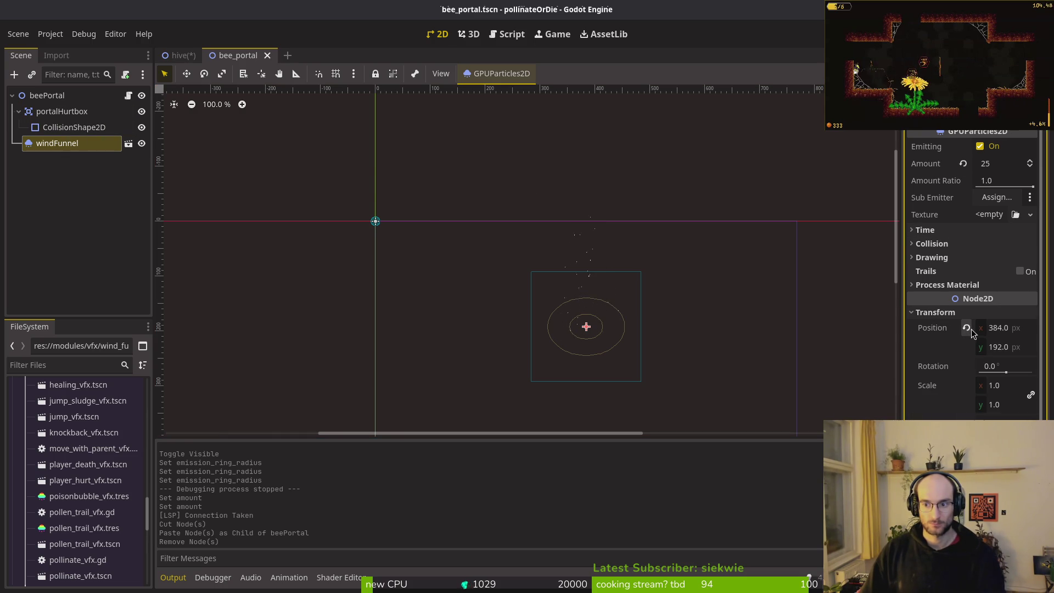
click(972, 328)
key(ctrl+s)
key(shift+f)
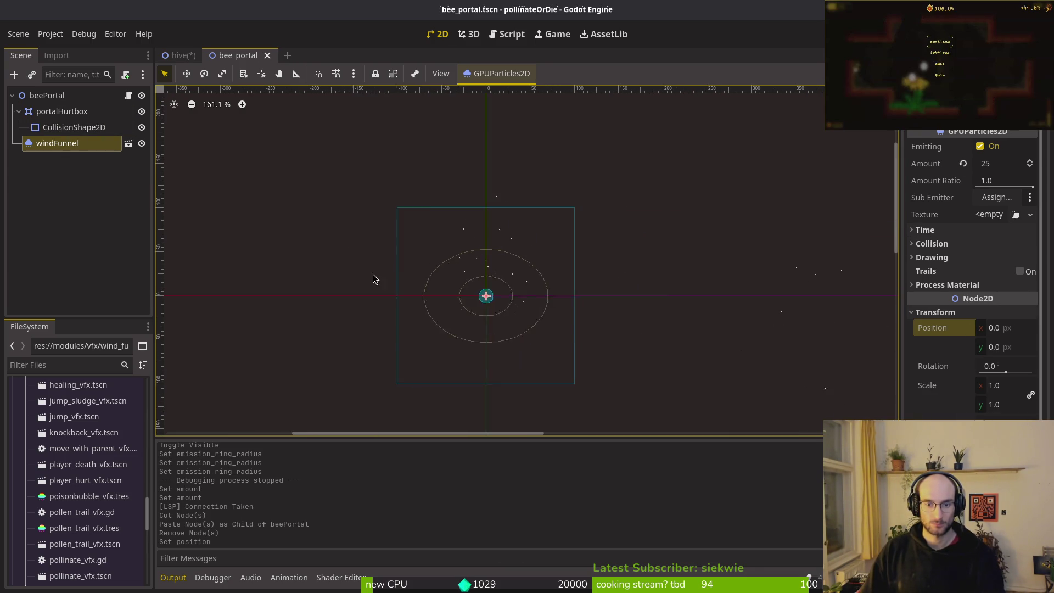
Review the node tree, keeping the name windFunnel and revealing portalHurtbox's collision shape
click(19, 111)
key(F2)
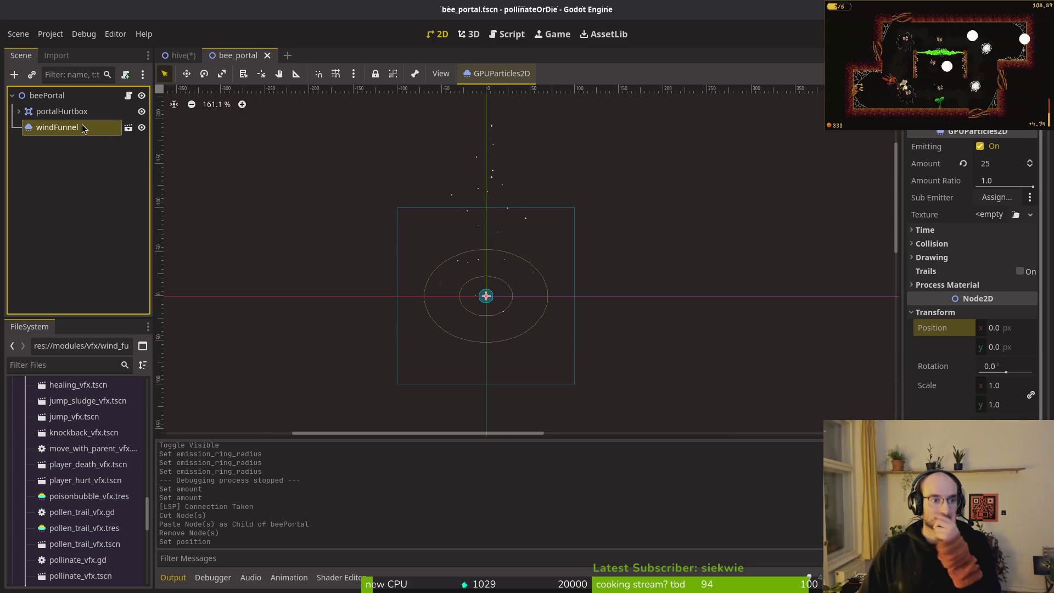
key(Escape)
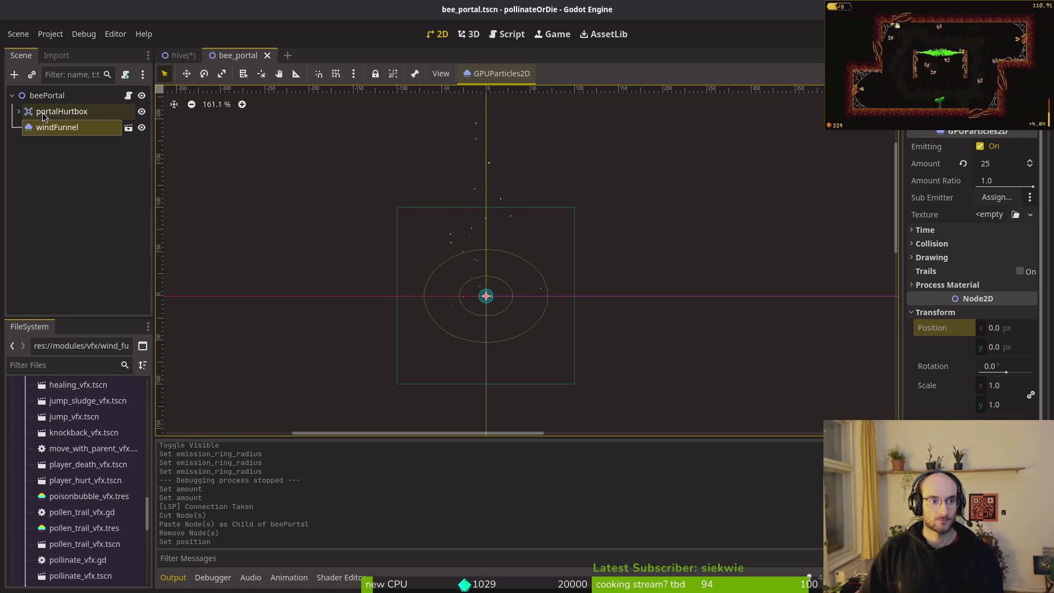
click(44, 113)
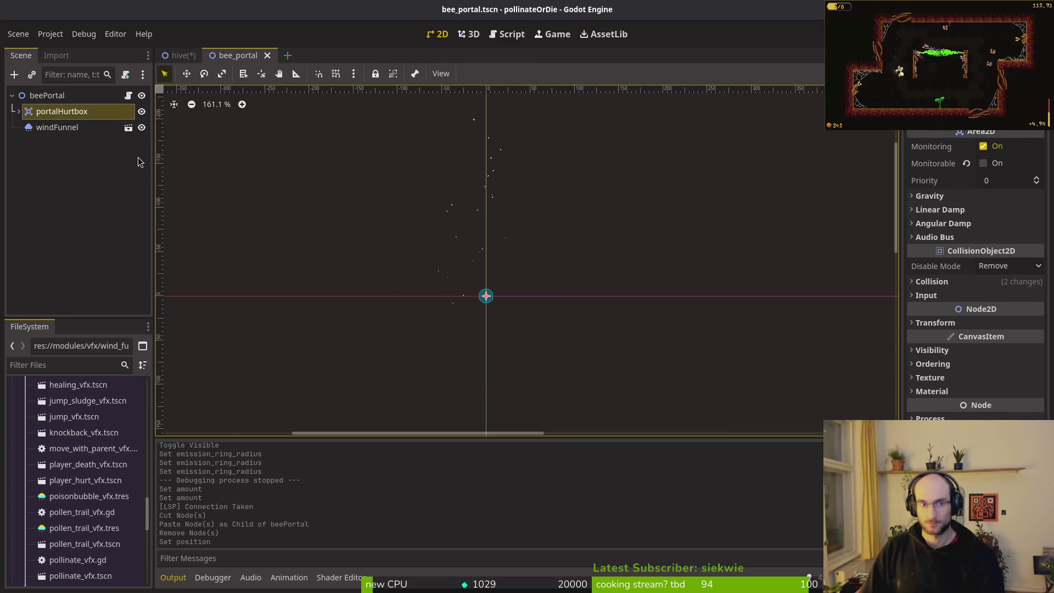
click(18, 111)
Set the CollisionShape2D's CircleShape2D radius to 32 px
click(72, 127)
scroll(463, 283, up, 3)
scroll(537, 267, up, 5)
click(1005, 146)
click(1002, 234)
click(999, 153)
click(1004, 146)
click(1002, 183)
click(1000, 155)
click(1005, 146)
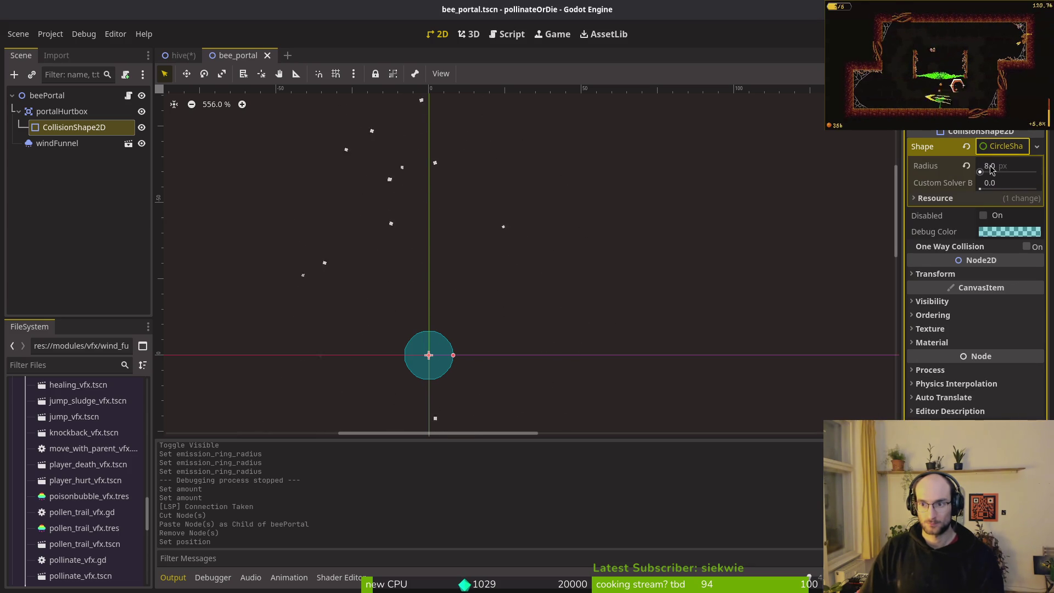
click(1009, 168)
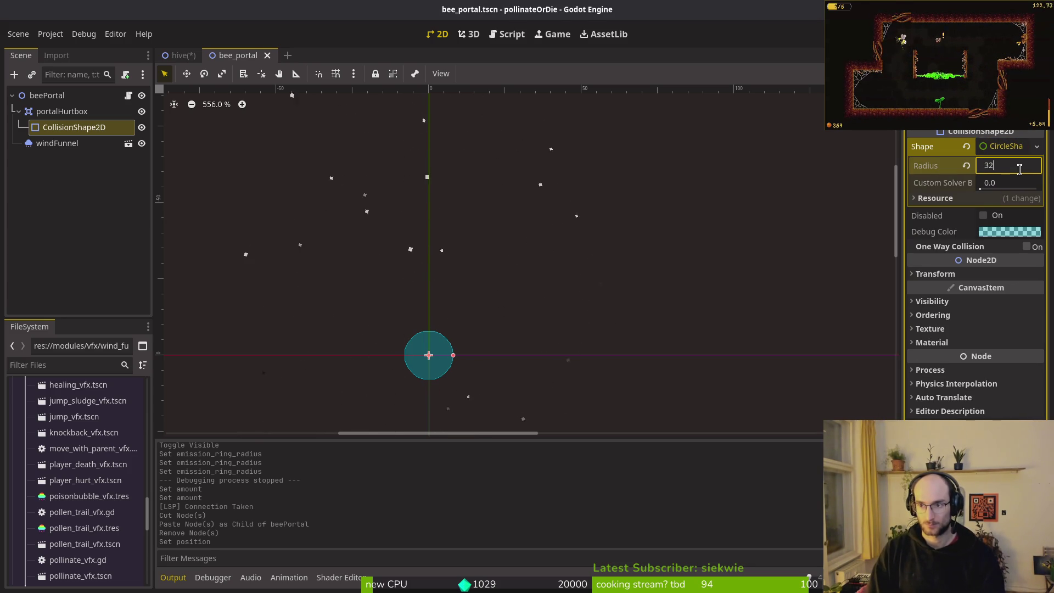
key(Return)
Save the bee_portal scene with the enlarged hitbox
scroll(554, 174, down, 6)
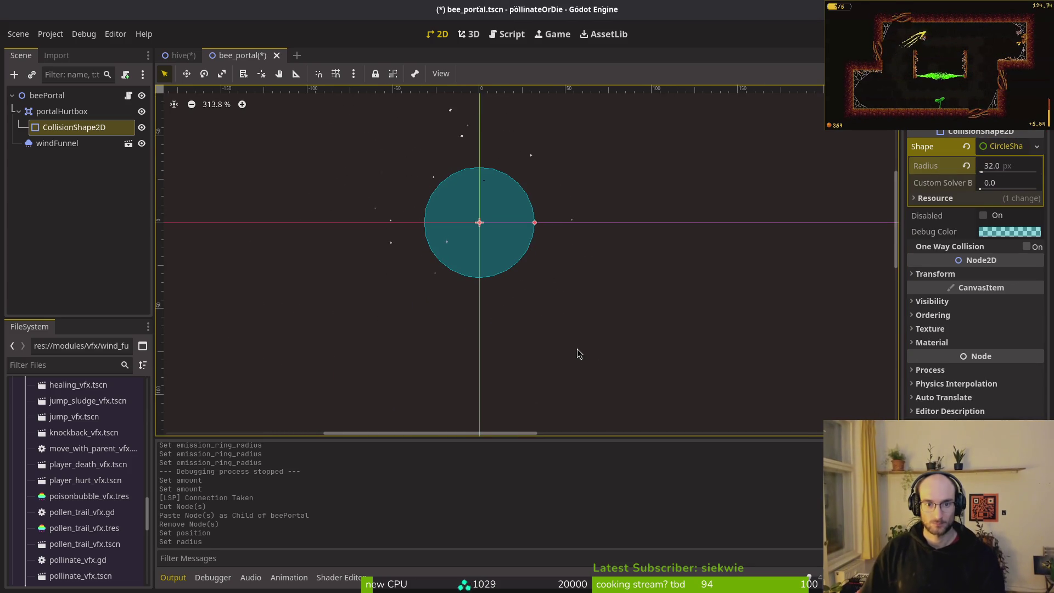
scroll(565, 321, up, 2)
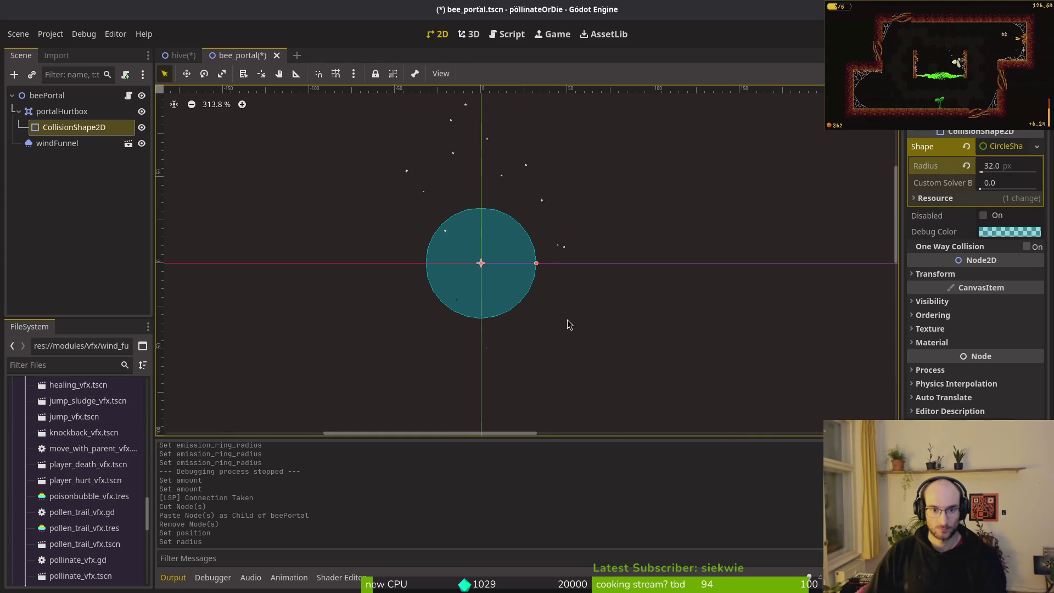
scroll(549, 311, down, 1)
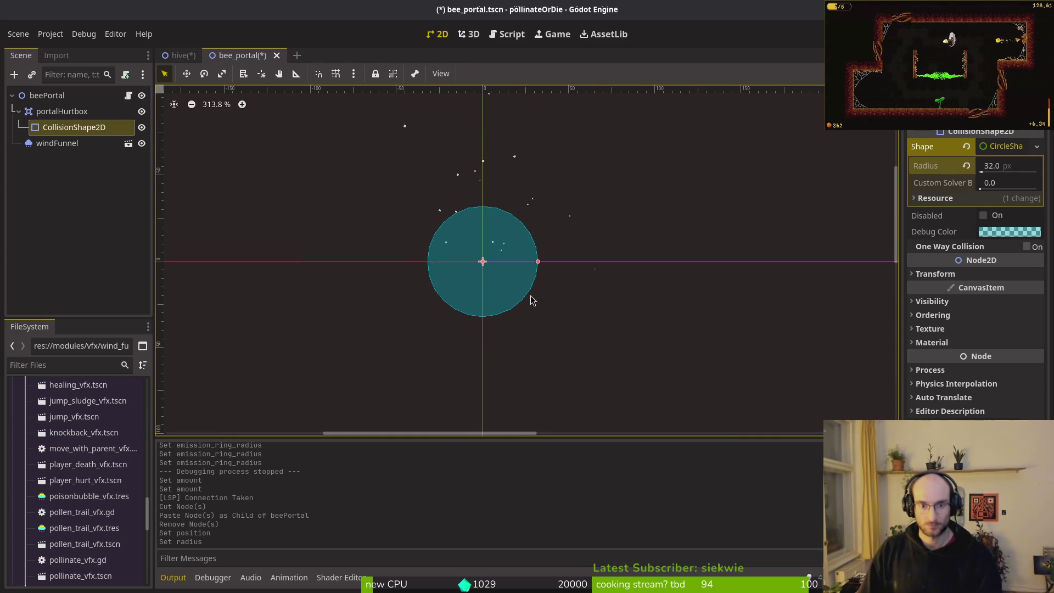
scroll(532, 300, up, 1)
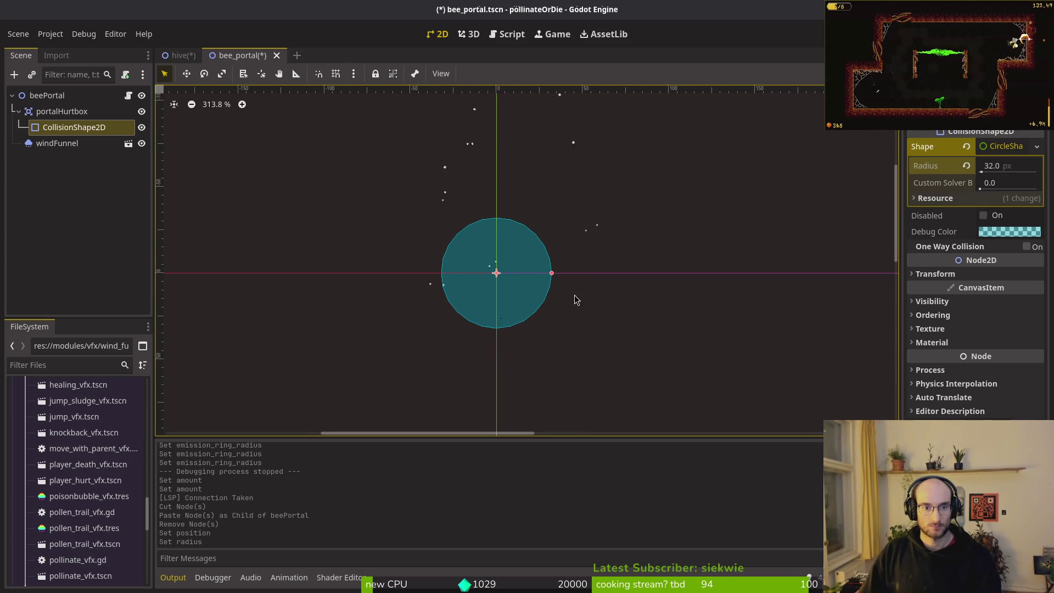
scroll(574, 295, down, 4)
key(ctrl+s)
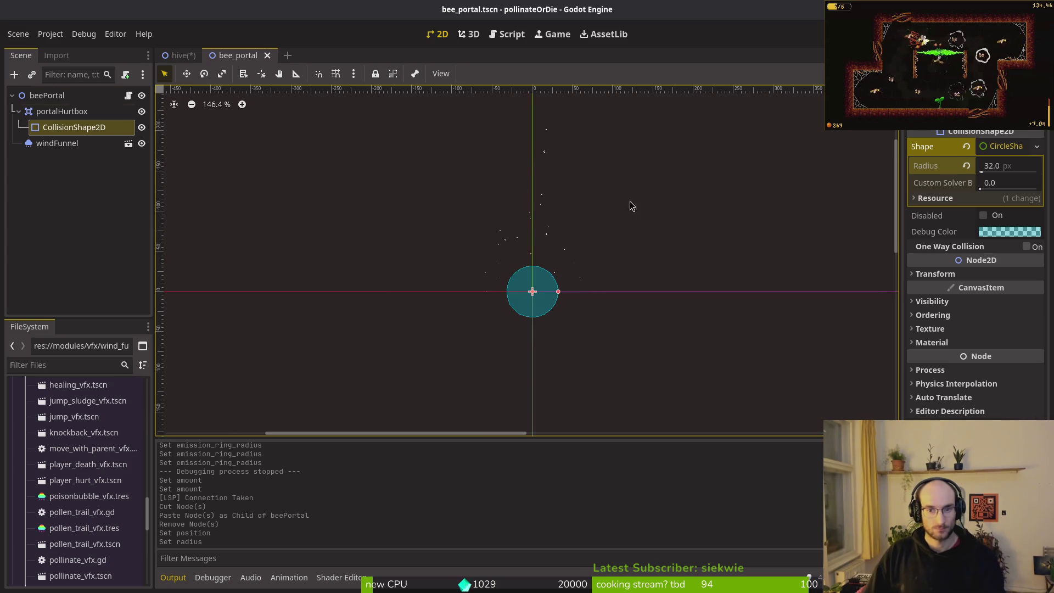
Collapse the portalHurtbox node and go back to the hive scene
click(55, 111)
click(931, 281)
click(931, 281)
click(18, 111)
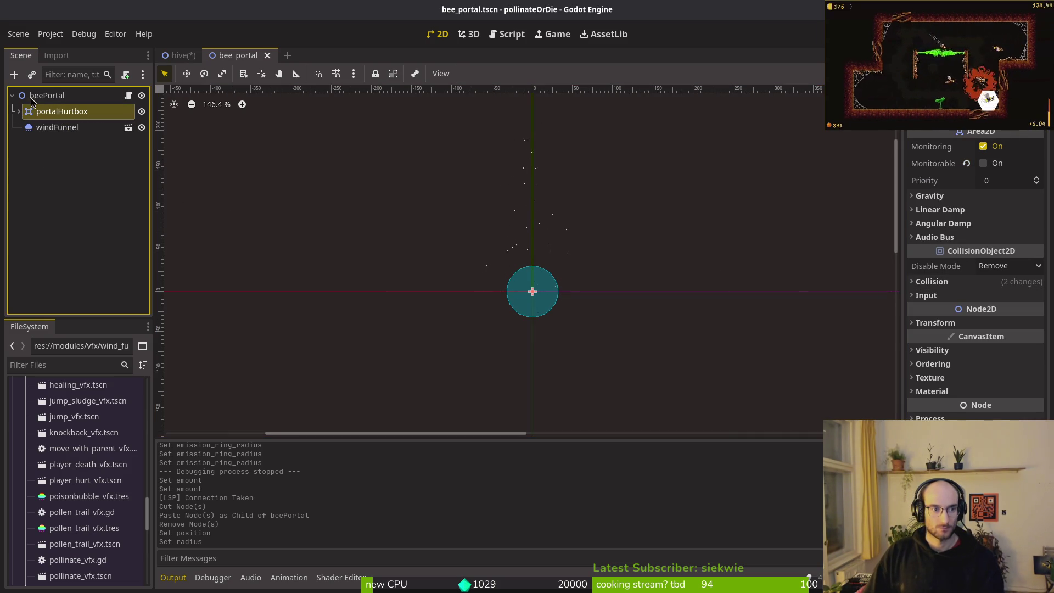
click(182, 54)
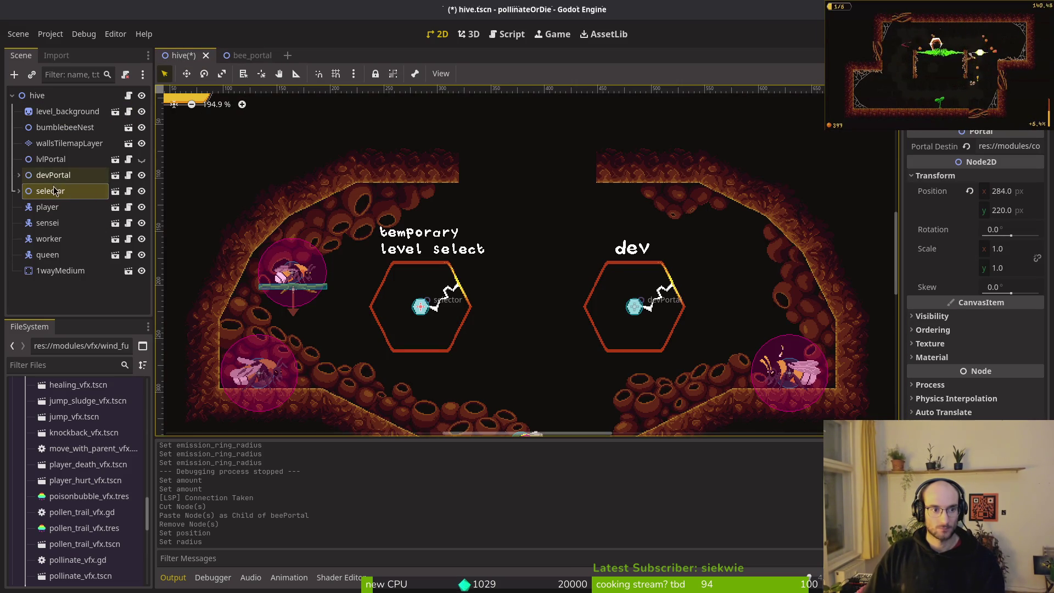
Keep lvlPortal in the hive but hidden, undoing a trial deletion, and save
click(141, 159)
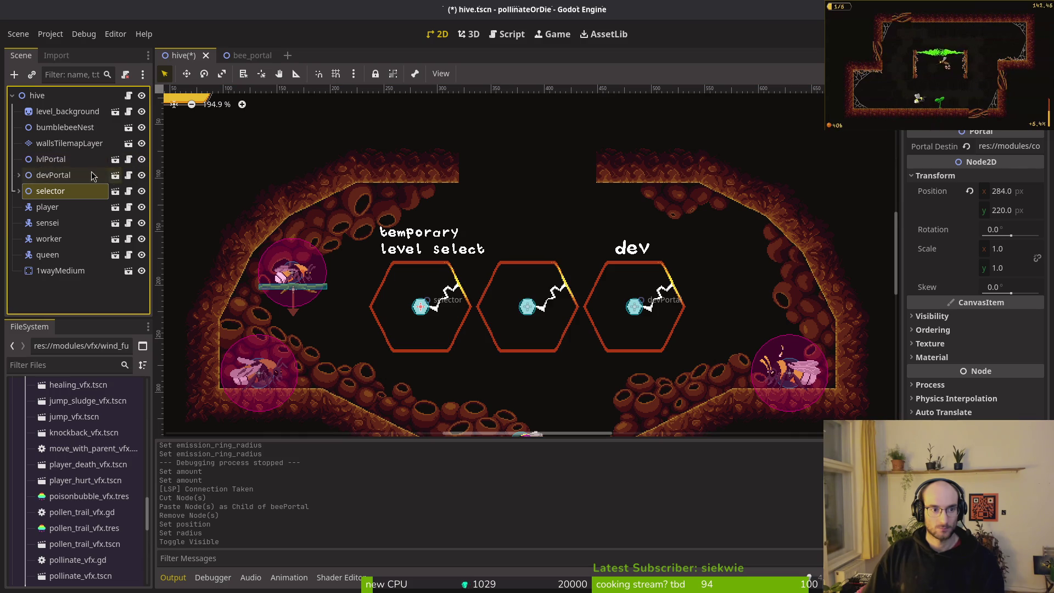
click(54, 159)
shift+click(56, 176)
ctrl+click(55, 179)
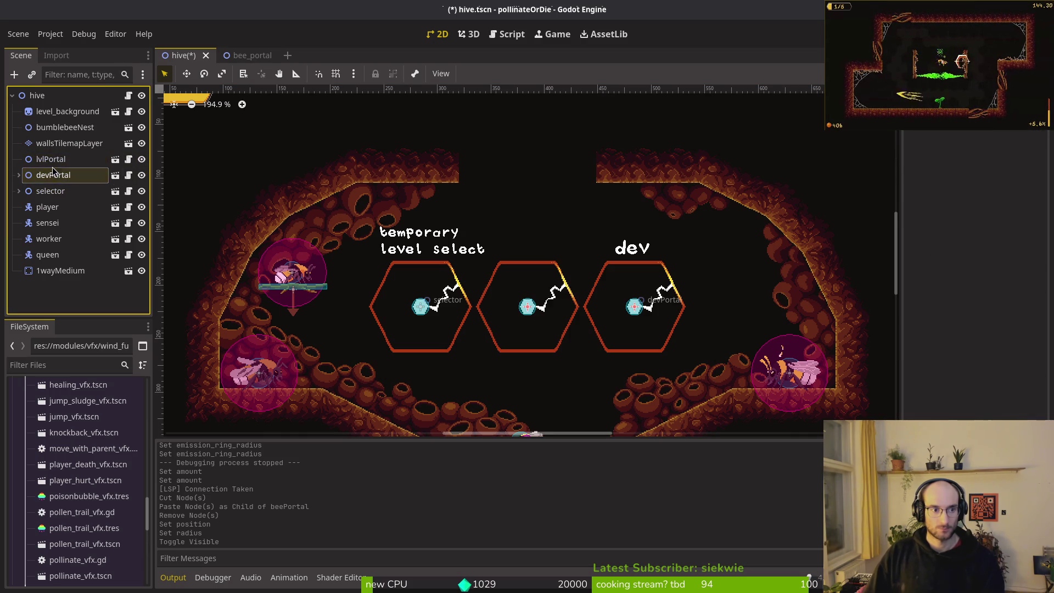
key(Delete)
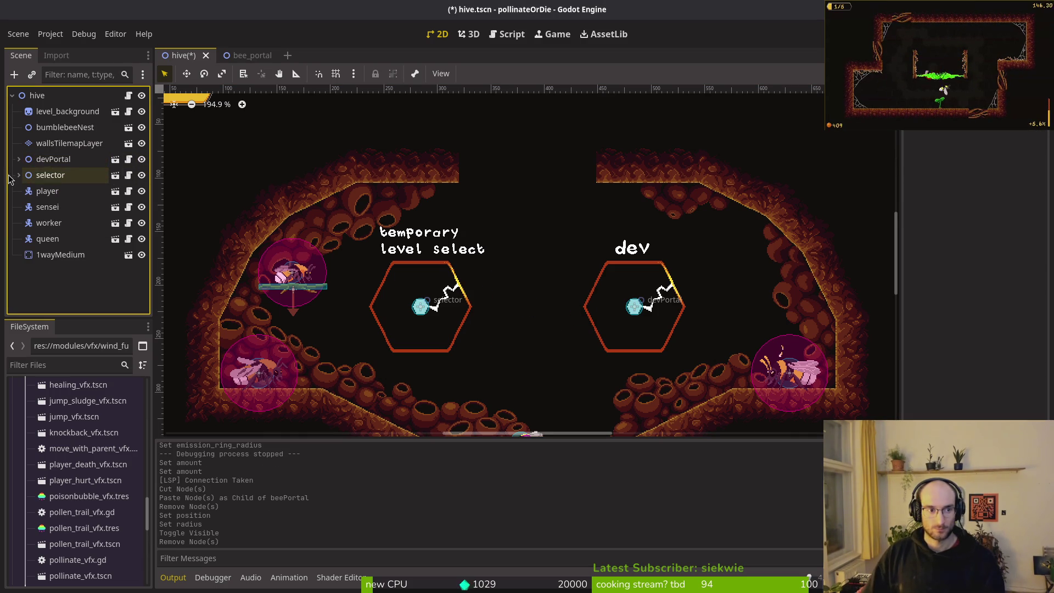
key(ctrl+z)
click(141, 159)
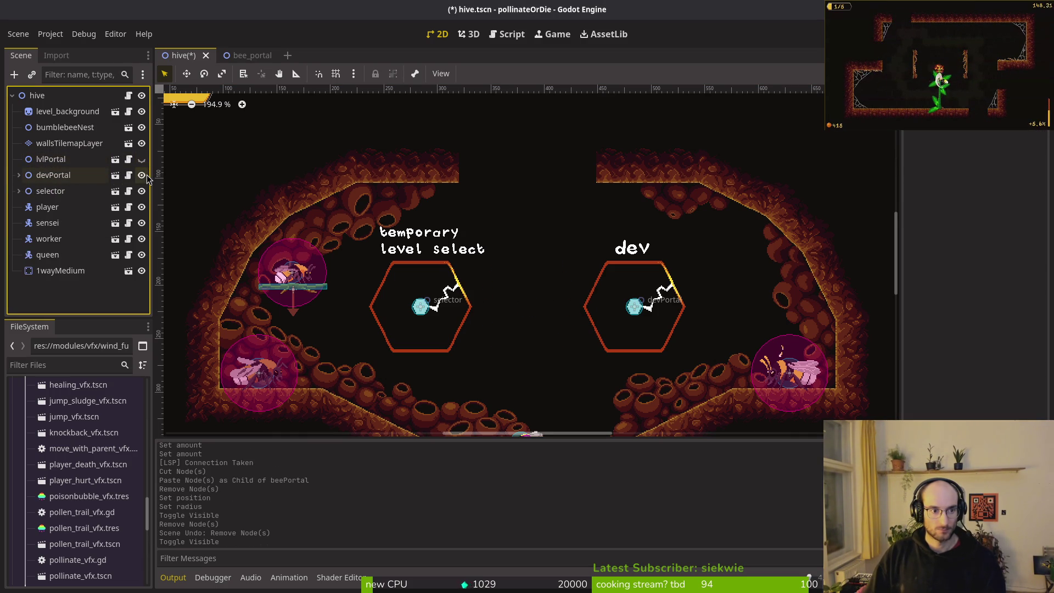
key(ctrl+s)
Leave devPortal visible, save the hive again, and clear the node selection
click(141, 175)
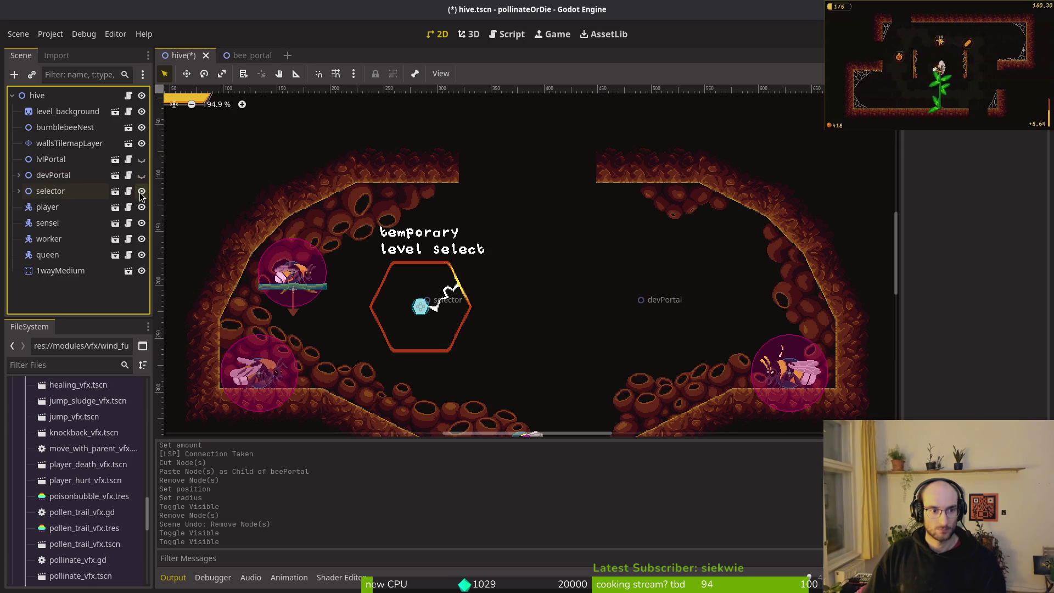
click(142, 176)
key(ctrl+s)
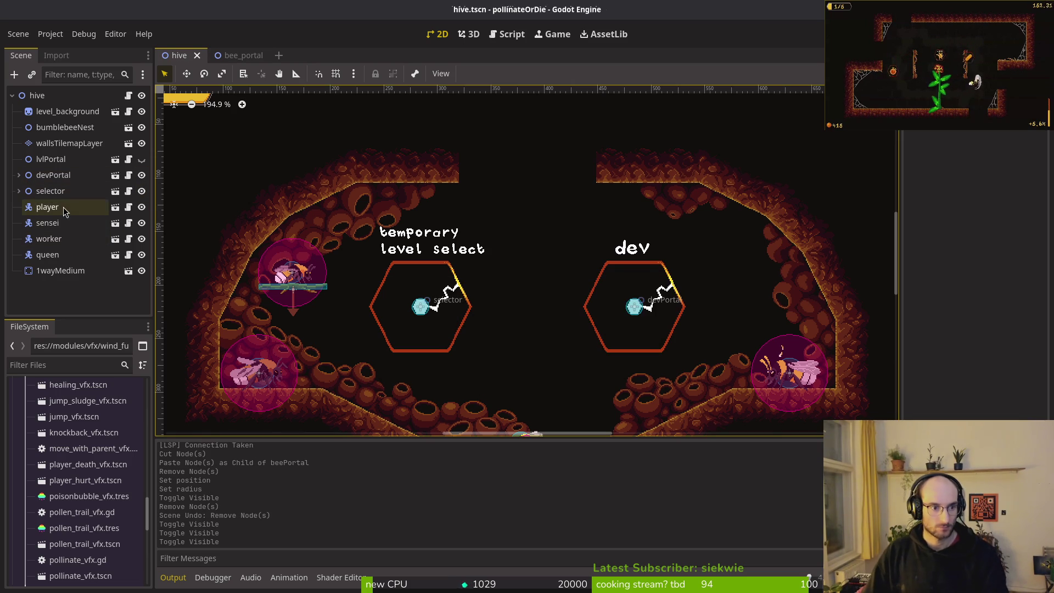
click(61, 271)
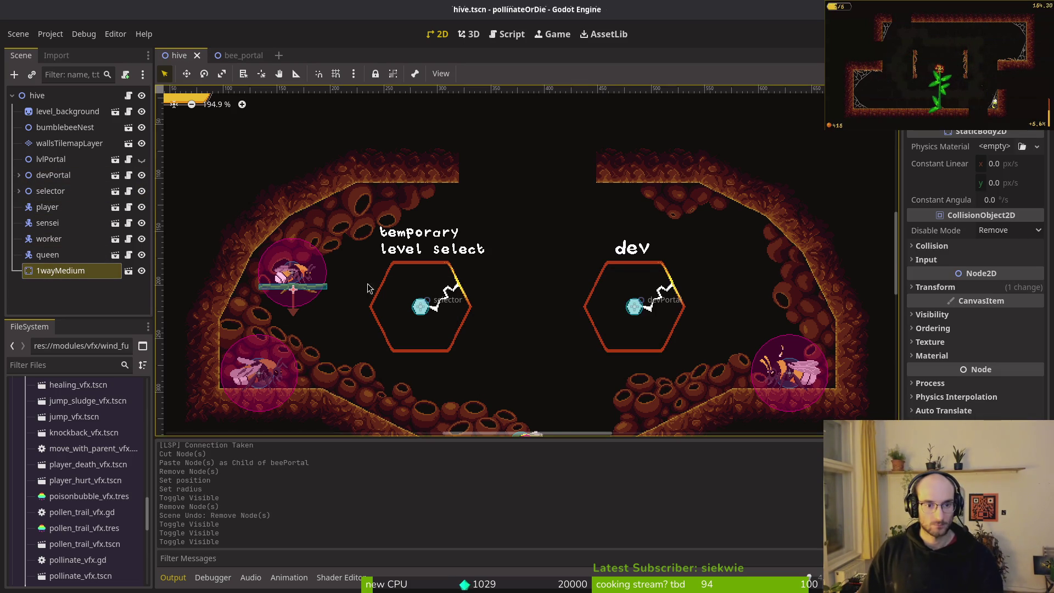
scroll(378, 323, down, 5)
click(378, 322)
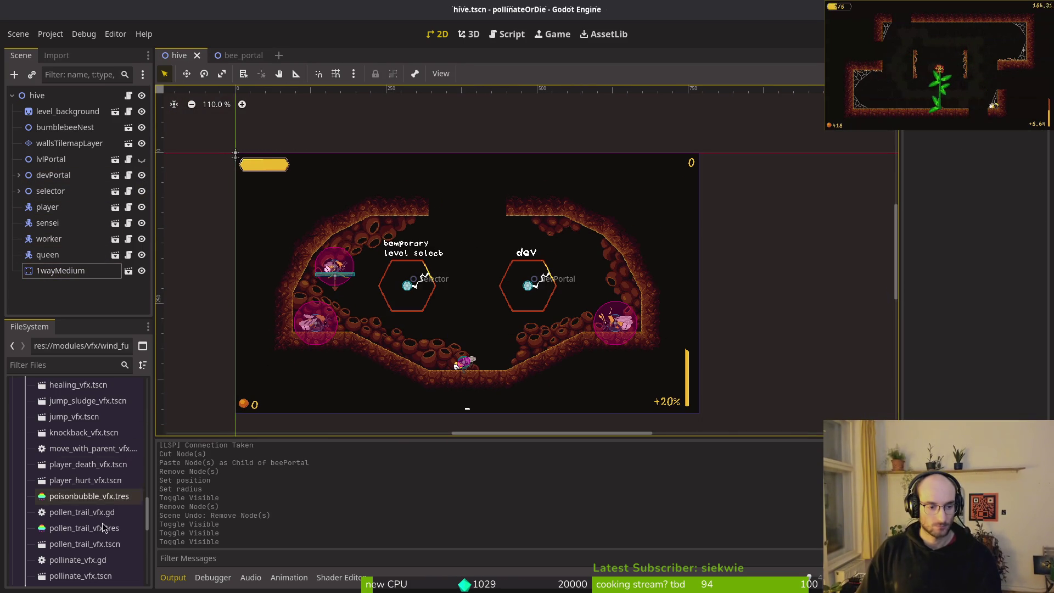
Drag bee_portal.tscn from FileSystem into the hive scene as a new instance
click(240, 55)
right_click(238, 57)
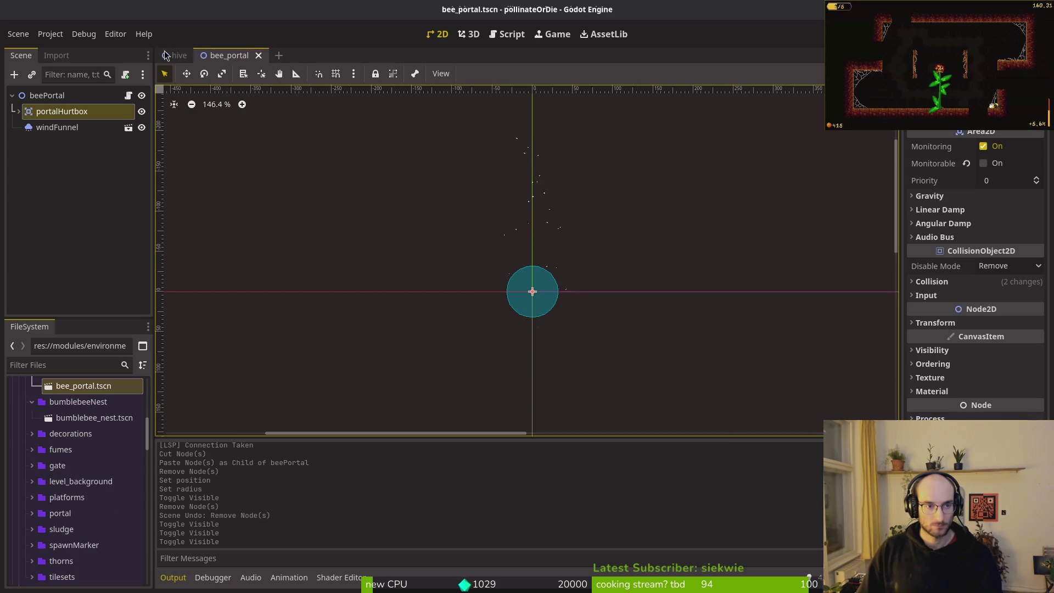
click(174, 55)
mouse_move(84, 393)
mouse_down()
mouse_move(96, 254)
mouse_move(67, 256)
mouse_move(122, 270)
mouse_move(465, 274)
mouse_move(467, 264)
mouse_up()
Set the beePortal instance's Transform Position x to 384
scroll(483, 271, up, 5)
click(966, 146)
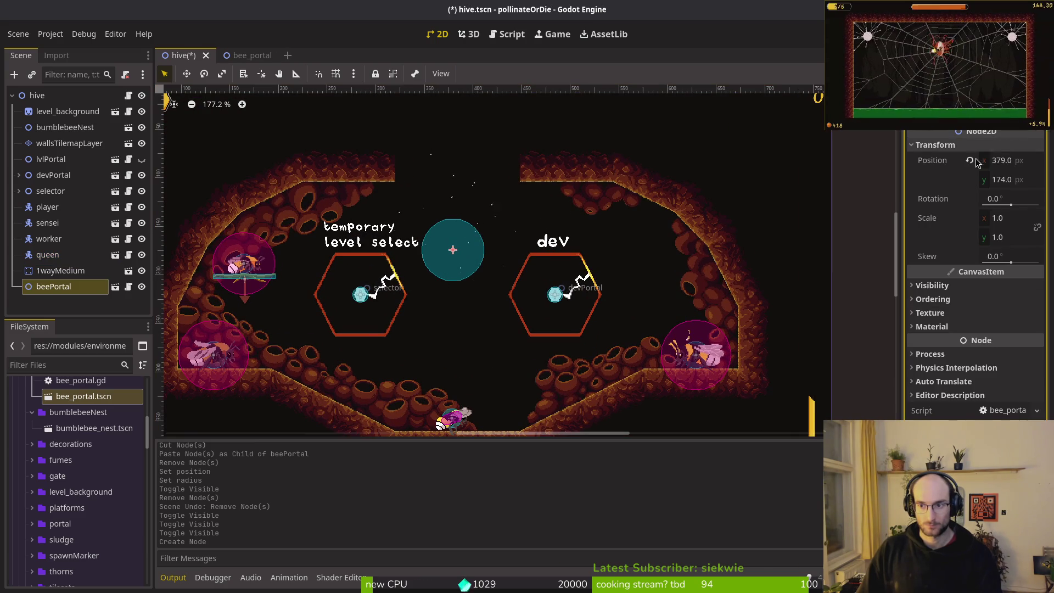
click(1025, 163)
text(2)
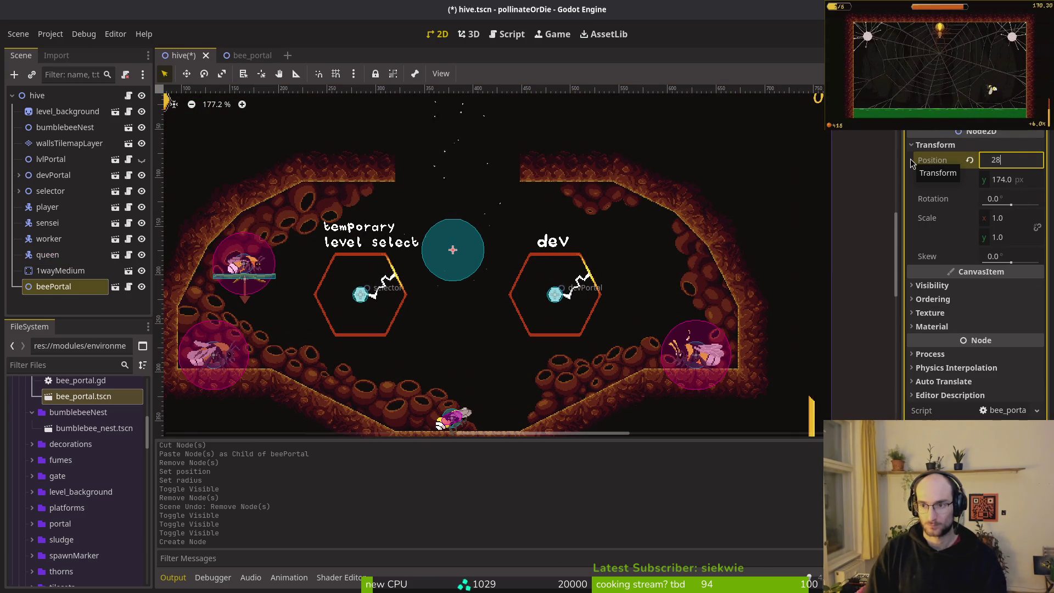
key(BackSpace)
text(384)
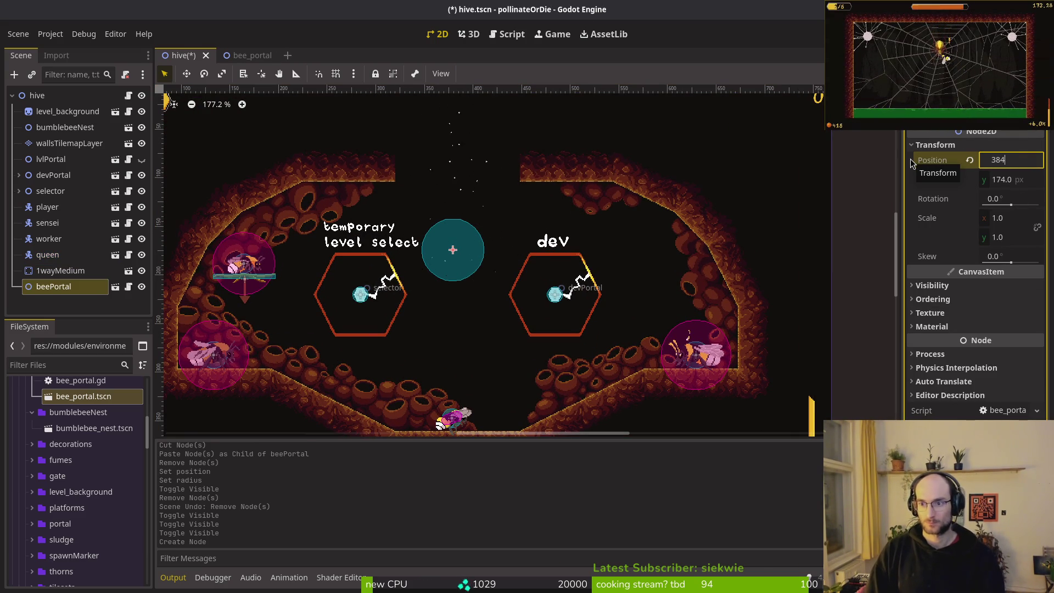
key(Return)
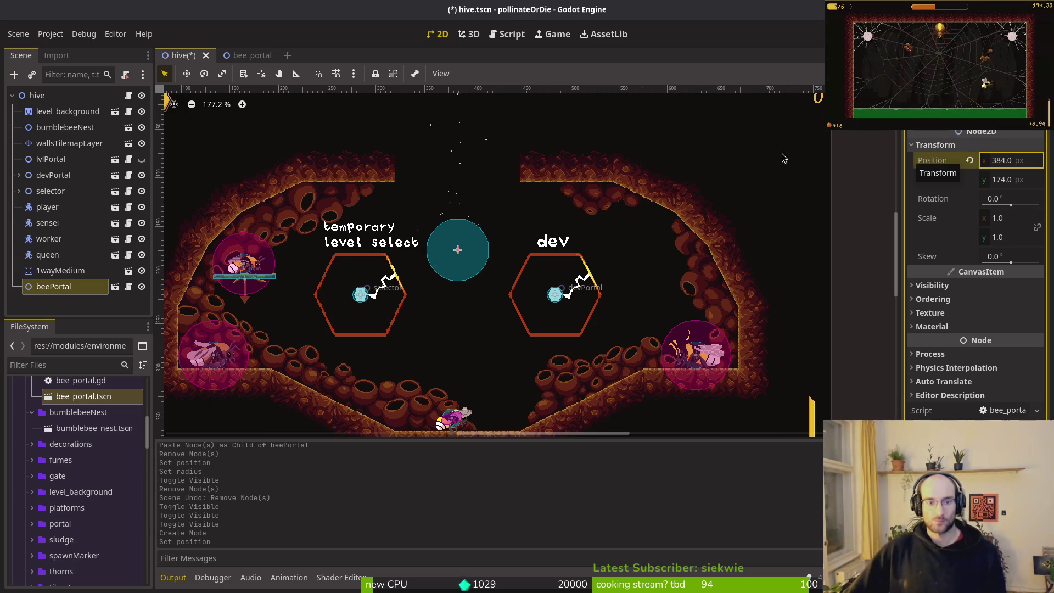
Save the hive scene and return to the bee_portal scene
click(80, 296)
key(ctrl+s)
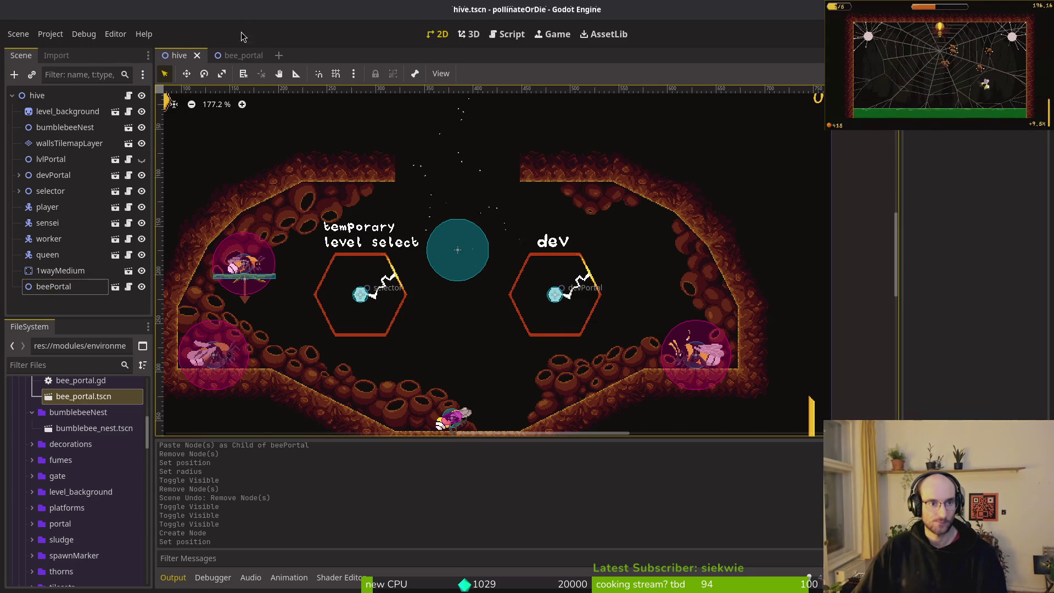
click(237, 54)
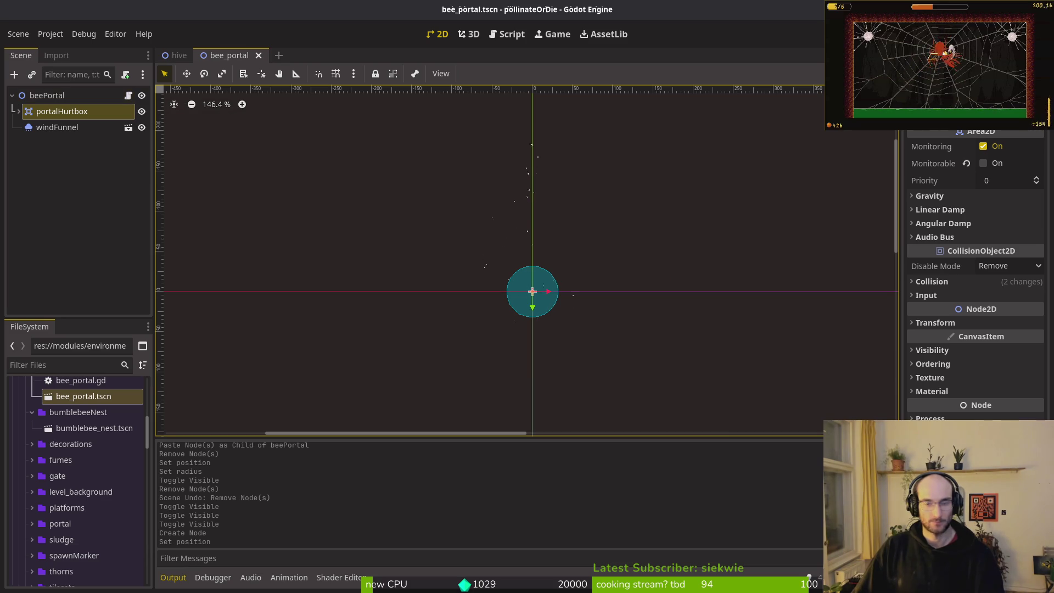
Open bee_portal.gd in Neovim through Telescope Find Files
key(alt+Tab)
key(space)
key(f)
key(f)
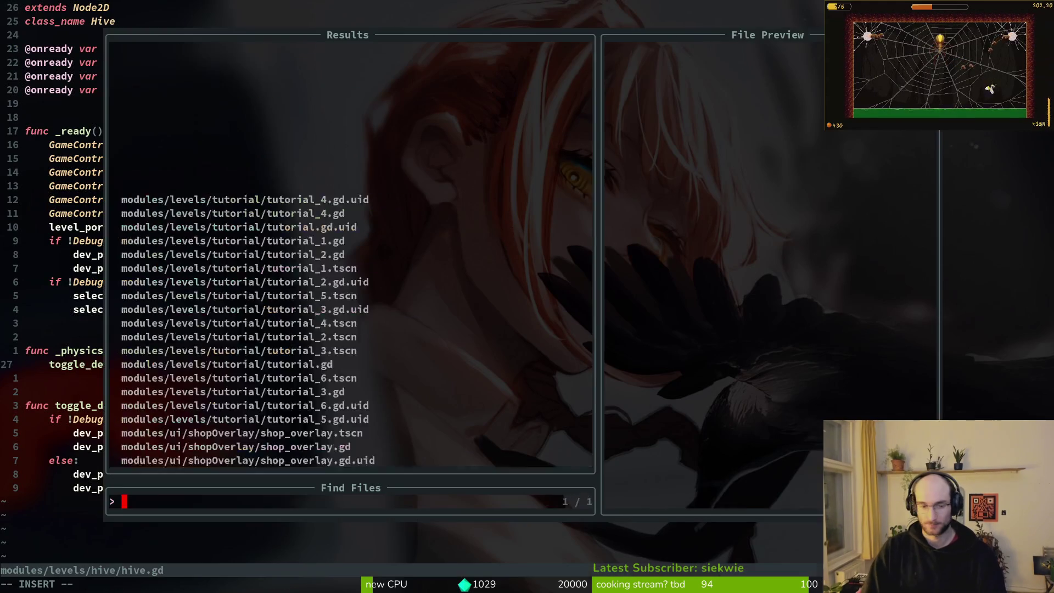
text(bepoe)
key(Return)
key(o)
key(Return)
key(Return)
text(w)
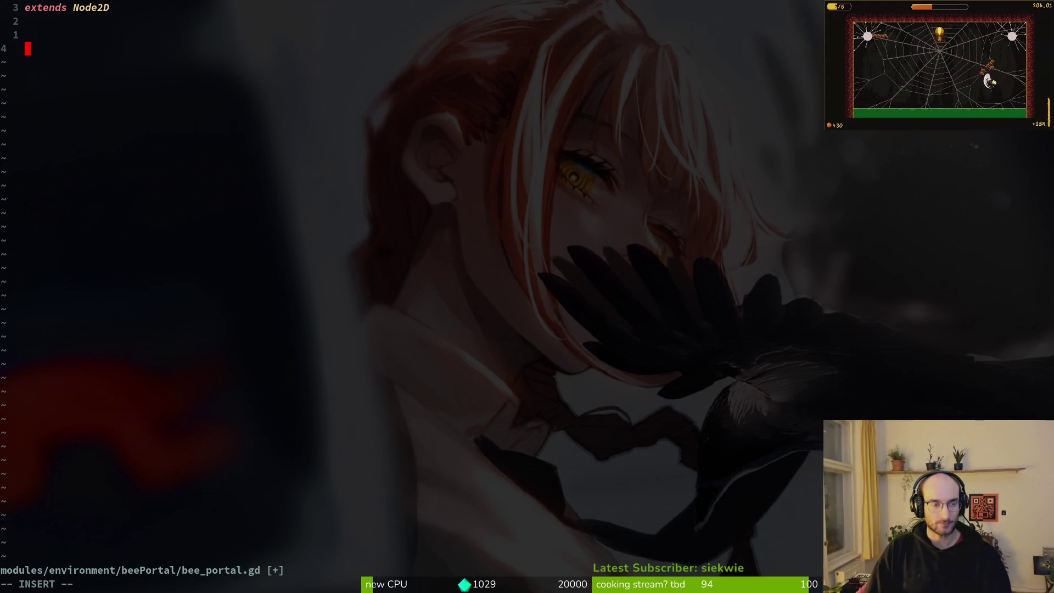
text(nready var wind_funnel_vfx)
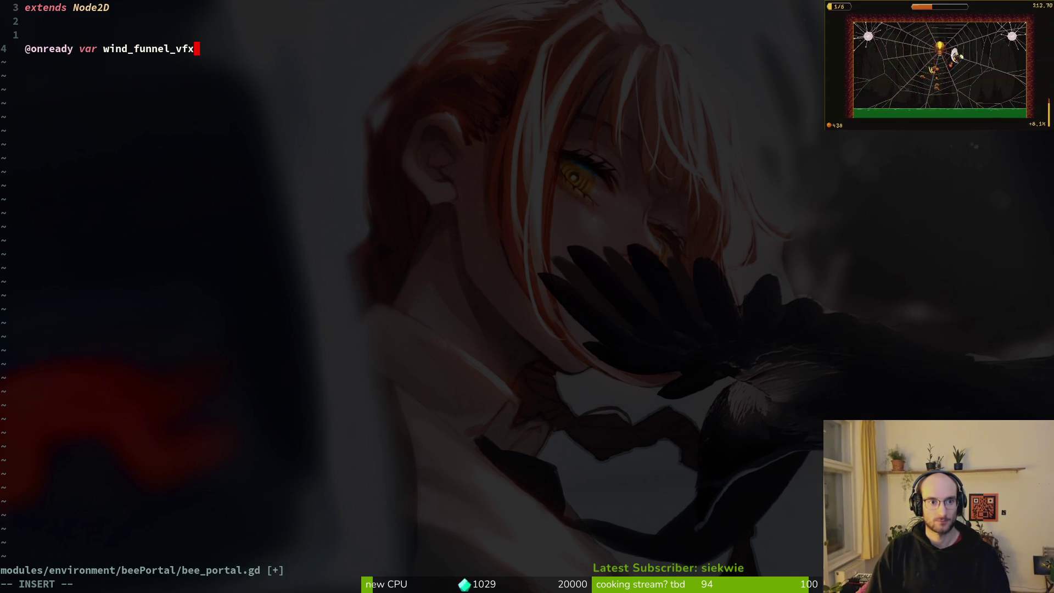
key(Tab)
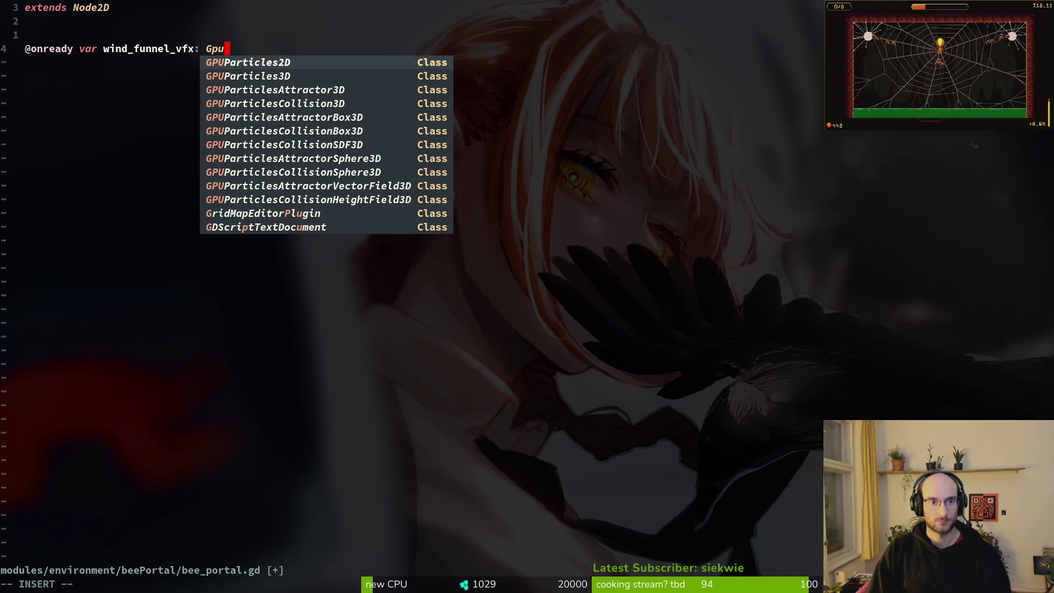
key(Return)
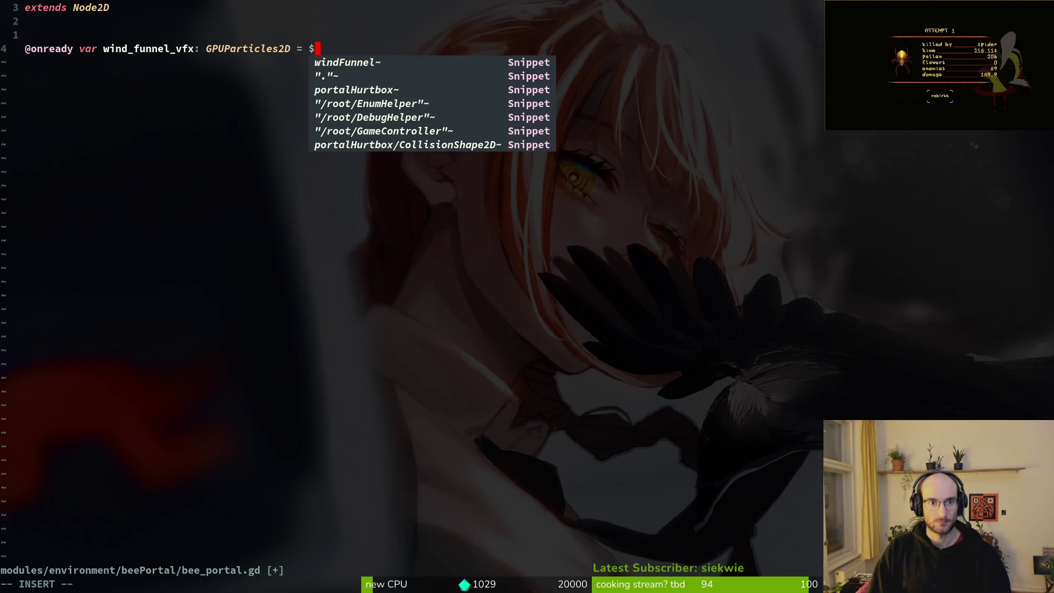
key(Tab)
key(Escape)
text(:w)
key(Return)
key(o)
key(Return)
key(Return)
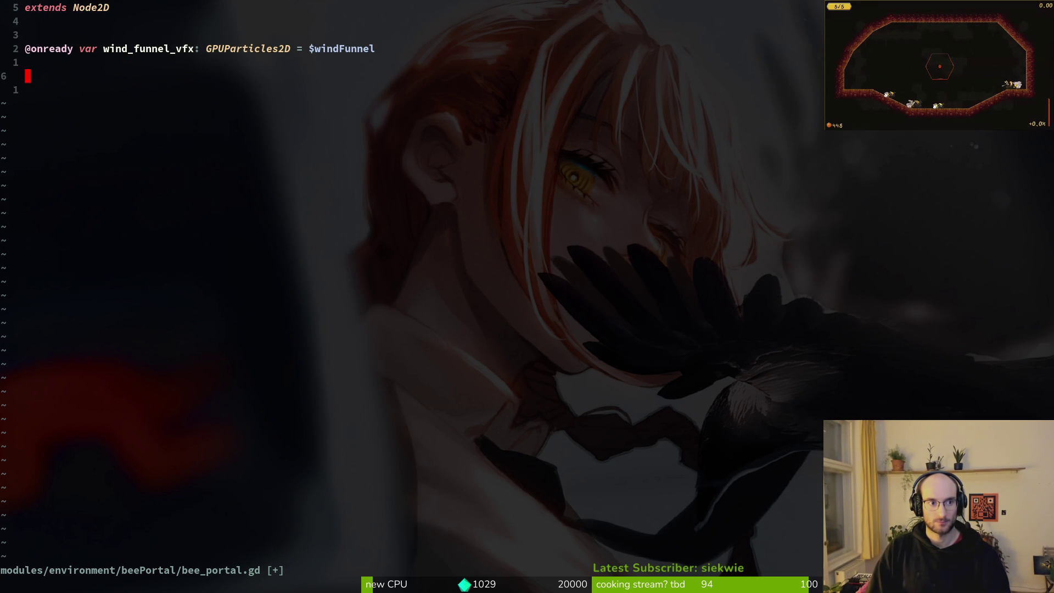
Duplicate the declaration as an Area2D variable named portal_hurtbox
key(y)
key(y)
key(p)
key(W)
text(WcwA)
key(Tab)
key(Escape)
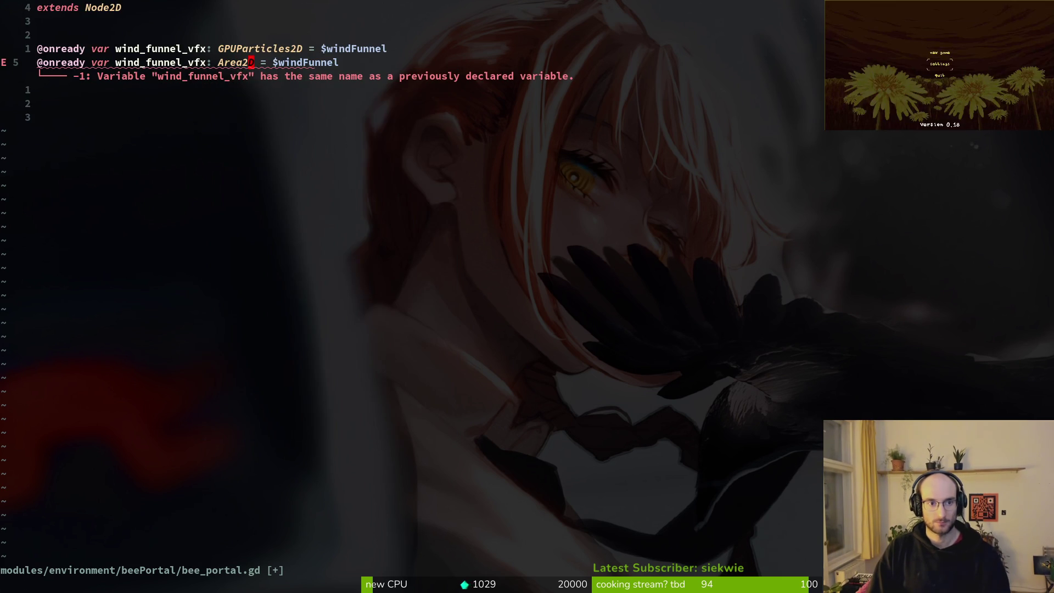
key(B)
key(c)
key(w)
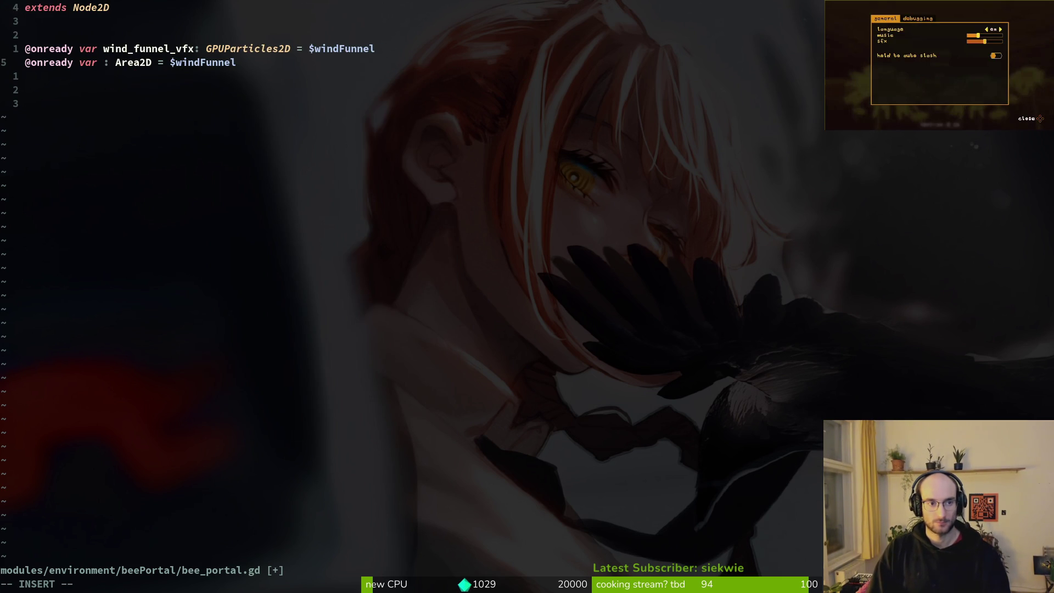
text(porta)
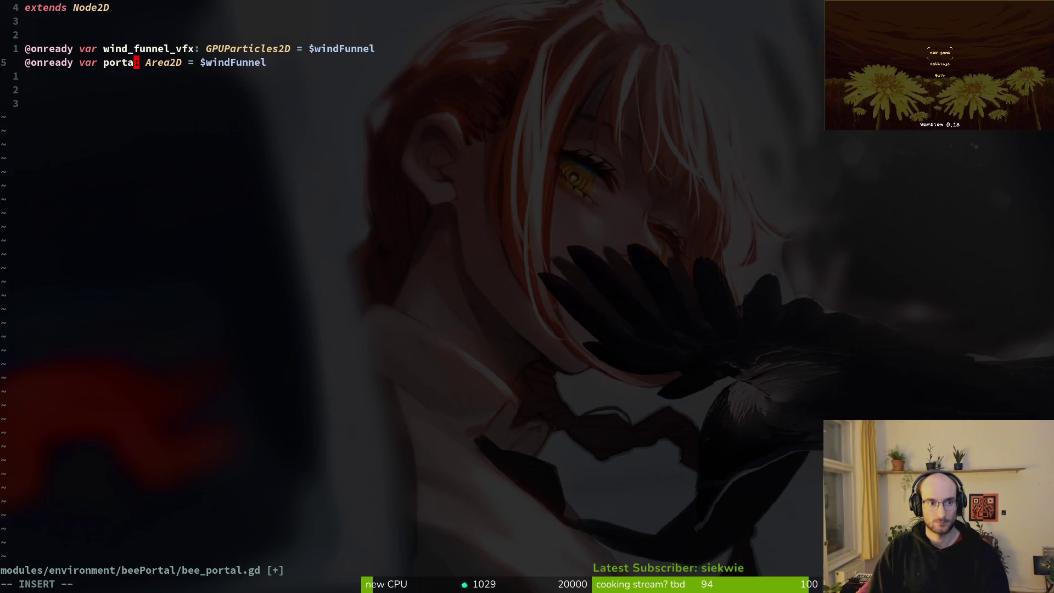
text(l_)
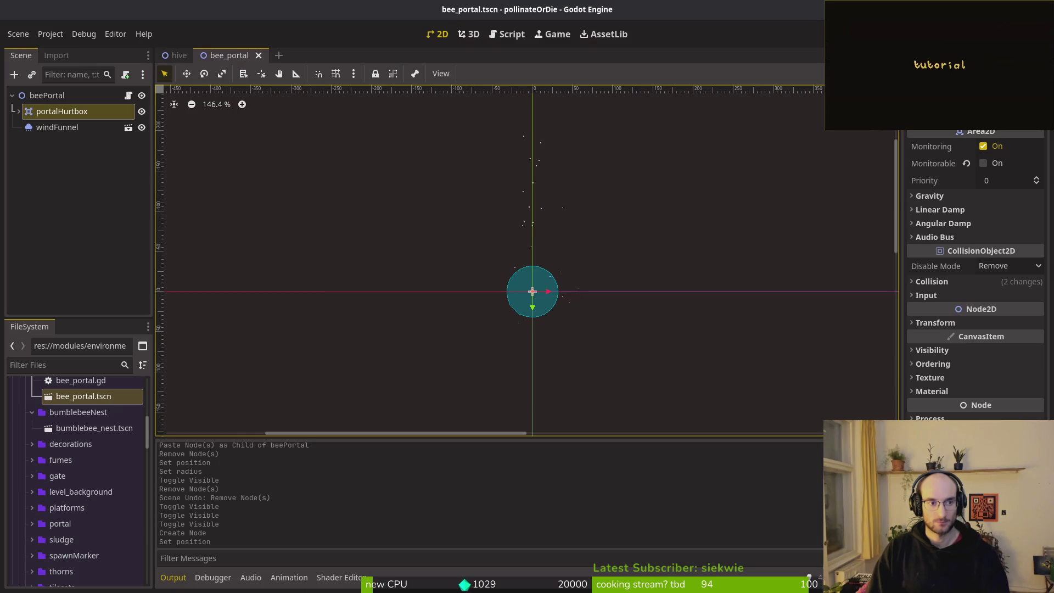
text(hurt)
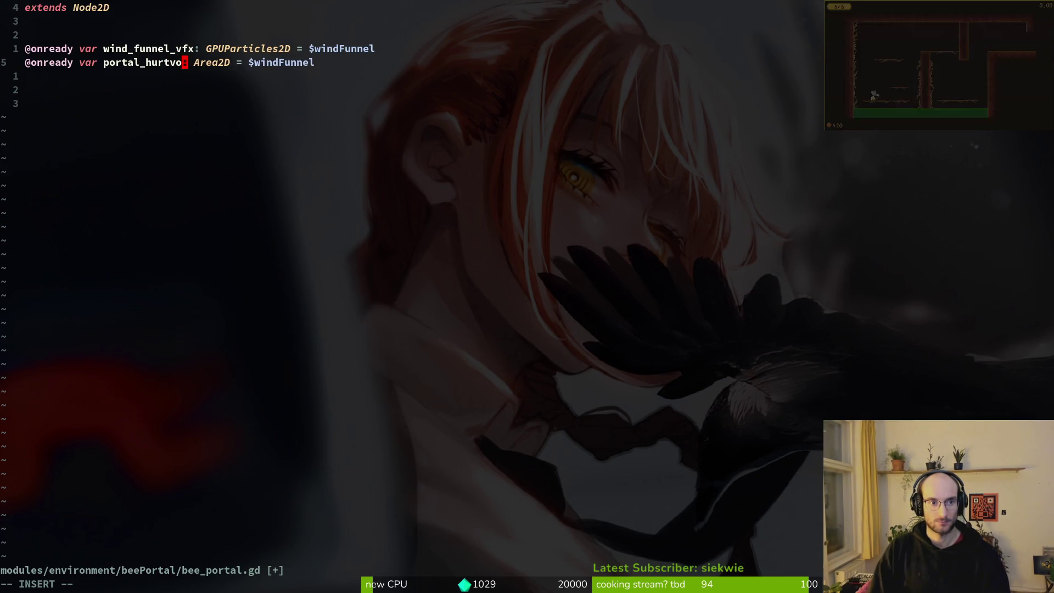
text(box)
key(Escape)
Rename the variable to portal_hitbox bound to $portalHitbox and save the script
key(alt+Tab)
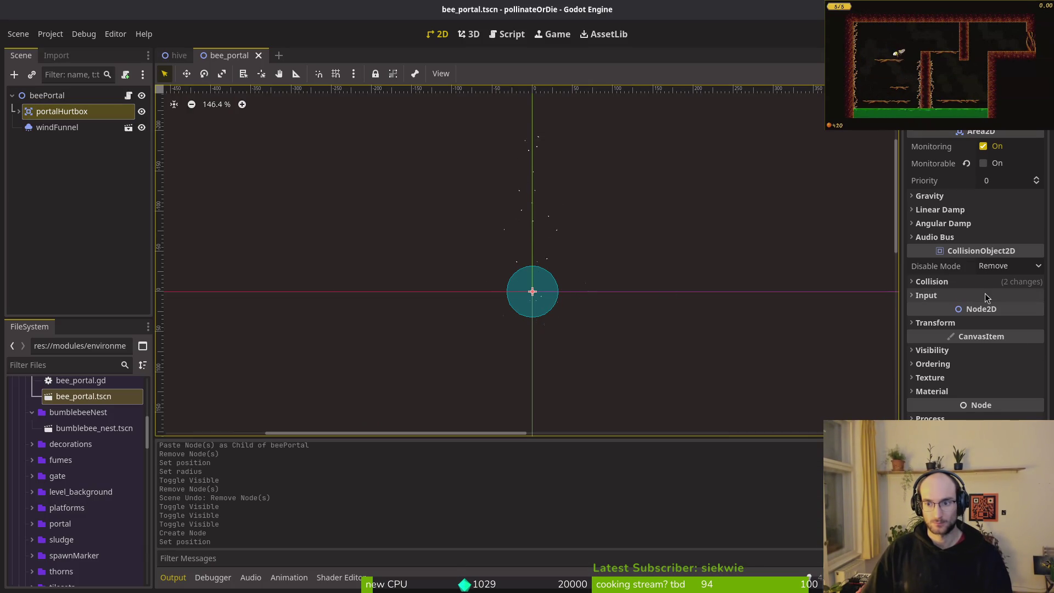
click(946, 281)
click(946, 282)
key(alt+Tab)
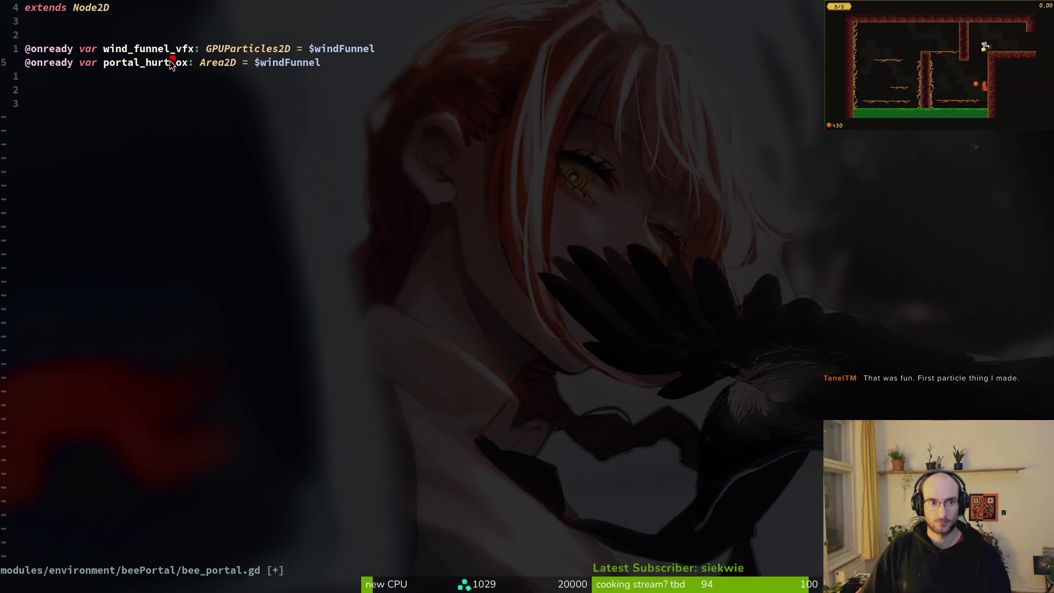
text(ciwportal_hit)
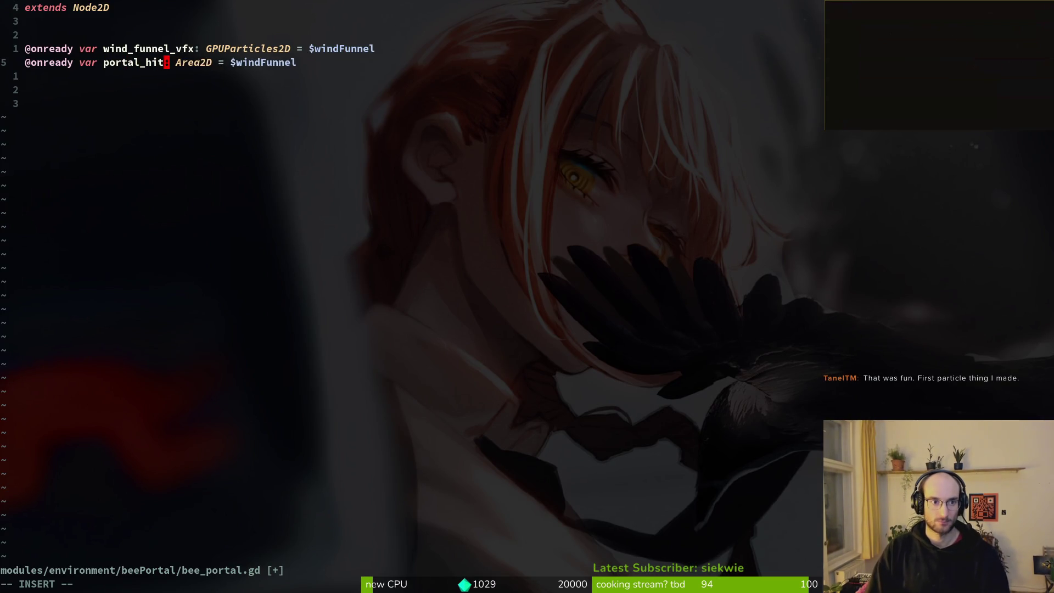
text(box)
key(Escape)
text(:w)
key(Return)
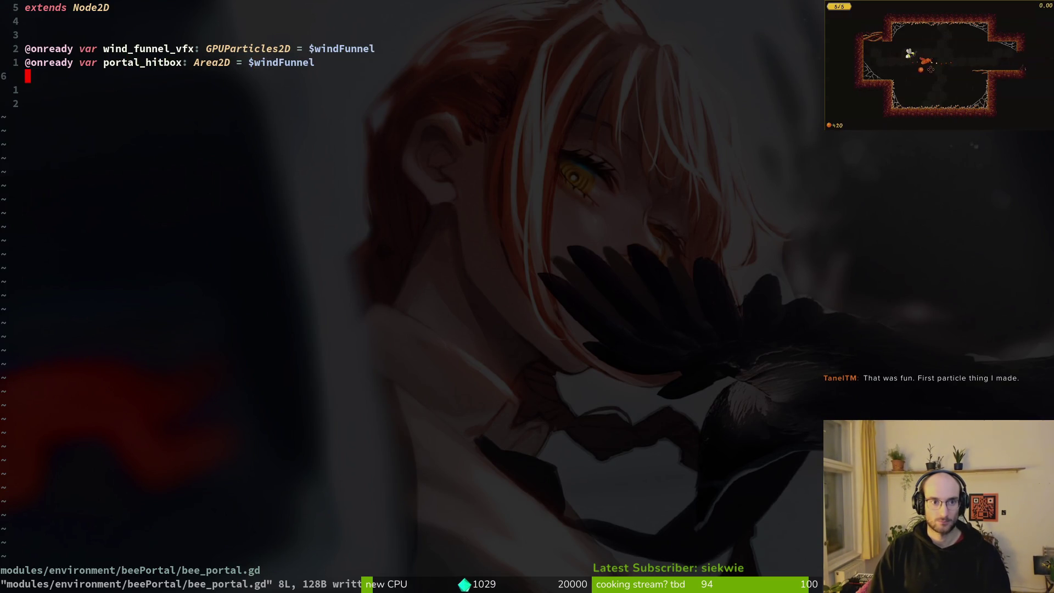
text(ciw)
text(l)
key(Tab)
key(Escape)
text(:w)
key(Return)
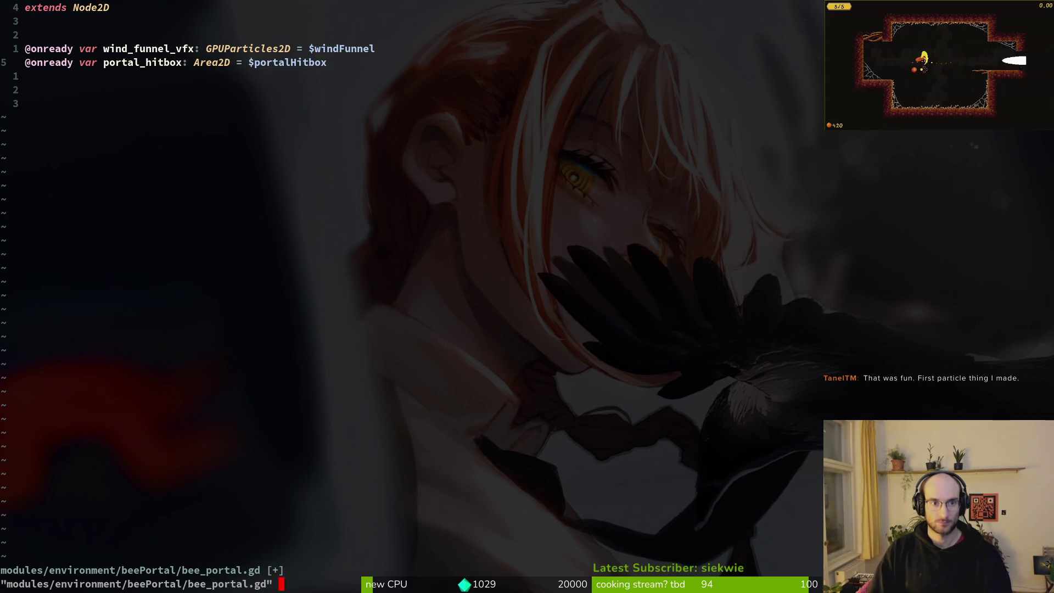
Rename the portalHurtbox node to portalHitbox in the bee_portal scene
key(alt+Tab)
click(97, 113)
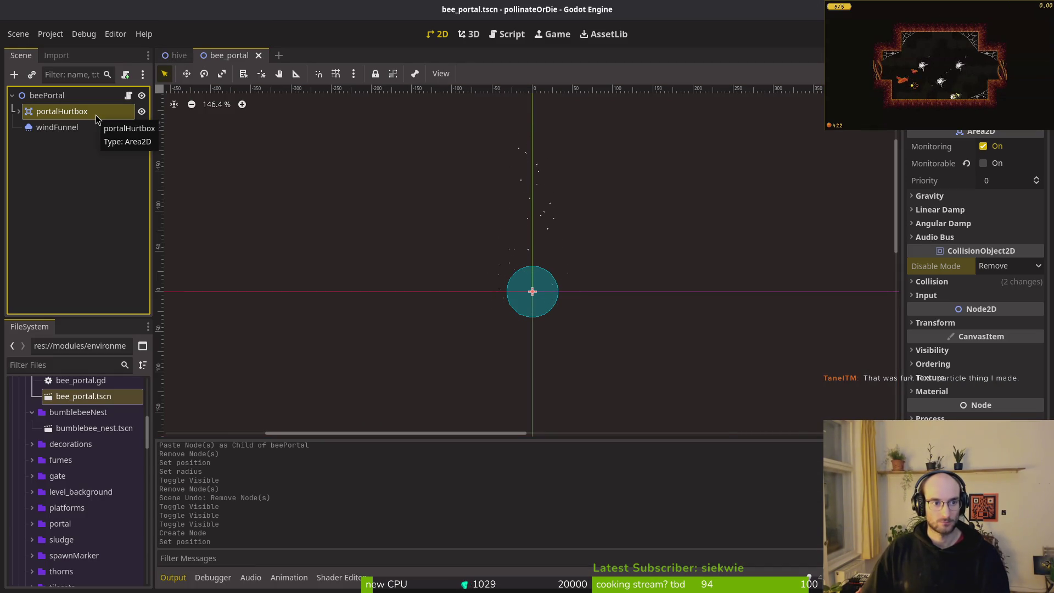
double_click(90, 116)
text(portal)
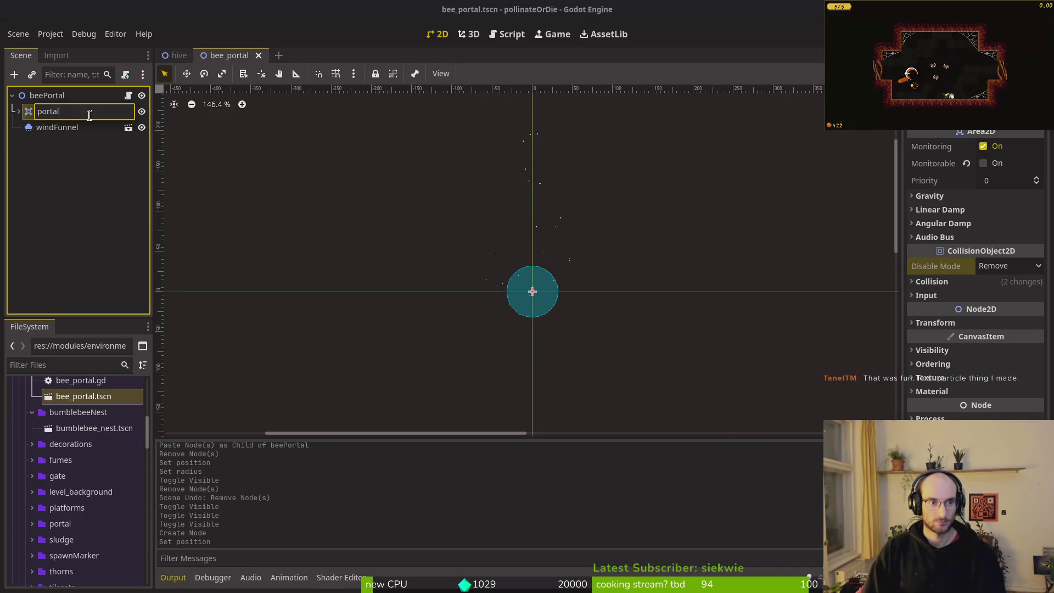
text(Hitbox)
key(Return)
key(alt+Tab)
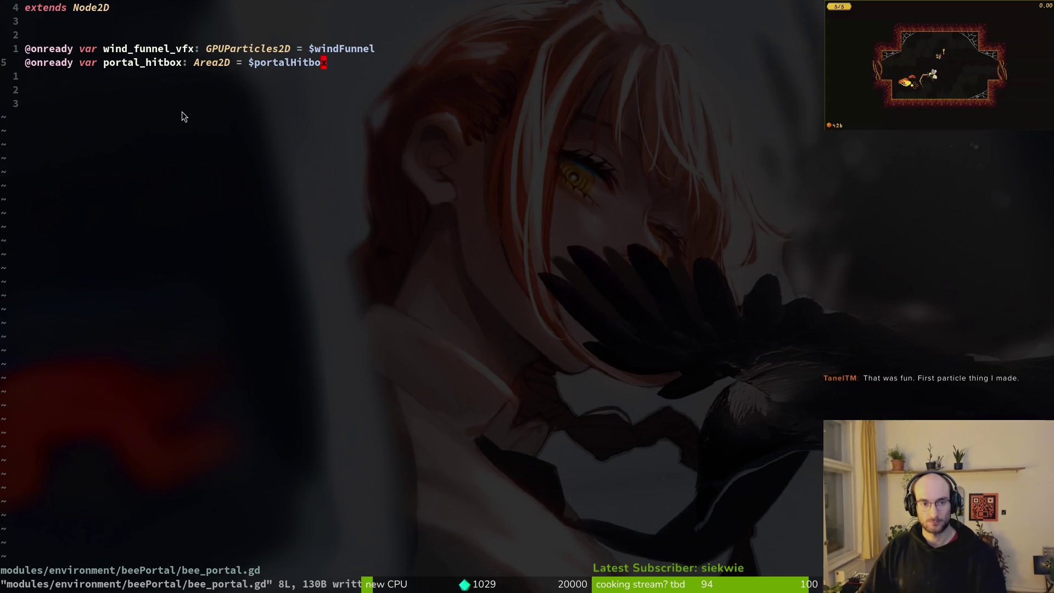
In bee_portal.gd, add a func _ready below the portal_hitbox declaration
key(alt+Tab)
key(alt+Tab)
click(270, 68)
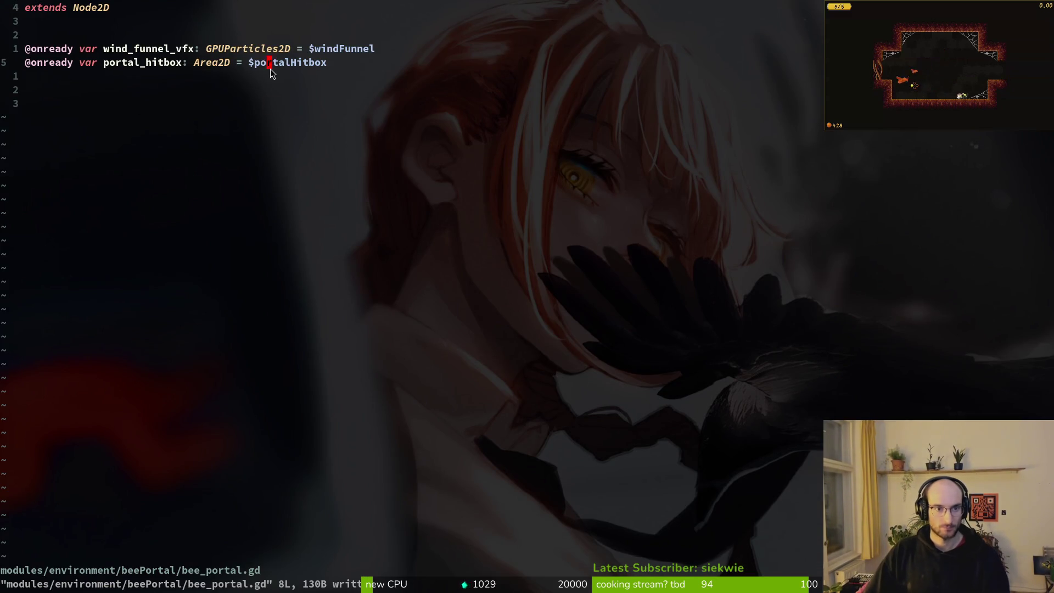
key(o)
key(Return)
key(Return)
key(BackSpace)
key(BackSpace)
text(rea)
key(Down)
key(BackSpace)
key(BackSpace)
key(BackSpace)
text(ea)
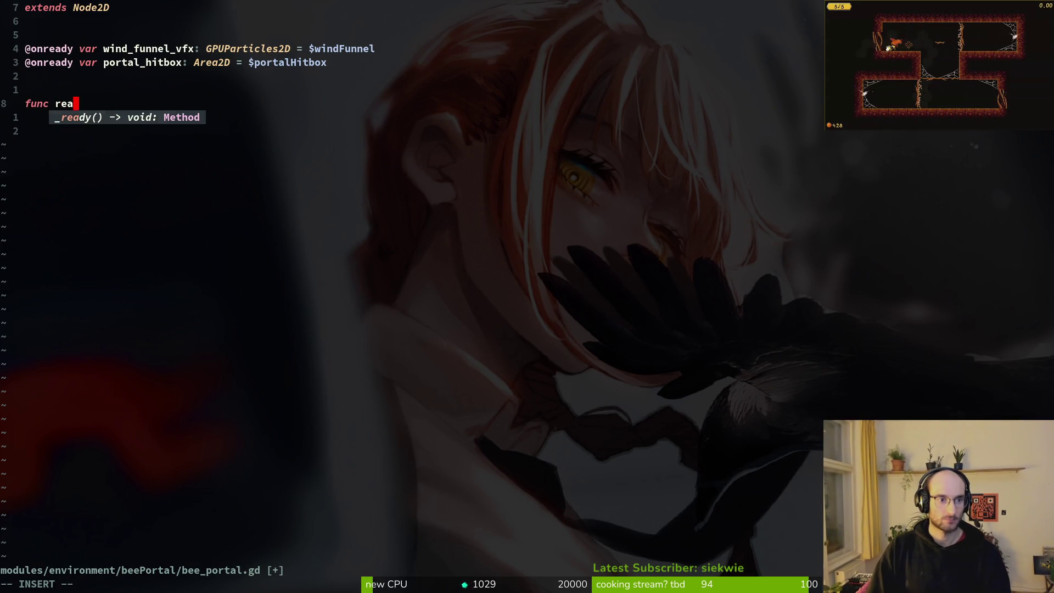
key(Return)
In _ready, start connecting portal_hitbox.area_entered to a start_ handler
key(Return)
text(port)
key(Return)
text(.area_en)
key(Return)
text(f)
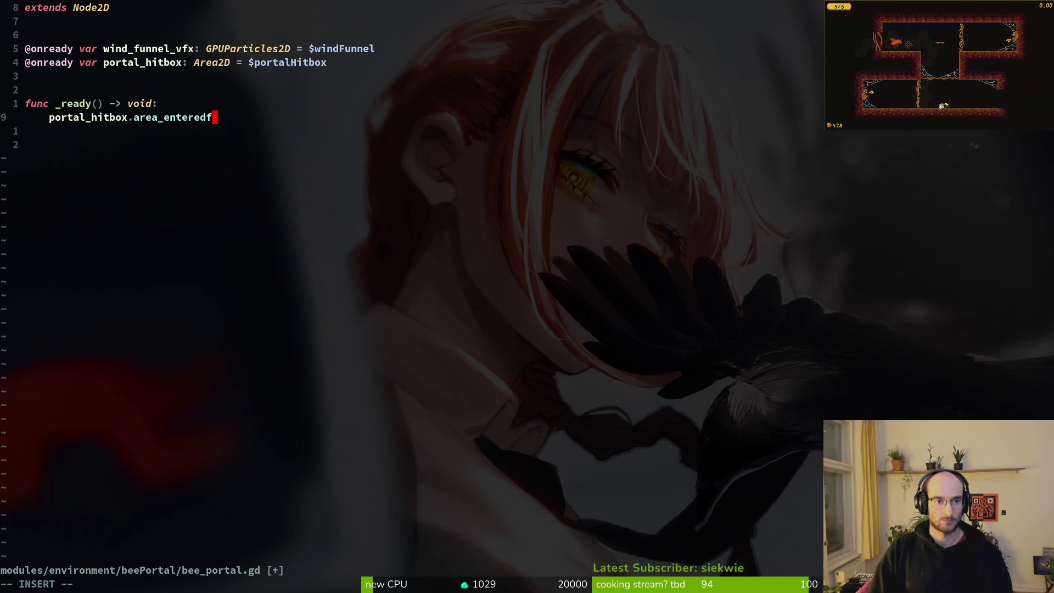
key(BackSpace)
text(()
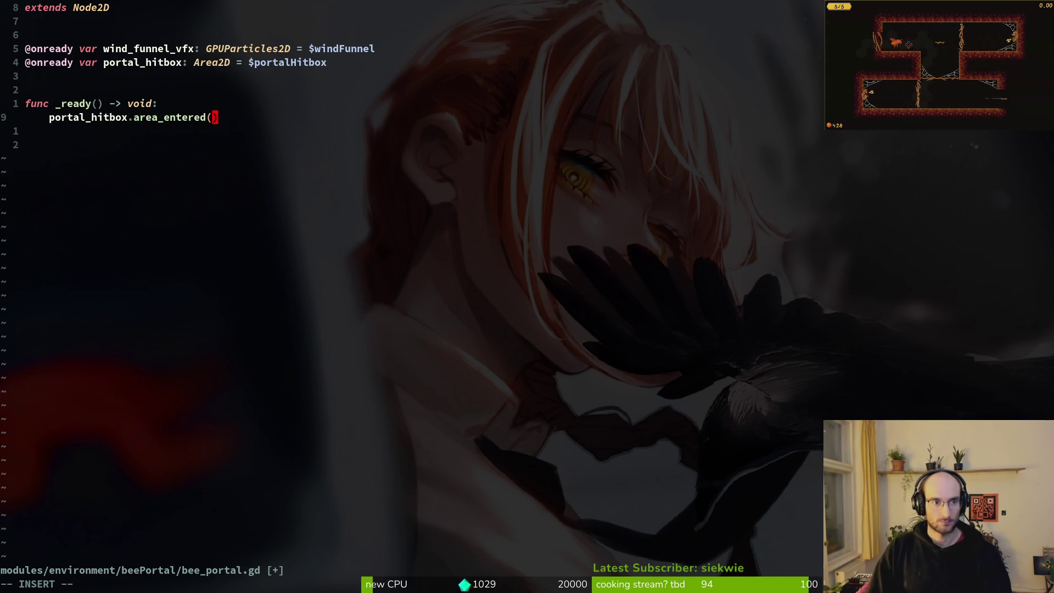
text(stat)
key(BackSpace)
text(rt_porta)
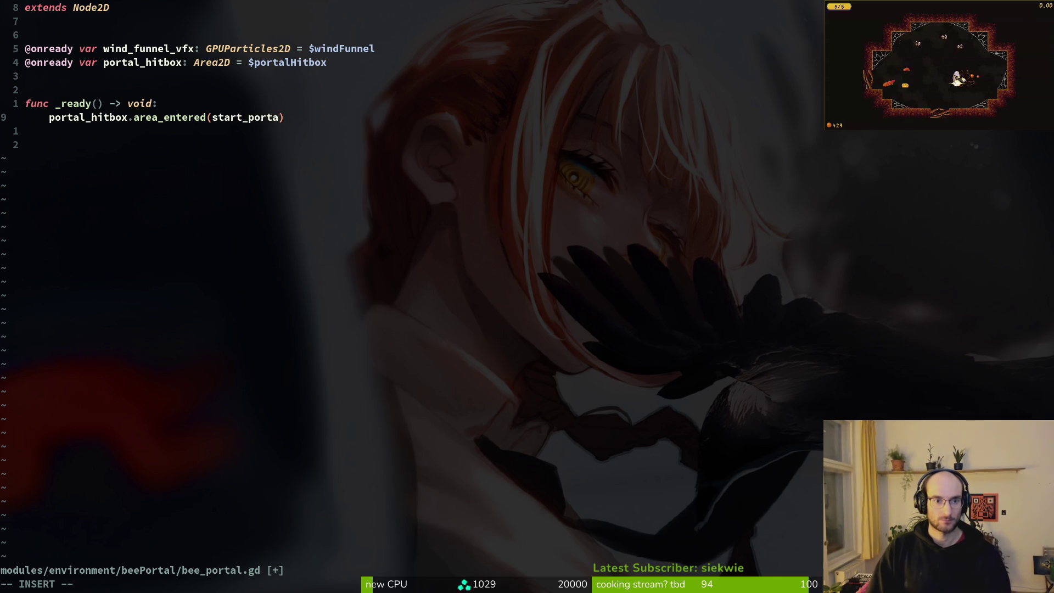
key(Escape)
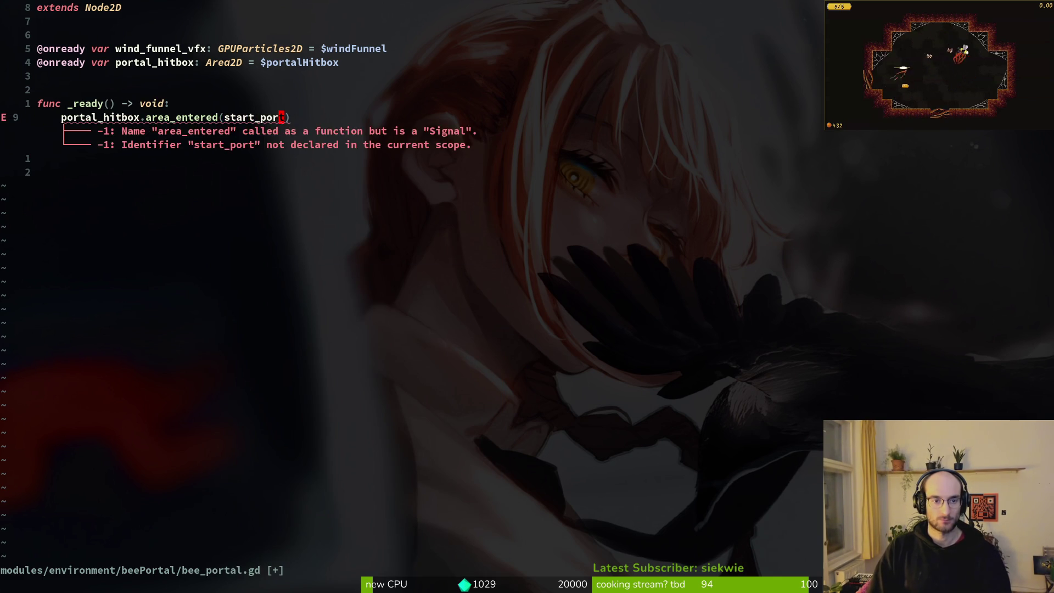
Find portal.gd with Telescope, yank its whole contents and paste them into bee_portal.gd
key(space)
key(f)
key(f)
text(portal)
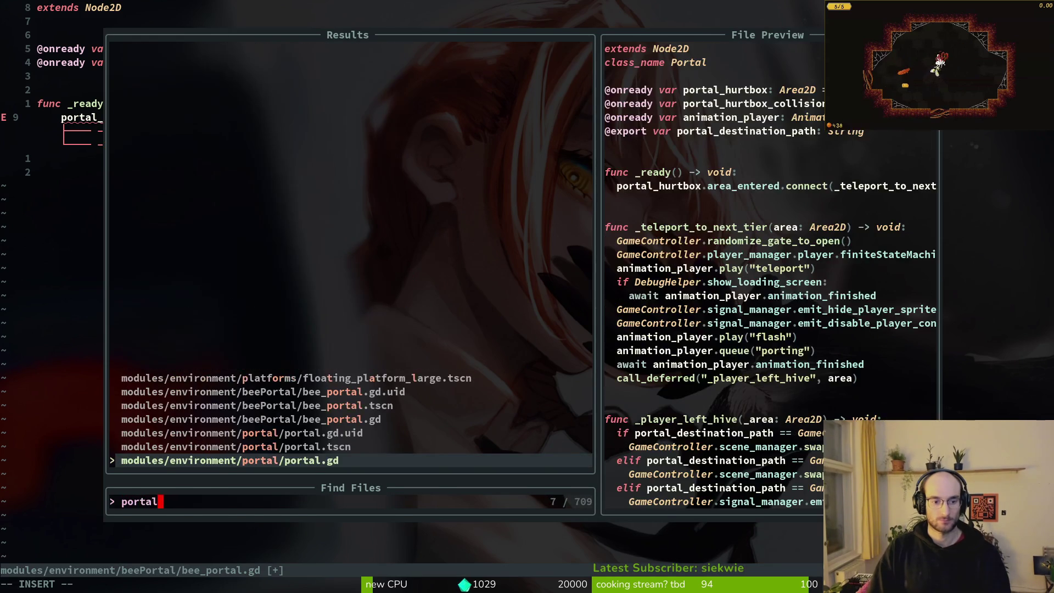
key(Return)
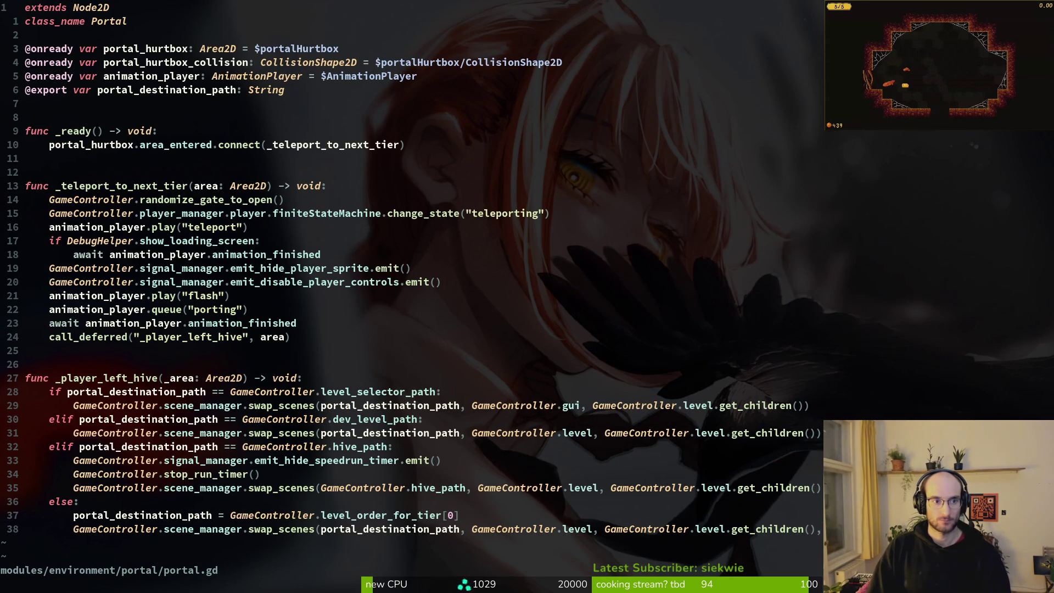
key(y)
key(G)
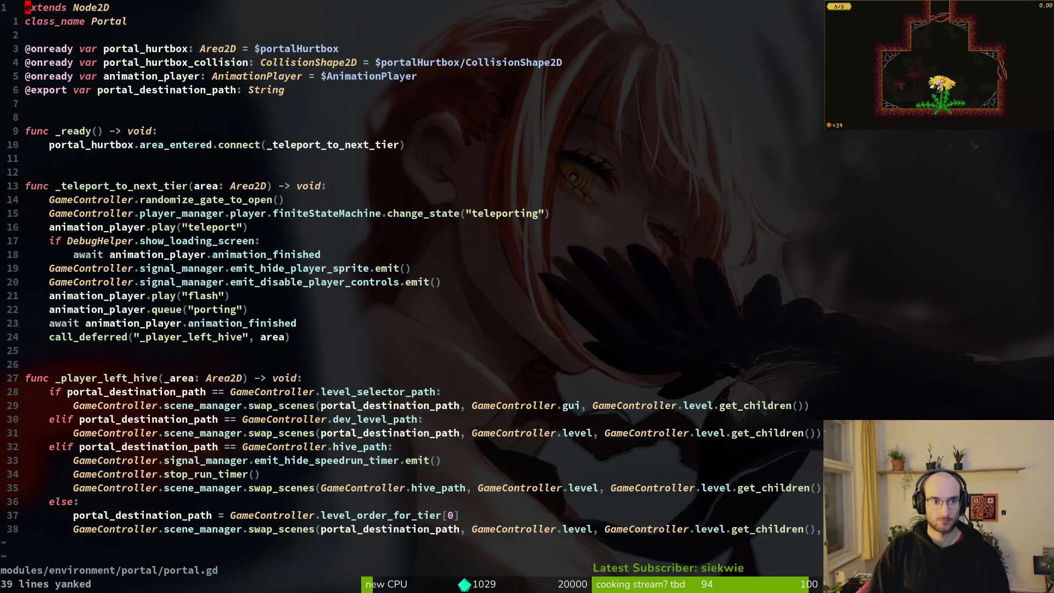
key(ctrl+6)
key(p)
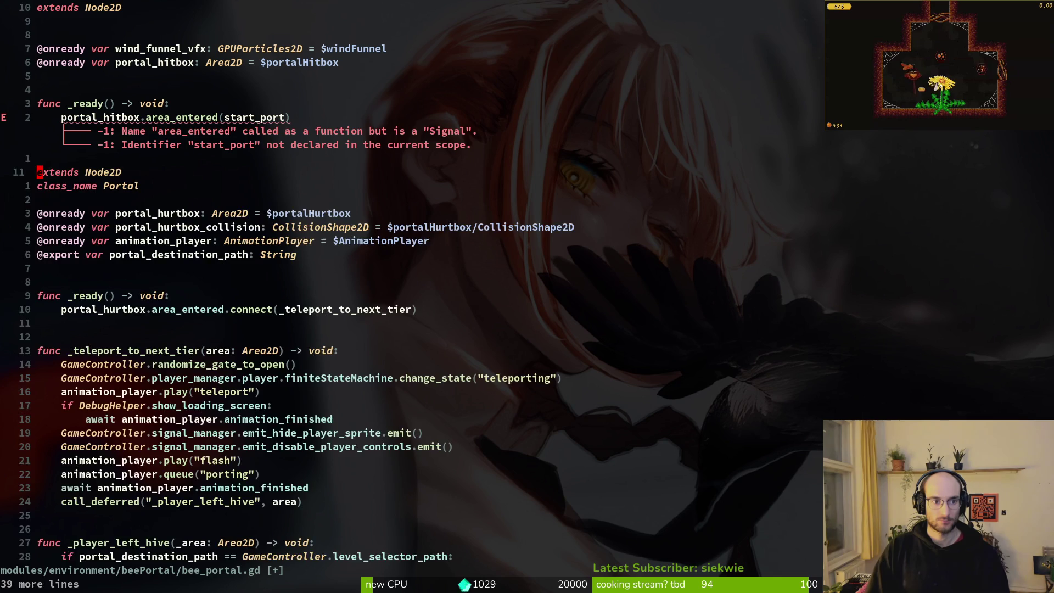
Move the class_name line up under extends Node2D, edit the name, and save
key(j)
key(d)
key(d)
key(V)
key(K)
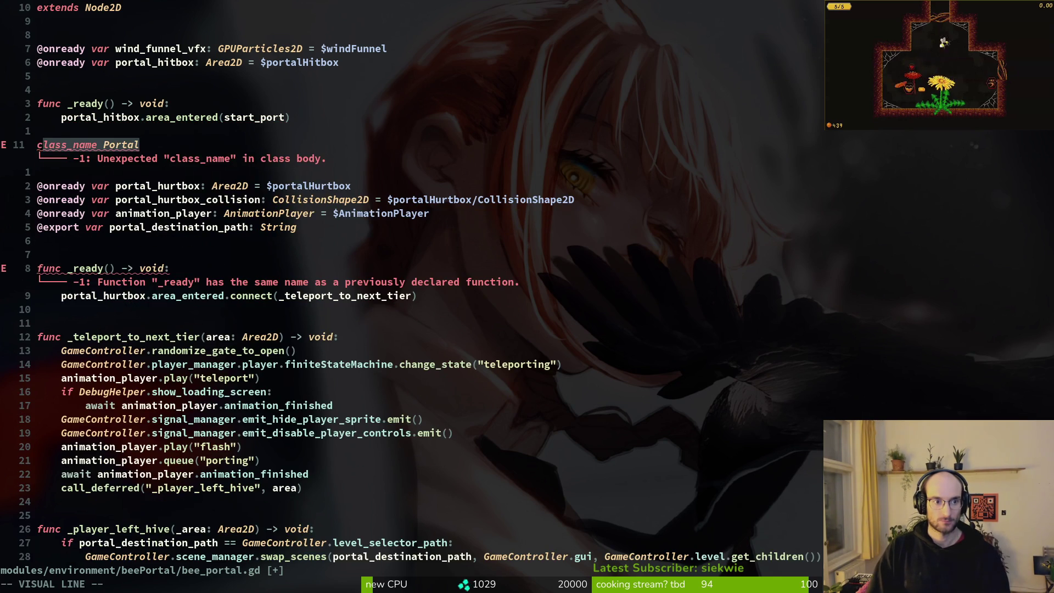
key(K)
key(K)
key(K)
key(K)
key(K)
key(Escape)
key(w)
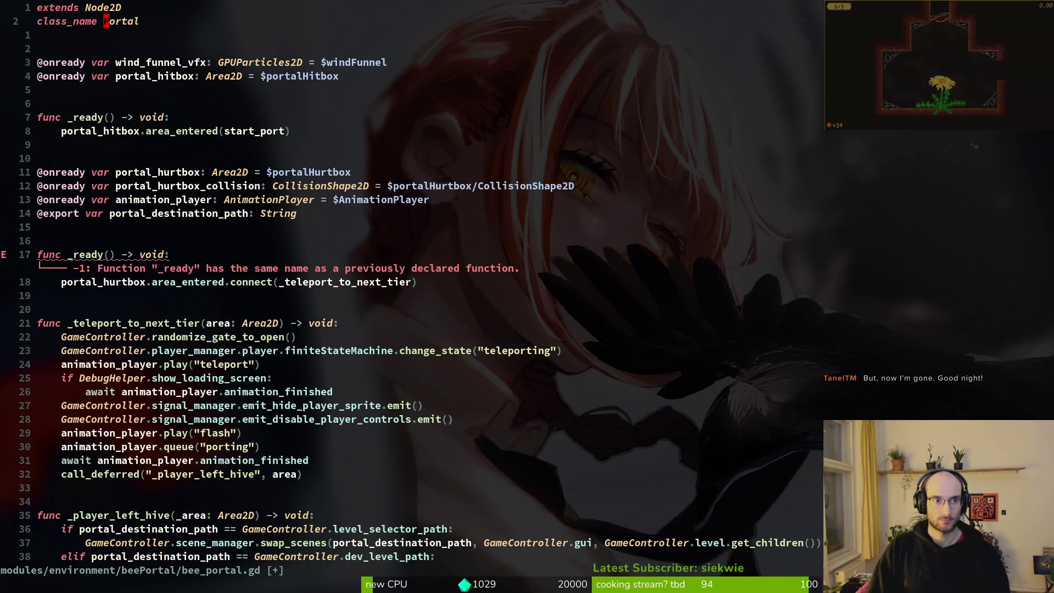
text(HiveExi)
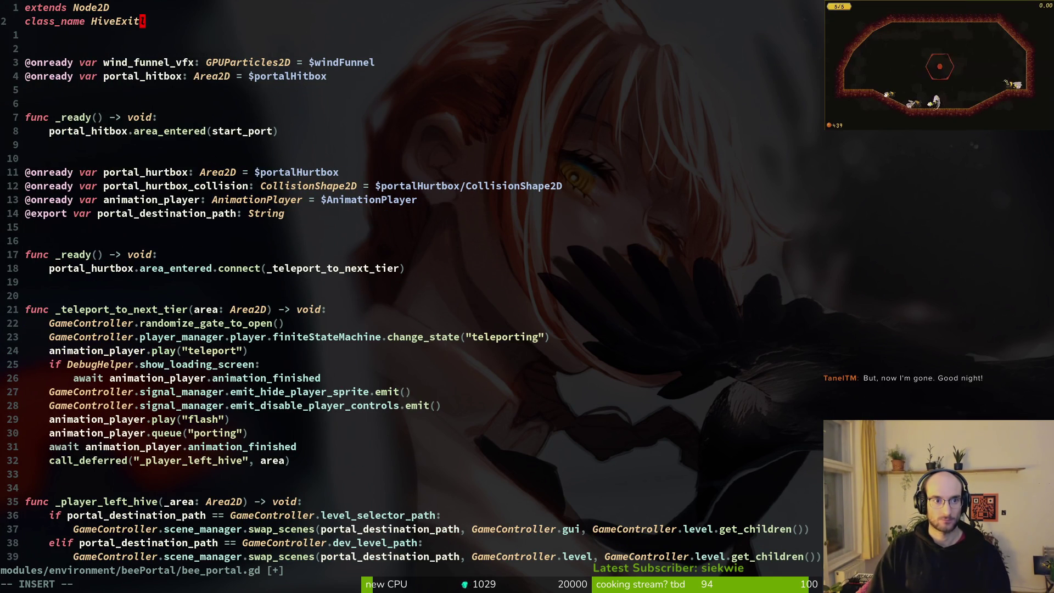
key(Escape)
text(:w)
key(Return)
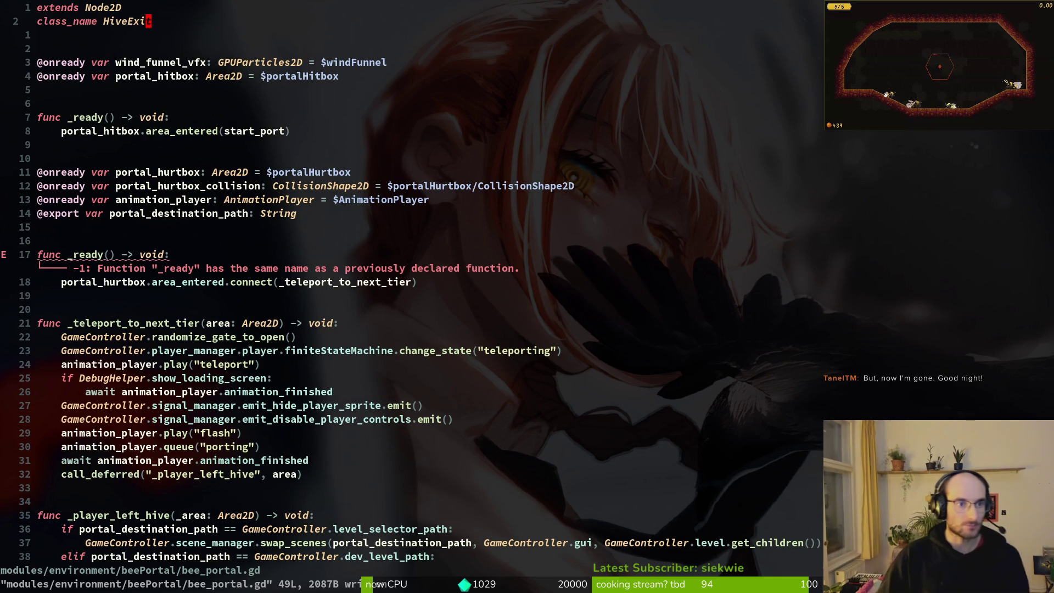
Retype the class name as HiveExit and save the script again
key(c)
key(i)
key(w)
text(HiveExit)
key(Escape)
text(:w)
key(Return)
key(alt+Tab)
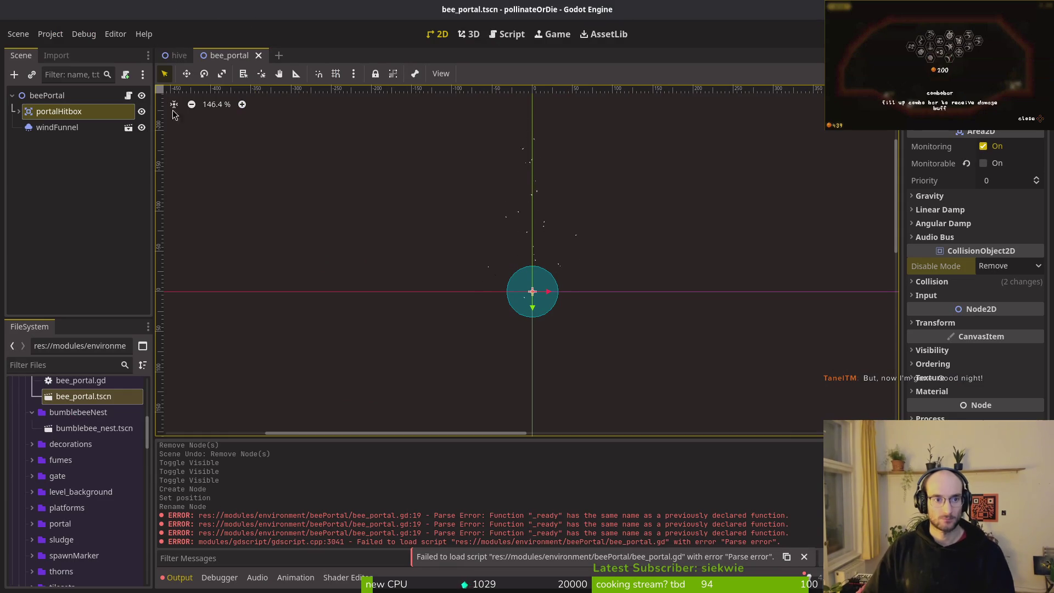
Rename the root node to hiveExit and the scene file to hive_exit.tscn
click(63, 95)
click(47, 90)
text(hiveExit)
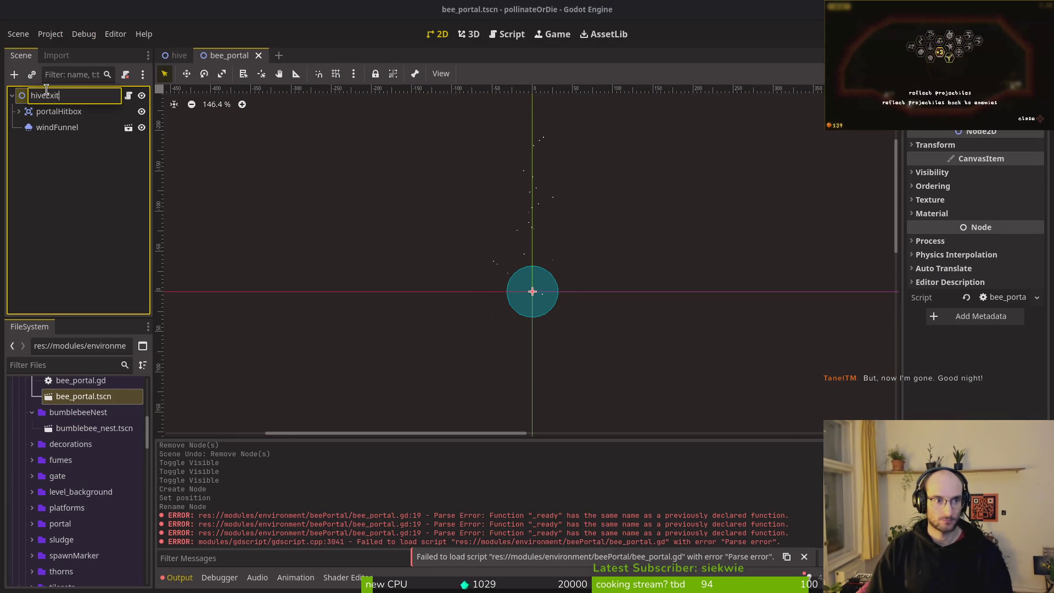
key(Return)
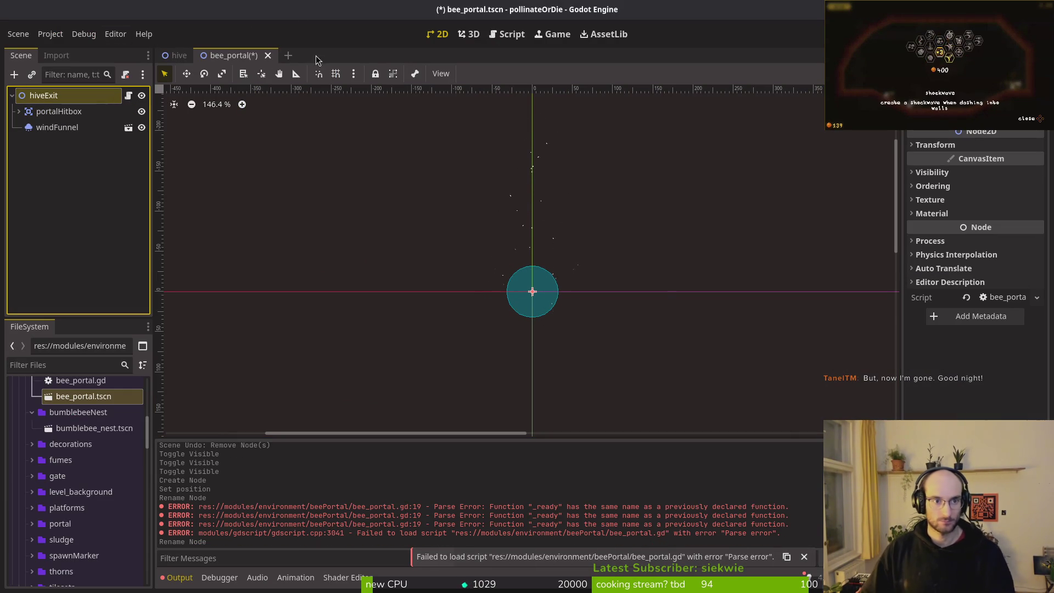
right_click(55, 405)
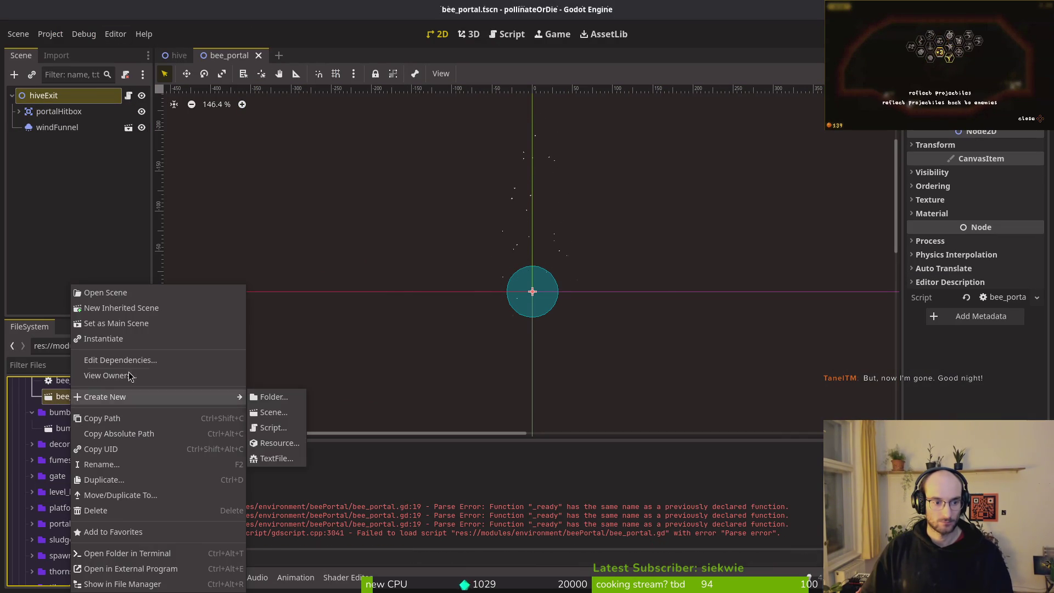
click(119, 464)
text(hive_ex)
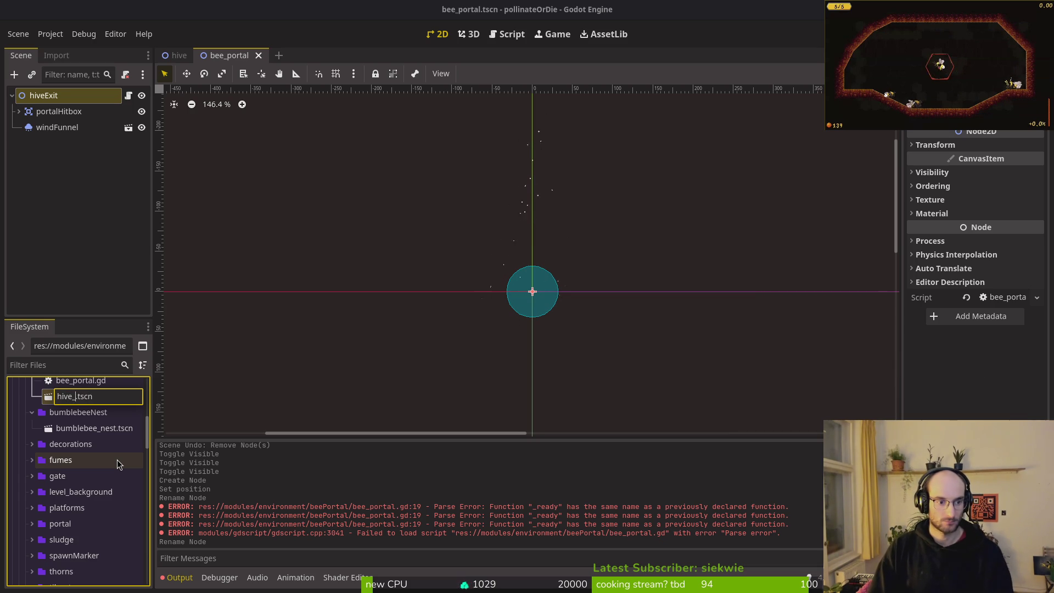
text(it)
key(Return)
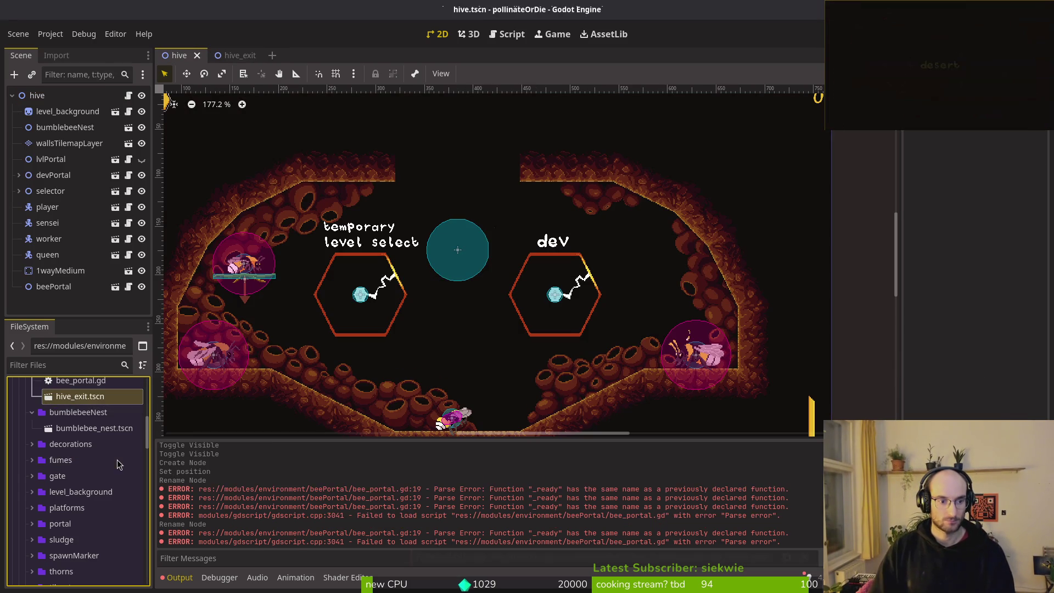
Rename bee_portal.gd to hive_exit.gd and the beePortal folder to hiveExit, then save the scene
click(95, 509)
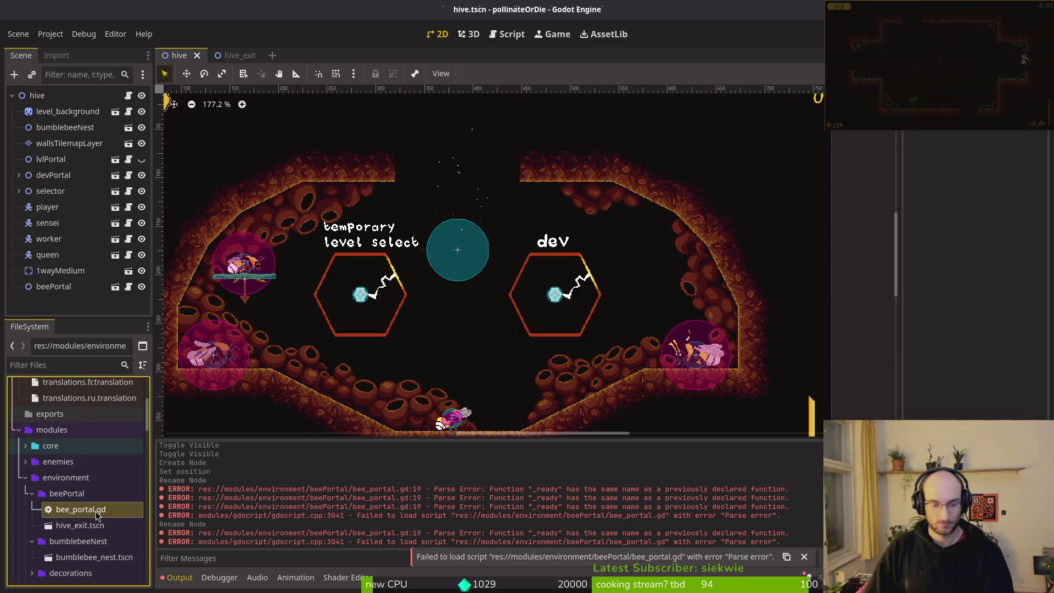
key(F2)
text(hive_e)
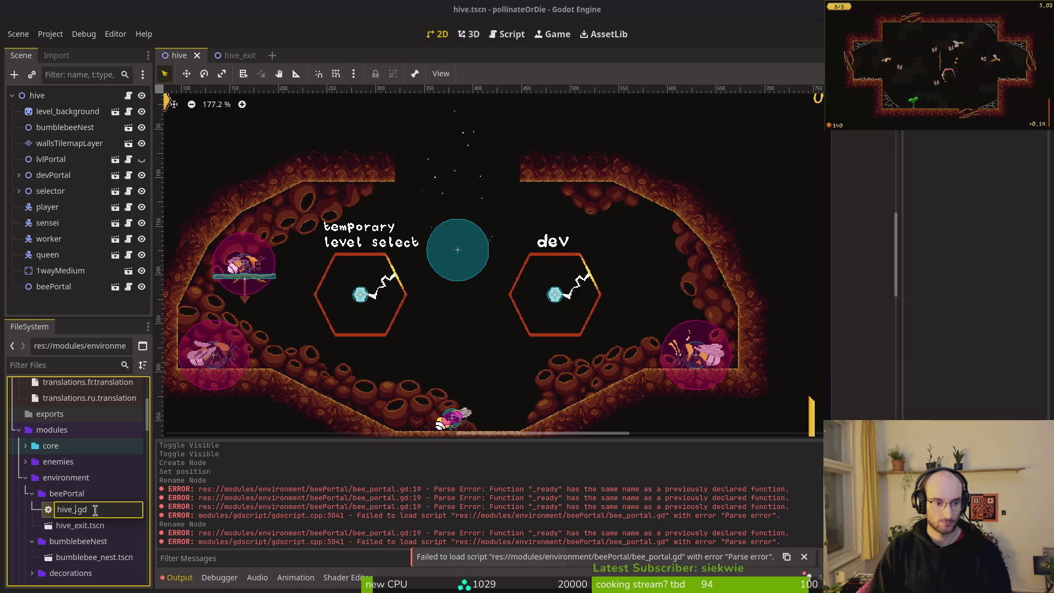
text(xit)
key(Return)
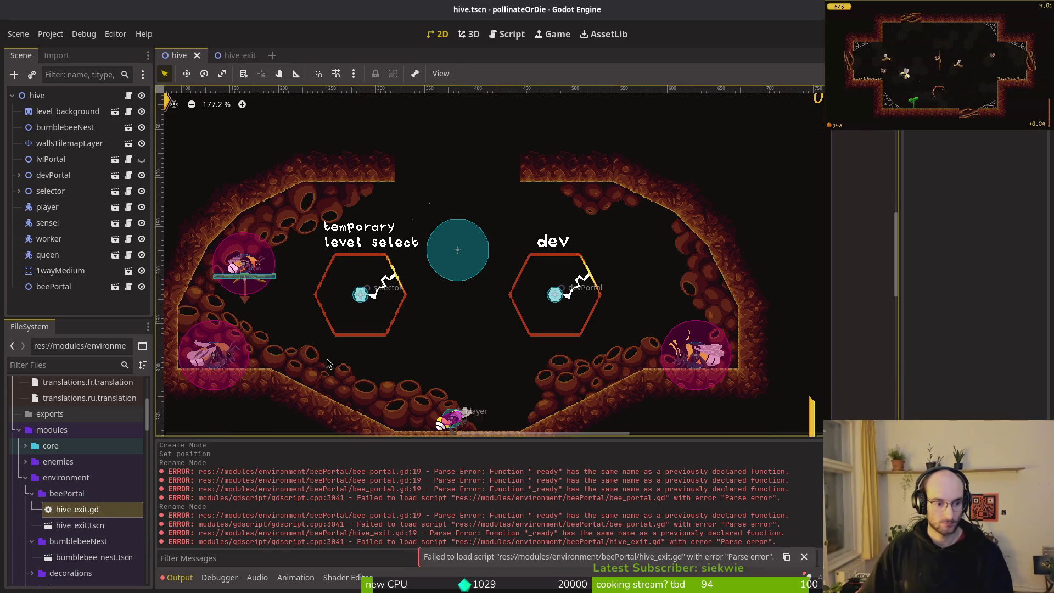
click(77, 493)
key(F2)
text(hive)
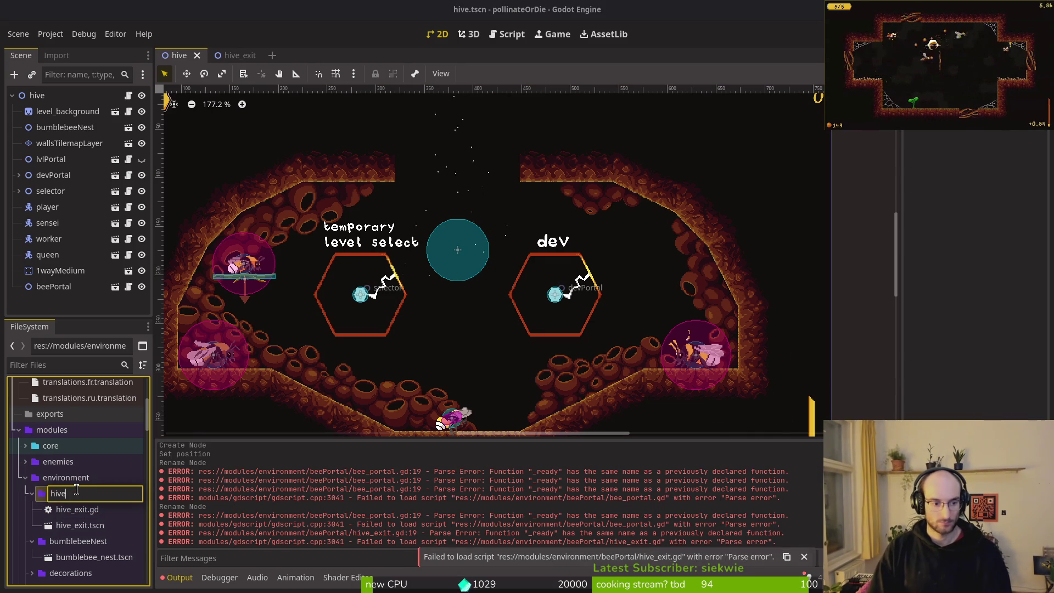
text(Exit)
key(Return)
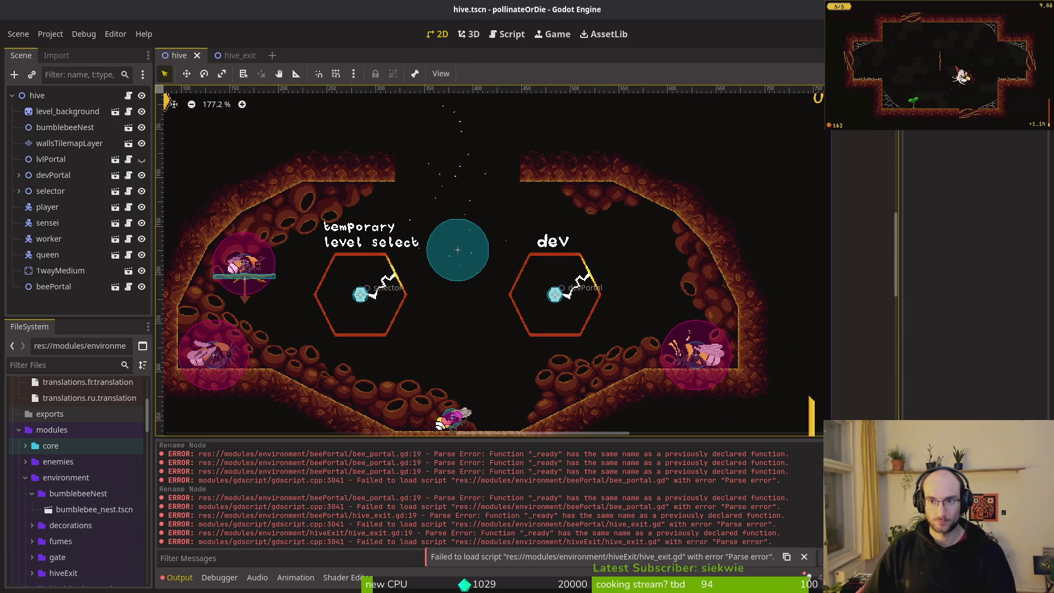
key(F5)
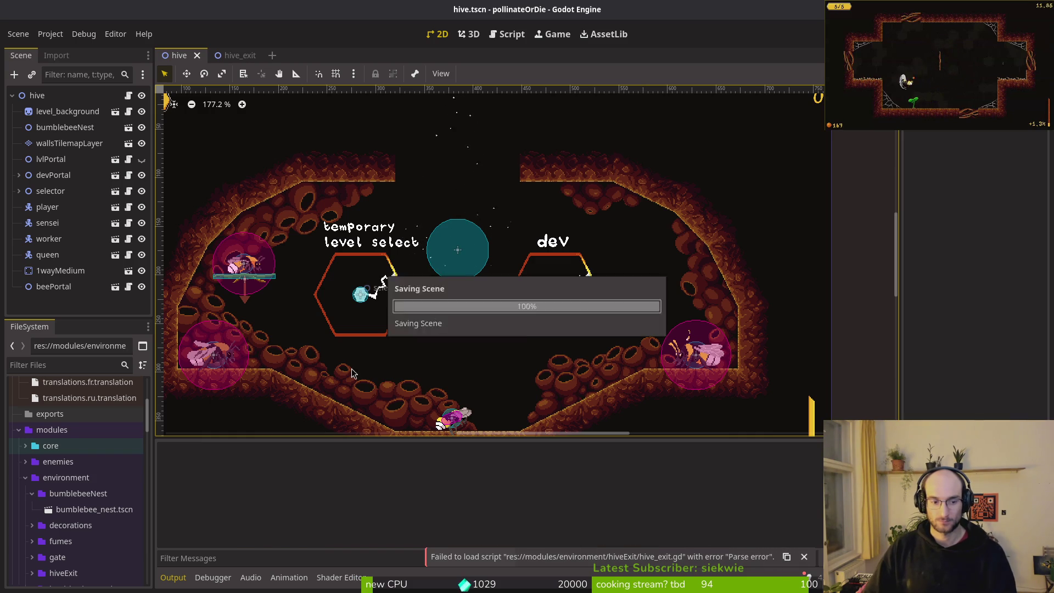
Select the duplicate _ready block and try :write, which fails with a save error
key(alt+Tab)
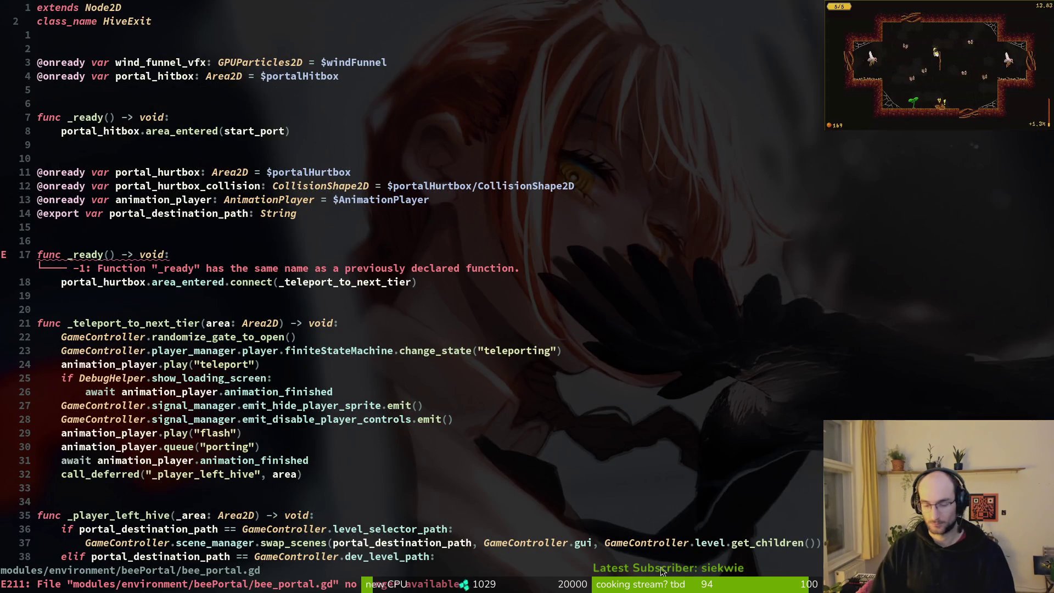
key(j)
key(j)
key(j)
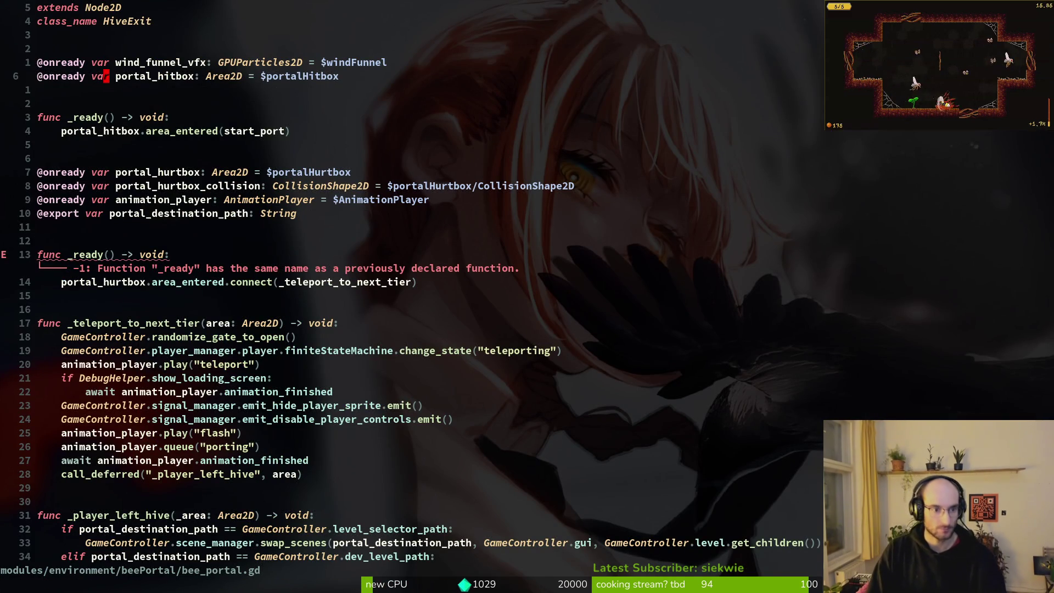
key(j)
key(j)
key(j)
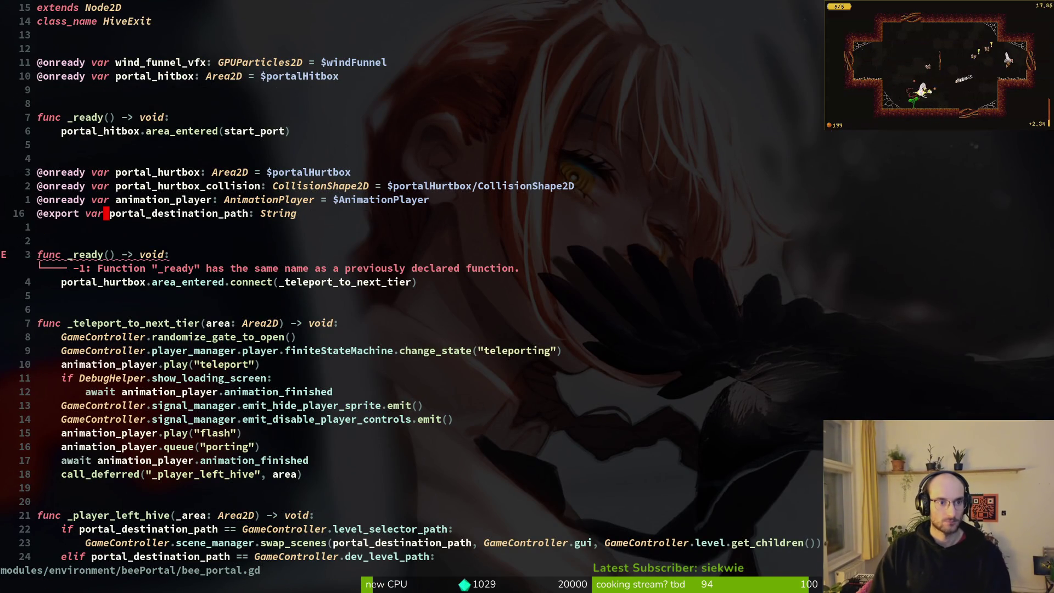
key(j)
key(V)
key(j)
key(j)
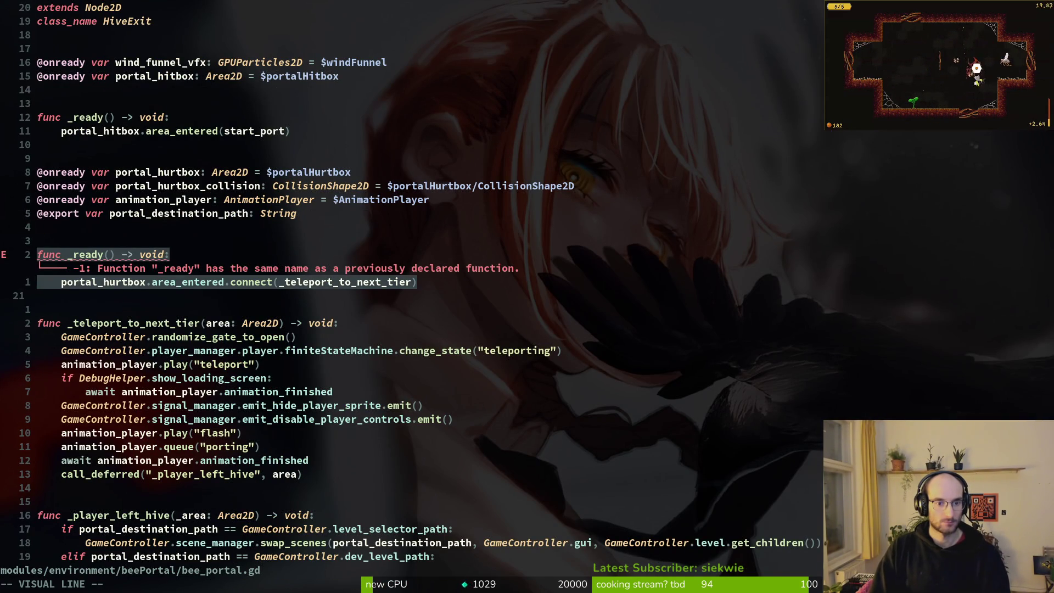
key(Escape)
text(:write)
key(Return)
key(Return)
Delete the duplicate _ready function connecting portal_hurtbox.area_entered and run :write again
key(k)
key(k)
key(V)
key(j)
key(j)
key(j)
text(d:write)
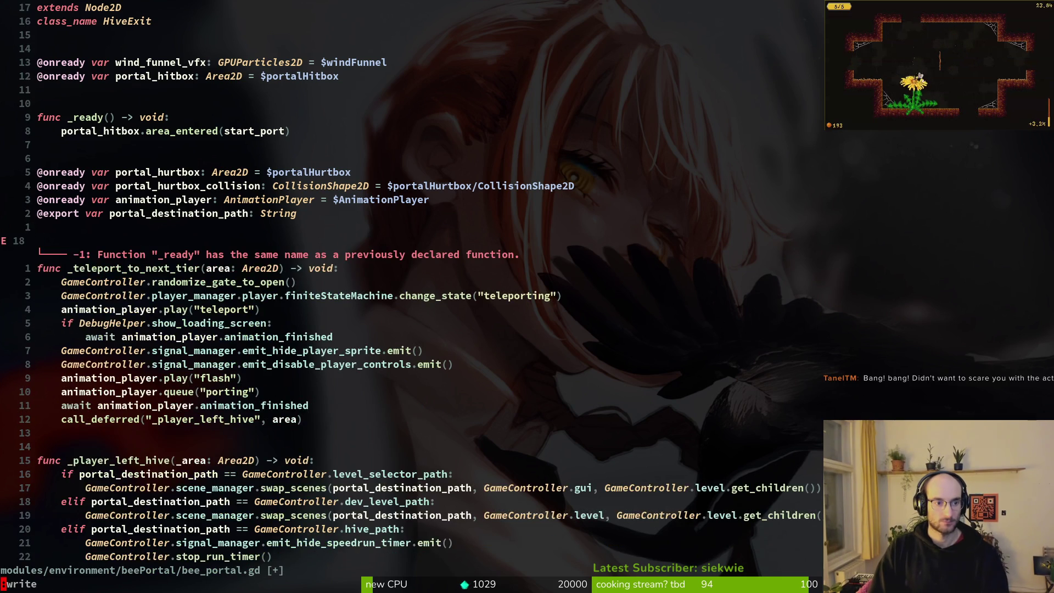
key(Return)
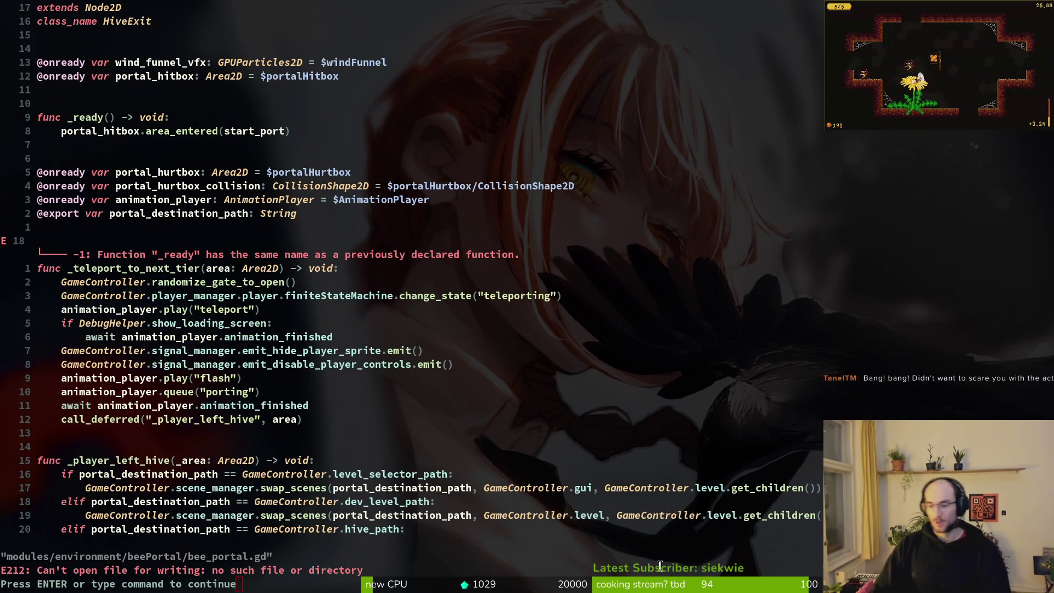
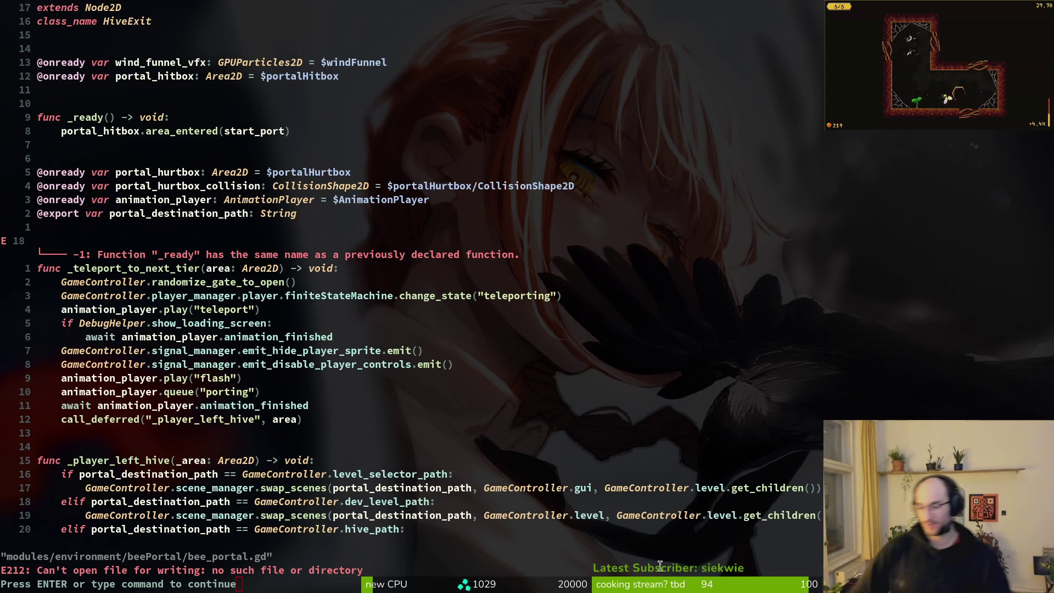
In bee_portal.gd, add .connect after area_entered on the portal_hitbox line in _ready
click(171, 237)
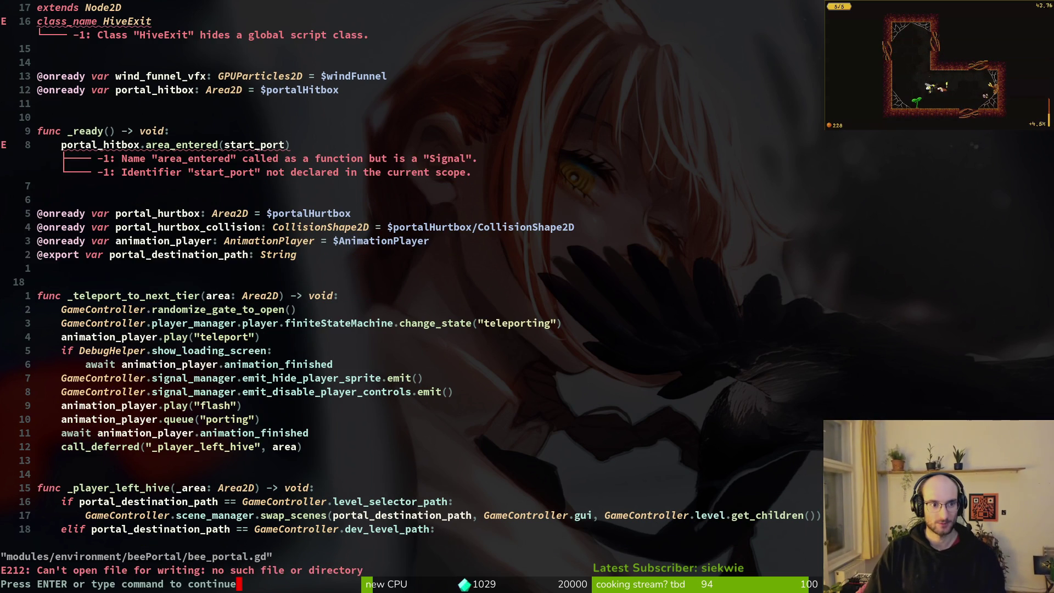
key(Return)
key(k)
key(k)
key(k)
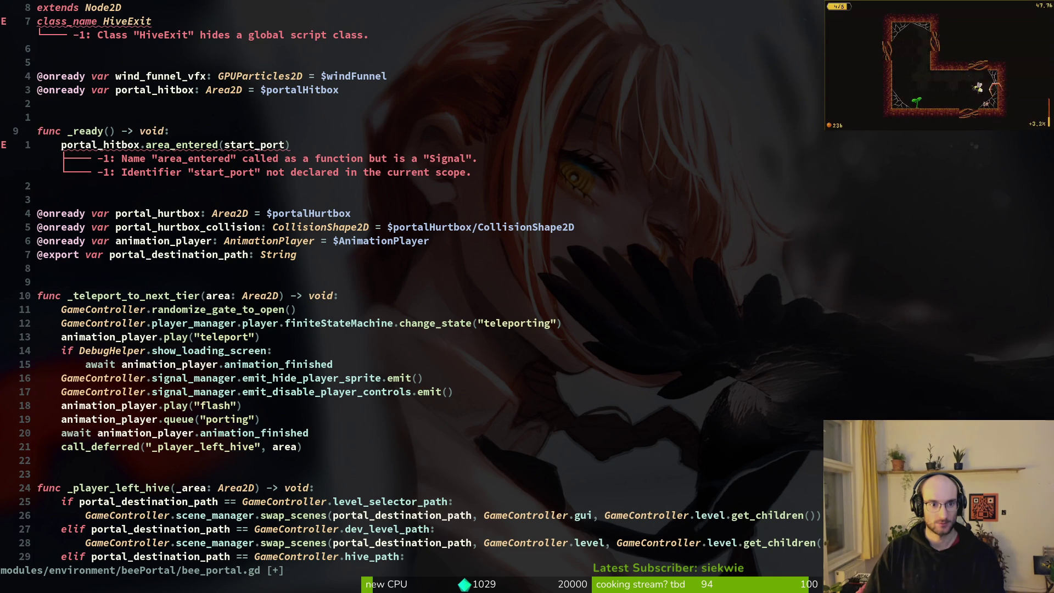
key(j)
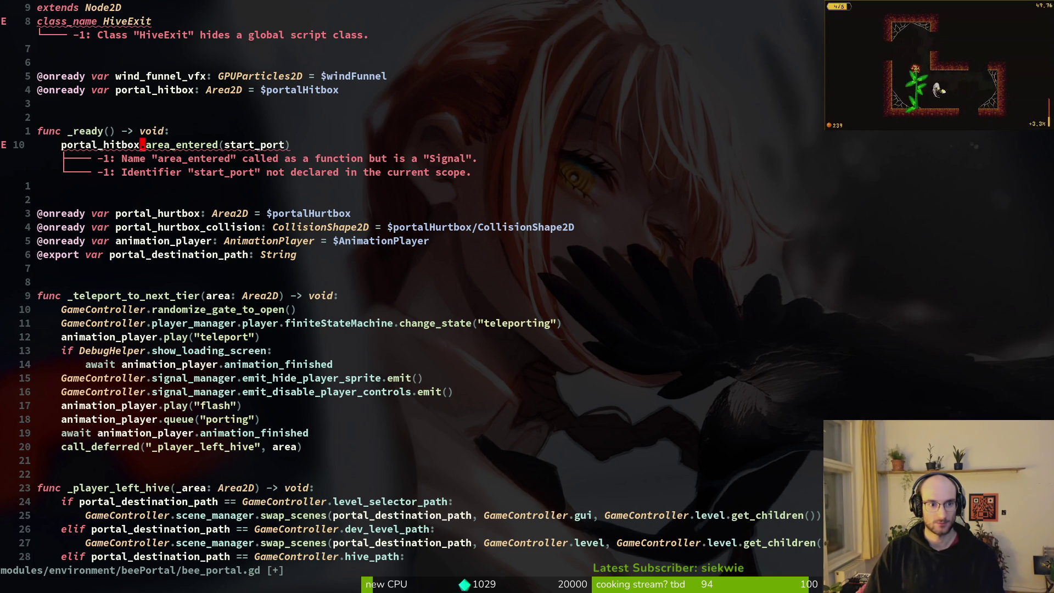
text(.connect)
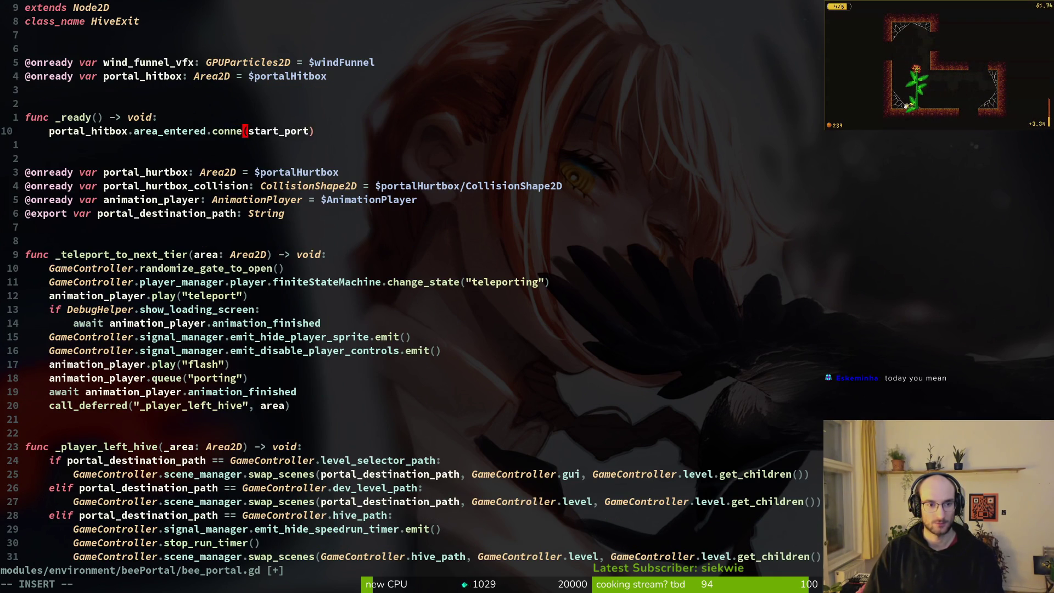
key(Escape)
Try saving bee_portal.gd, which fails with E212, then quit Vim without saving using :q!
text(:write)
key(Return)
text(:write)
key(Return)
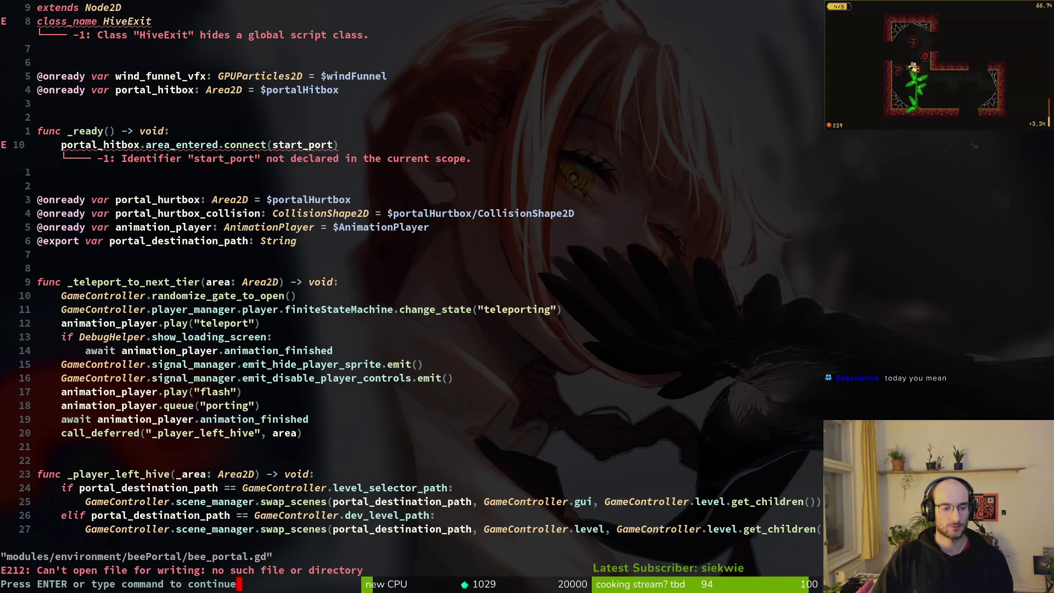
text(:wq)
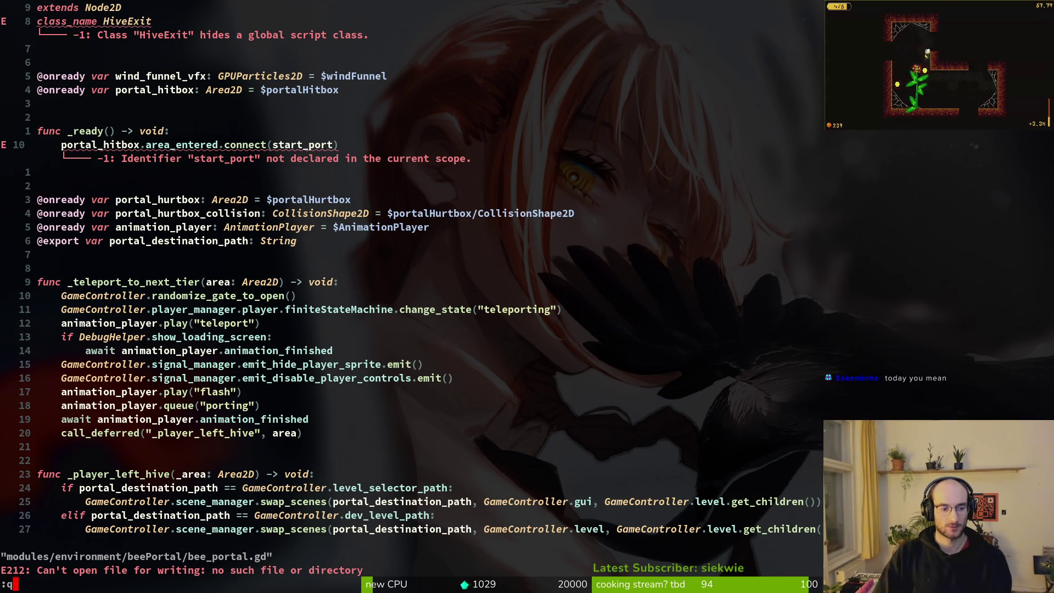
key(Return)
text(:q!)
key(Return)
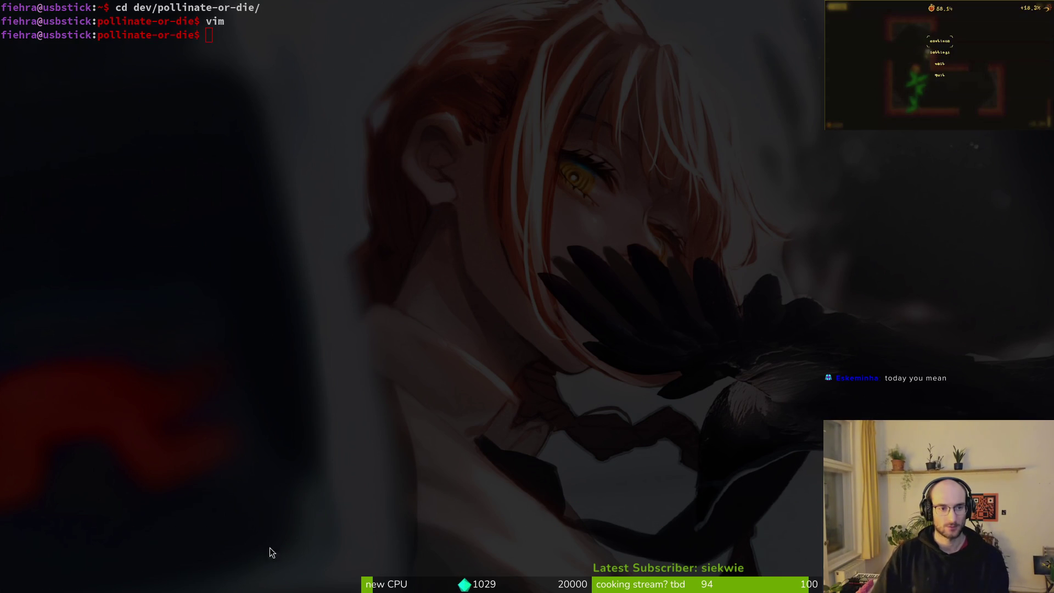
In Godot's FileSystem dock, collapse bumblebeeNest, check the hiveExit folder, then return to the terminal
key(alt+Tab)
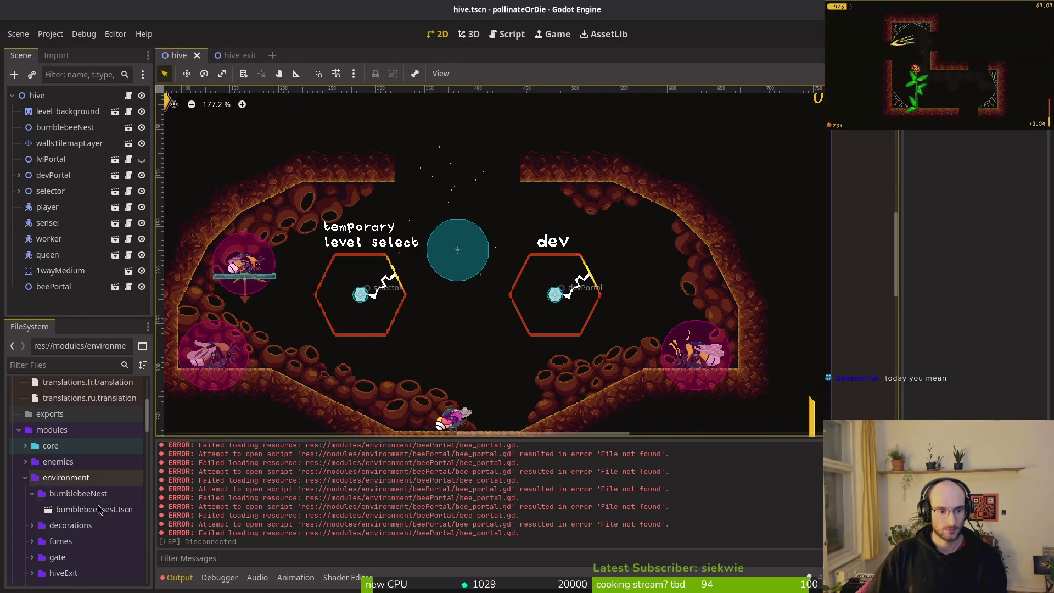
click(33, 496)
scroll(34, 467, down, 3)
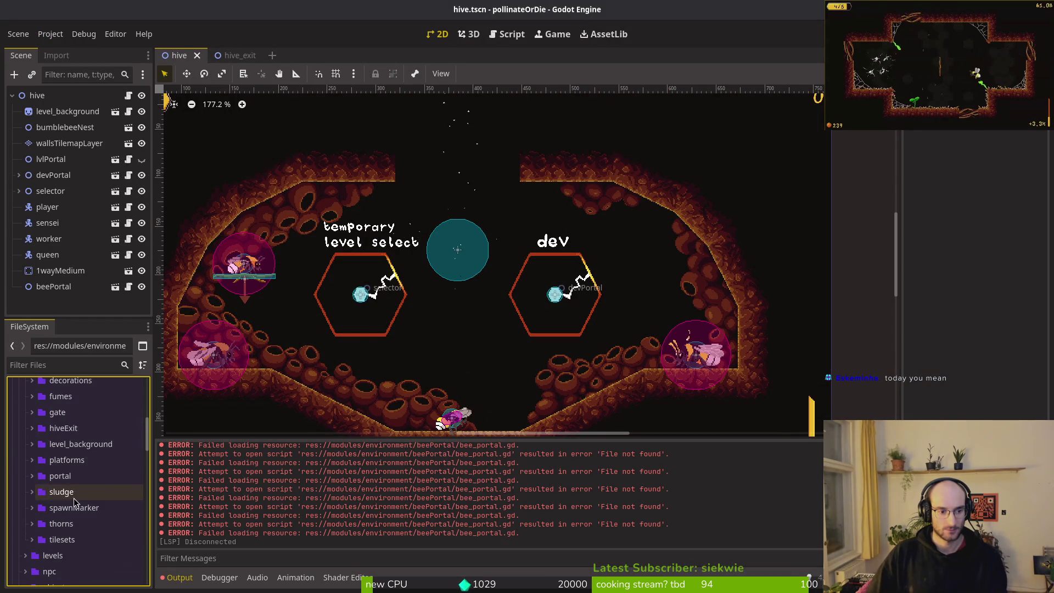
click(28, 431)
click(28, 431)
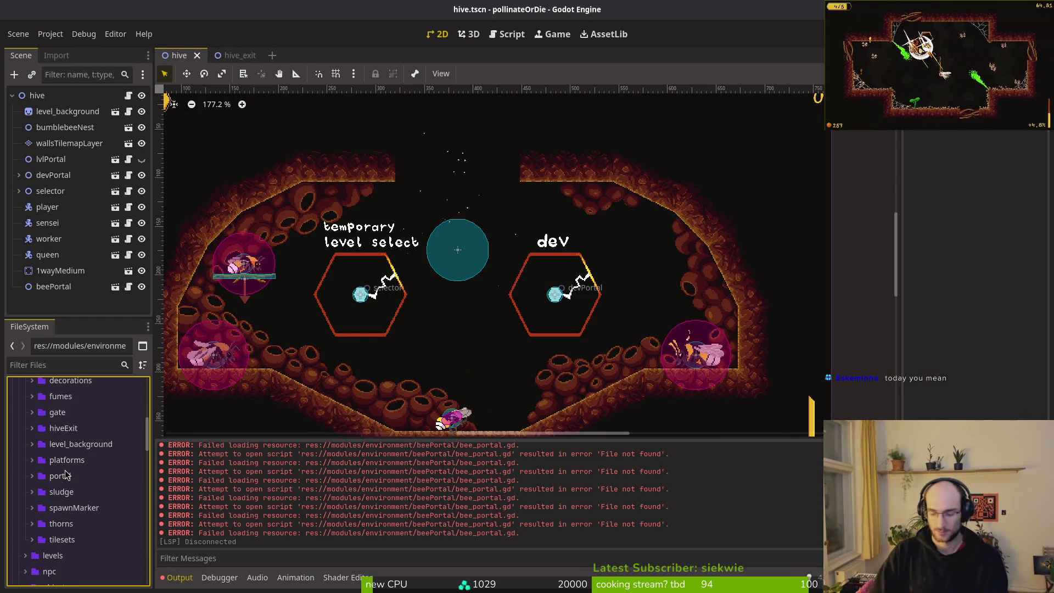
key(super+1)
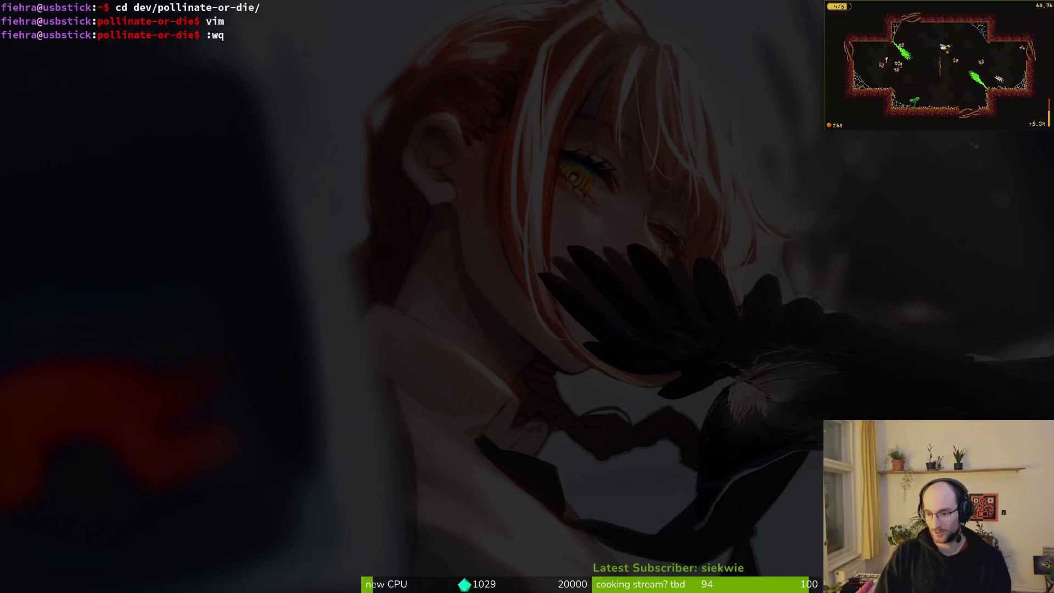
In tig's status view, stage hive_exit.gd, hive_exit.gd.uid and hive_exit.tscn
text(g)
key(Return)
key(s)
key(Down)
key(Down)
key(Down)
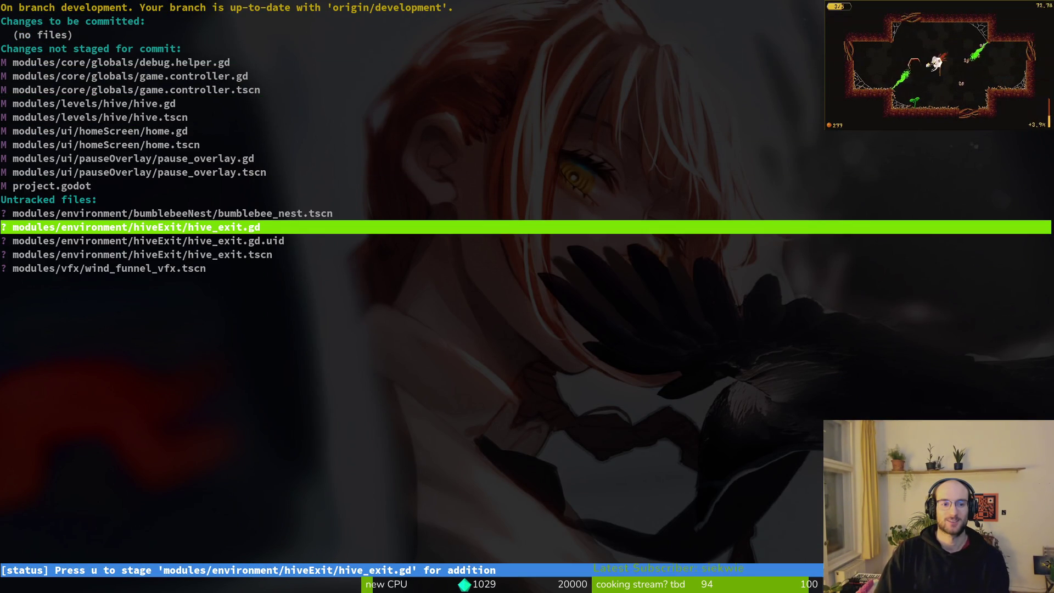
key(u)
key(u)
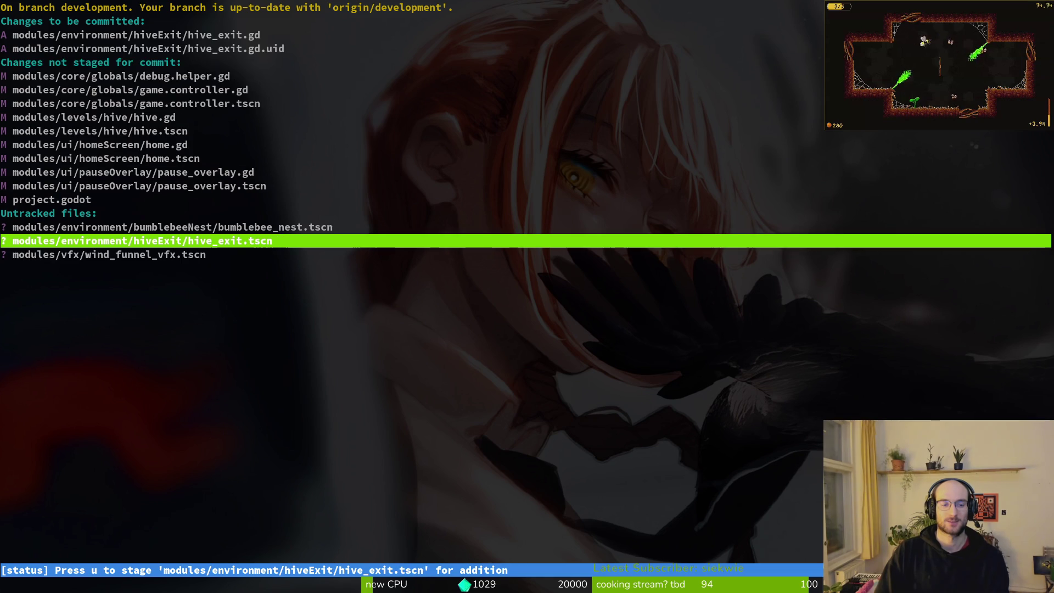
key(u)
key(Up)
key(Up)
key(Up)
key(Up)
key(Up)
key(Up)
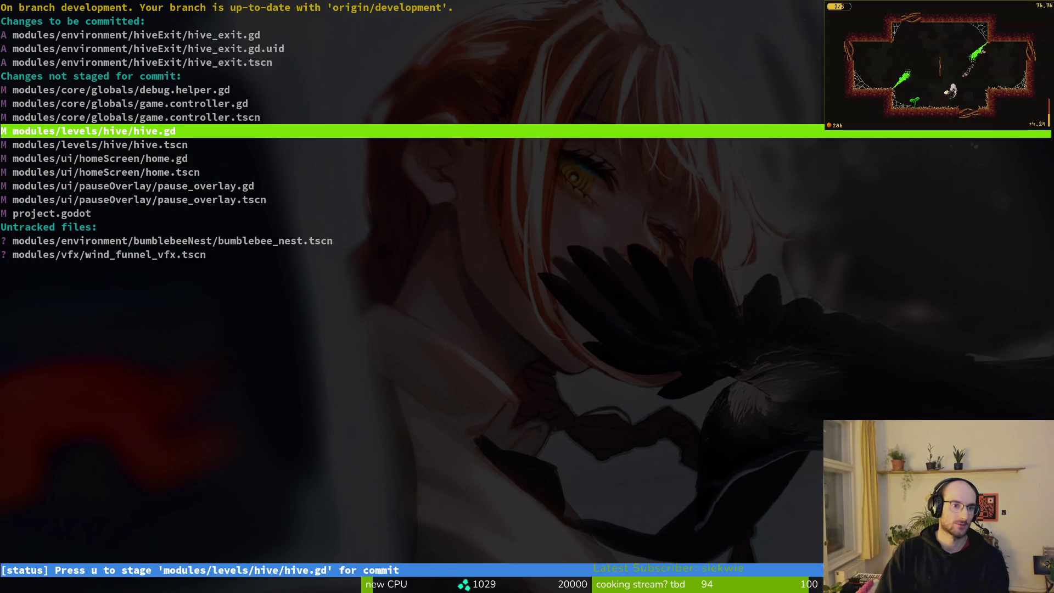
key(Down)
key(Down)
key(Down)
key(Down)
key(Up)
key(Up)
key(Up)
key(Q)
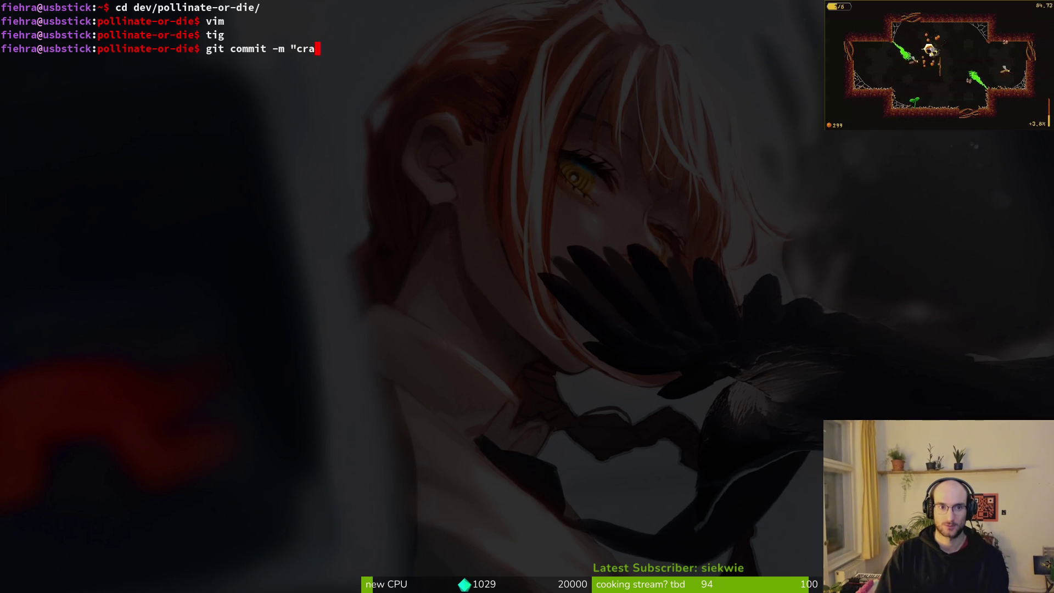
Commit with message "workedon hive exit portal" and git push it to development
text(rkedon hive exit portal)
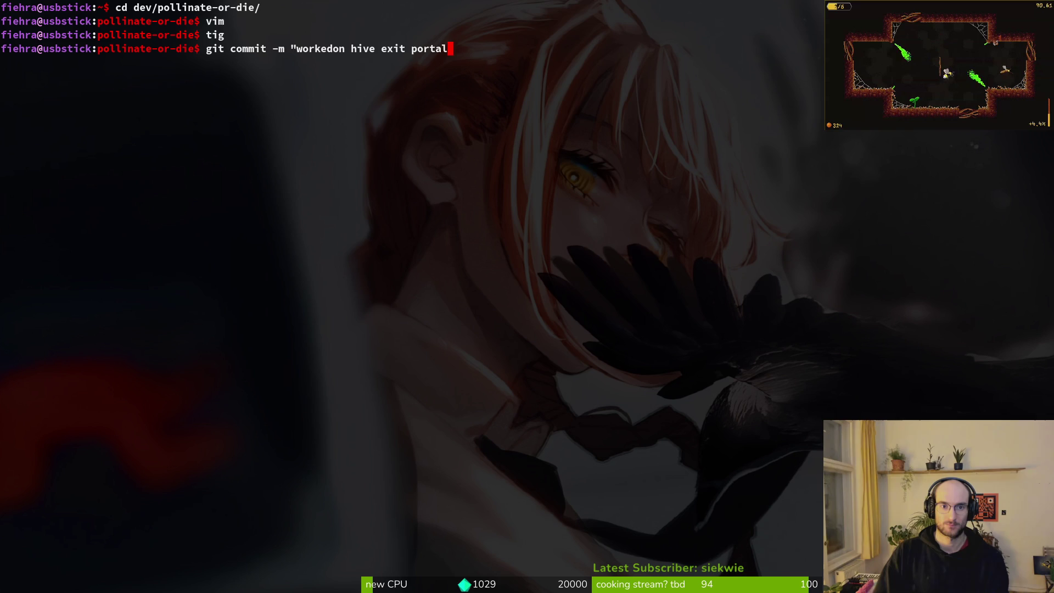
text(")
key(Return)
text(sh)
key(Return)
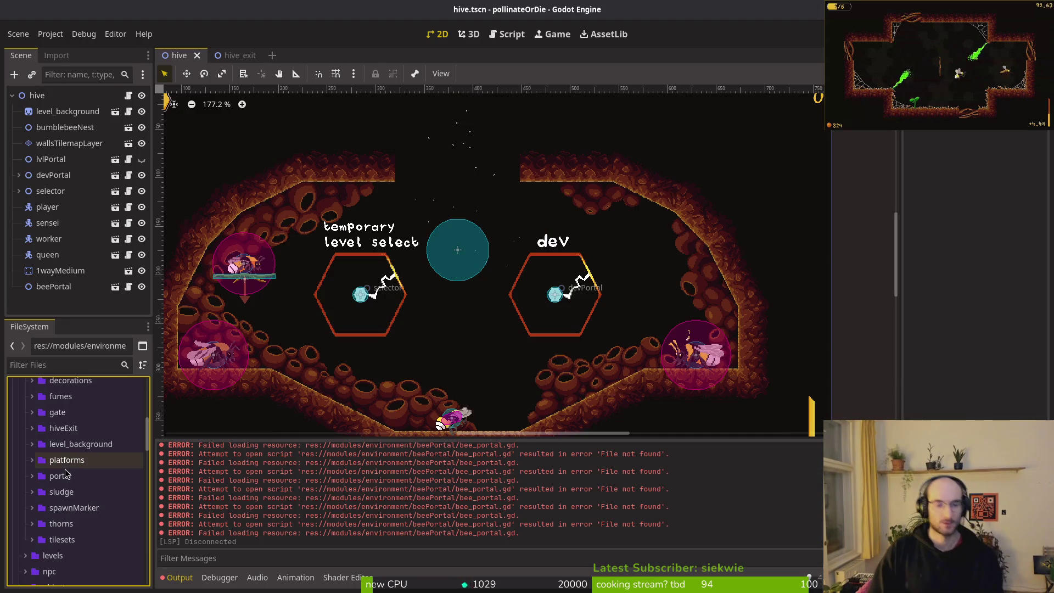
key(alt+Tab)
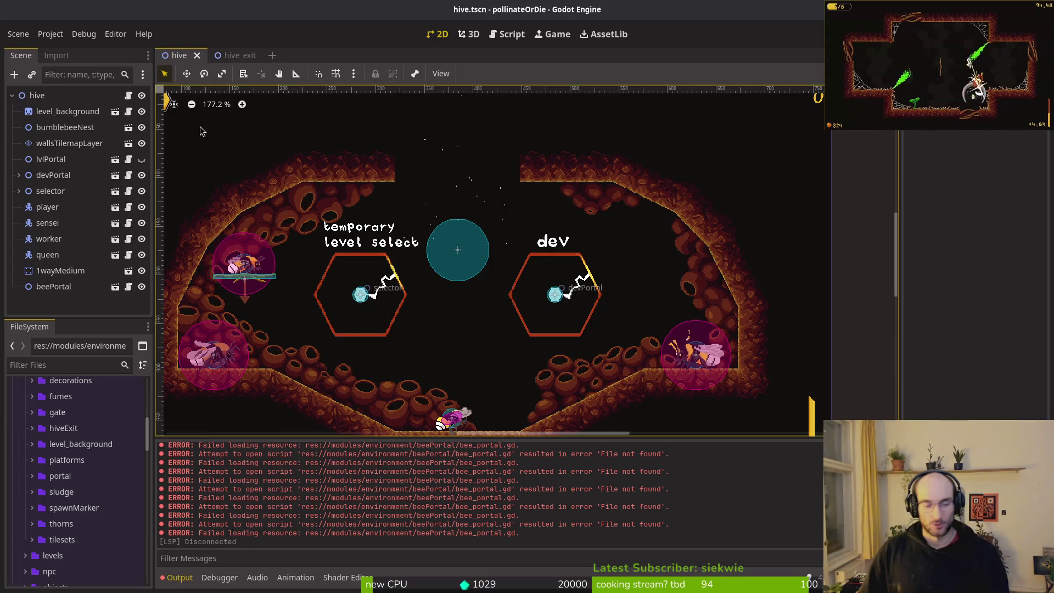
key(alt+Tab)
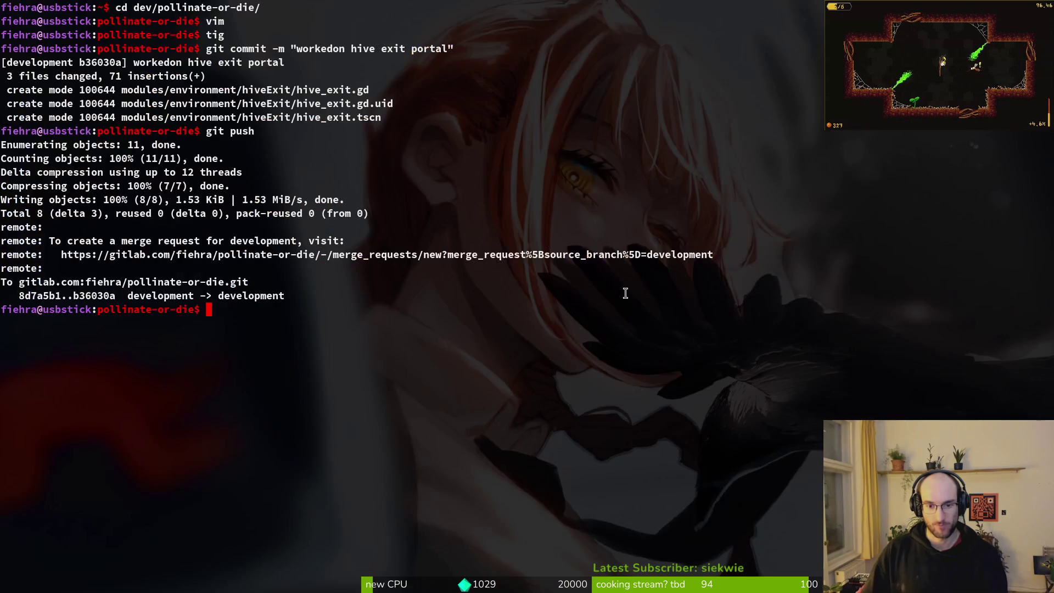
key(alt+Tab)
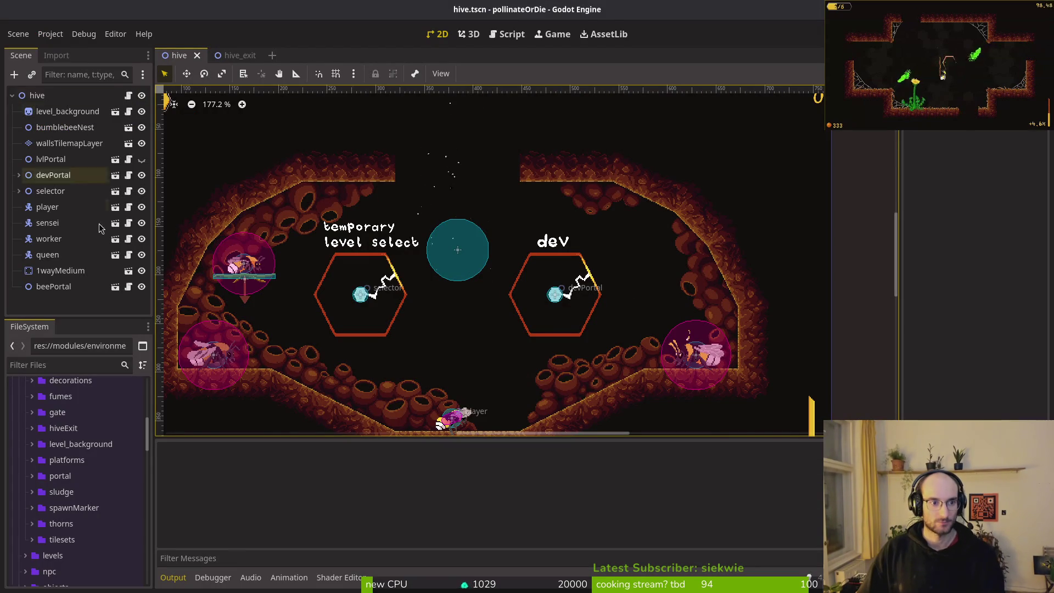
Delete the beePortal node and instance hive_exit.tscn between the two portals in the hive scene
click(53, 286)
key(Delete)
key(Return)
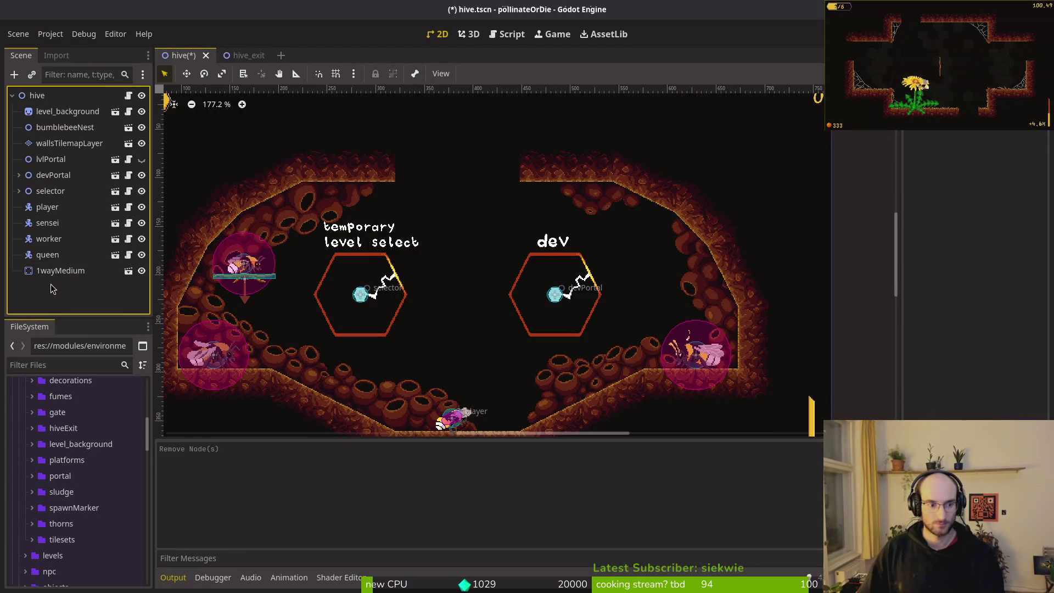
key(alt+Tab)
key(alt+Tab)
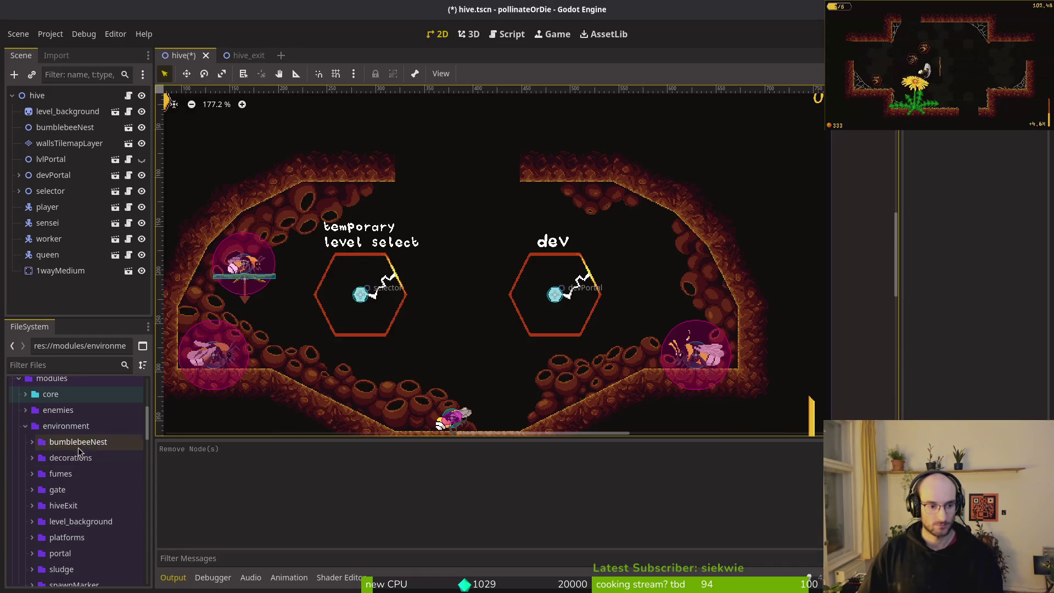
click(32, 428)
click(100, 463)
mouse_move(101, 465)
mouse_down()
mouse_move(77, 296)
mouse_move(63, 288)
mouse_move(437, 329)
mouse_move(466, 290)
mouse_up()
Set the hiveExit Transform Position to 385, 180 and save the hive scene
click(935, 145)
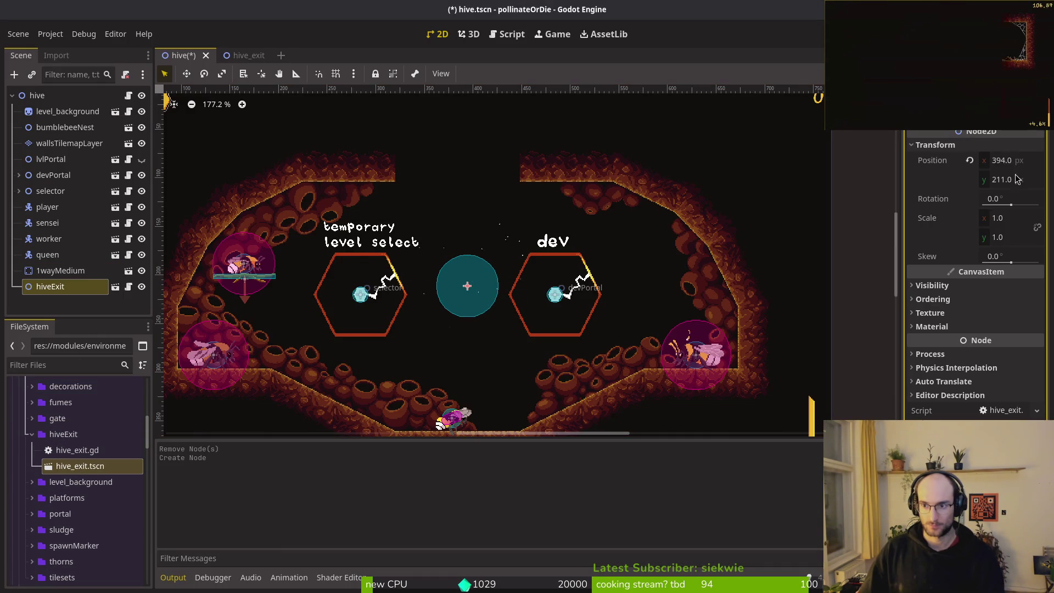
click(1018, 162)
text(385)
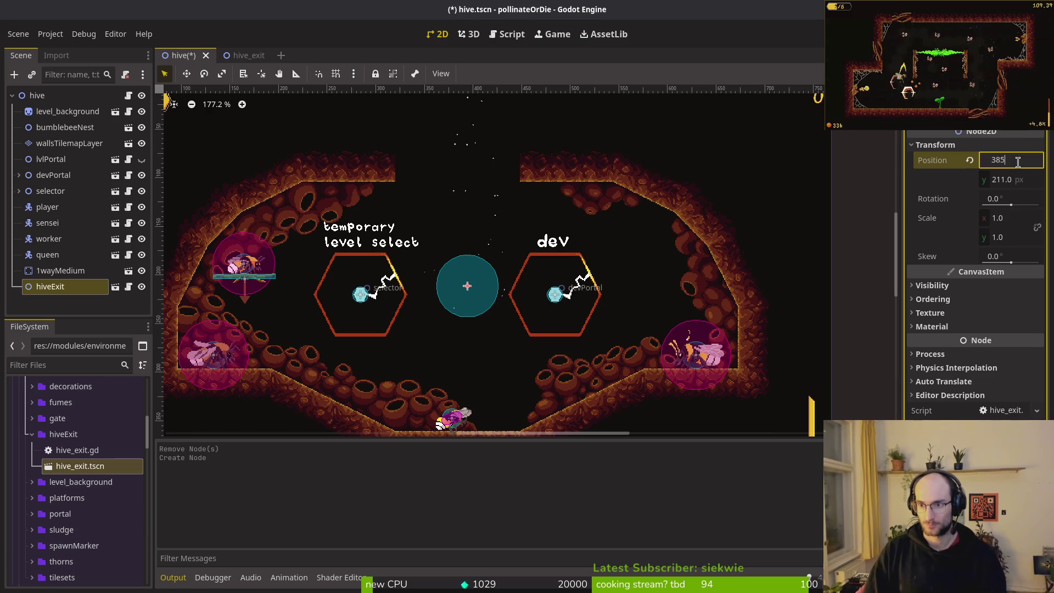
key(Tab)
text(200)
key(Return)
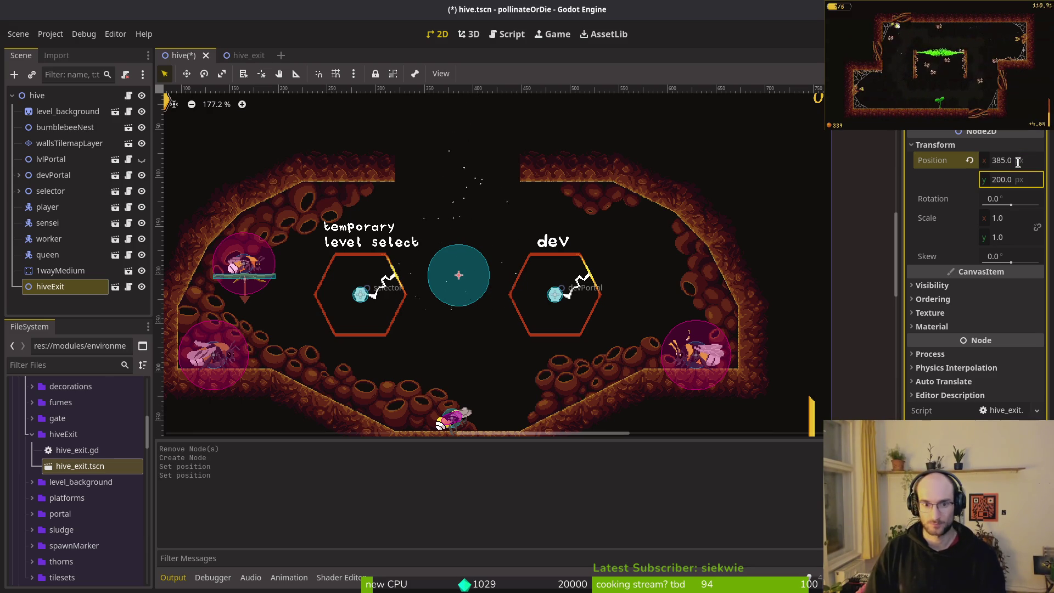
text(169)
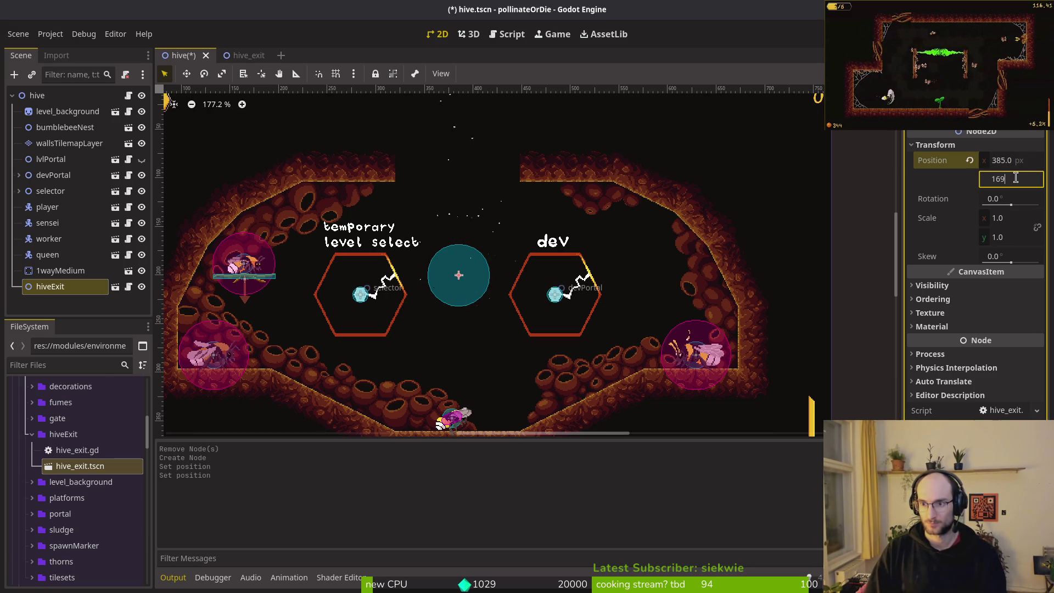
key(Return)
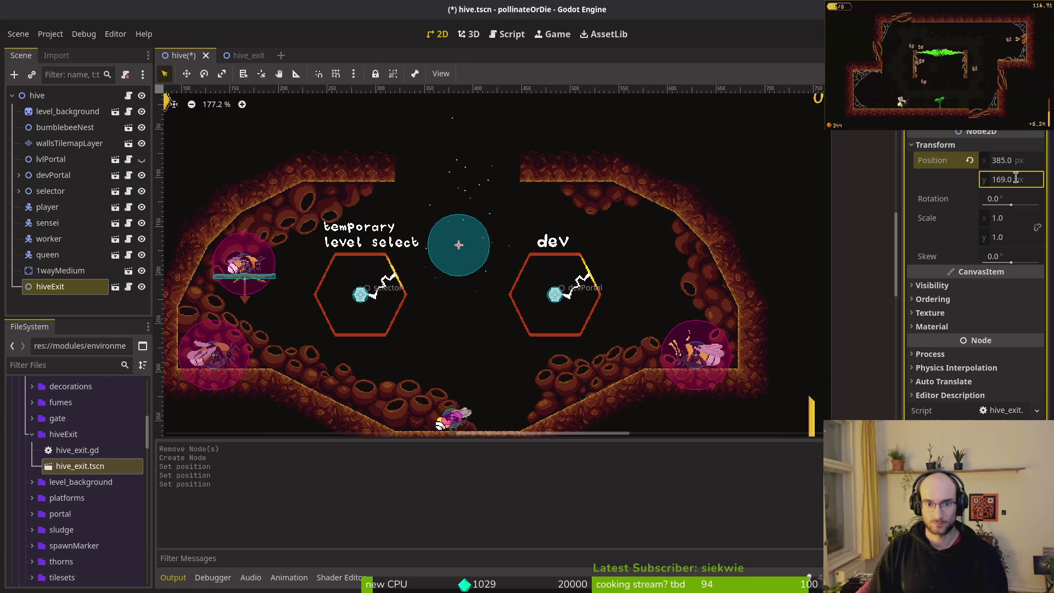
click(1017, 183)
text(18)
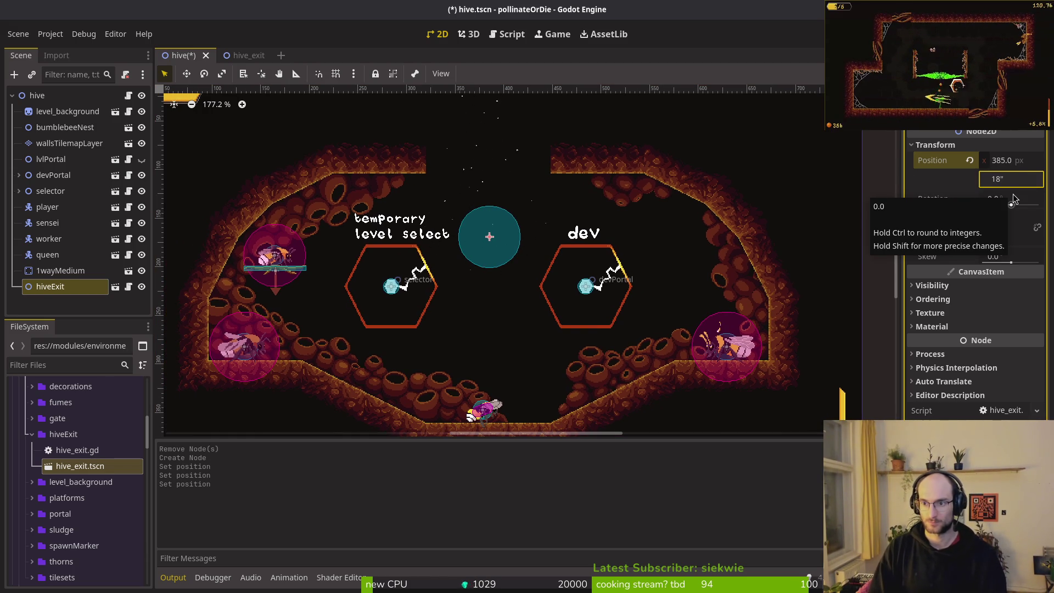
text(0.0)
key(Return)
key(ctrl+s)
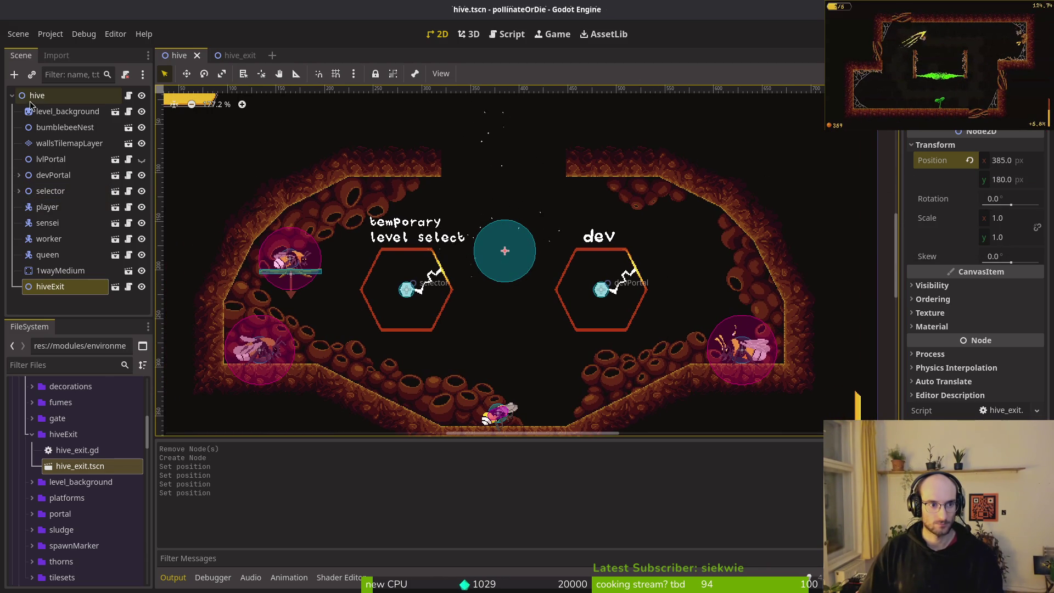
key(alt+Tab)
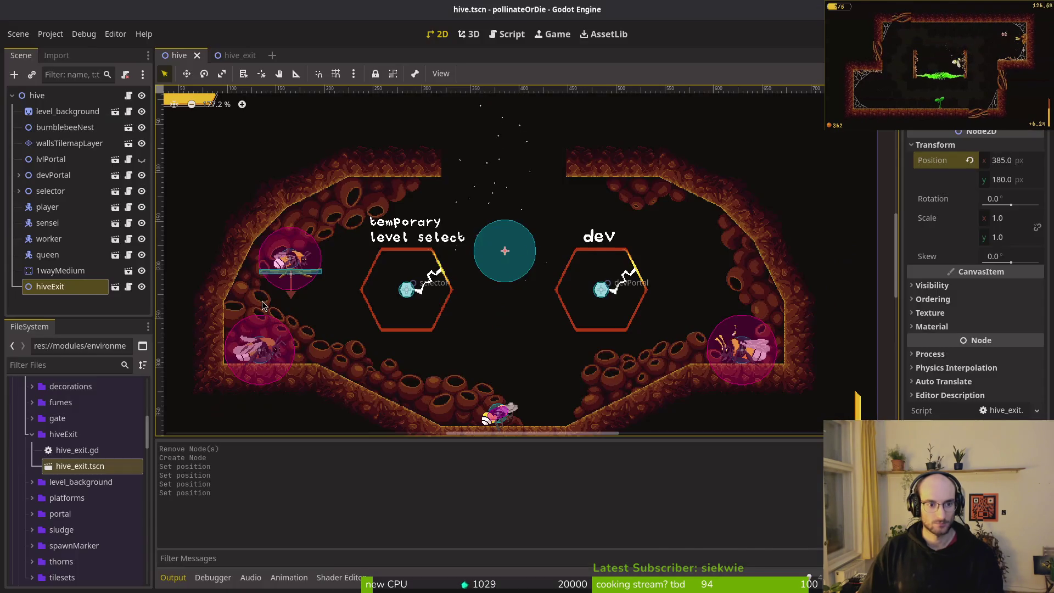
Open hive_exit.gd and delete its duplicate _ready function
text(hivee)
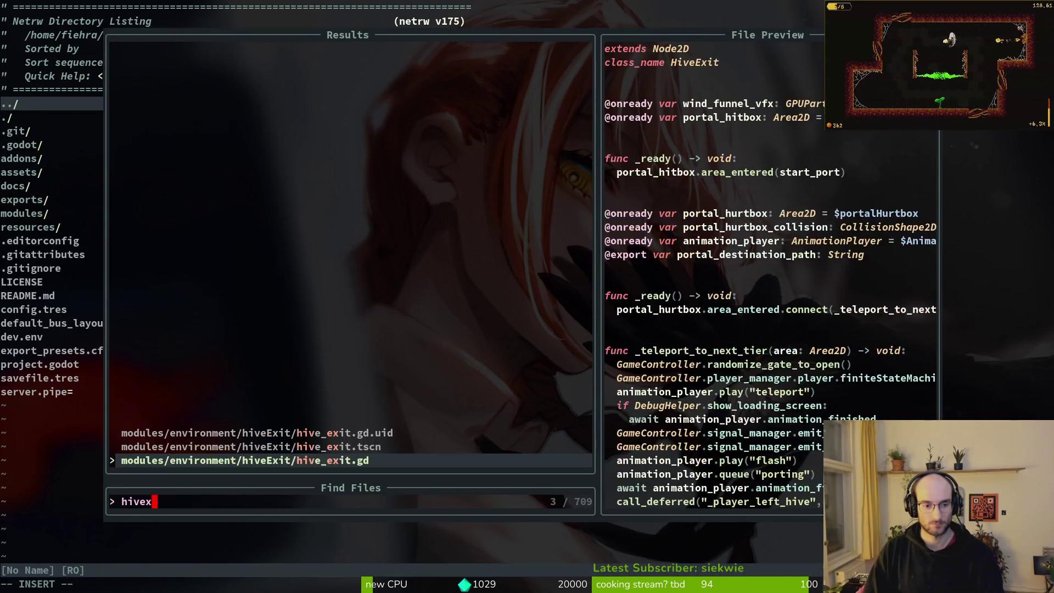
key(Return)
key(j)
key(j)
key(j)
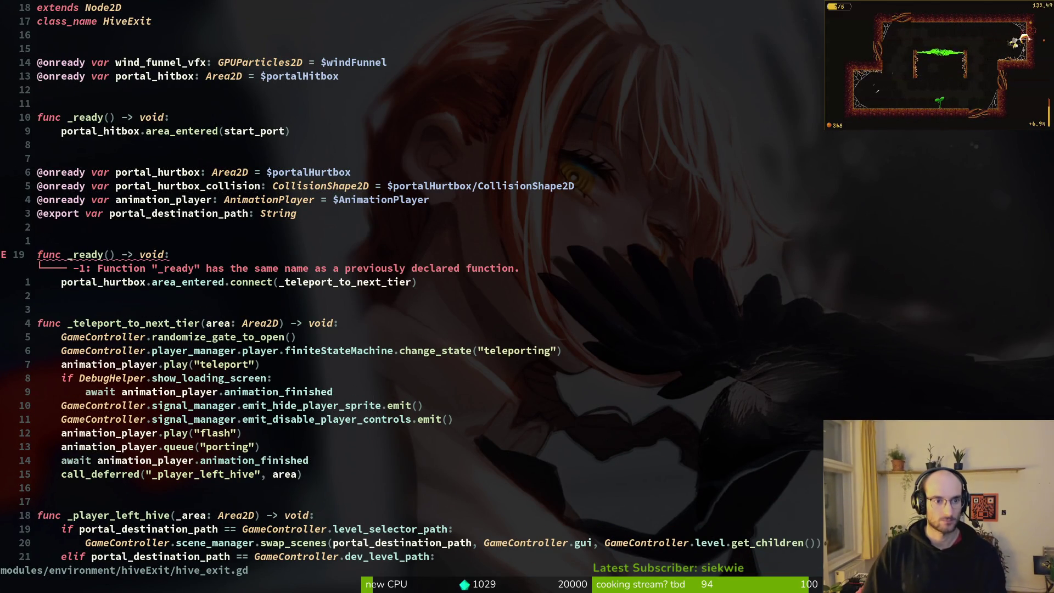
key(V)
key(j)
key(j)
key(d)
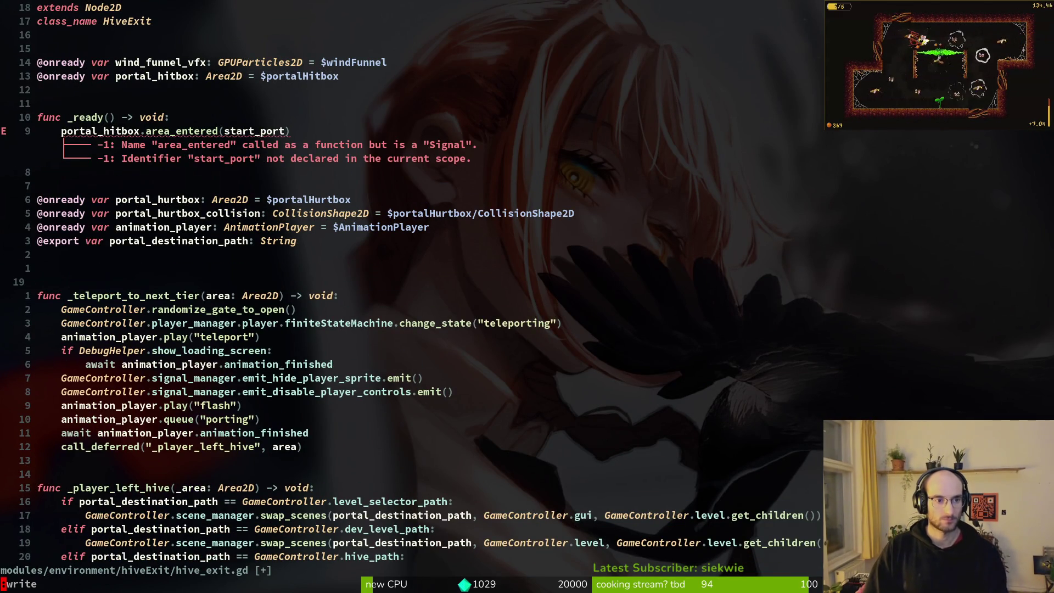
key(Return)
key(k)
key(k)
key(k)
Change the area_entered line's callback to _teleport_to_next_tier
key(dollar)
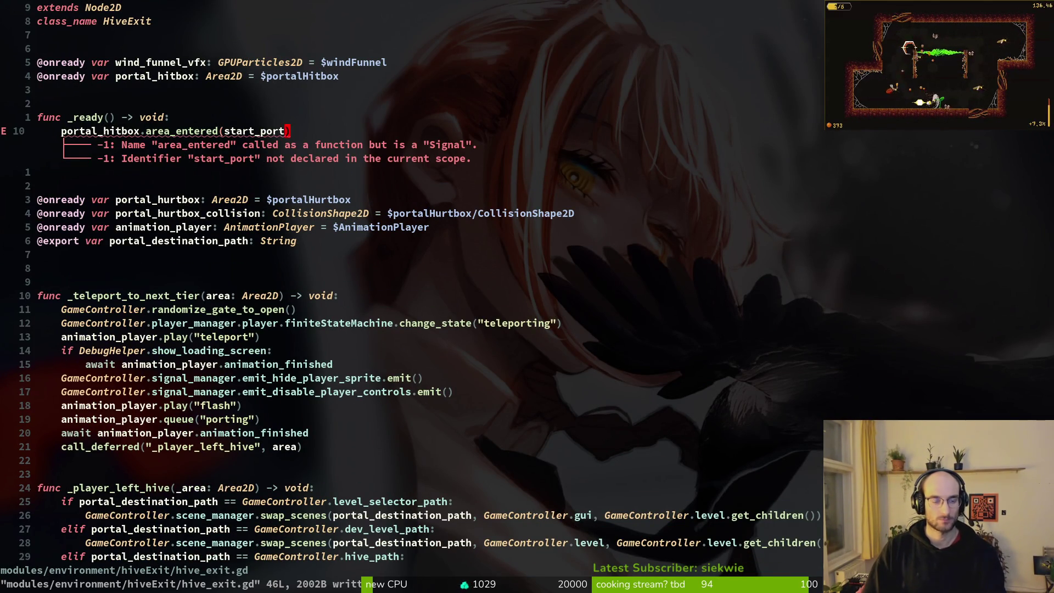
text(ciwtel)
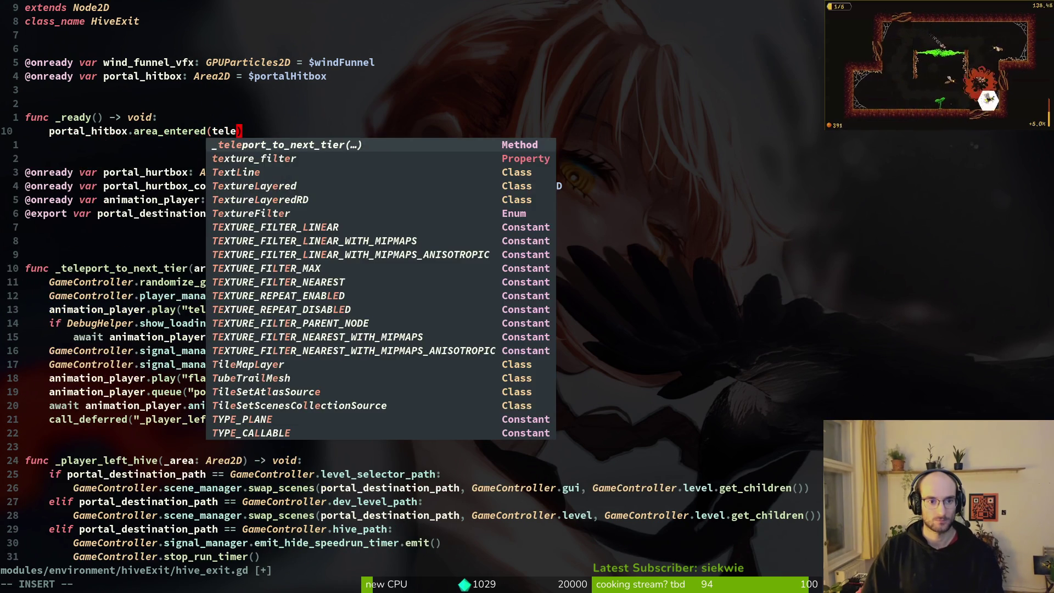
key(Return)
key(Return)
text(a)
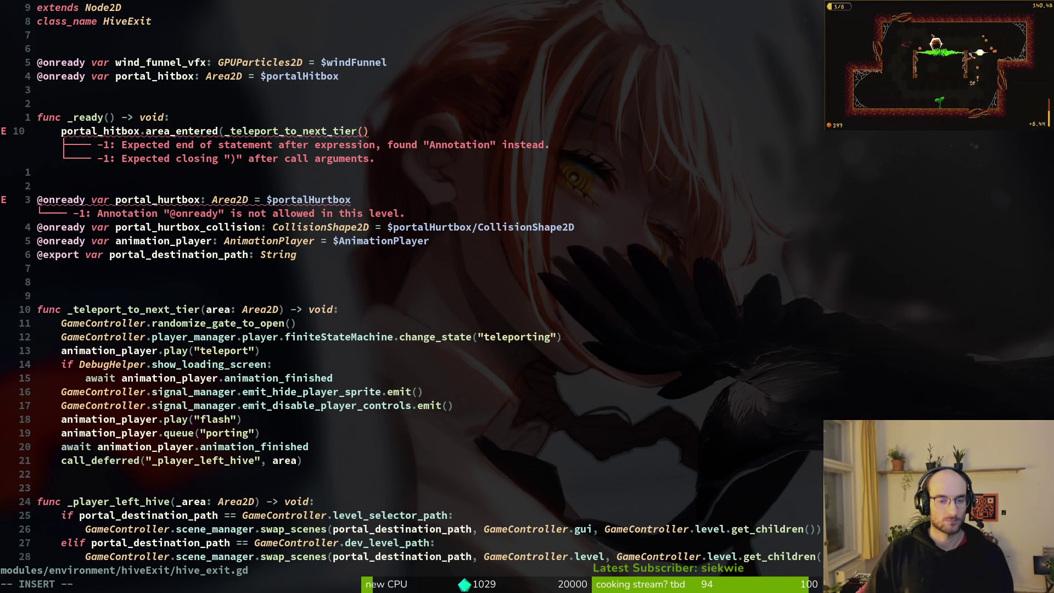
text())
key(Escape)
text(:w)
key(Return)
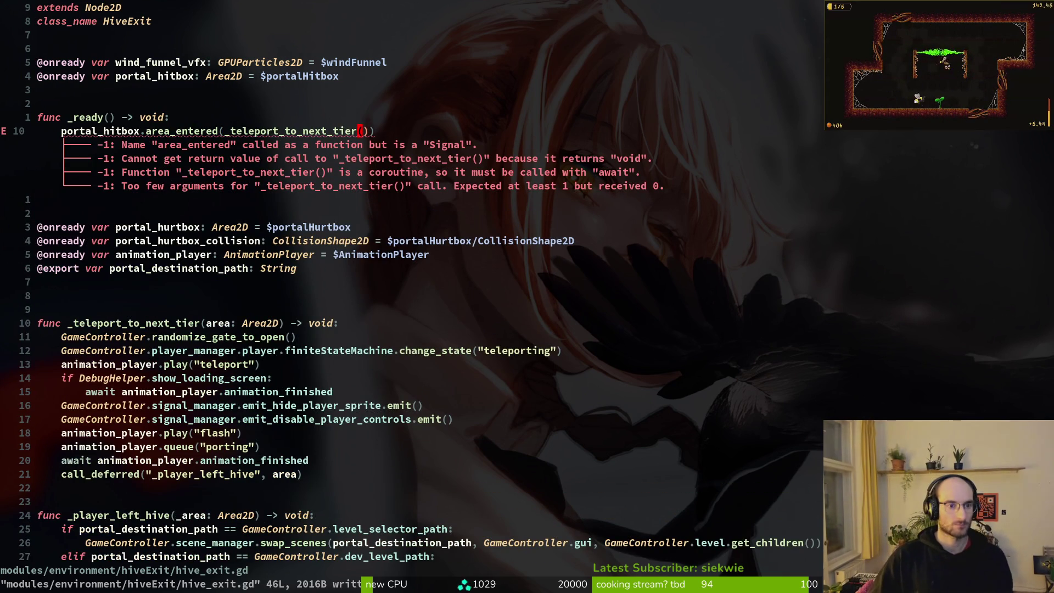
Make the line area_entered.connect(_teleport_to_next_tier), passing the function without parentheses, and save
text(F(i.connect)
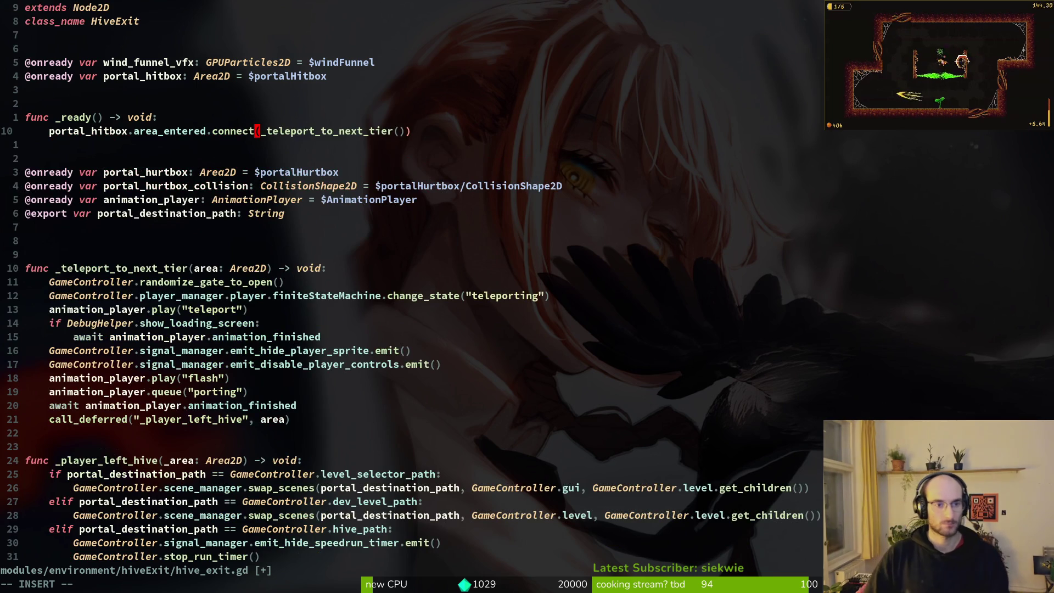
key(Escape)
text(:w)
key(Return)
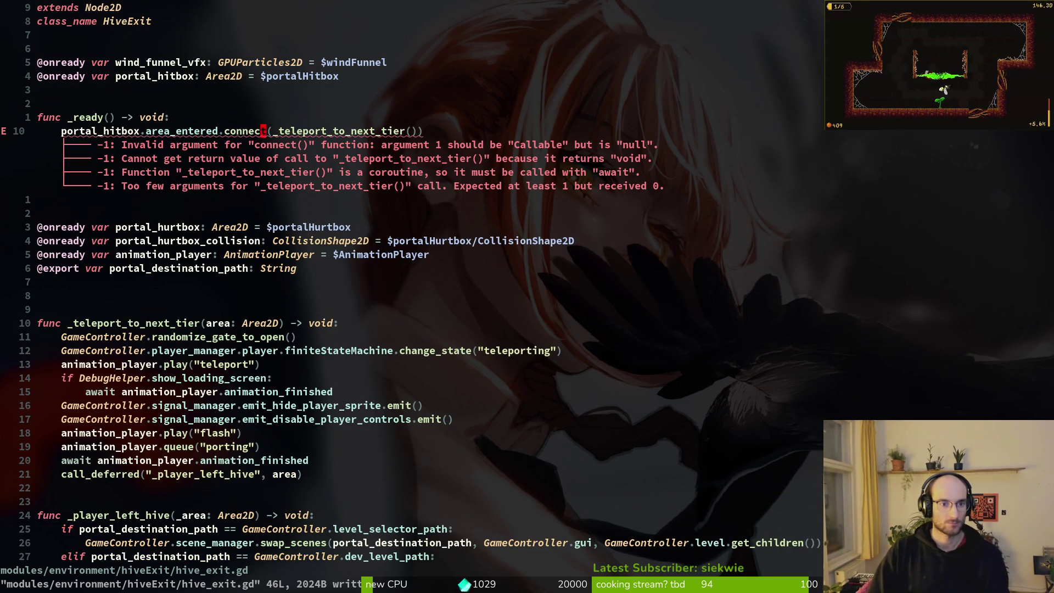
text(a)
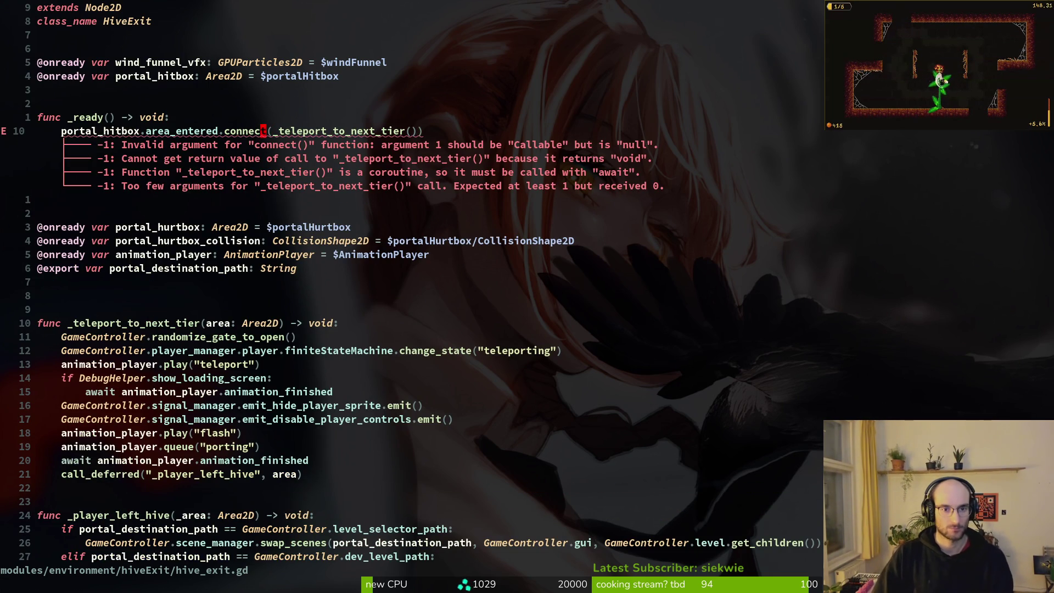
text(:w)
key(Return)
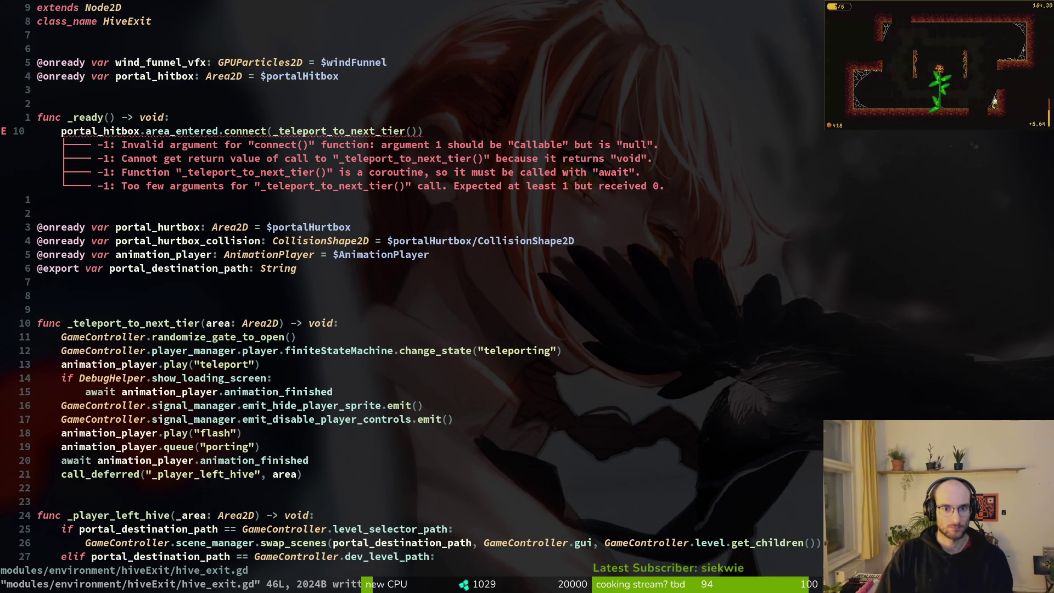
key(j)
key(k)
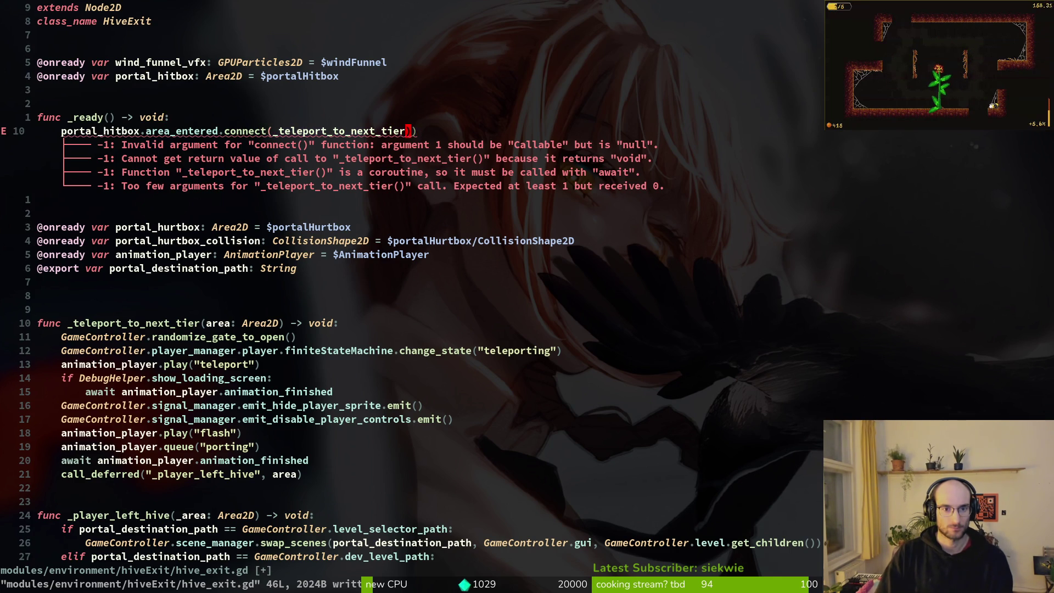
key(x)
key(x)
key(ctrl+s)
Move the declarations up under portal_hitbox, delete the portal_hurtbox_collision line, and save
key(j)
key(j)
key(j)
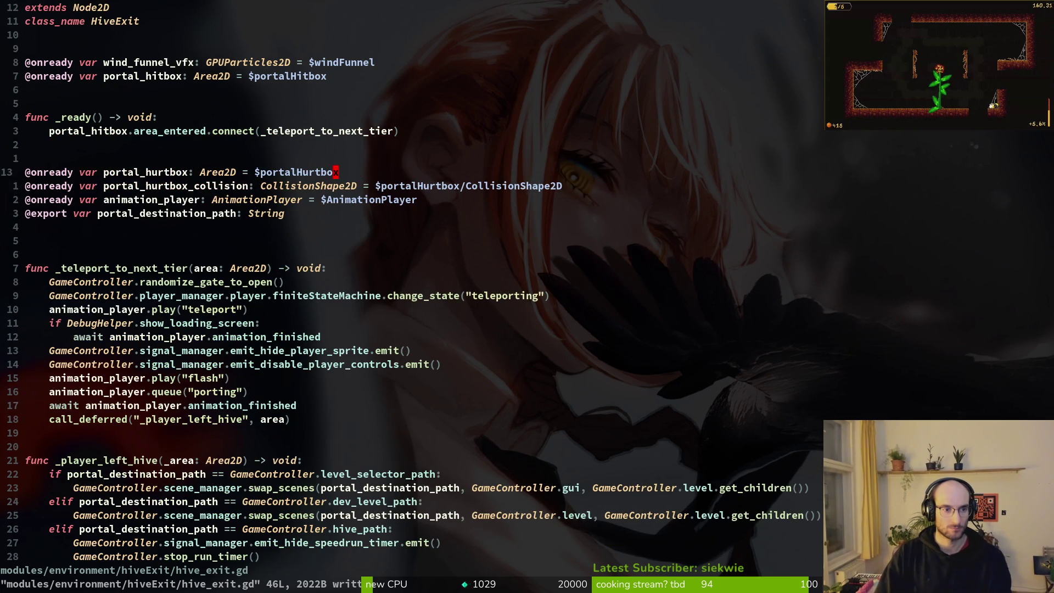
key(shift+v)
key(j)
key(j)
key(j)
key(shift+k)
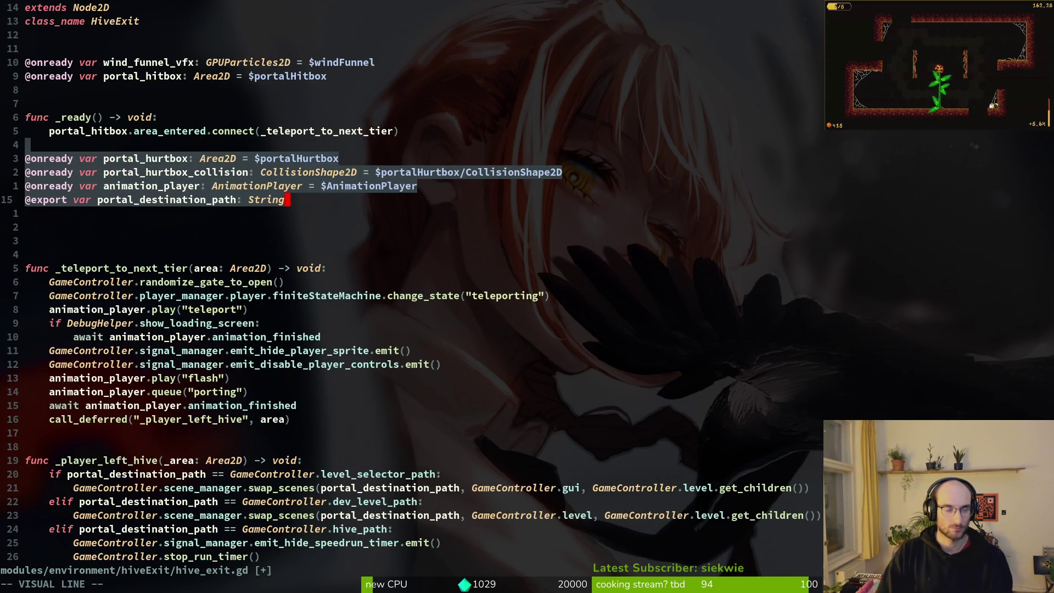
key(shift+k)
key(shift+k)
key(shift+k)
key(d)
key(u)
key(d)
key(d)
text(:w)
key(Return)
Delete the animation_player declaration and the play teleport line
key(k)
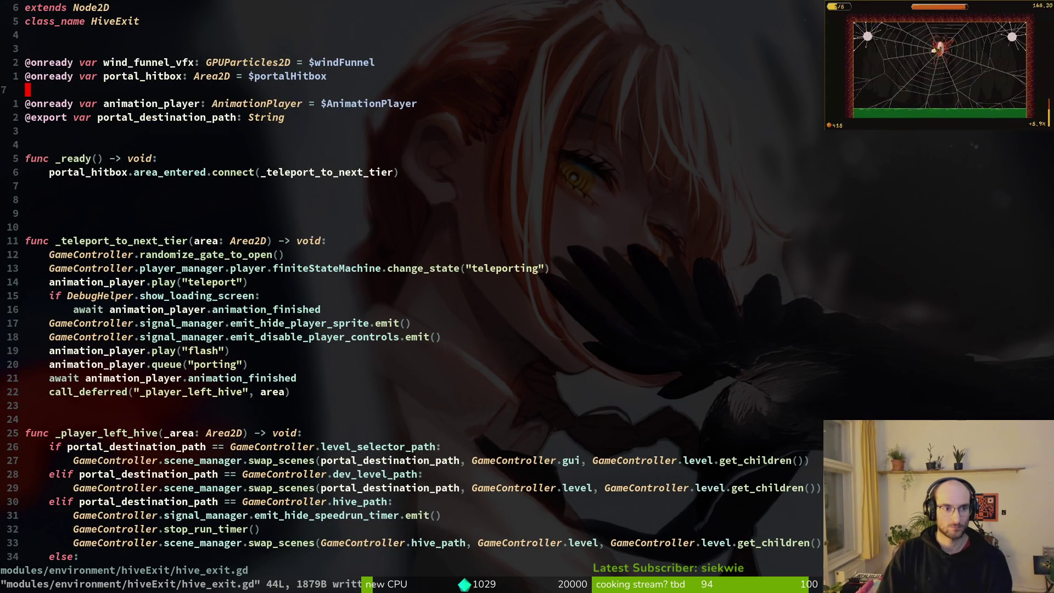
key(j)
key(shift+v)
key(d)
key(j)
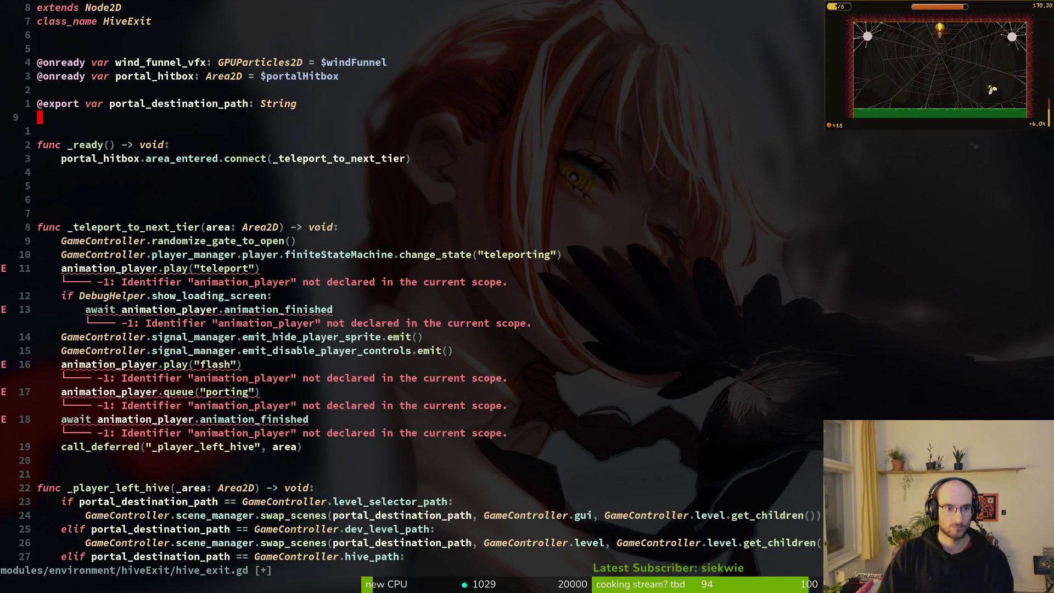
key(j)
key(j)
key(j)
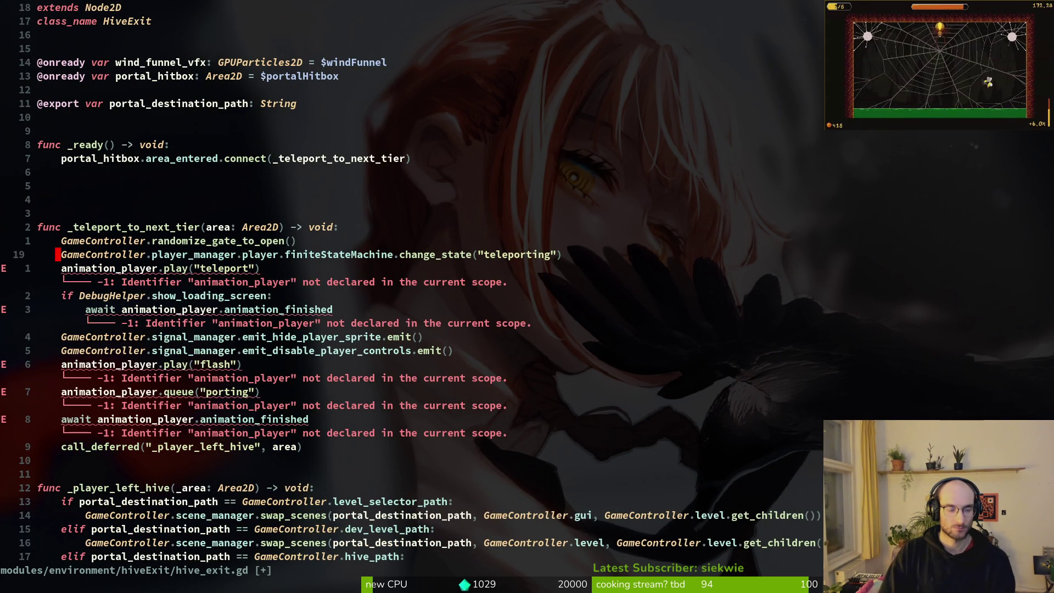
key(j)
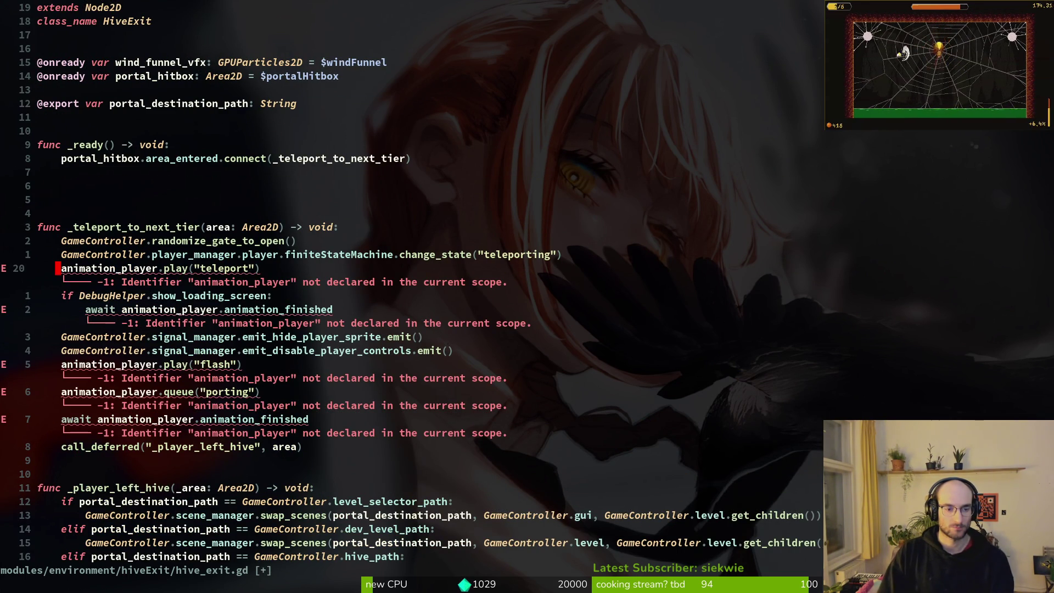
key(shift+v)
key(d)
Undo the animation player removals, keeping teleport and flash animations, and open the hive_exit scene in Godot
key(j)
key(k)
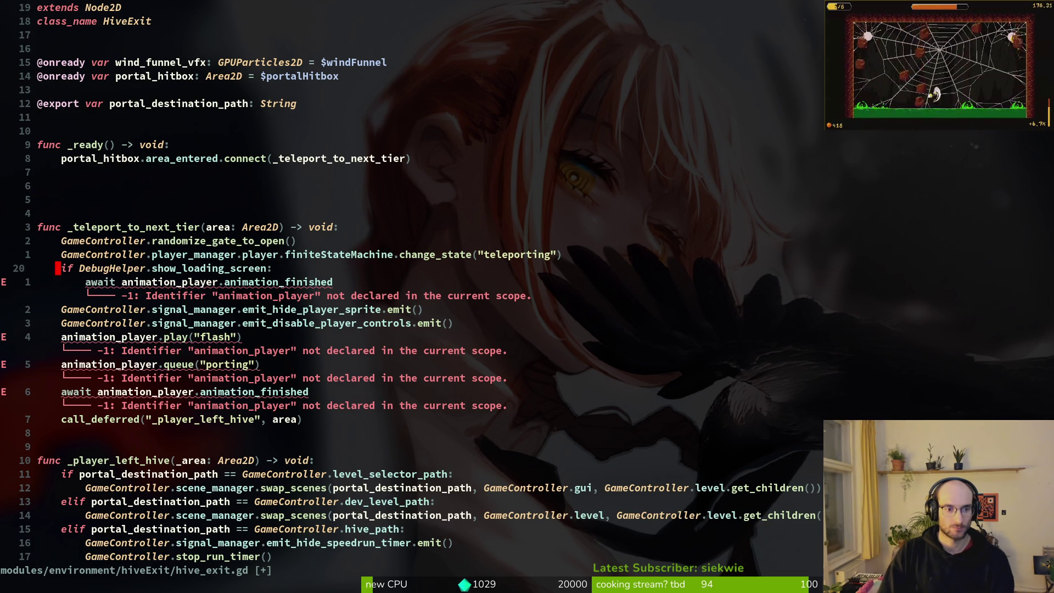
key(j)
key(j)
key(j)
key(shift+v)
key(Escape)
key(u)
key(u)
key(u)
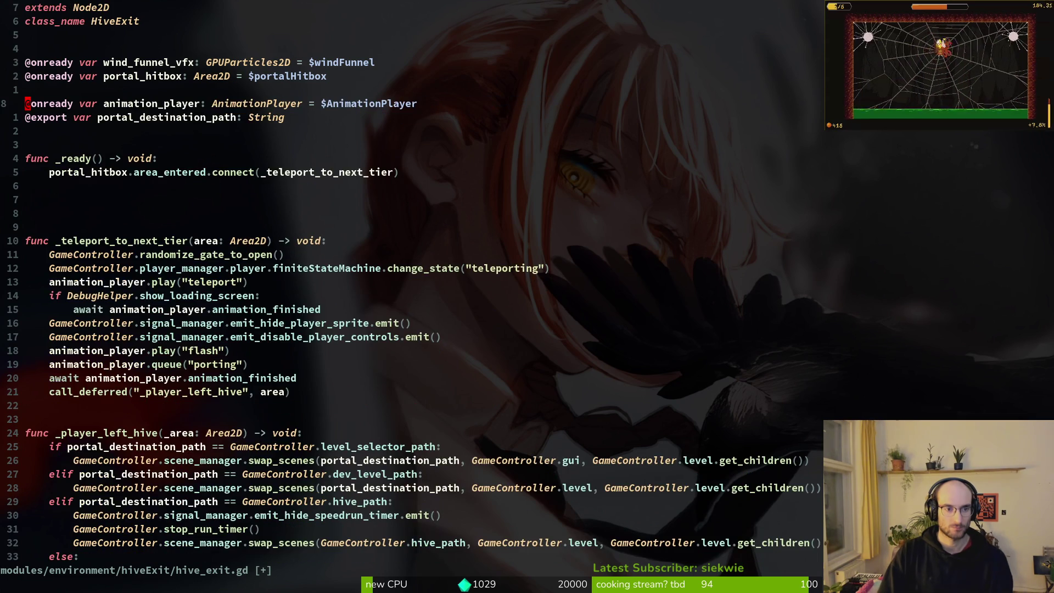
key(alt+Tab)
click(238, 59)
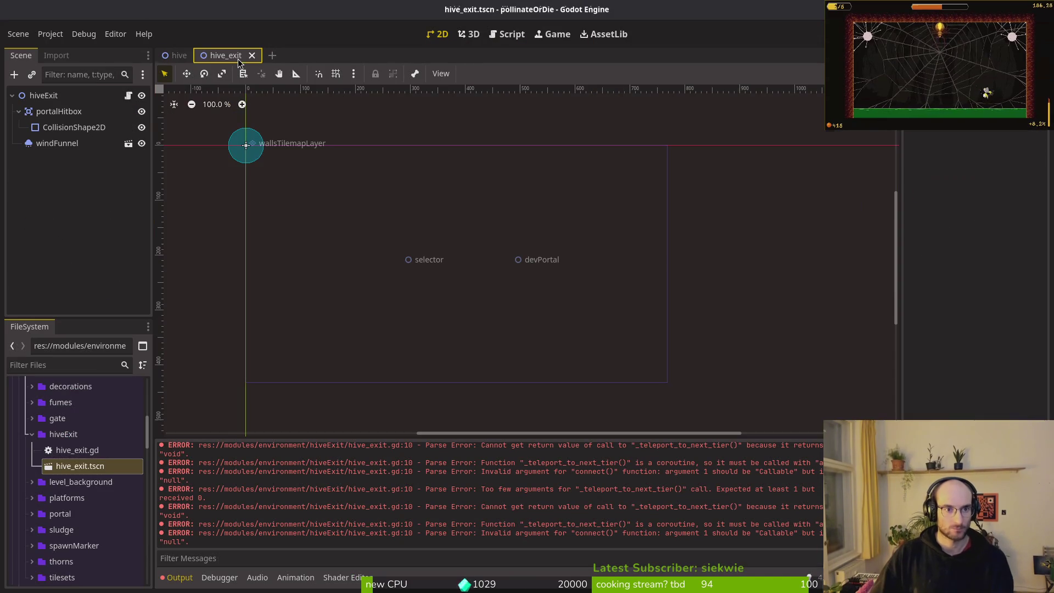
Copy flash and AnimationPlayer from portal.tscn and paste them into the hive_exit scene
key(alt+shift+o)
text(portal)
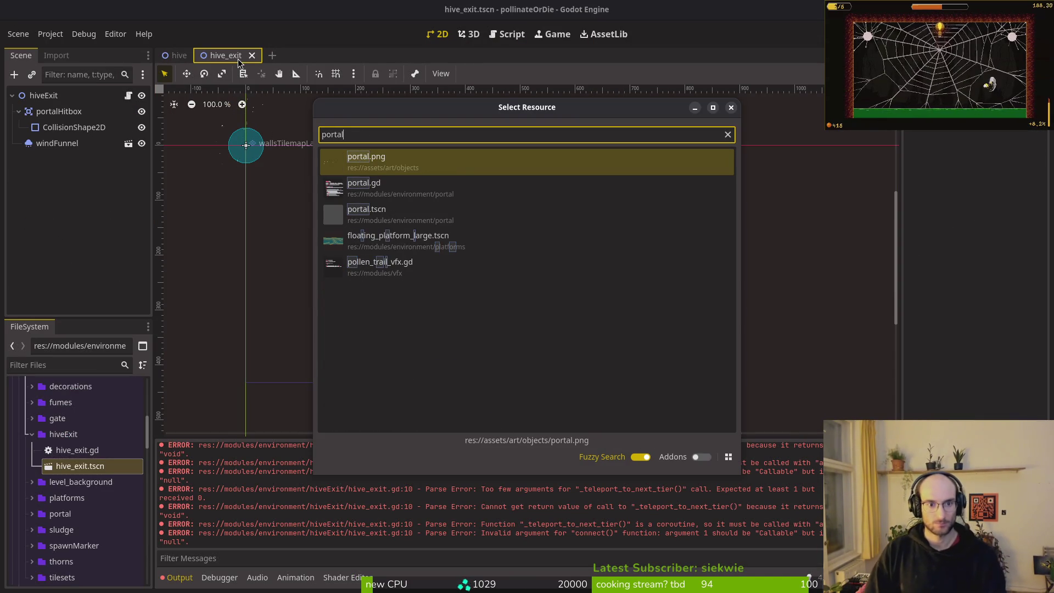
key(Down)
key(Down)
key(Return)
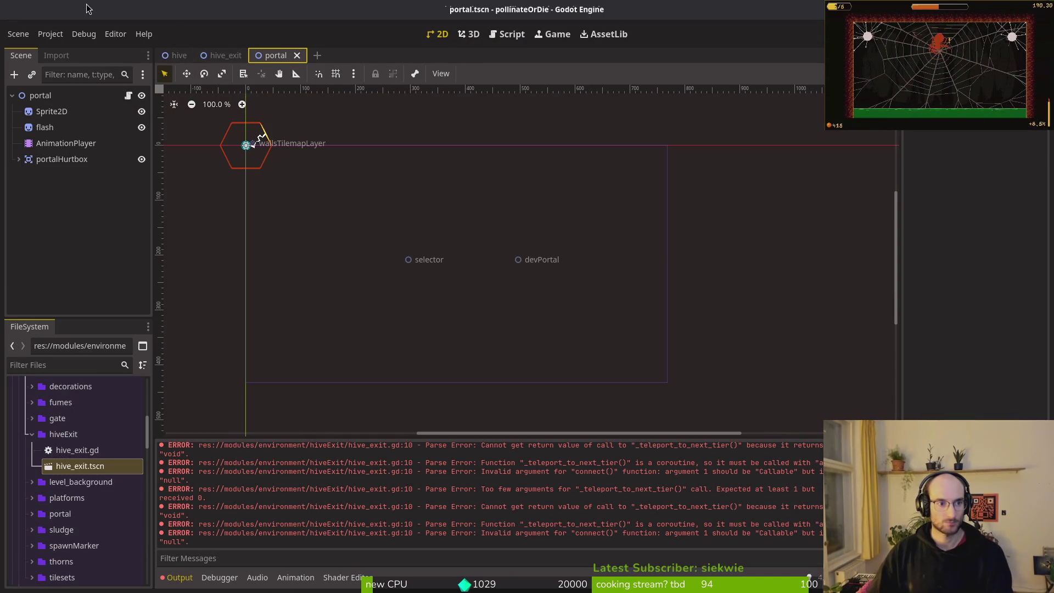
click(61, 146)
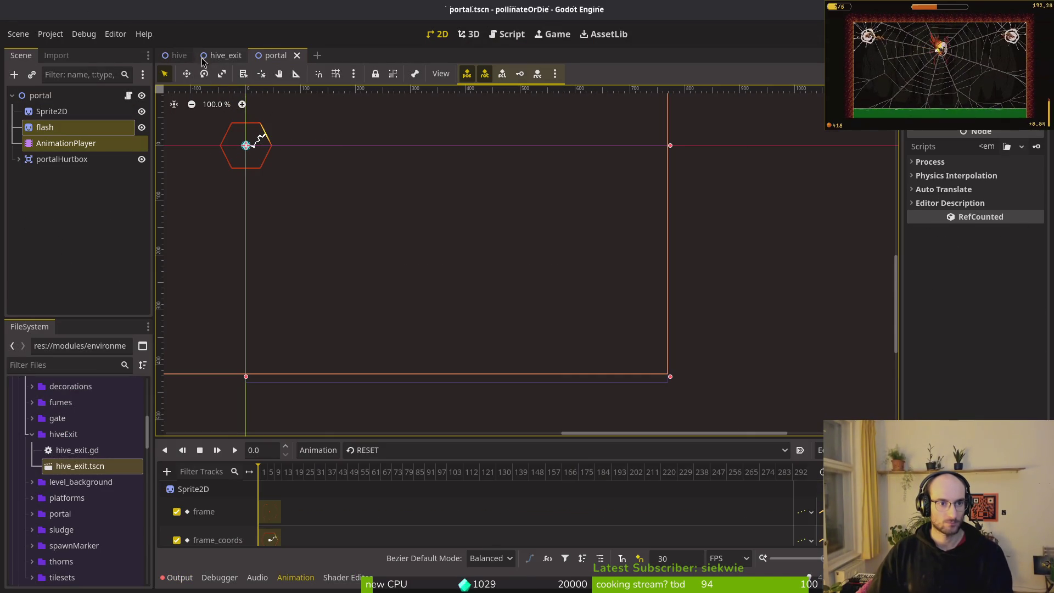
click(221, 62)
key(ctrl+v)
Inspect the pasted AnimationPlayer's animation list and animation libraries
click(66, 180)
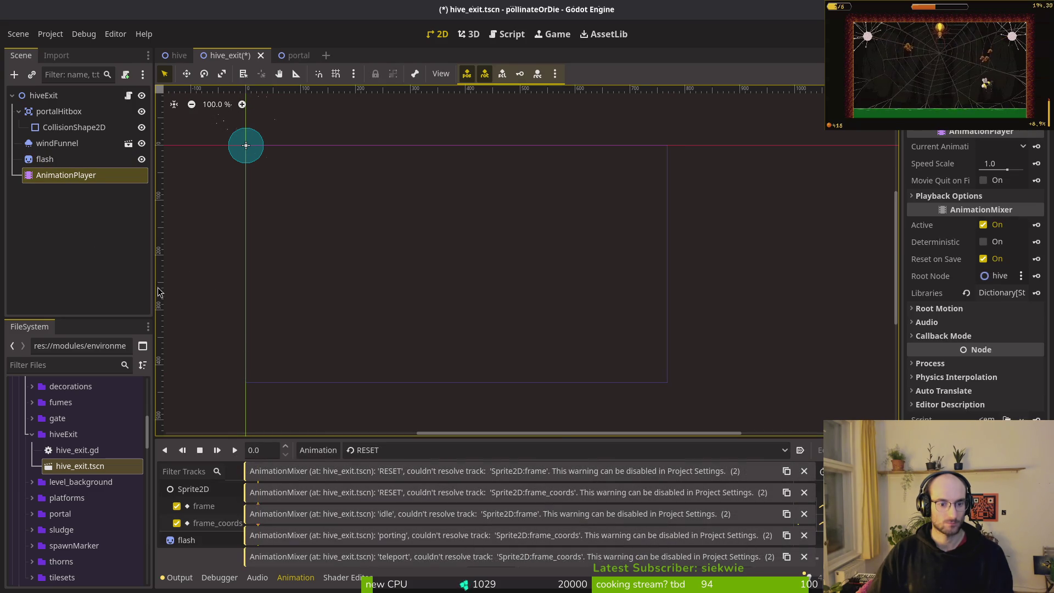
click(783, 450)
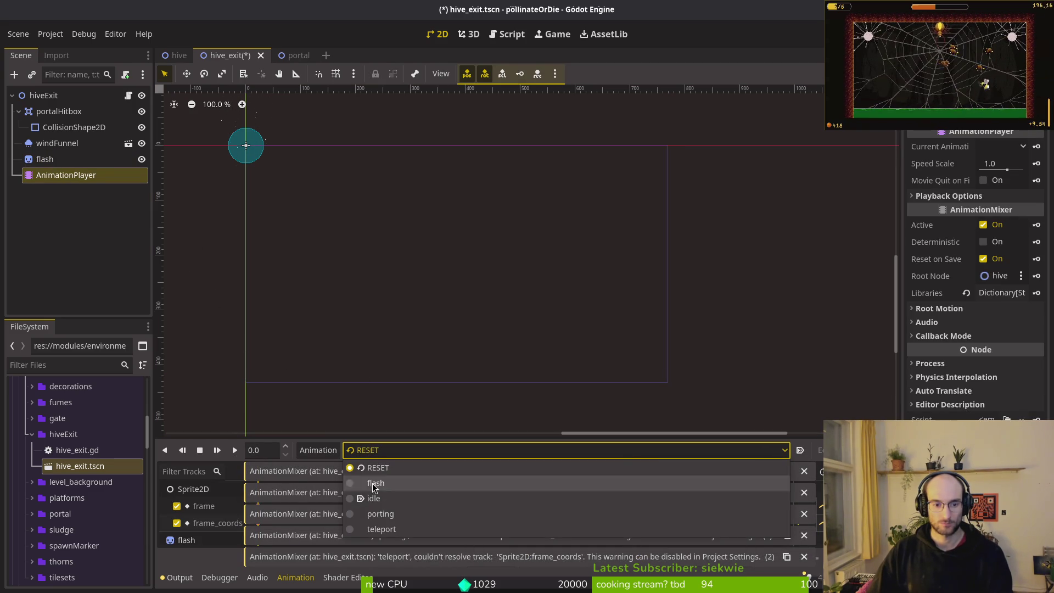
click(320, 450)
click(320, 450)
click(349, 489)
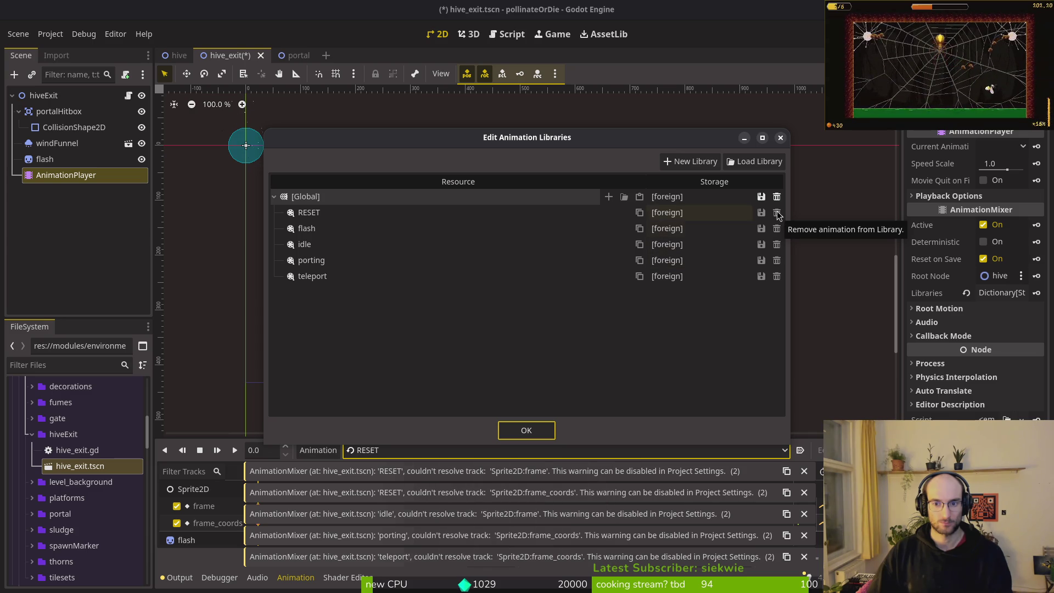
key(Escape)
Delete the pasted AnimationPlayer and select the flash sprite node
click(50, 180)
key(Delete)
key(Return)
click(77, 159)
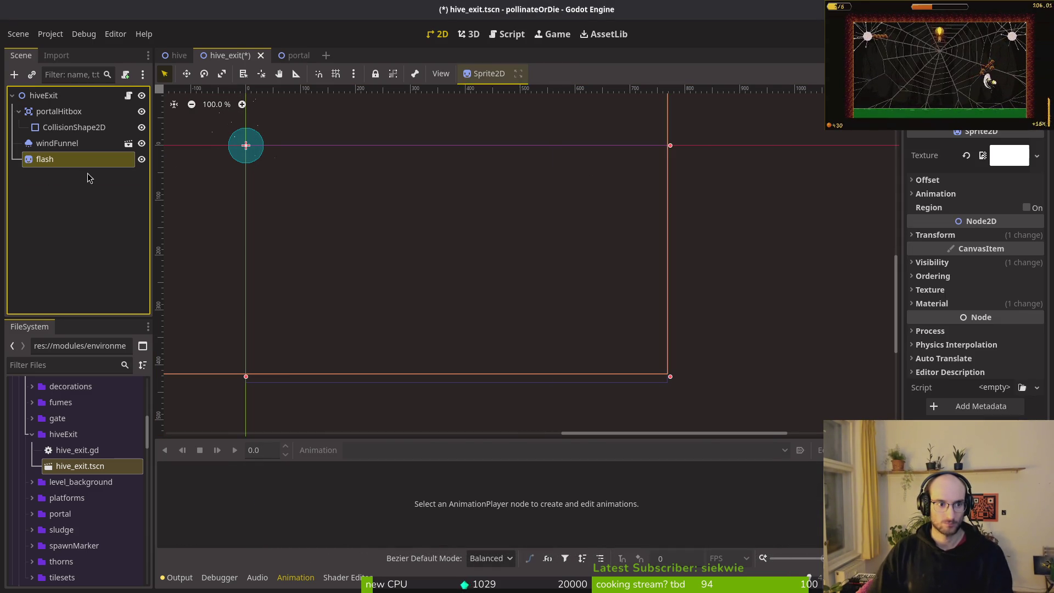
Add an AnimationPlayer node to hive_exit, place it right after flash, and save the scene
key(ctrl+a)
text(animation)
key(Return)
mouse_move(58, 175)
mouse_down()
mouse_move(50, 105)
mouse_move(54, 119)
mouse_up()
click(55, 114)
key(ctrl+s)
Check the portal scene's flash animation for reference
click(287, 56)
click(415, 450)
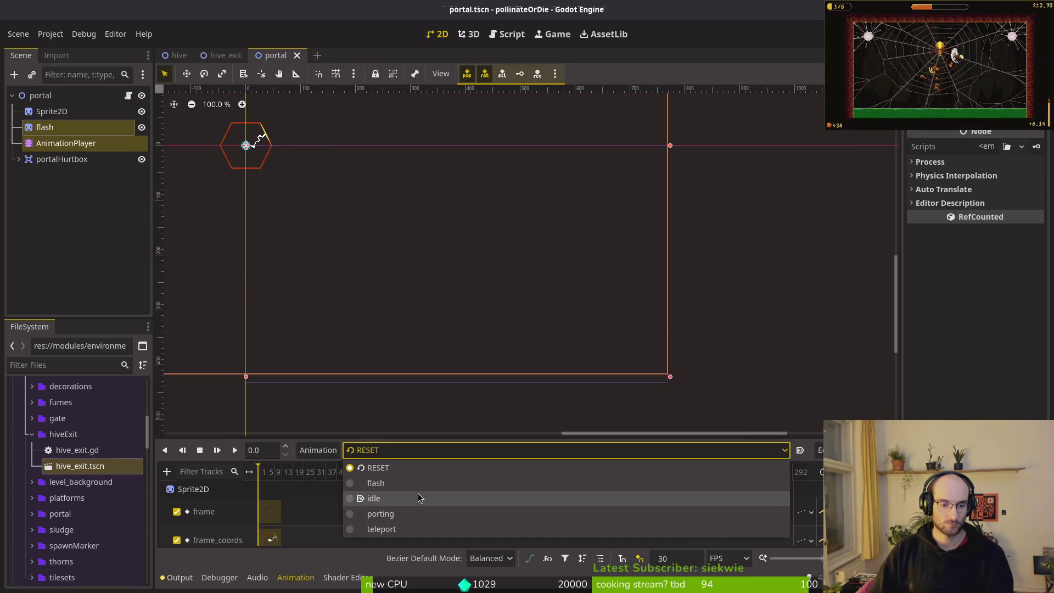
click(417, 483)
scroll(323, 483, up, 10)
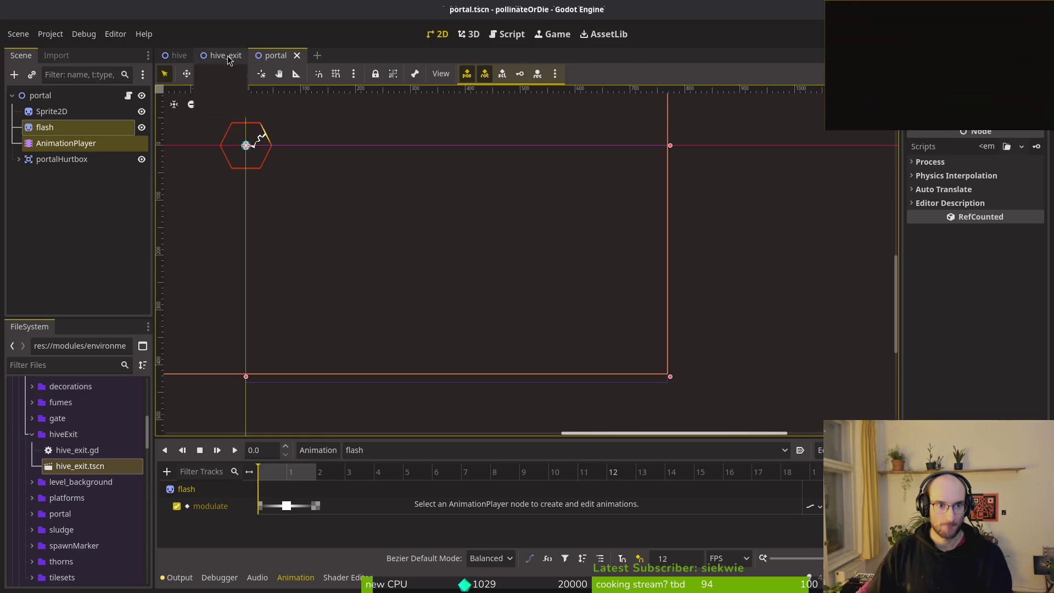
Create a new 'flash' animation on the AnimationPlayer with 12 FPS snapping, and save
click(222, 56)
click(66, 128)
click(332, 455)
click(336, 467)
text(flash)
key(Return)
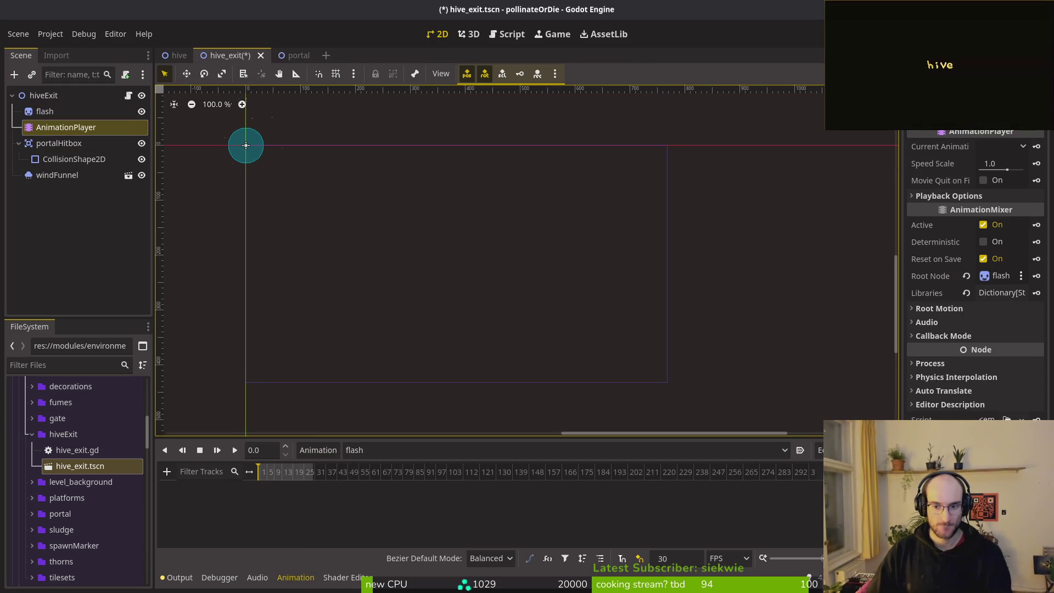
double_click(696, 562)
text(12)
key(Return)
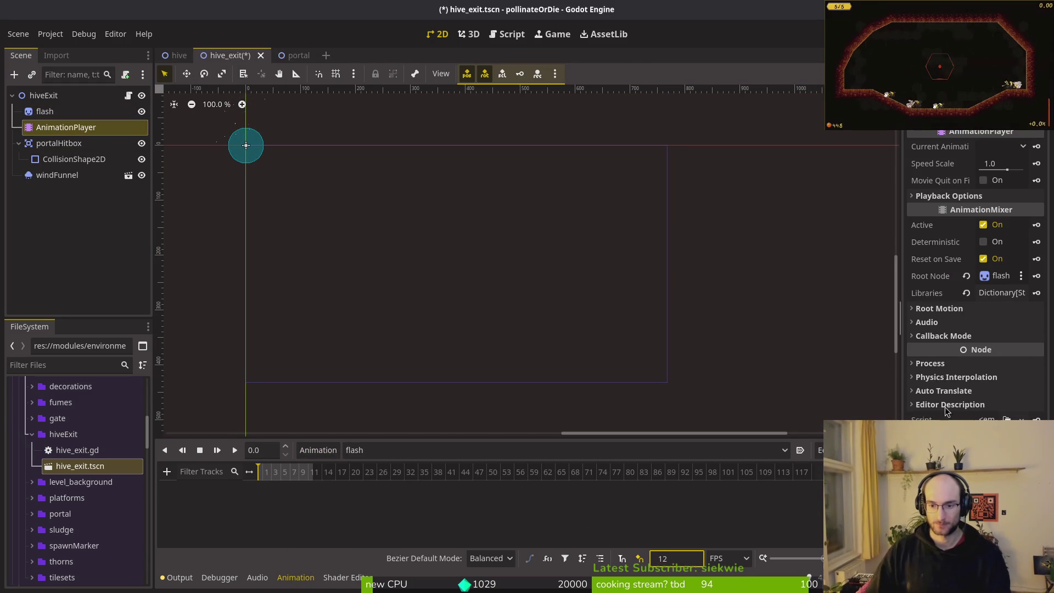
key(ctrl+s)
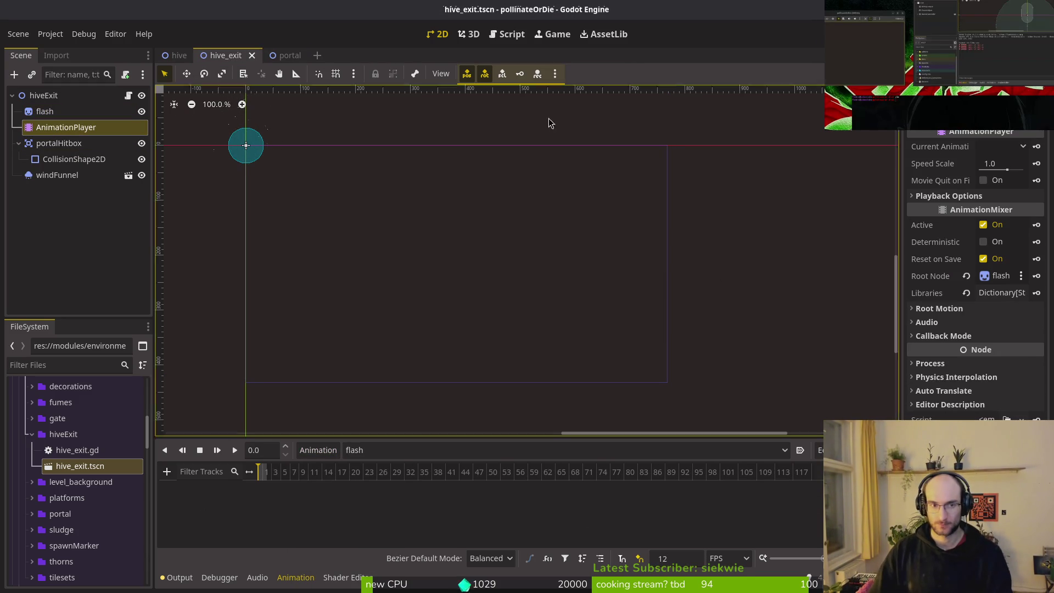
Compare against the portal scene again, then return to hive_exit
click(277, 55)
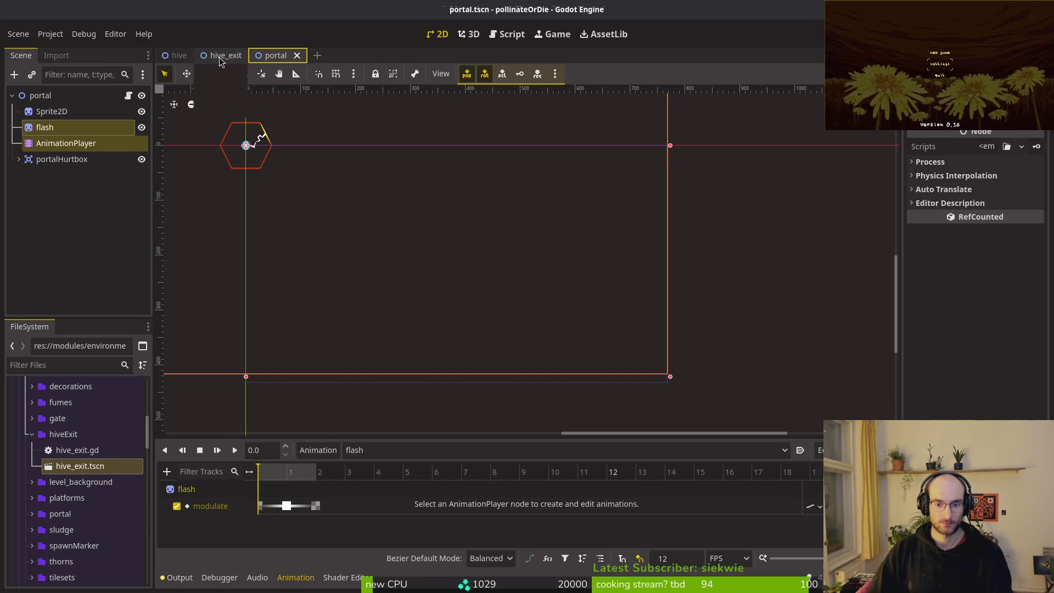
click(219, 56)
scroll(305, 469, up, 5)
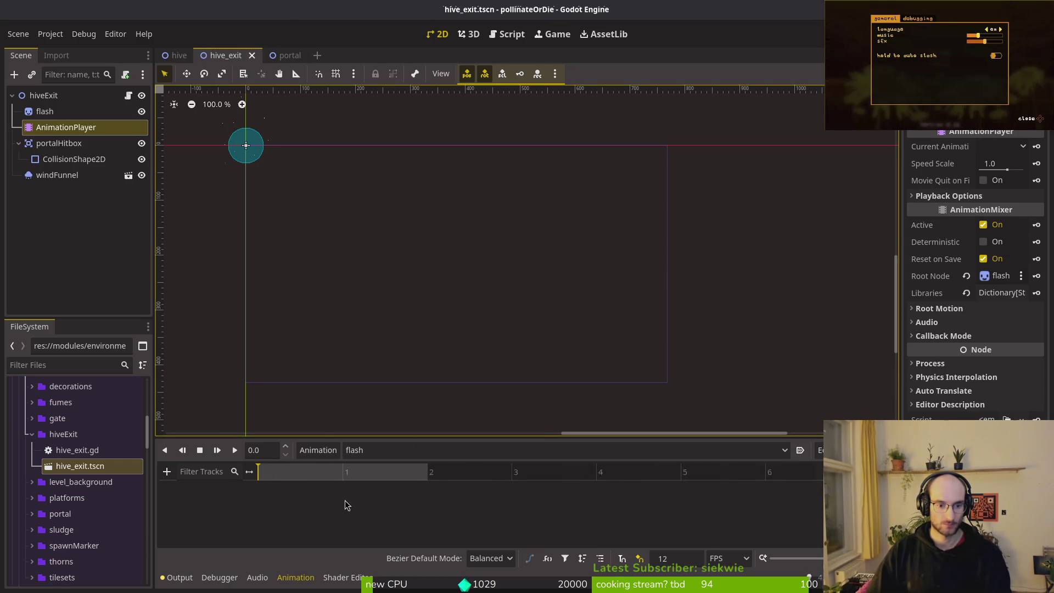
Inspect and clear the flash sprite's shader material
click(54, 112)
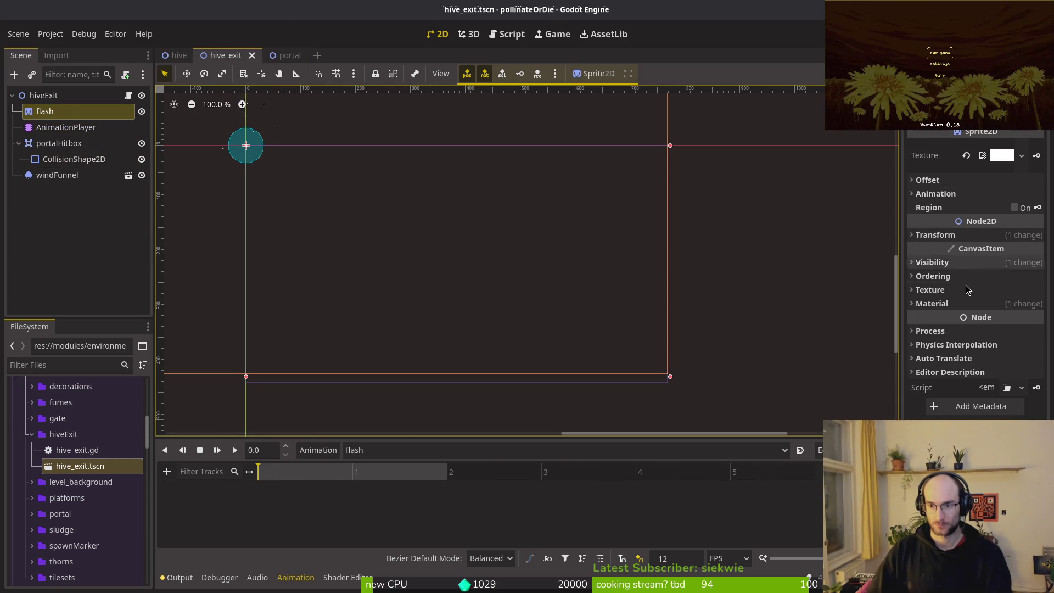
click(969, 305)
click(970, 305)
click(970, 306)
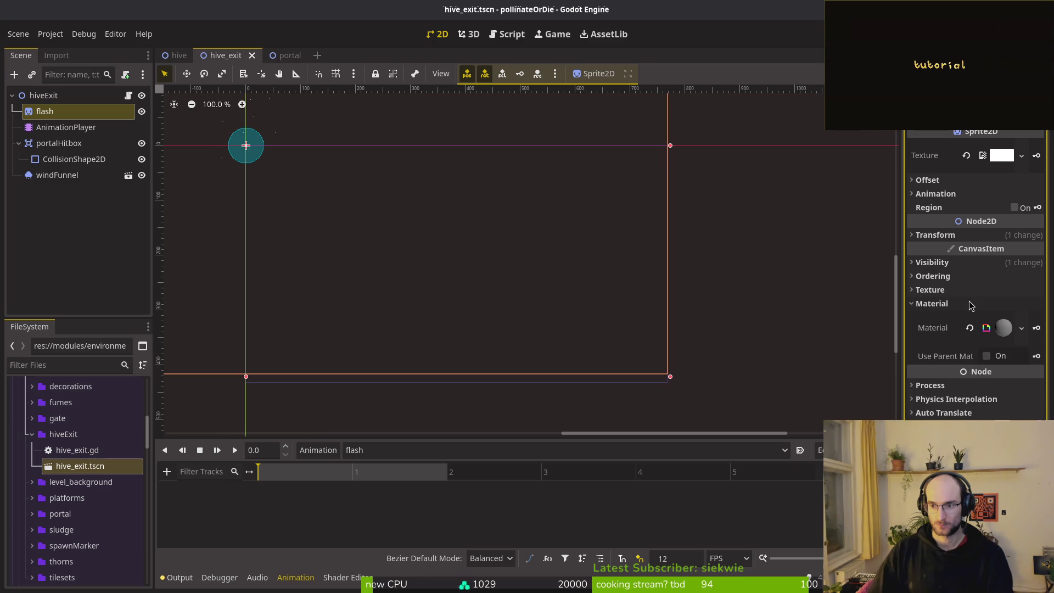
click(1000, 328)
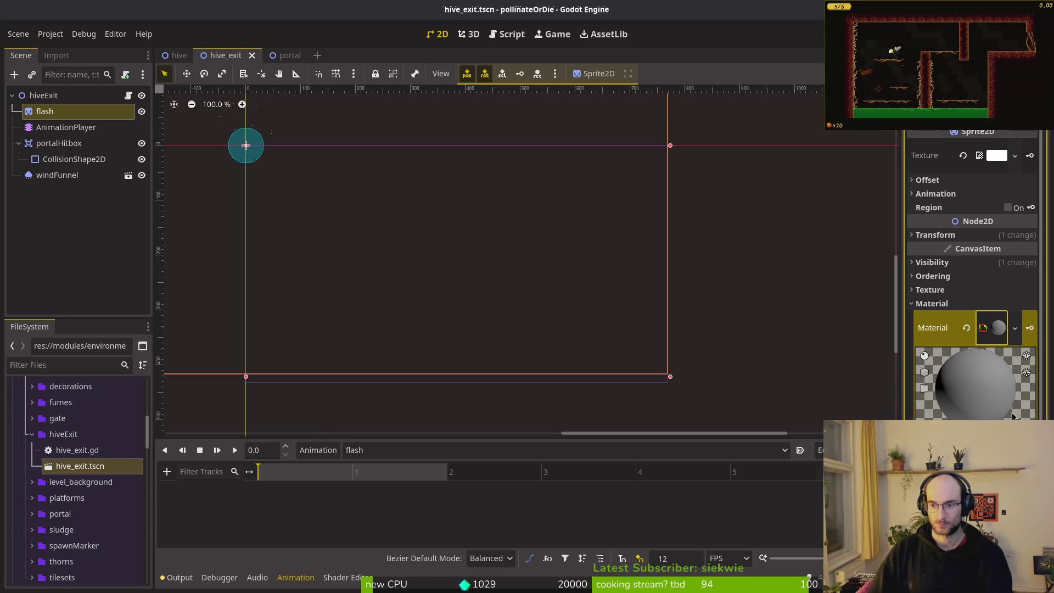
click(966, 327)
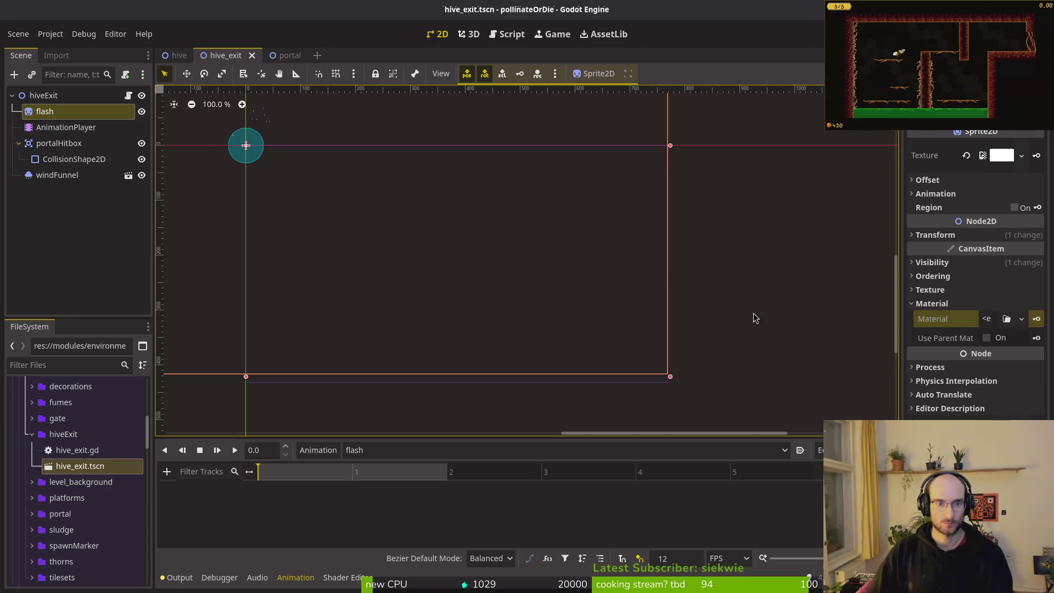
click(965, 303)
Key the flash sprite's transparent Modulate at time 0, creating a modulate track
click(964, 263)
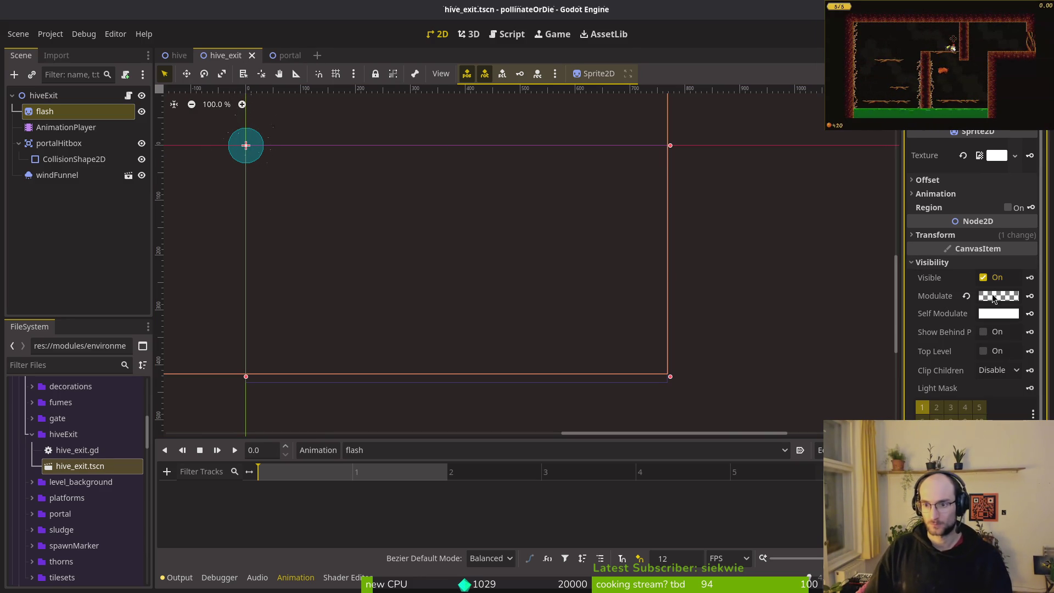
click(1000, 297)
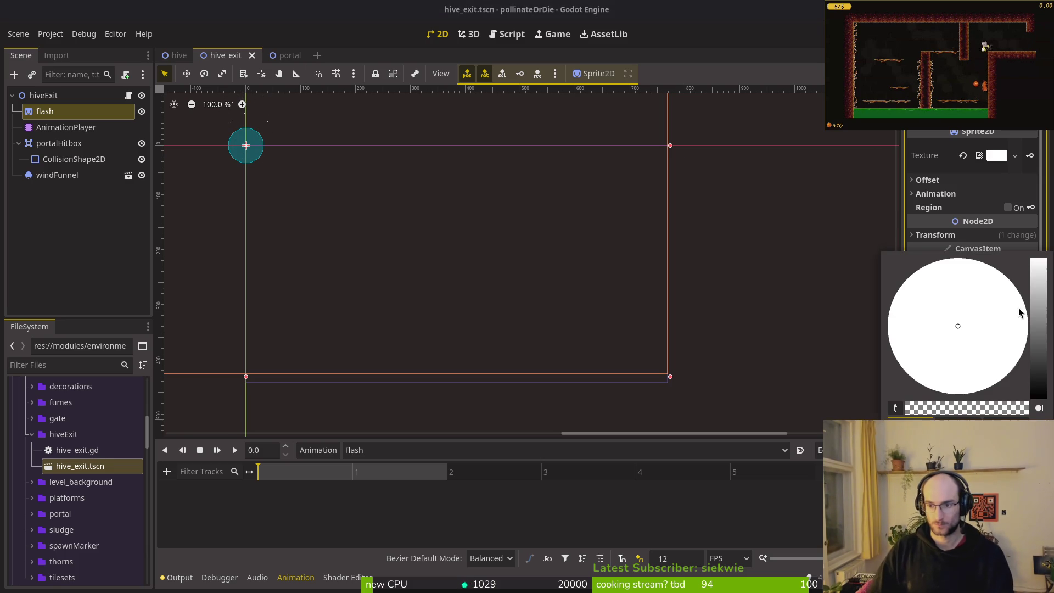
key(Escape)
click(1029, 295)
click(575, 331)
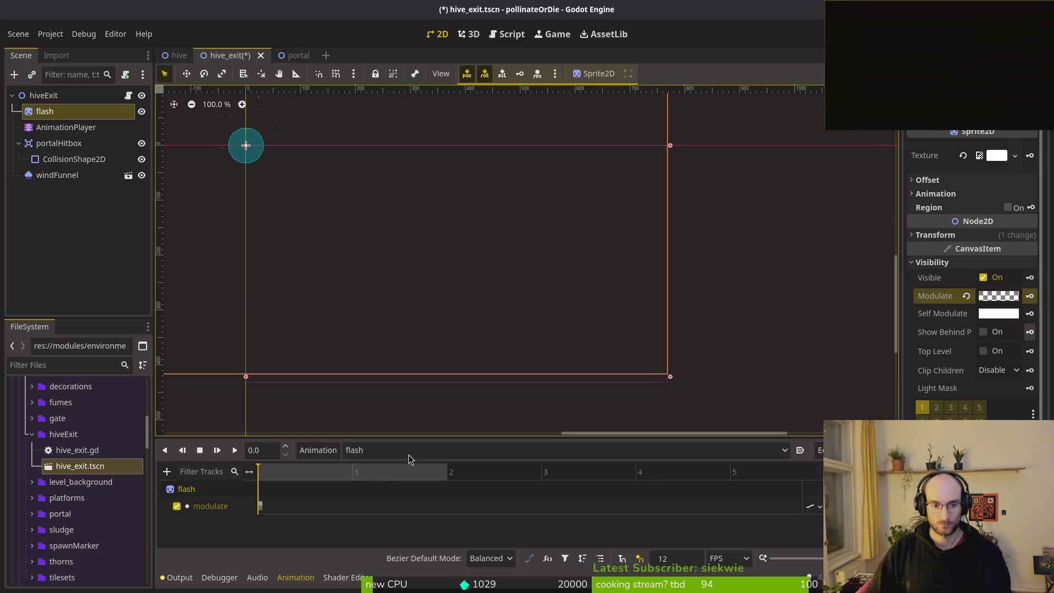
Key Modulate as opaque white at frame 1
click(356, 473)
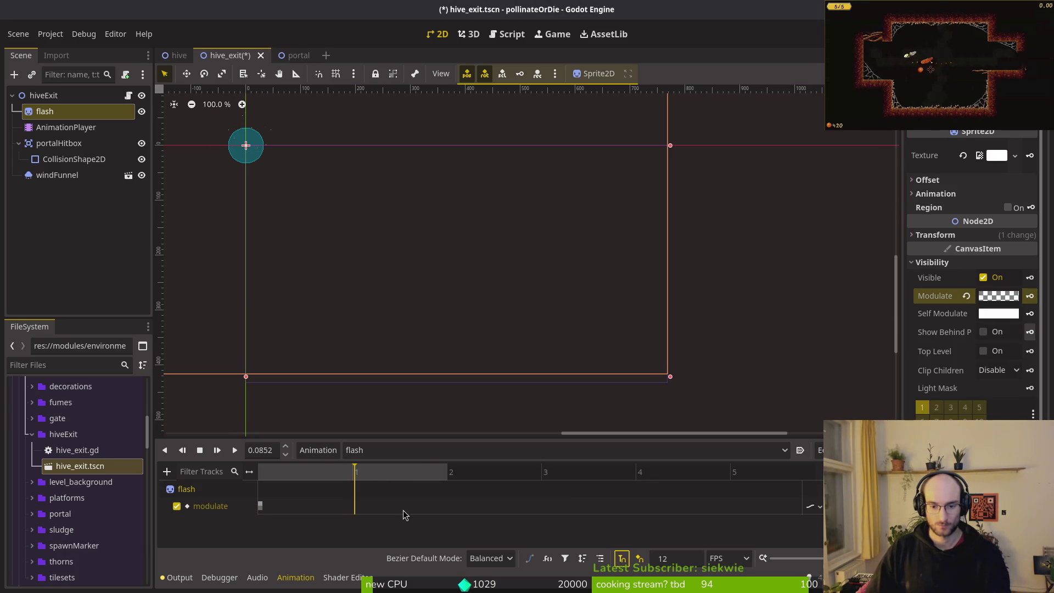
click(1001, 297)
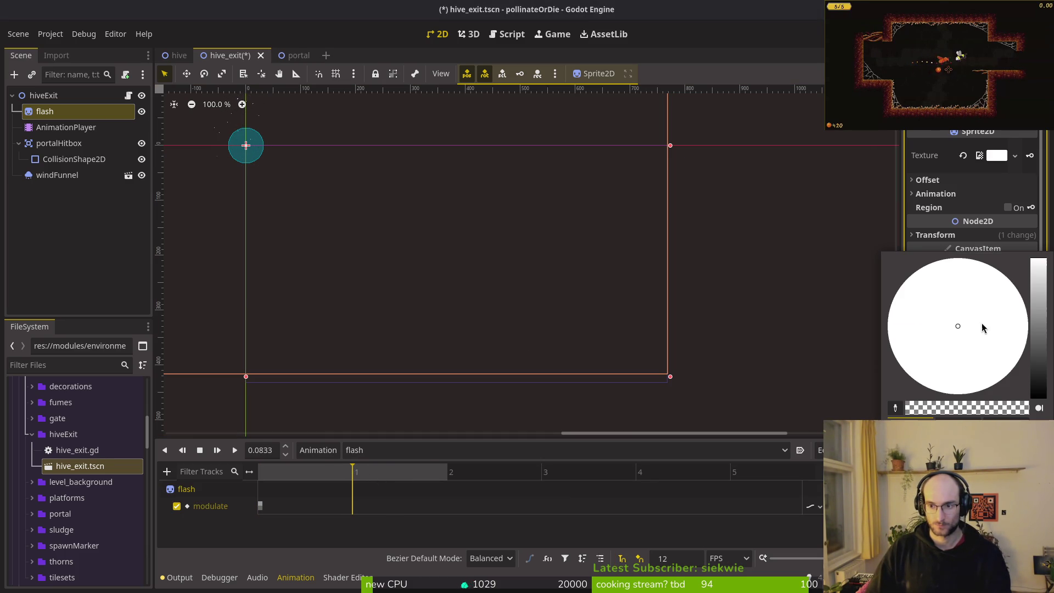
click(1027, 407)
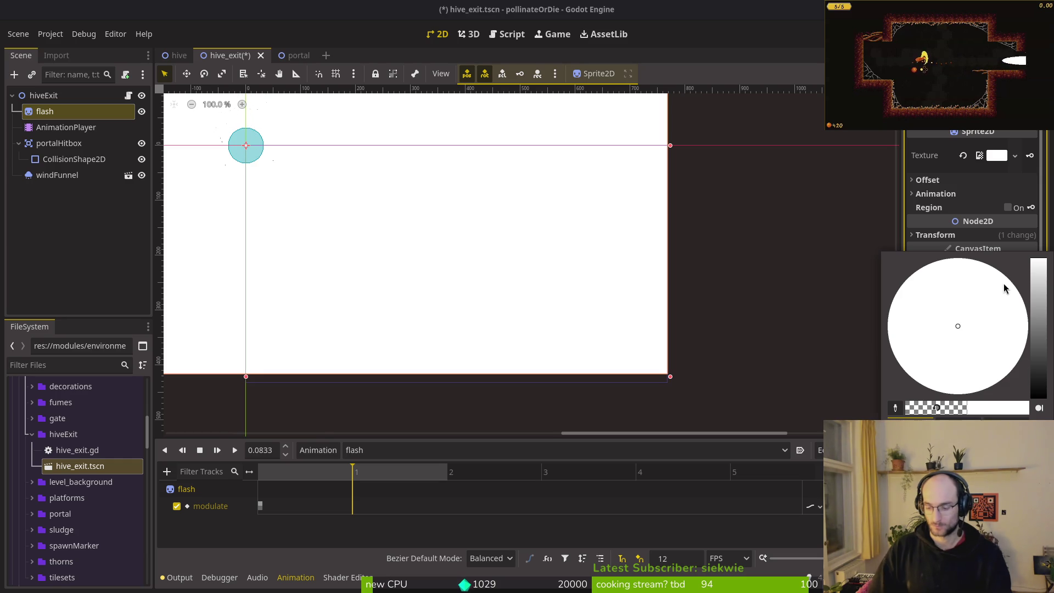
key(Escape)
click(1030, 296)
Key Modulate with alpha faded to zero at frame 2, and save the scene
click(447, 474)
click(986, 300)
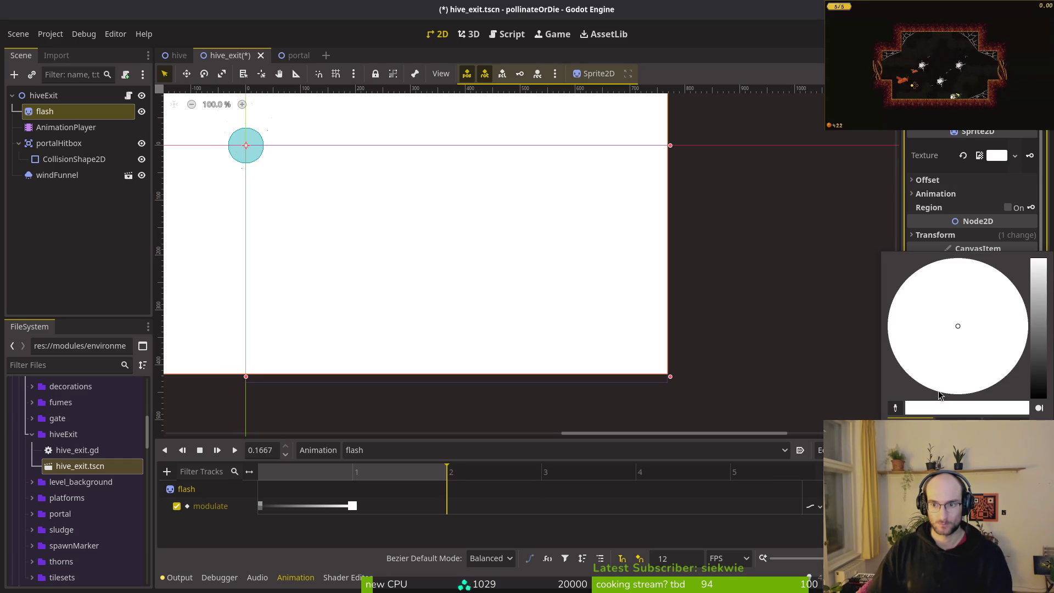
drag(1027, 407, 774, 520)
click(774, 519)
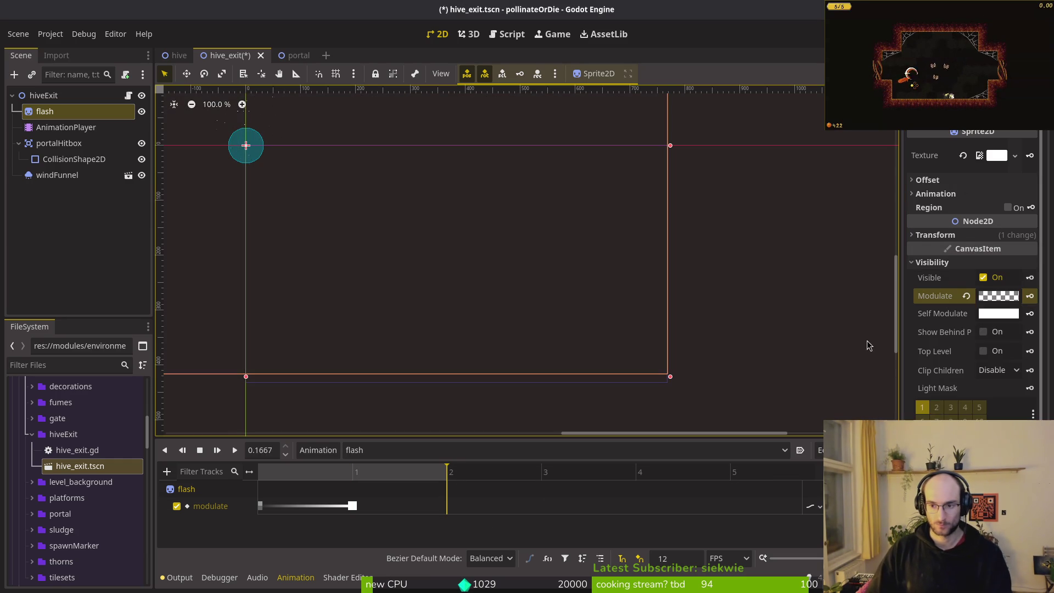
key(ctrl+s)
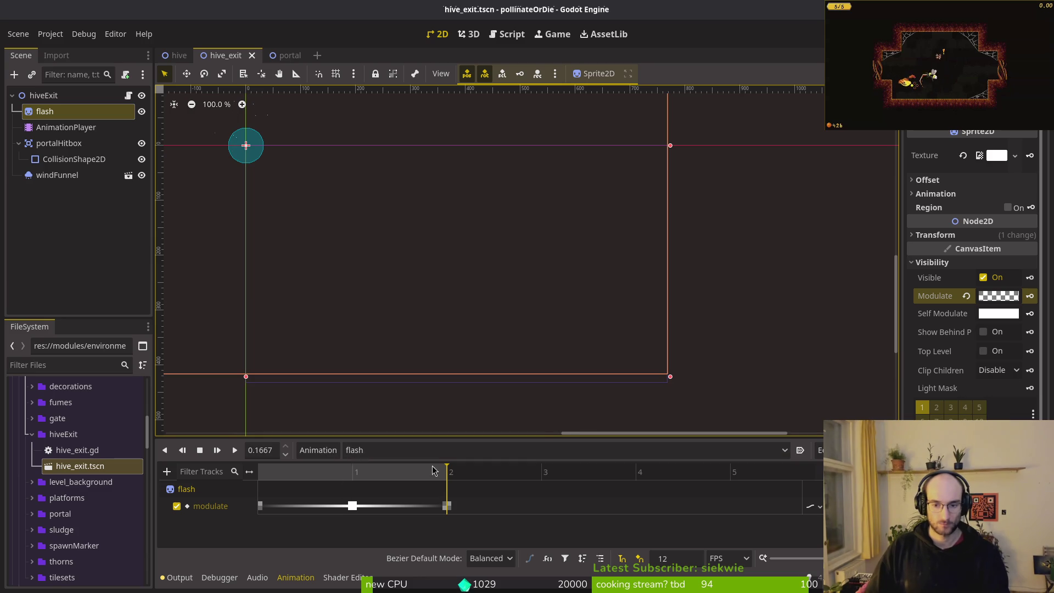
Preview the flash animation and inspect its frame 1 keyframe
click(234, 451)
click(200, 453)
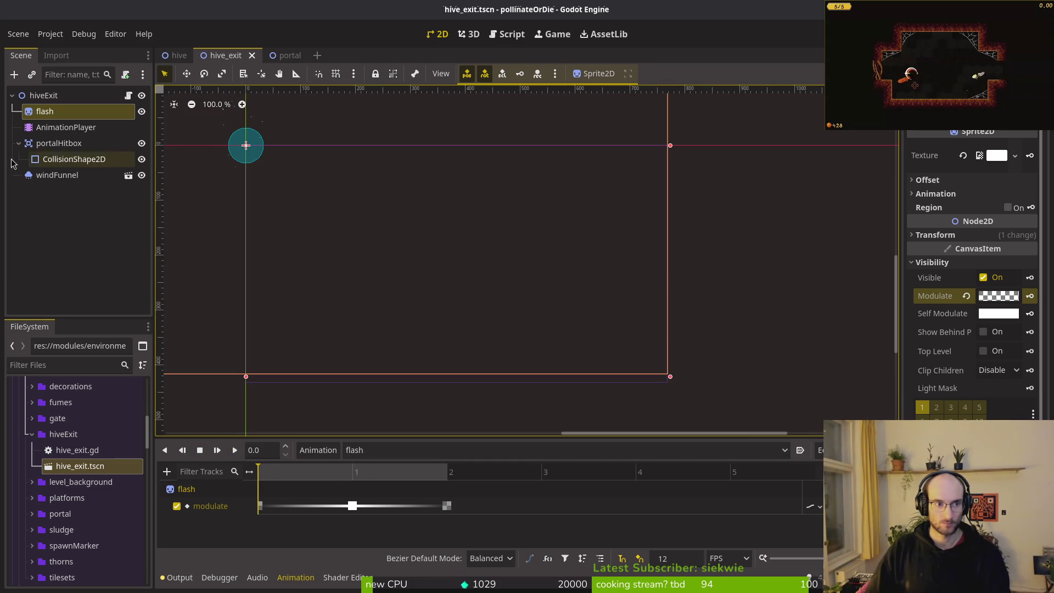
click(352, 506)
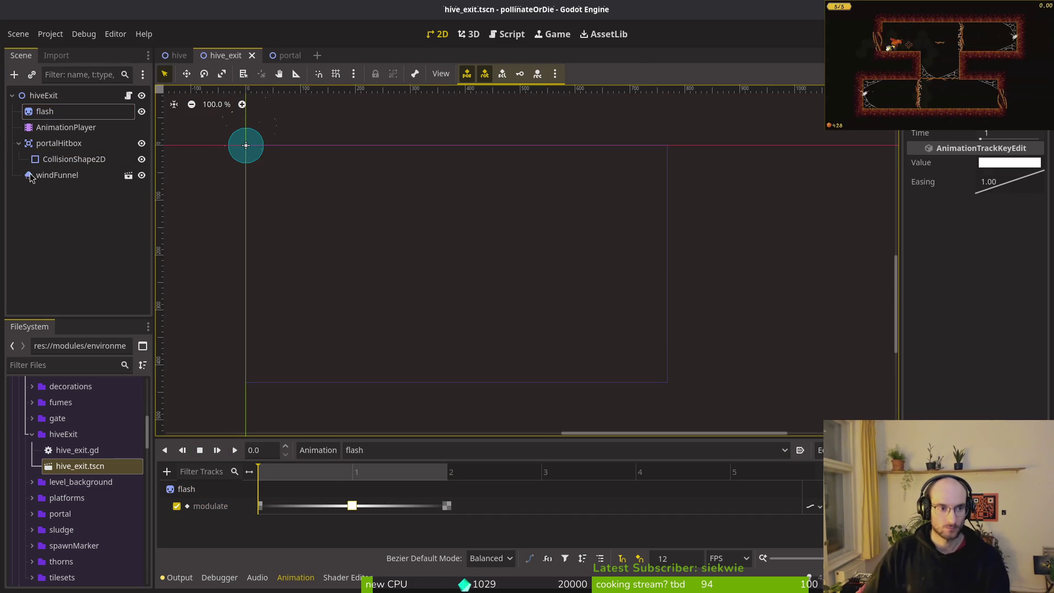
click(18, 143)
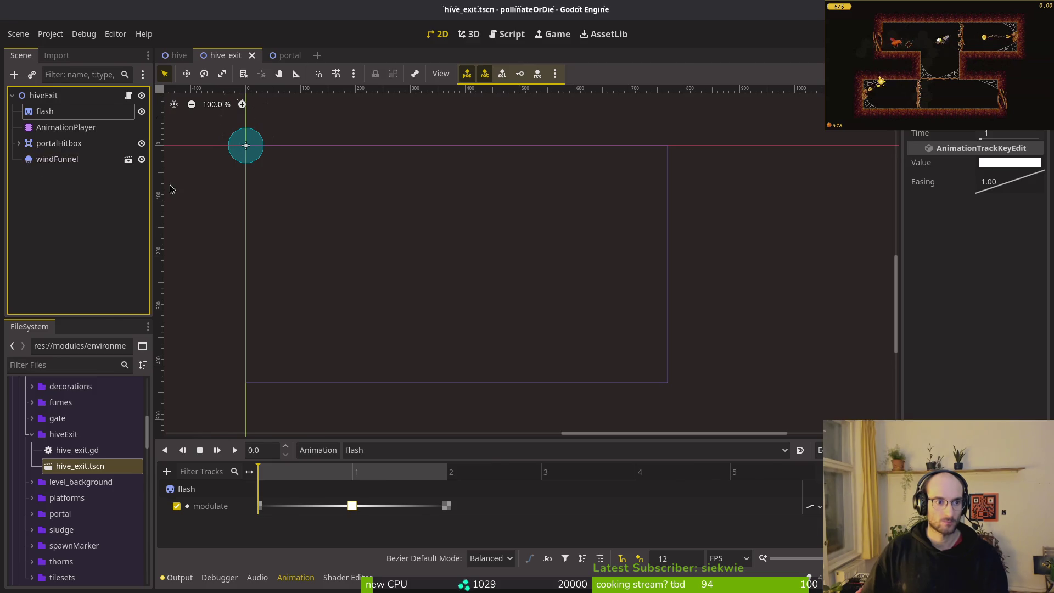
key(alt+Tab)
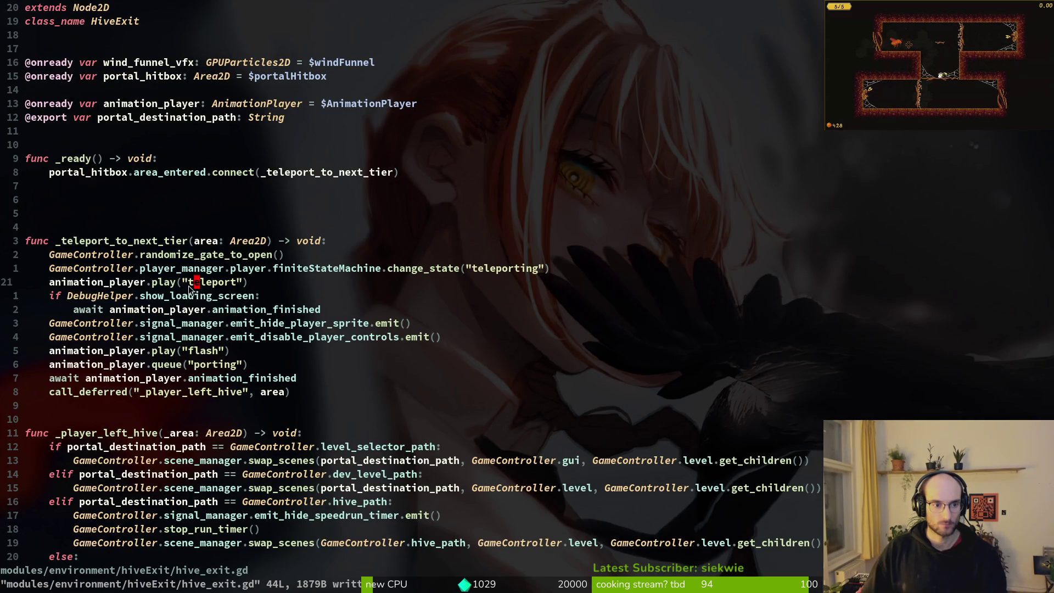
Delete the teleport animation lines, save, then undo to restore the loading-screen check and animation call
key(d)
key(d)
key(d)
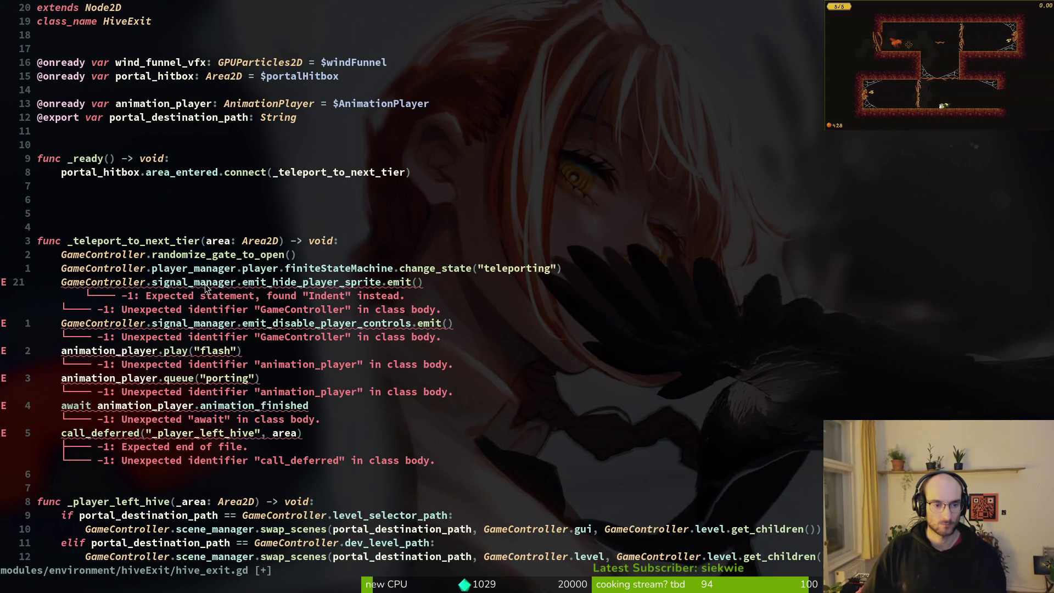
key(j)
key(j)
text(:w)
key(Return)
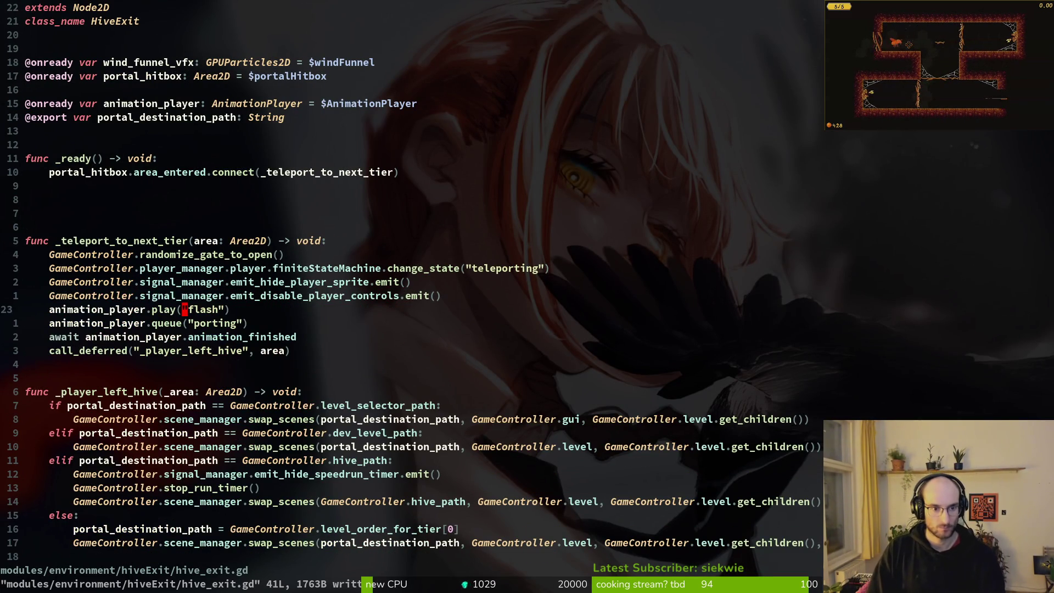
key(k)
key(k)
key(k)
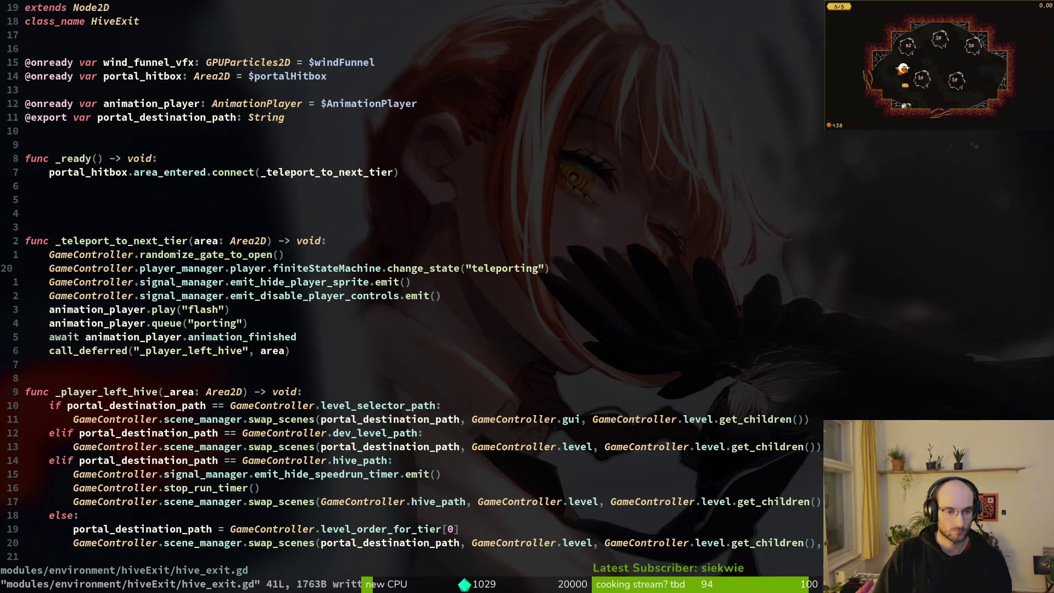
key(u)
key(u)
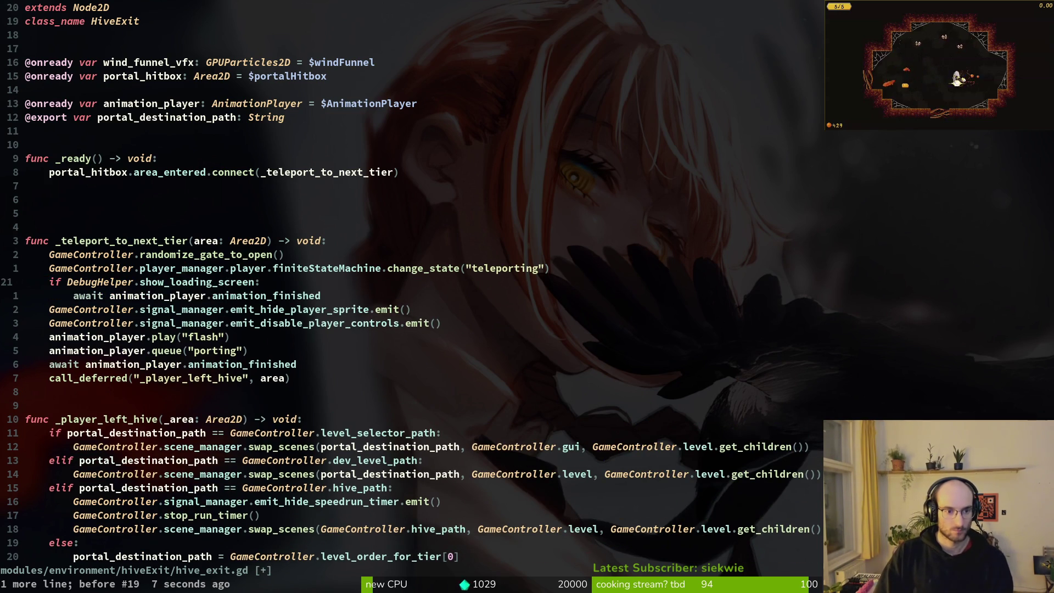
key(u)
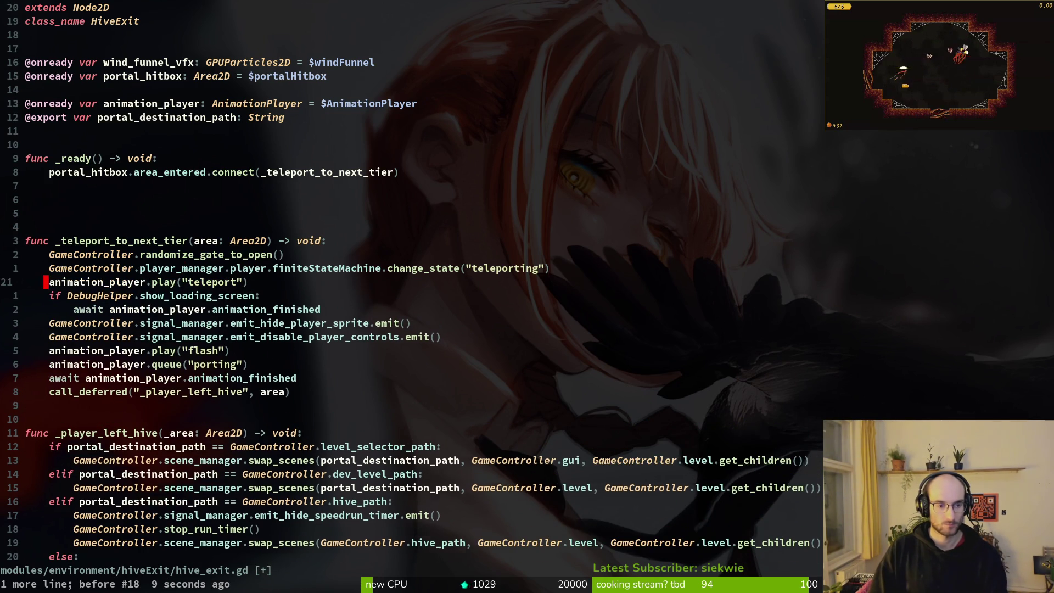
key(d)
key(d)
key(ctrl+s)
Rewrite the teleport animation line as get_tree() using completion, starting the next call
key(u)
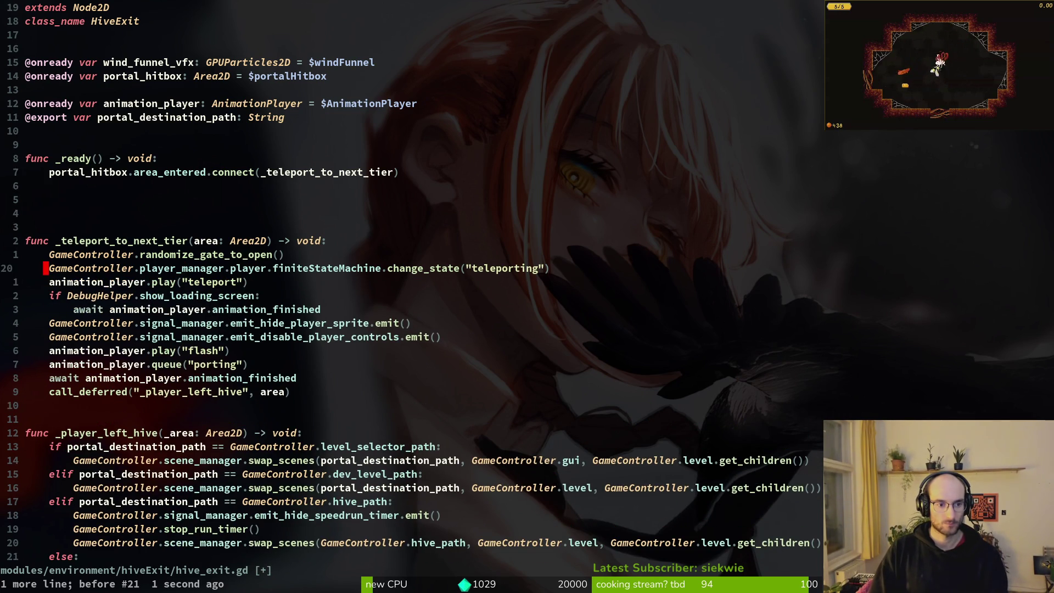
text(Vct_tr)
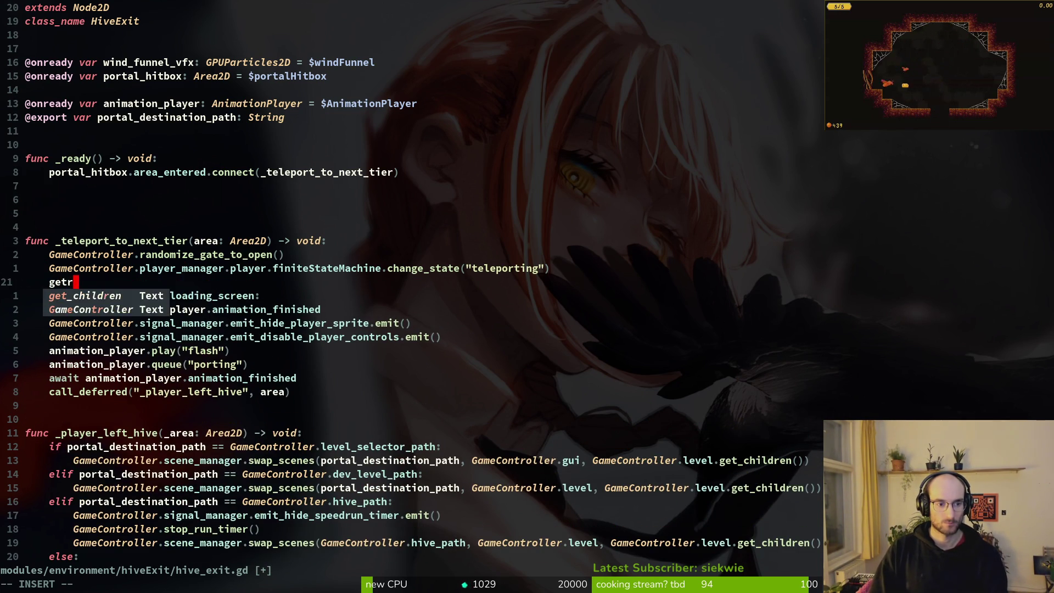
key(Return)
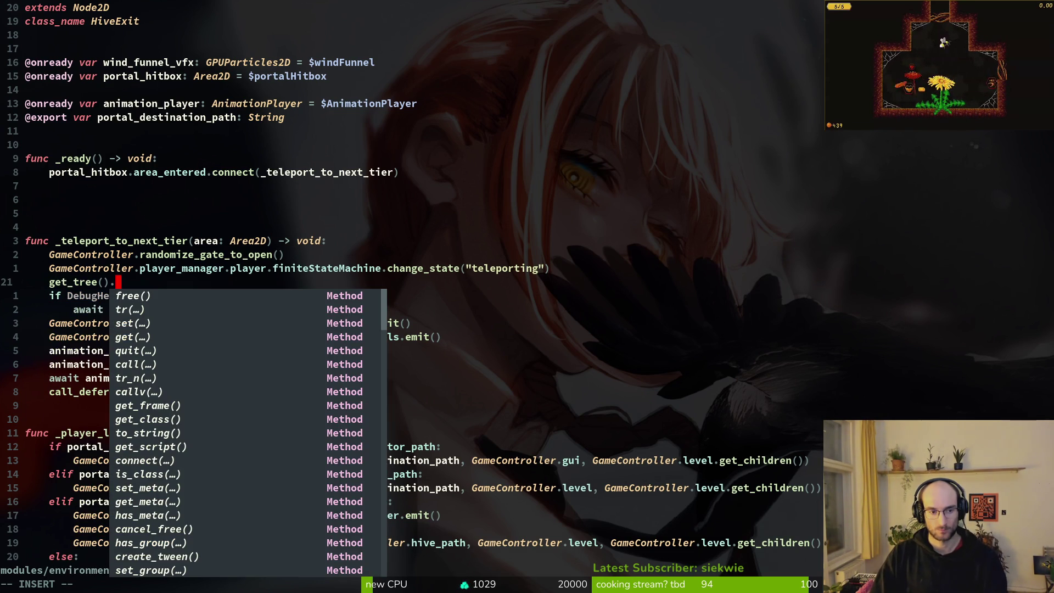
text(c)
Look at the portal's teleport animation keyframes in Godot
key(alt+Tab)
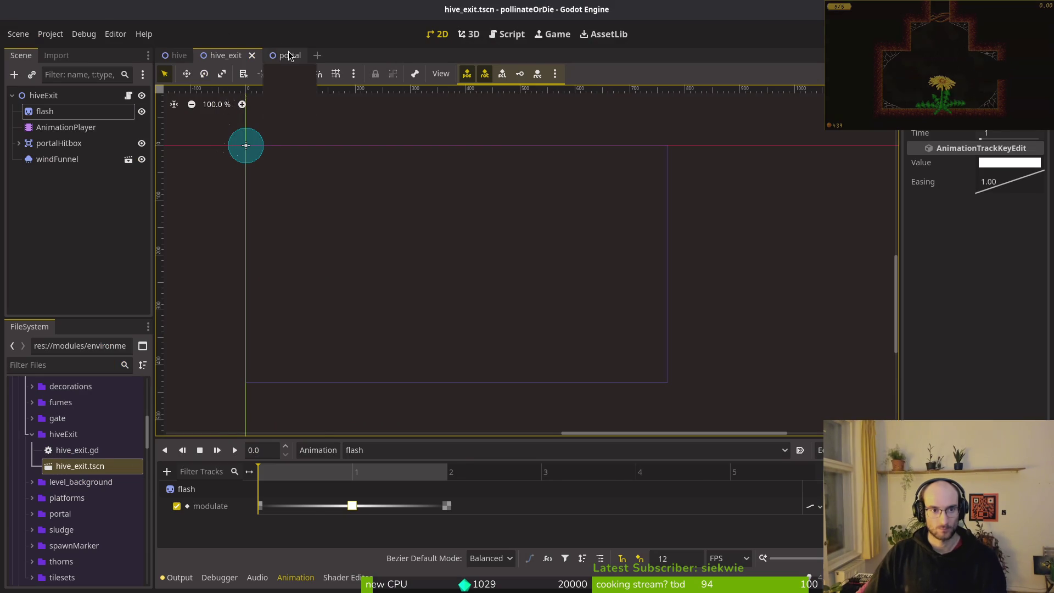
click(289, 55)
click(367, 450)
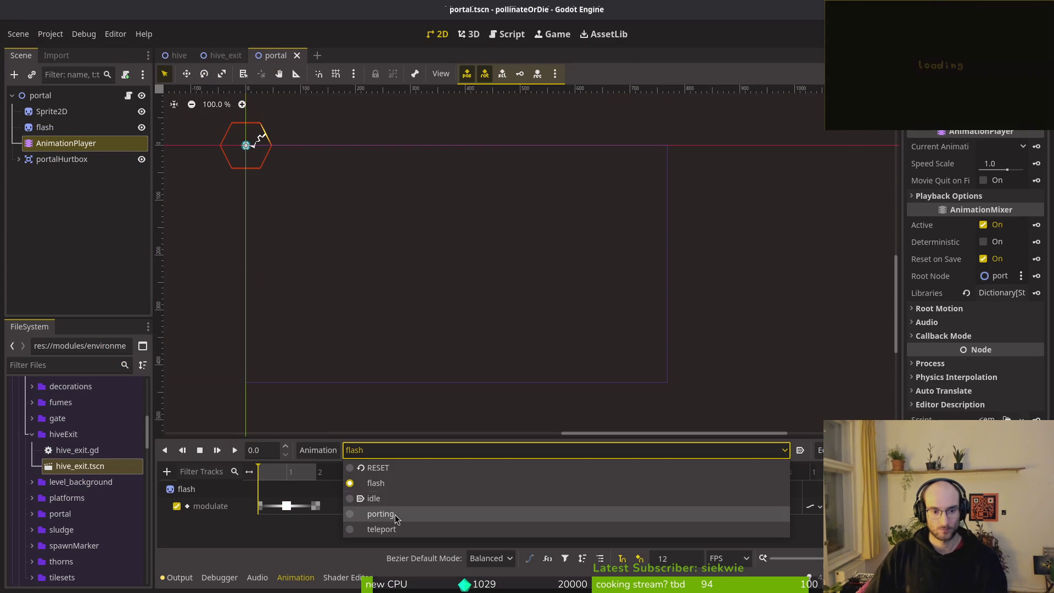
click(409, 528)
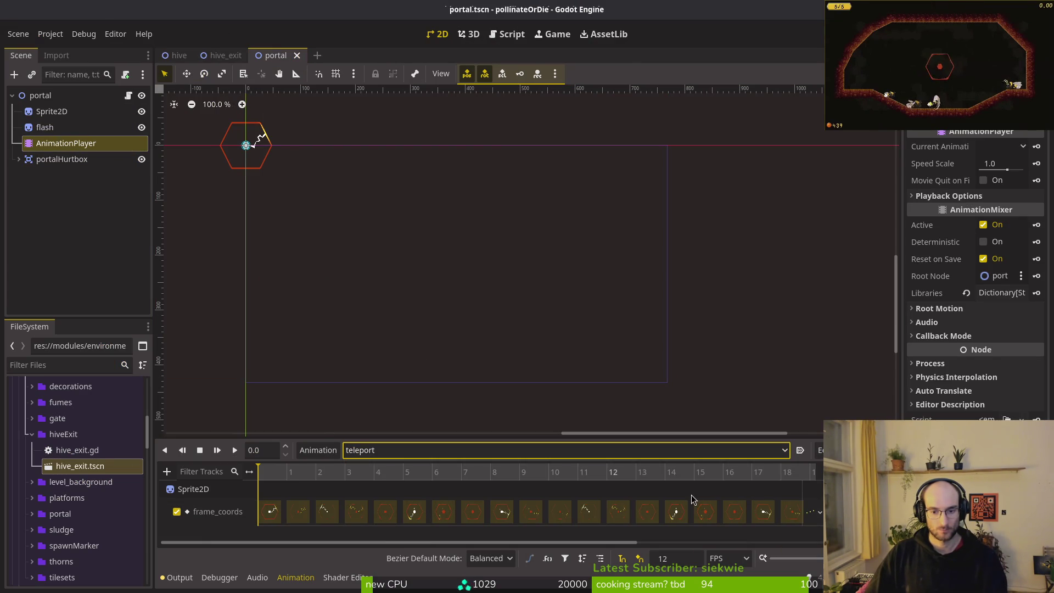
key(alt+Tab)
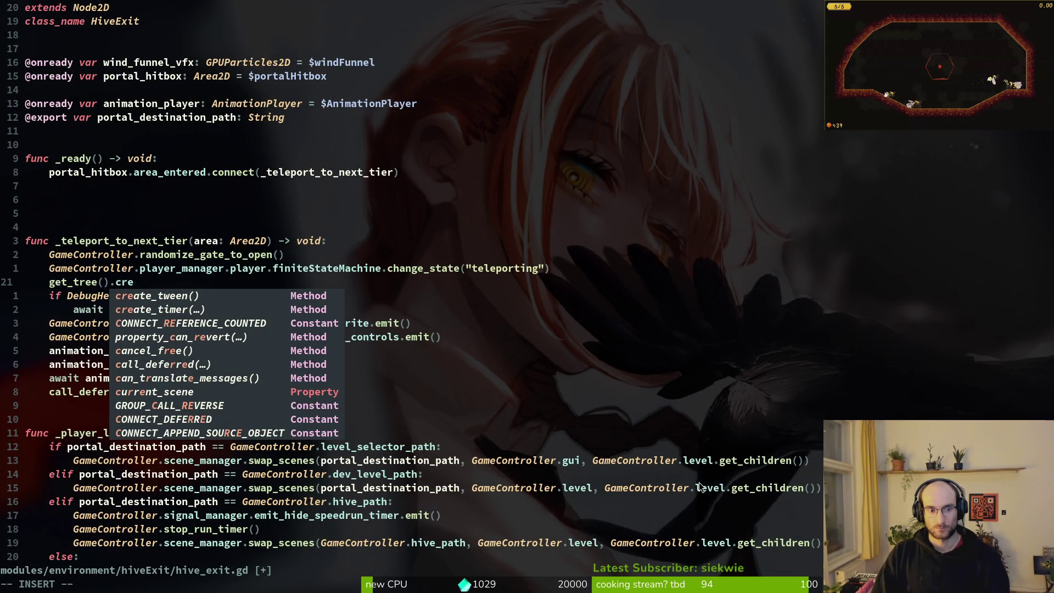
Complete the line as 'await get_tree().create_timer(20.0/12.0).timeout' and save
key(ctrl+n)
key(Return)
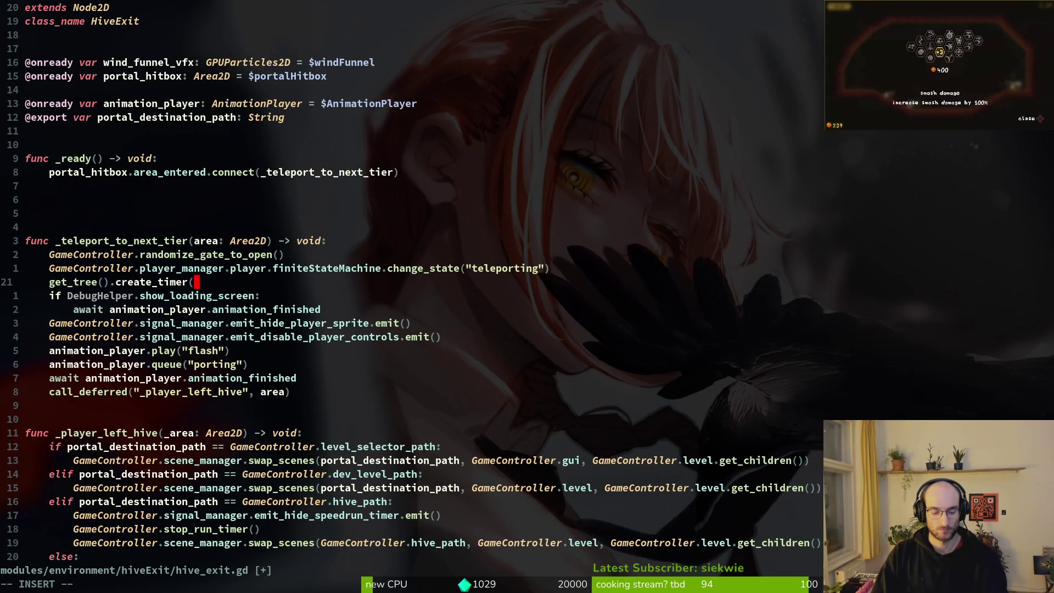
text(20)
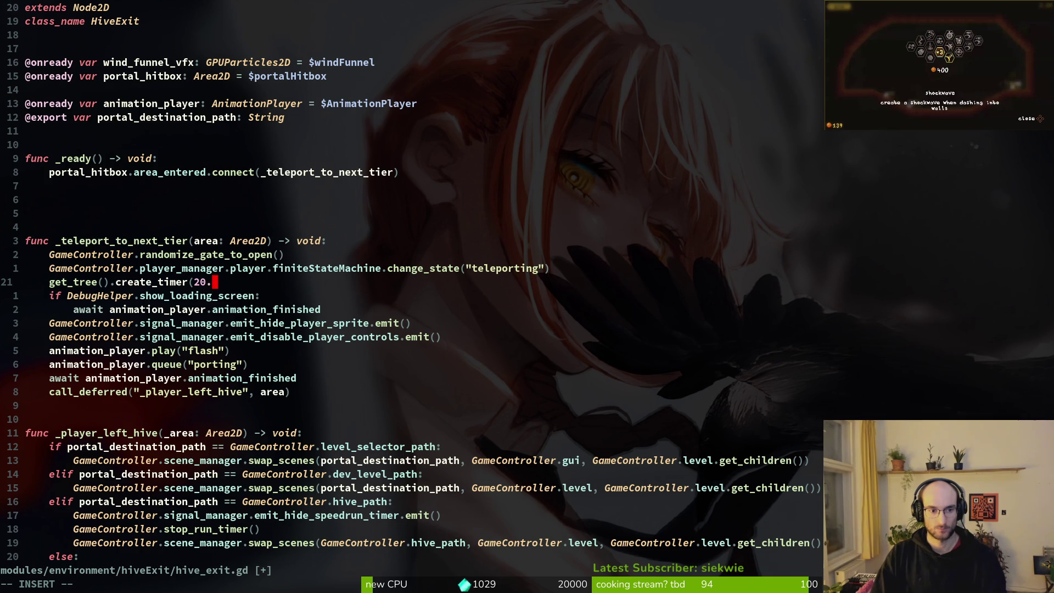
text(.0/)
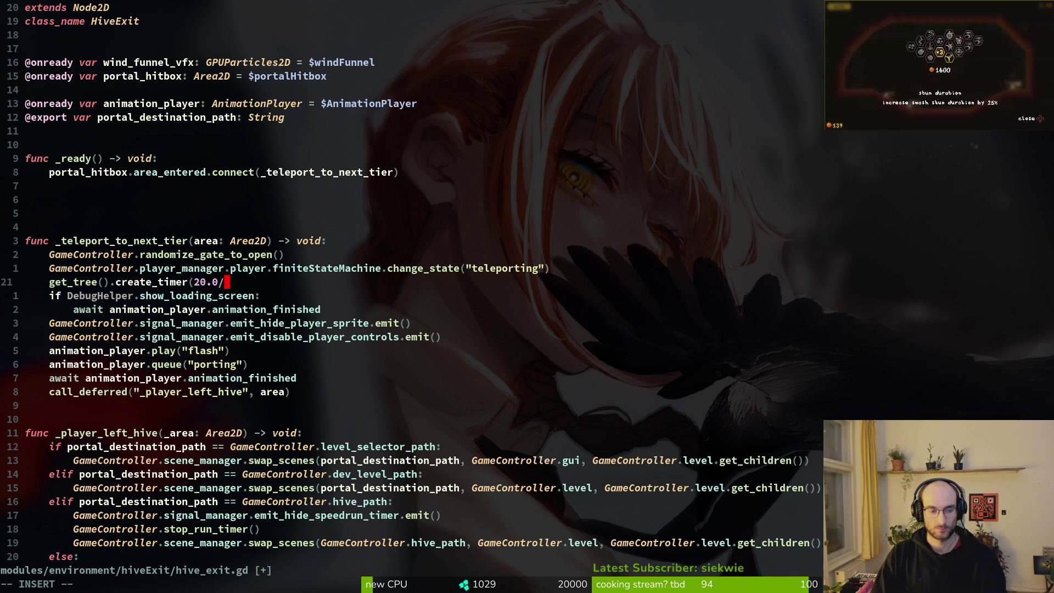
text(12.0)
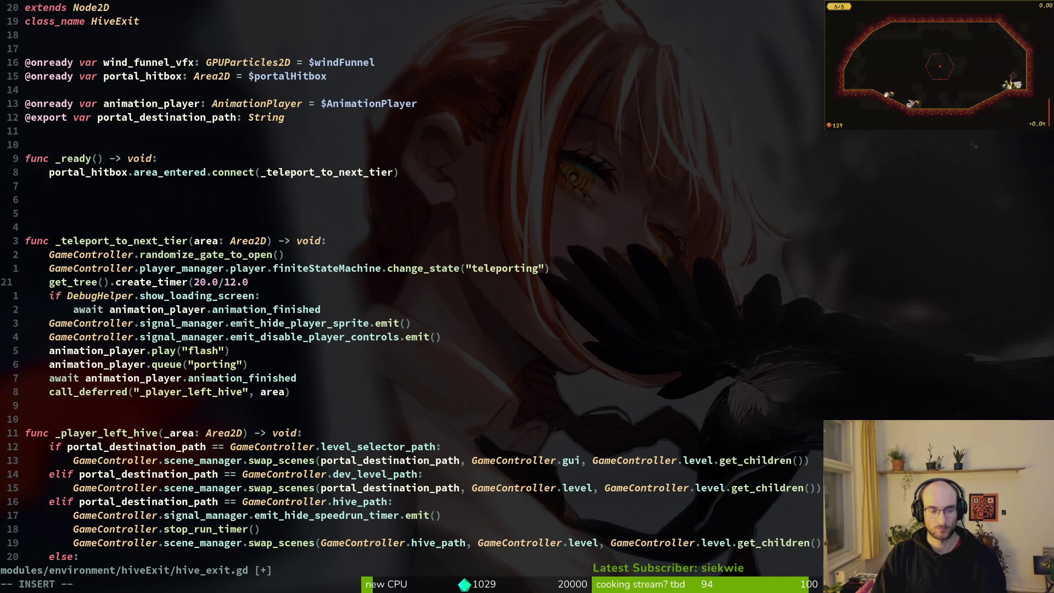
text().)
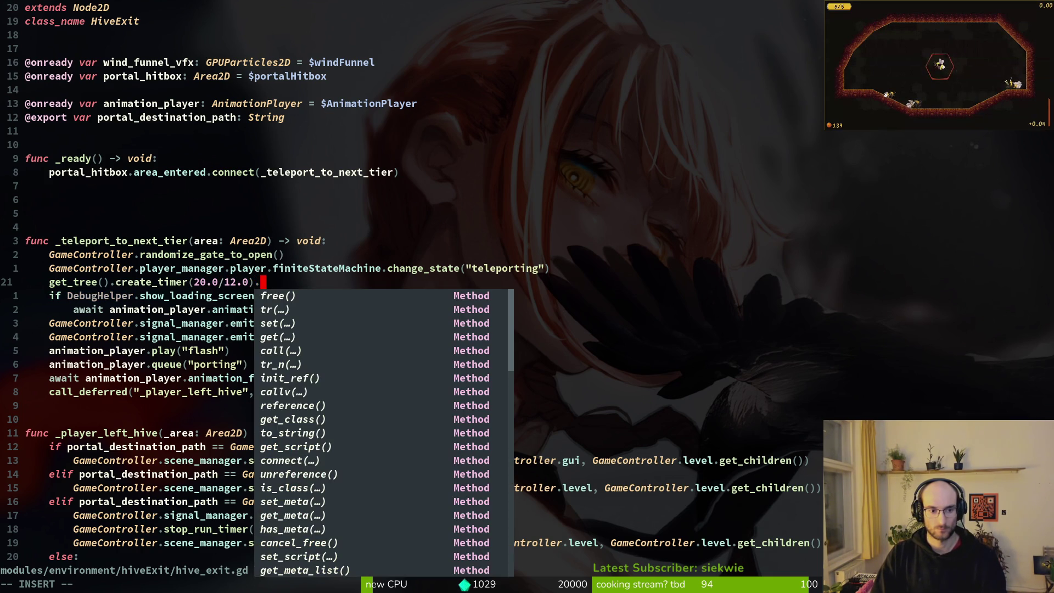
text(timeout)
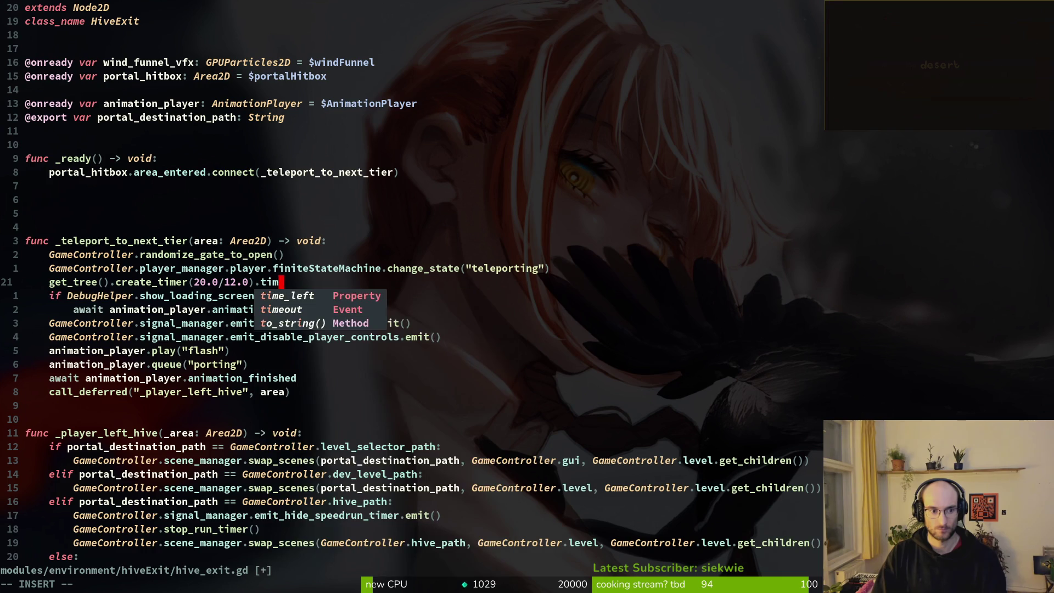
key(Escape)
key(b)
key(b)
key(b)
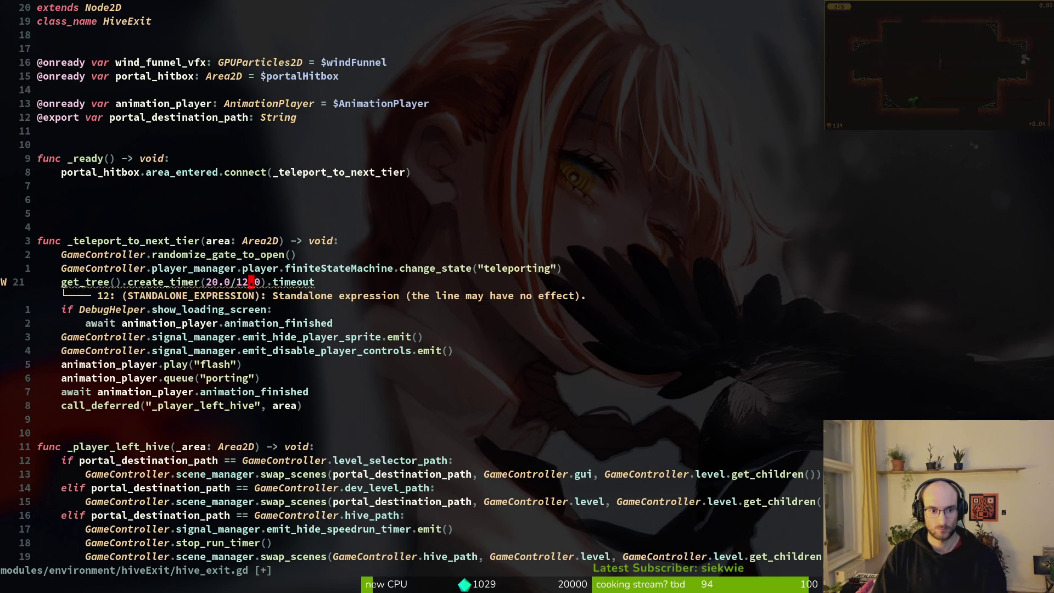
key(b)
key(b)
key(b)
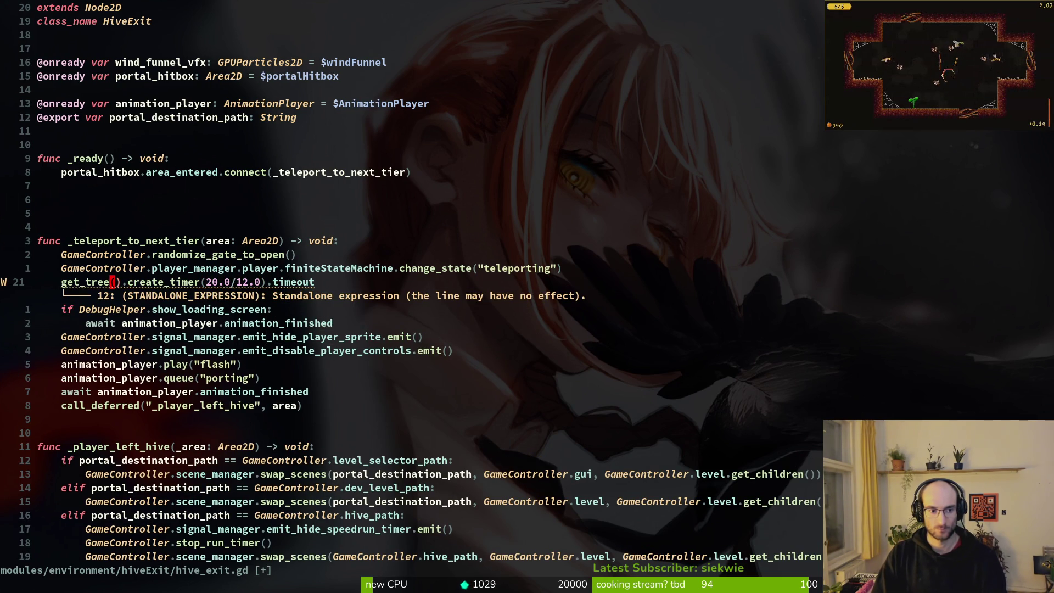
text(await)
key(Escape)
text(:w)
key(Return)
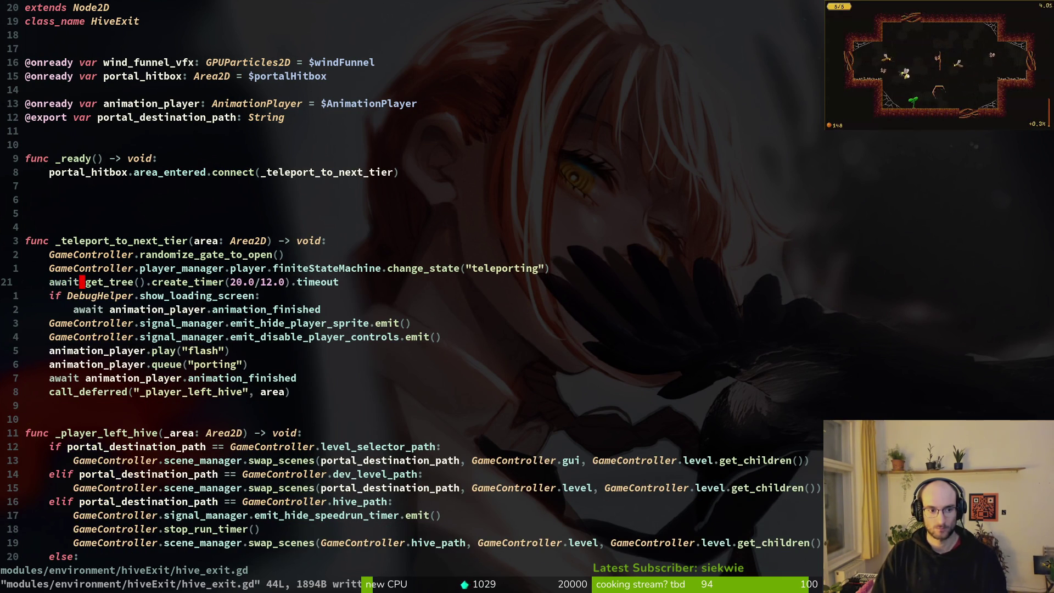
Delete the DebugHelper loading-screen check below it and save
text(jVjd)
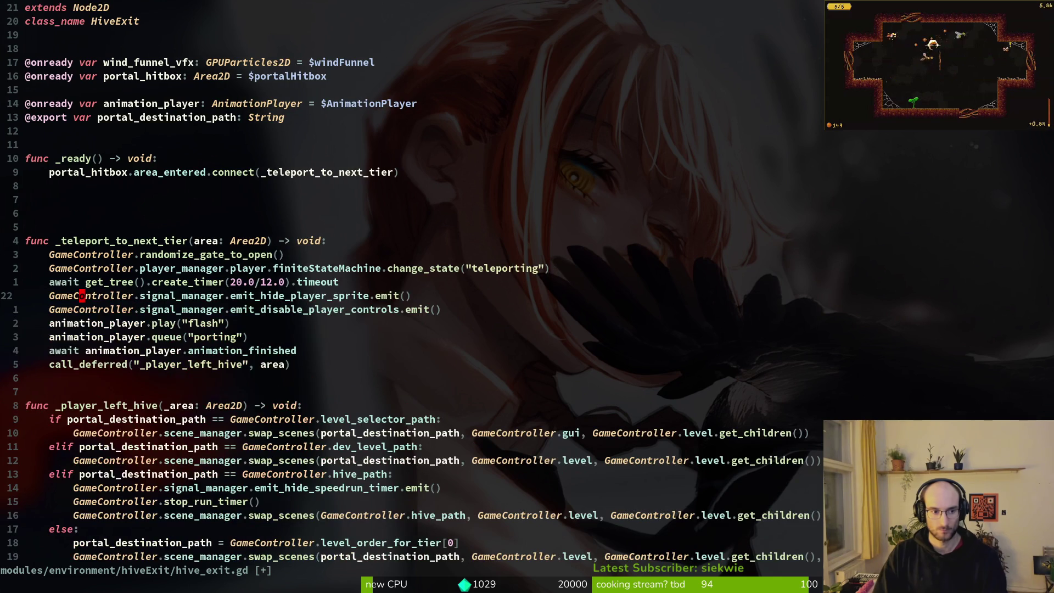
text(:w)
key(Return)
key(j)
key(j)
key(j)
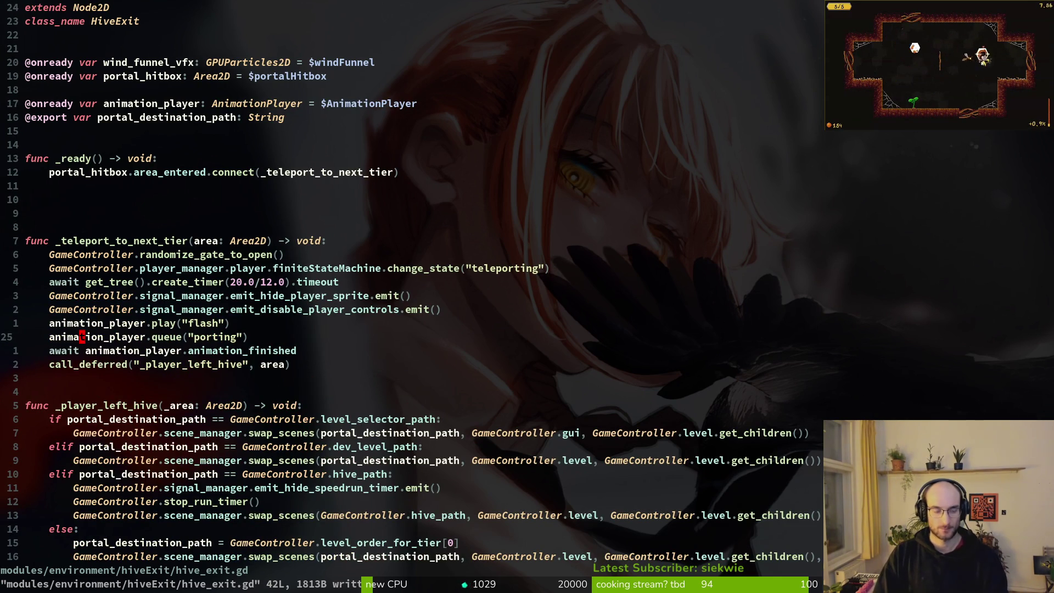
key(alt+Tab)
click(379, 450)
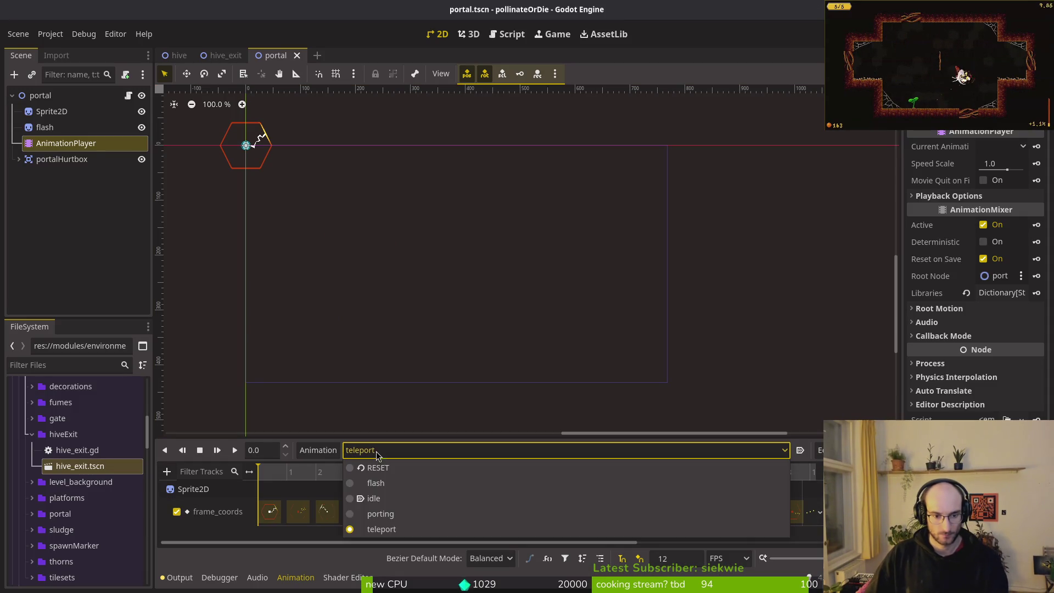
click(384, 513)
key(alt+Tab)
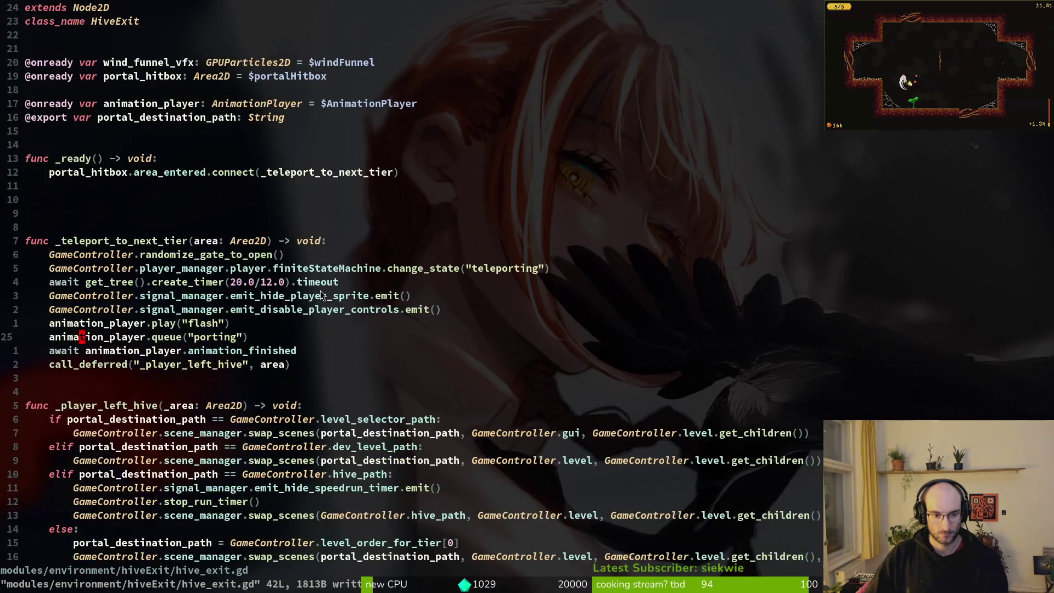
key(shift+v)
key(j)
key(d)
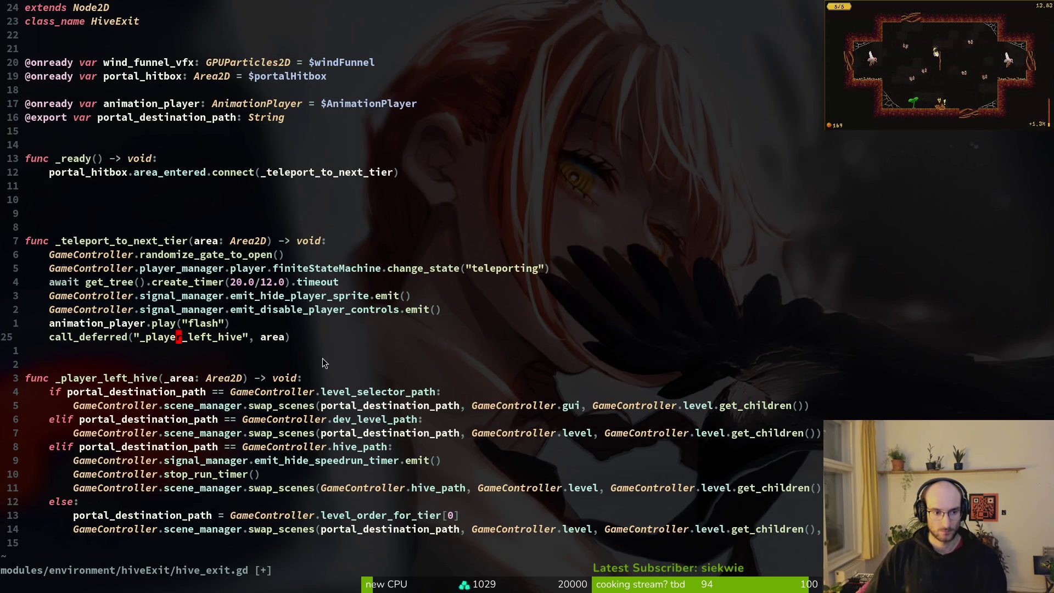
scroll(252, 338, down, 5)
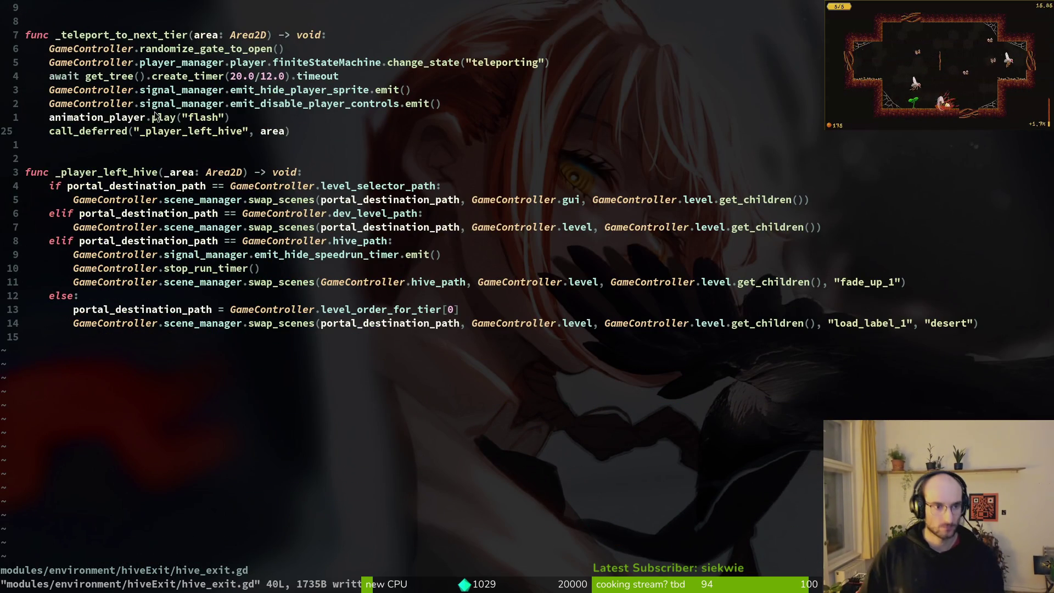
text(u)
text(:write)
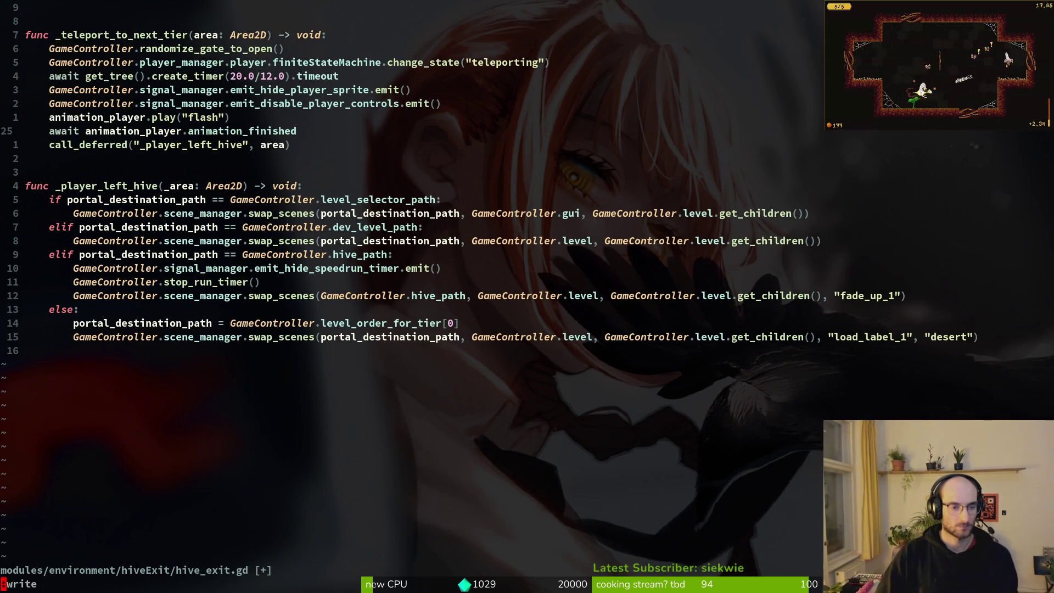
key(Return)
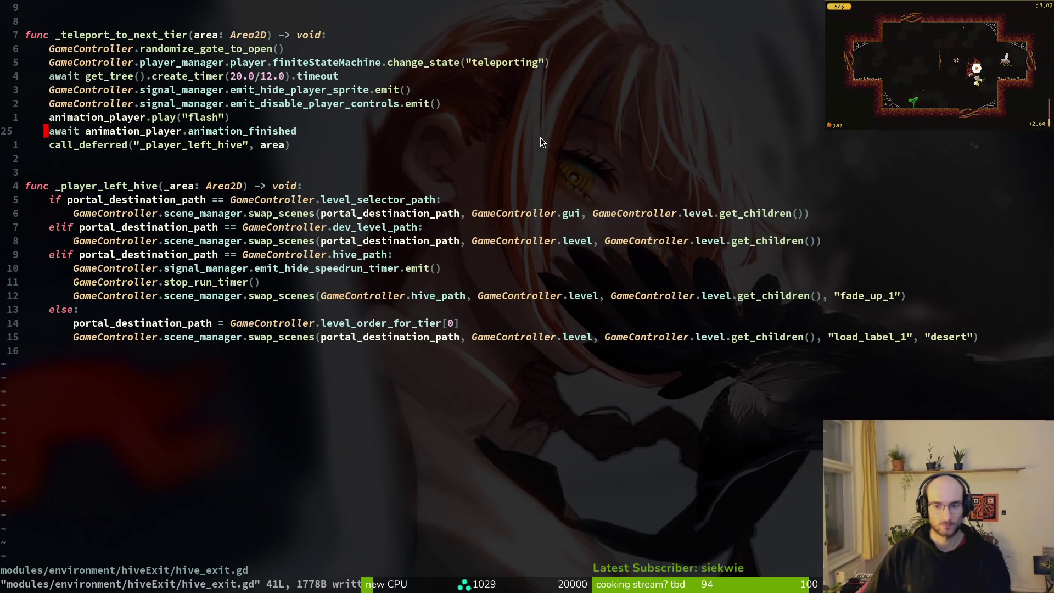
scroll(309, 225, up, 5)
click(96, 195)
key(d)
key(d)
key(d)
text(:w)
key(Return)
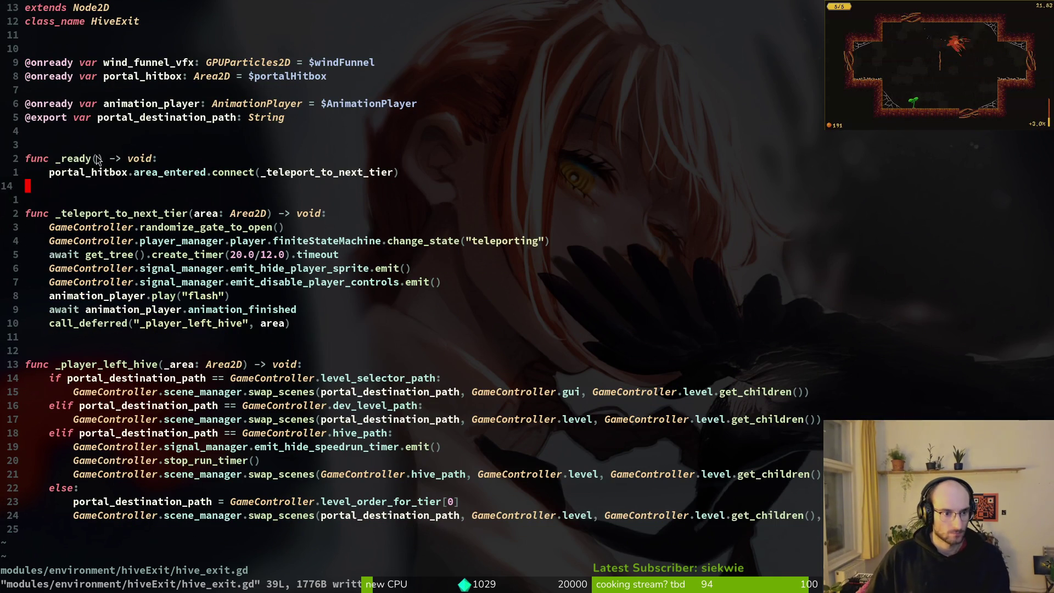
click(99, 90)
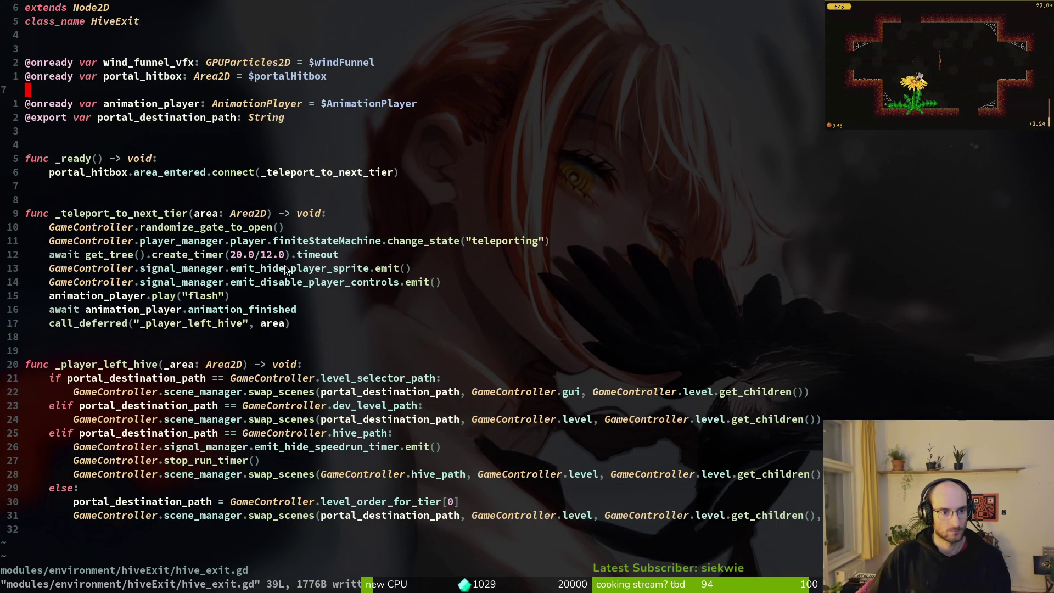
click(354, 242)
key(k)
key(k)
key(k)
key(shift+v)
key(k)
key(K)
key(Escape)
key(shift+v)
key(K)
key(Escape)
text(:w)
key(Return)
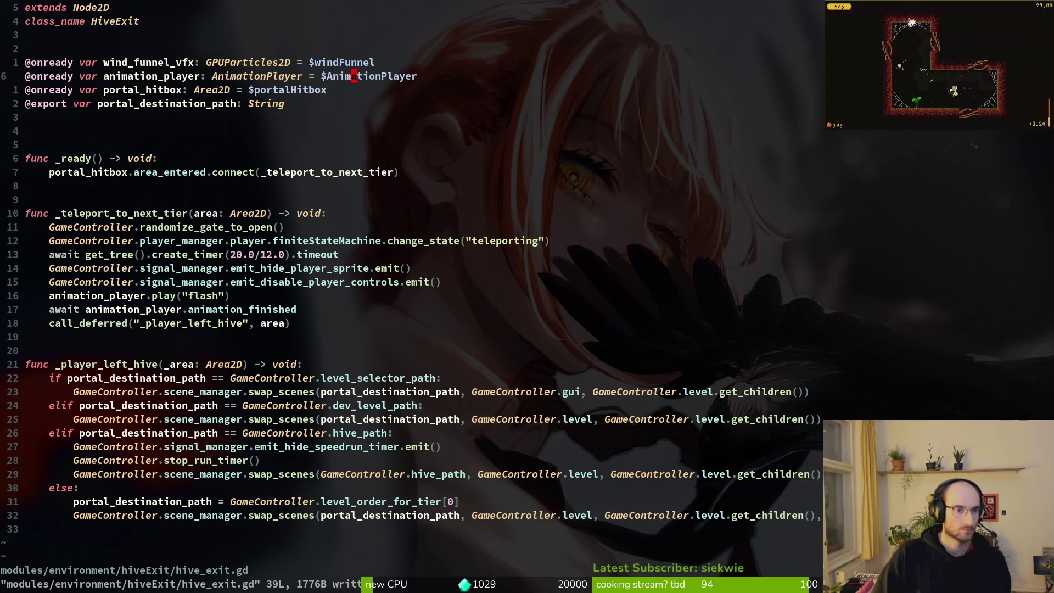
key(j)
key(j)
key(j)
key(d)
key(d)
text(:)
key(Return)
key(j)
key(j)
key(k)
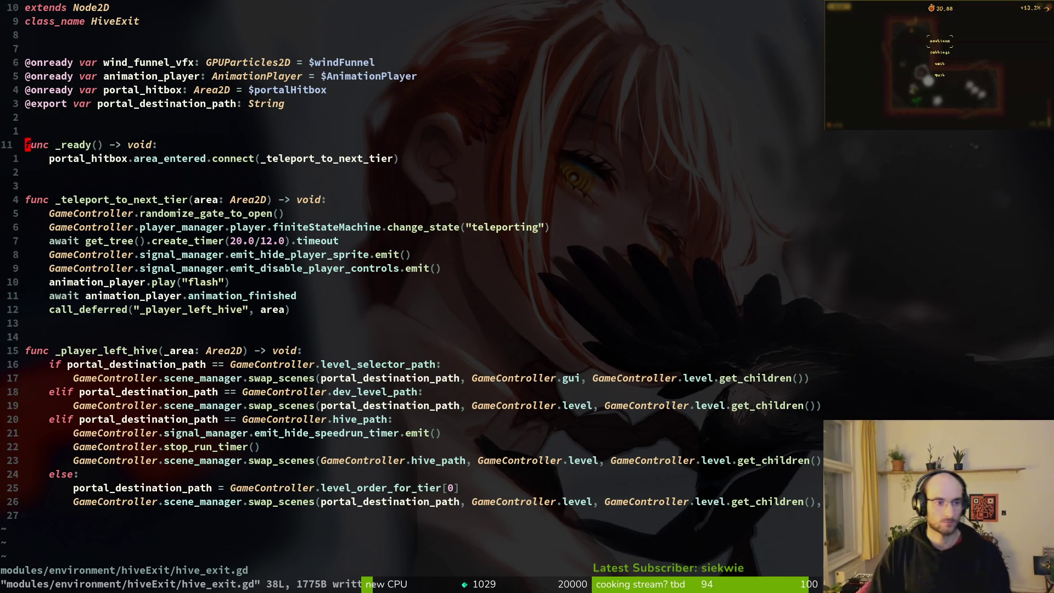
key(j)
key(j)
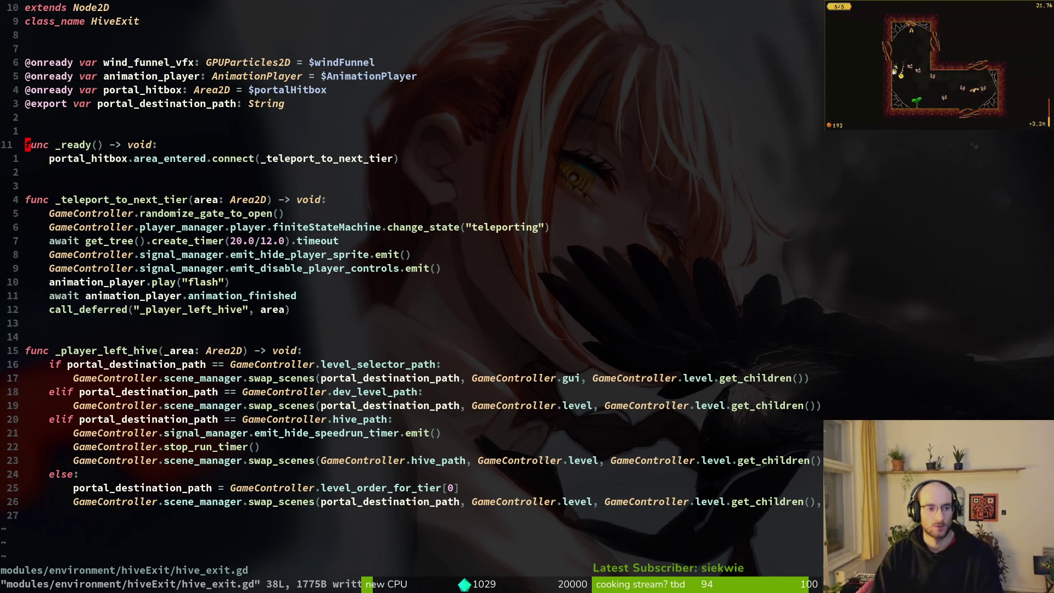
key(j)
key(j)
key(j)
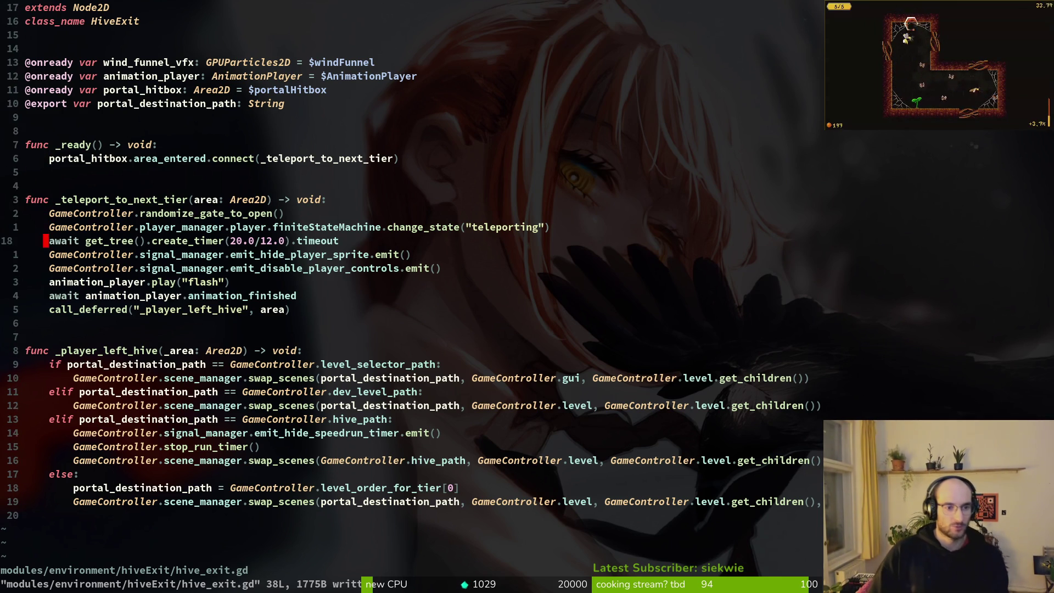
Insert 'wind_funnel_vfx.amount = 200' above the await line and save hive_exit.gd
text(O)
text(wind_funnel_vfx)
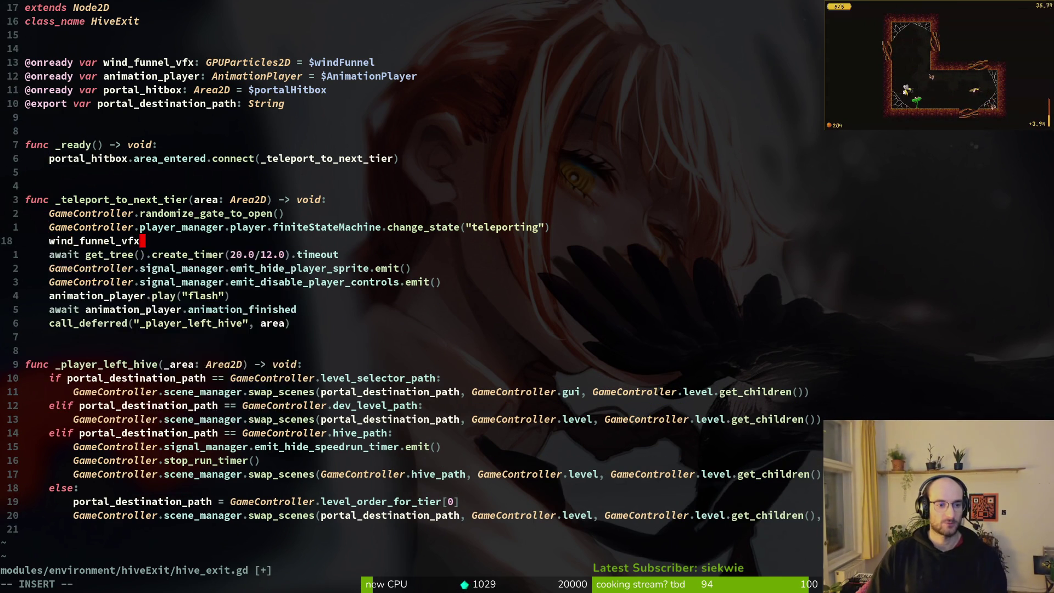
text(.amount =)
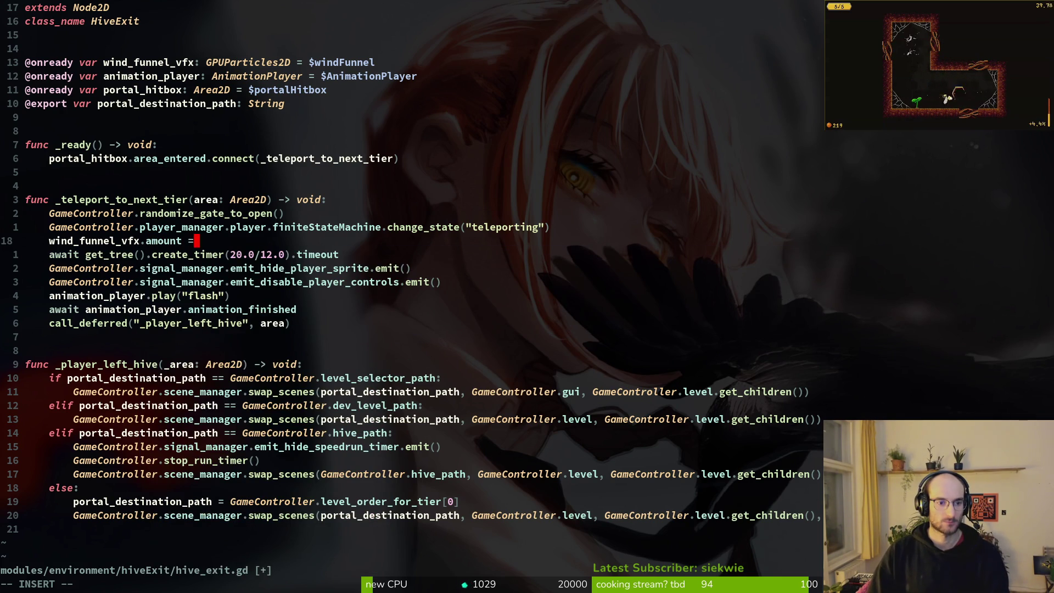
key(BackSpace)
text(00.0)
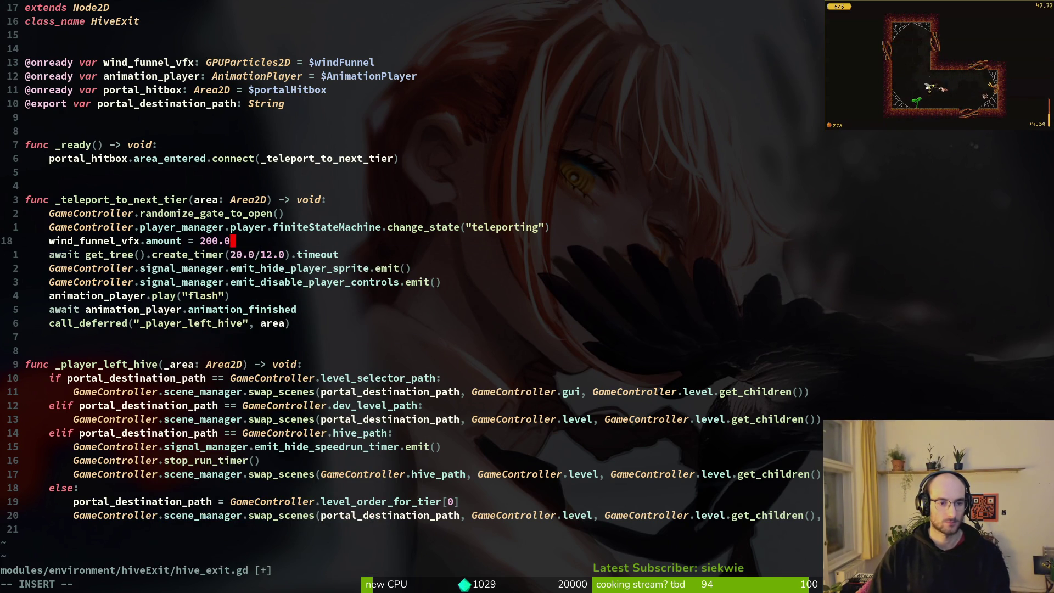
key(Escape)
text(:w)
key(Return)
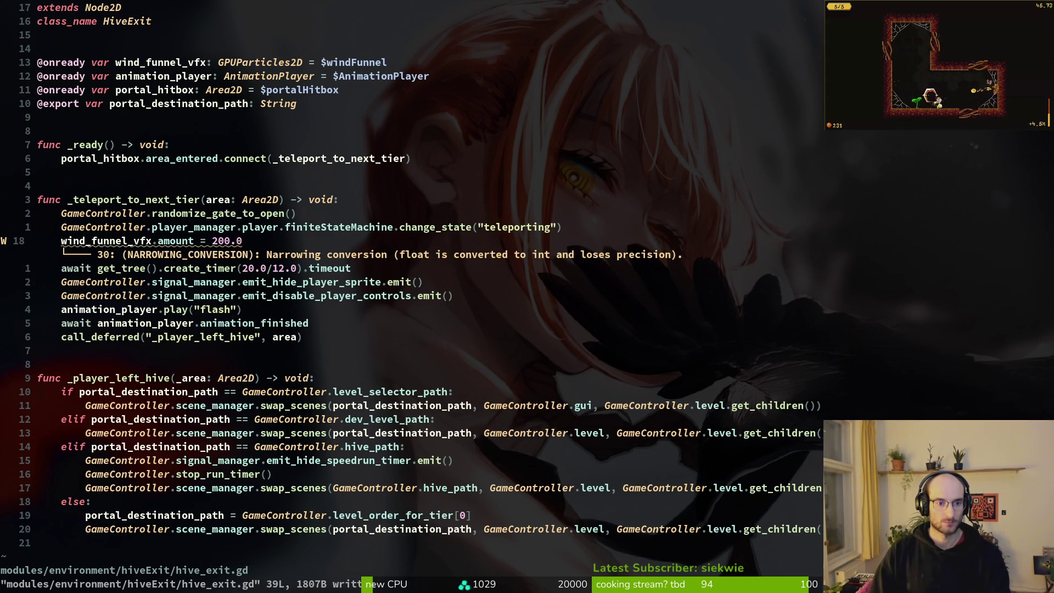
key(u)
key(alt+Tab)
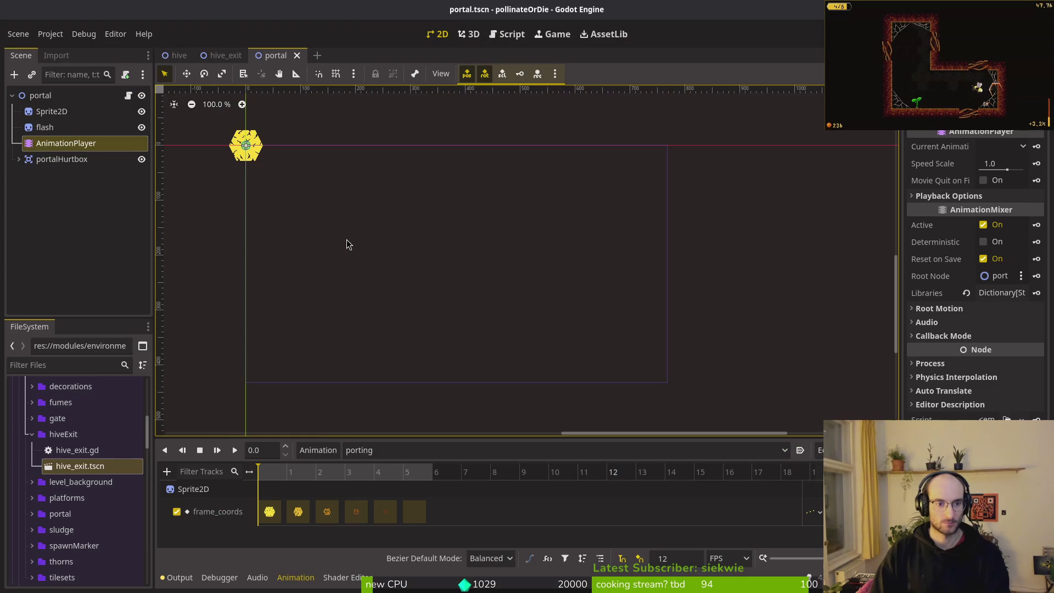
Run the hive scene maximized, fly the bee through the exit portal to the desert, then stop
key(ctrl+Tab)
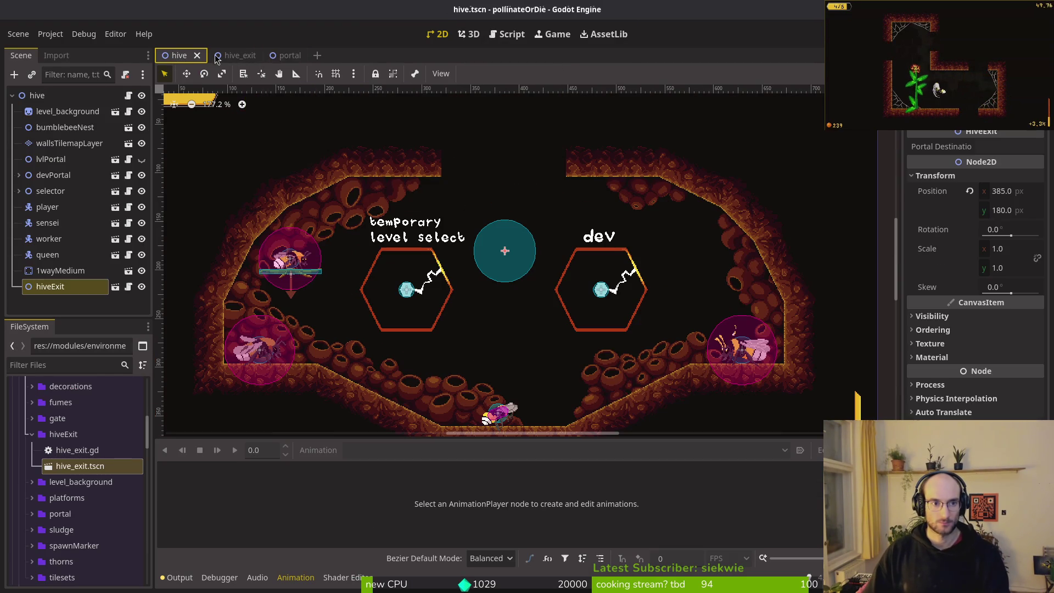
key(F6)
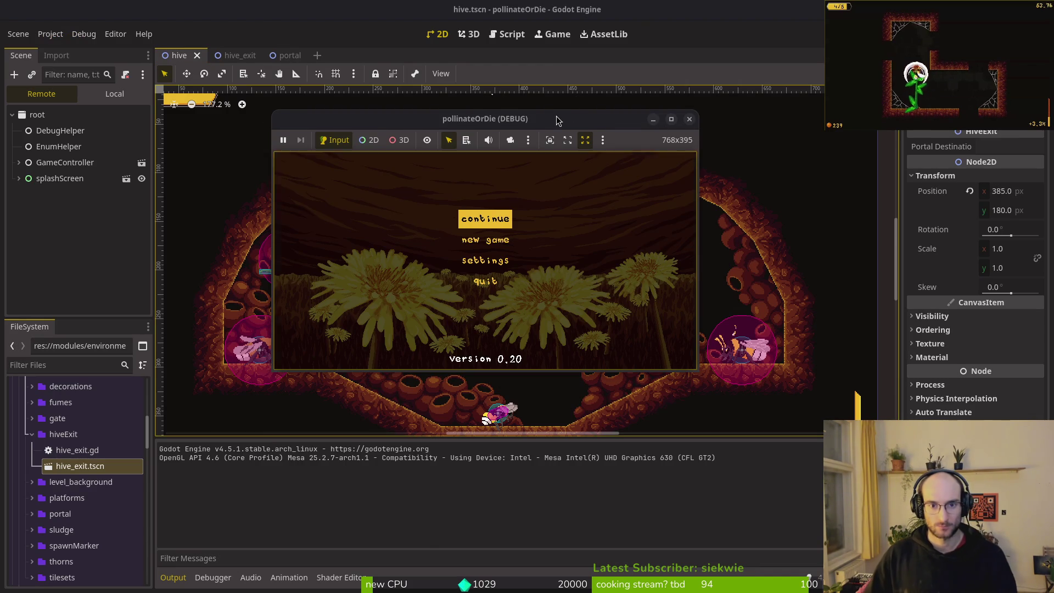
drag(556, 120, 568, 123)
double_click(552, 117)
key(Return)
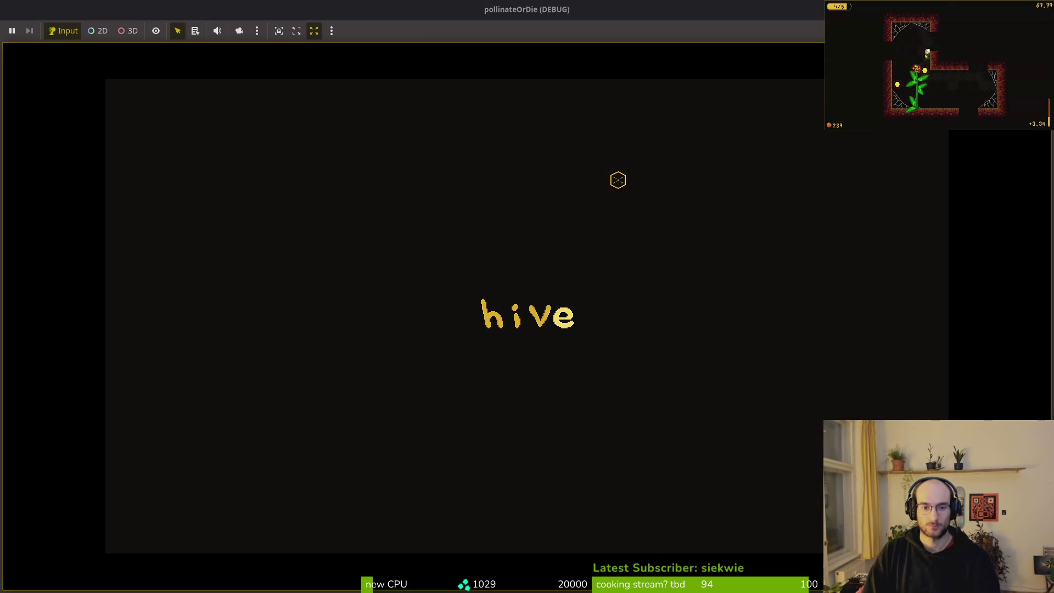
key(w)
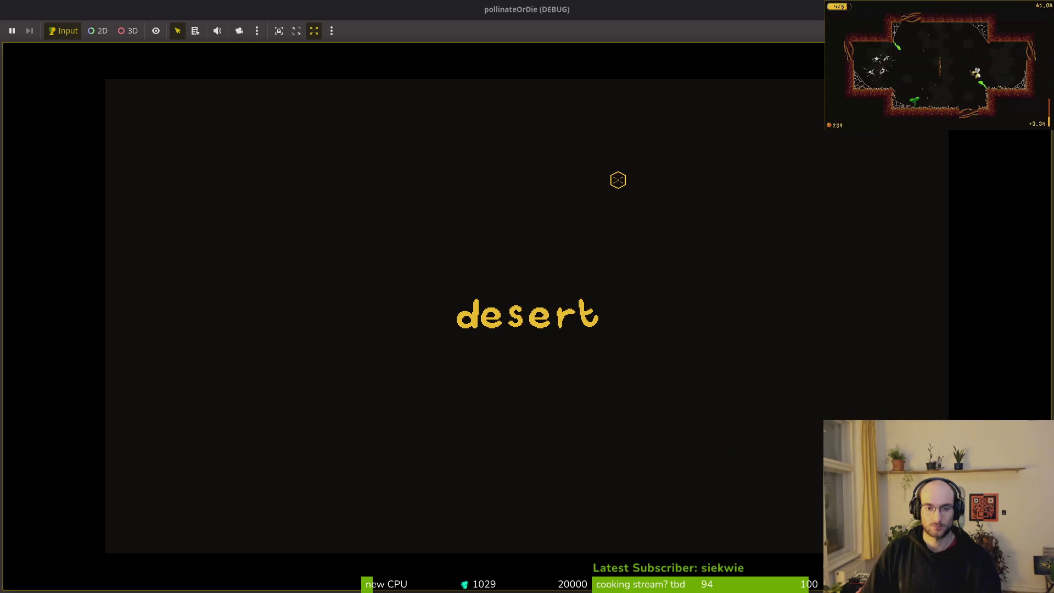
key(F8)
key(alt+Tab)
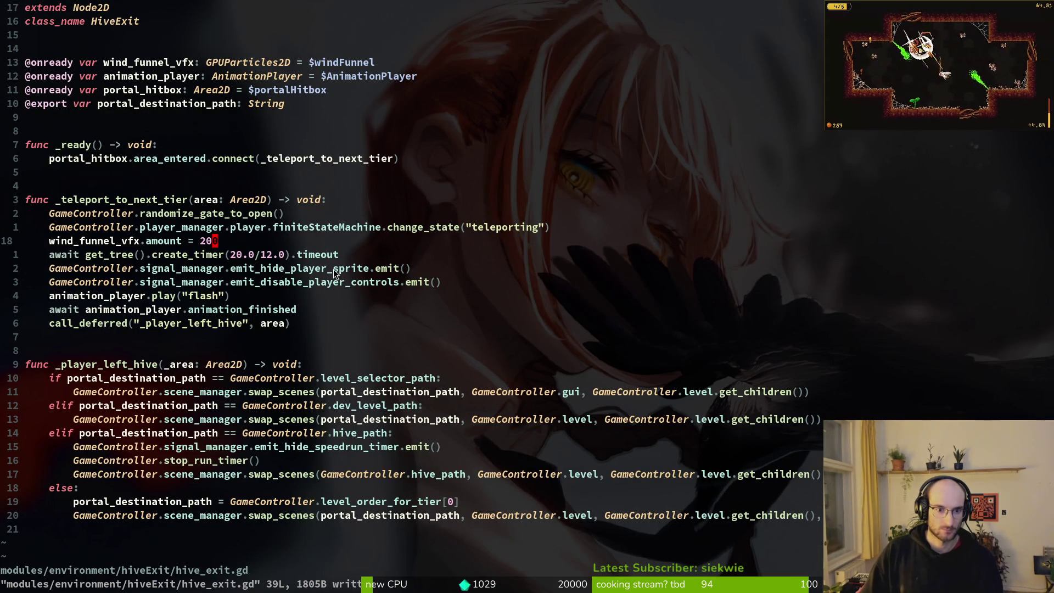
Change wind_funnel_vfx.amount from 200 to 500 and the timer wait to 200.0/12.0
click(232, 240)
key(alt+Tab)
key(alt+Tab)
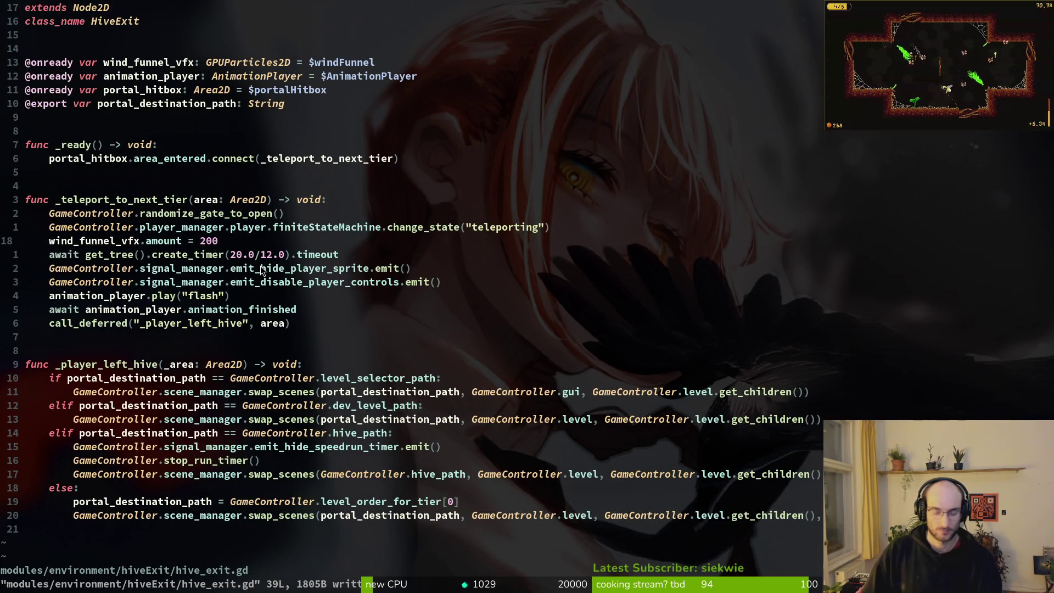
text(ciw5000)
key(BackSpace)
key(BackSpace)
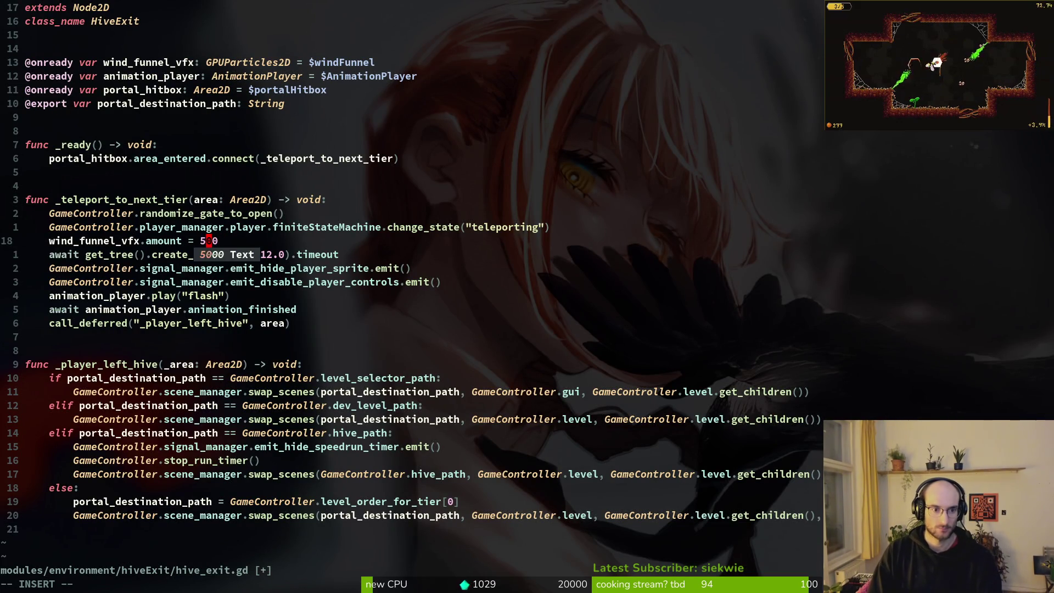
key(Escape)
key(j)
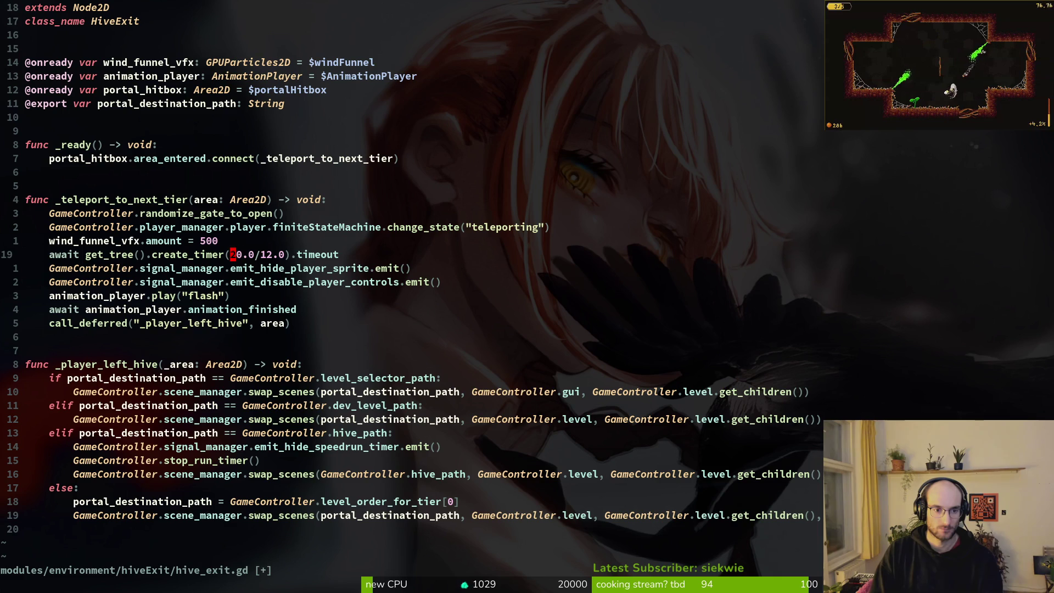
key(Escape)
key(alt+Tab)
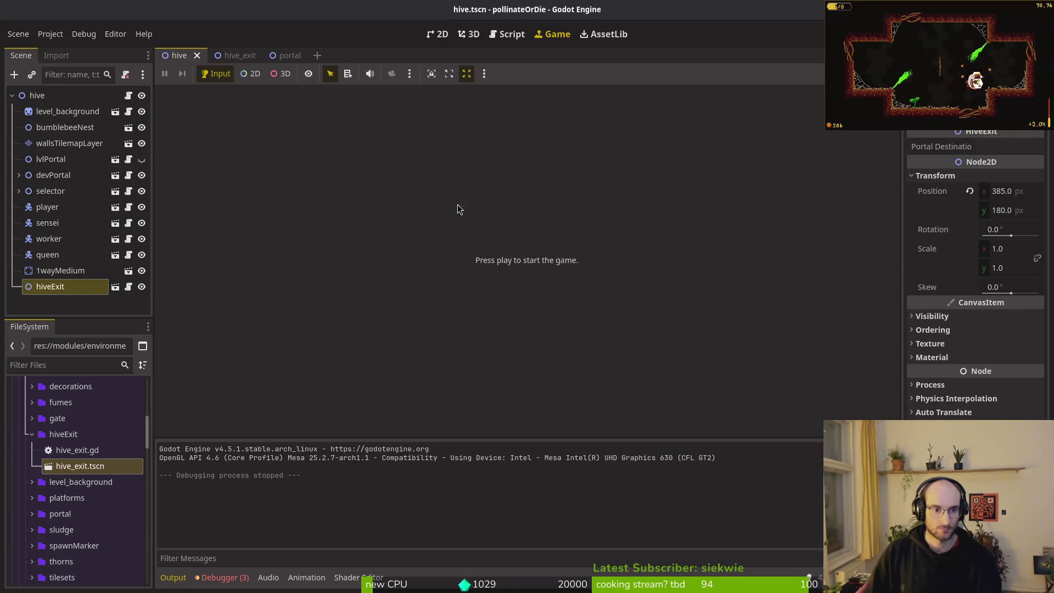
Relaunch the game maximized, continue the save, and play the hive exit teleport before stopping
key(F5)
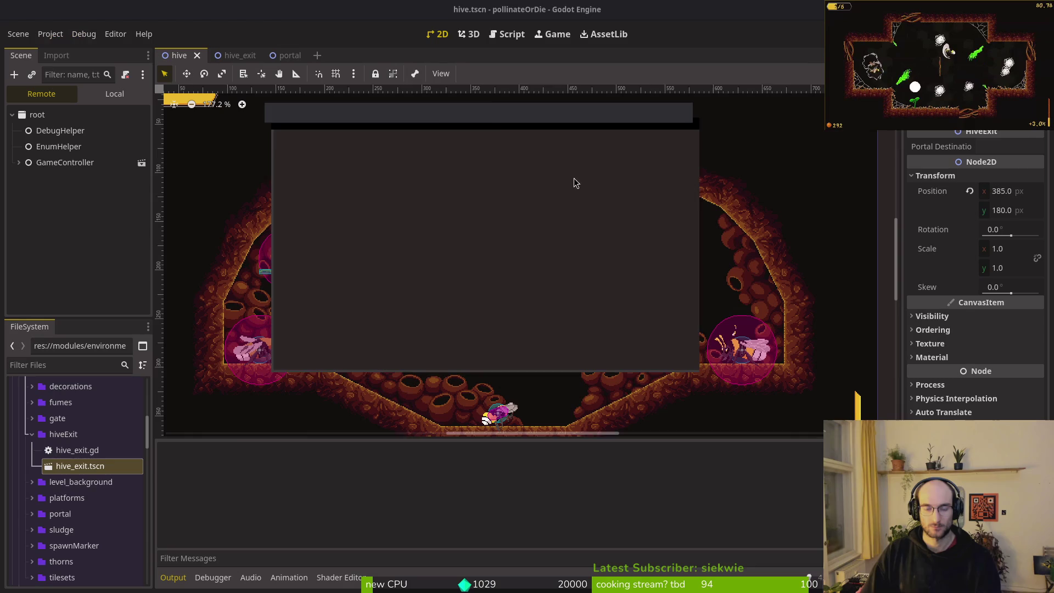
double_click(499, 122)
key(Return)
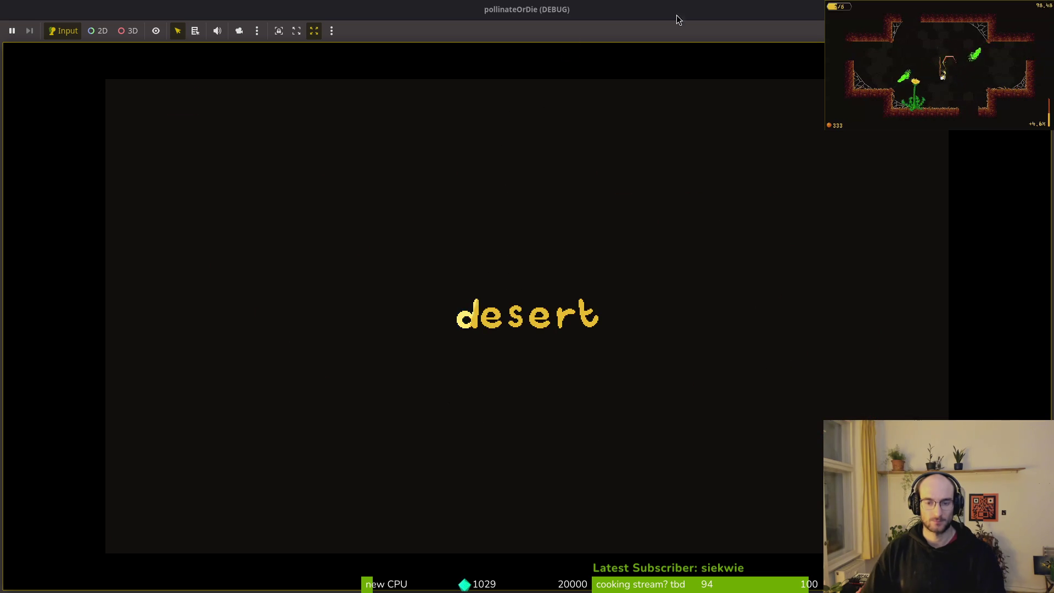
key(F8)
key(alt+Tab)
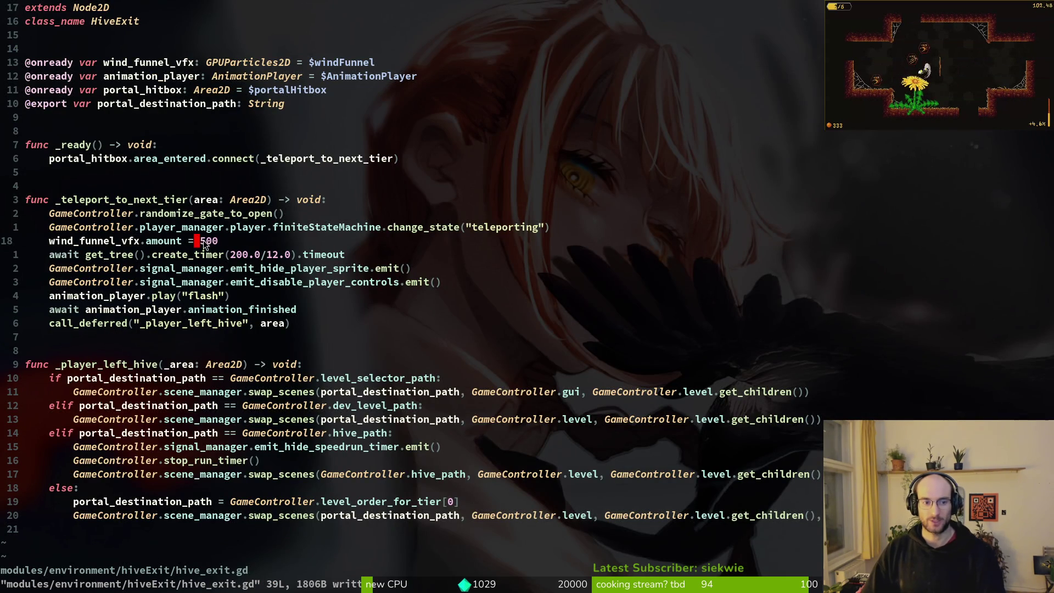
Open an empty line below the player state-change line in _teleport_to_next_tier
drag(202, 242, 208, 241)
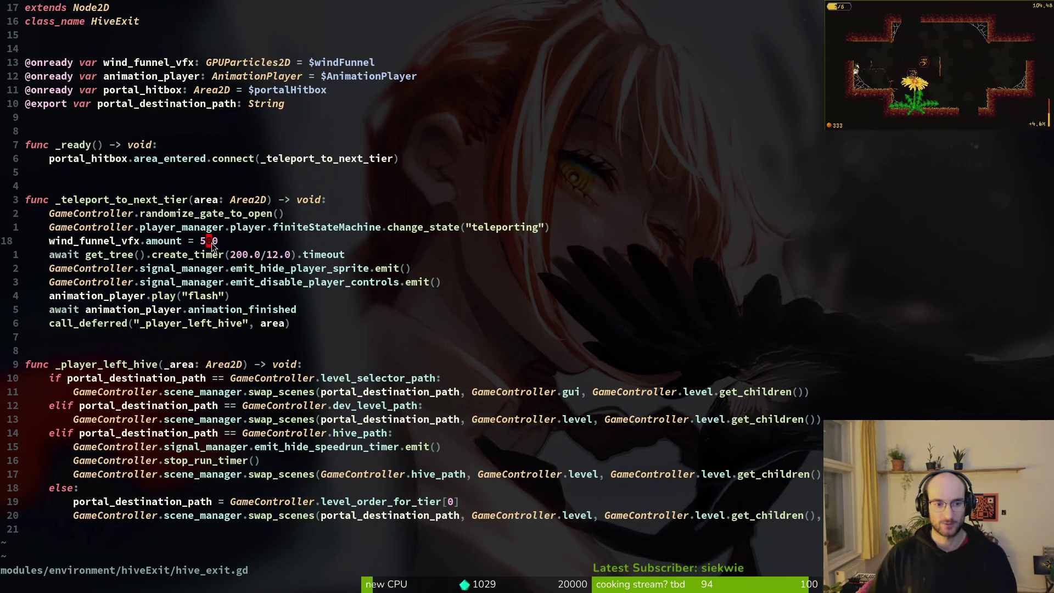
click(220, 229)
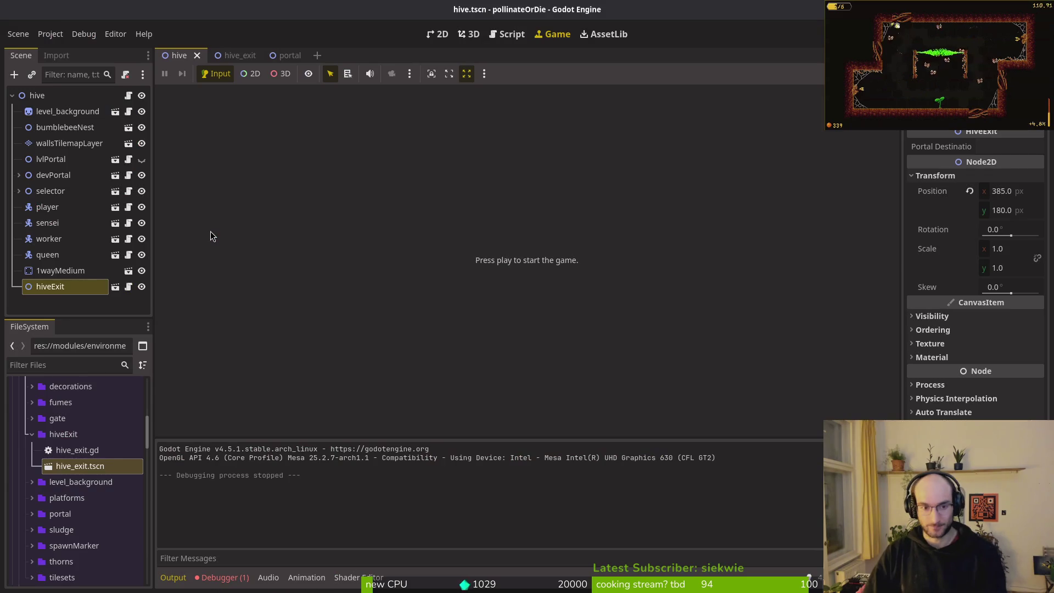
key(o)
key(Escape)
Find audio.manager.gd, copy its fade_in_music function, and jump back to hive_exit.gd
key(space)
key(f)
key(f)
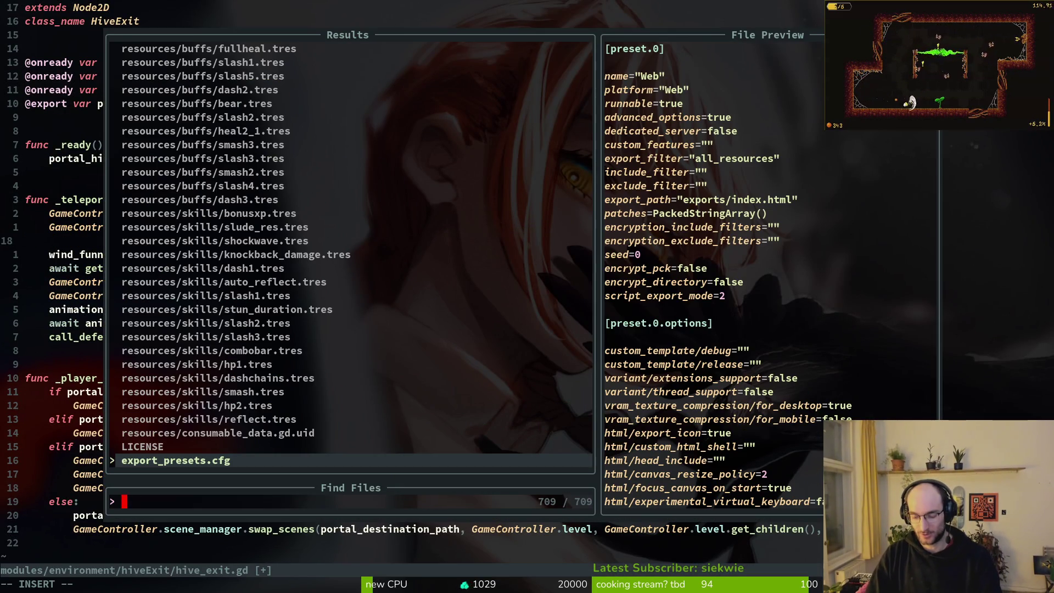
text(aud)
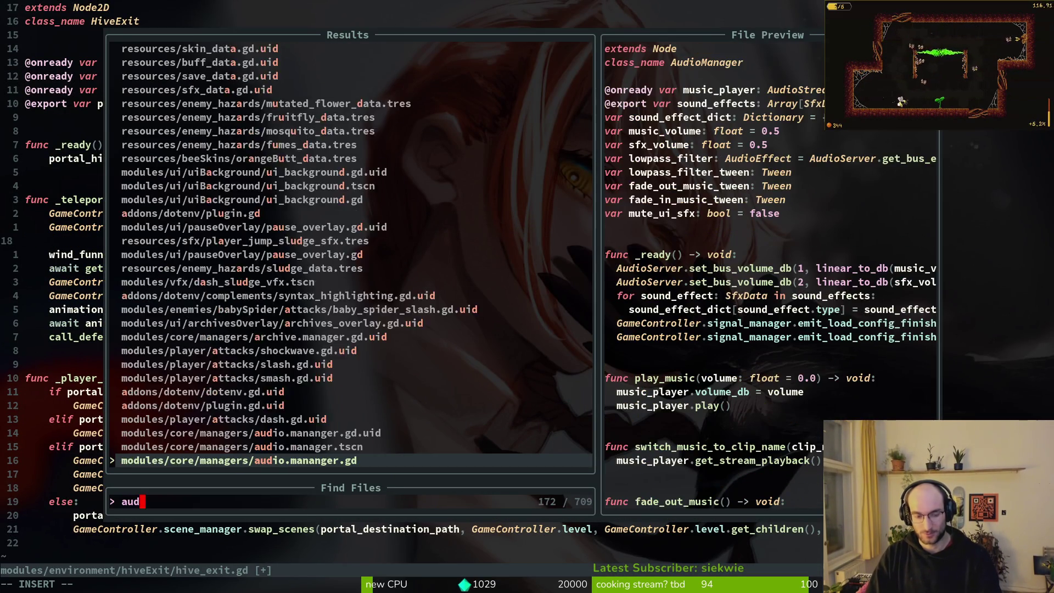
key(Return)
key(ctrl+d)
key(ctrl+d)
key(k)
key(k)
key(k)
key(V)
key(j)
key(j)
key(j)
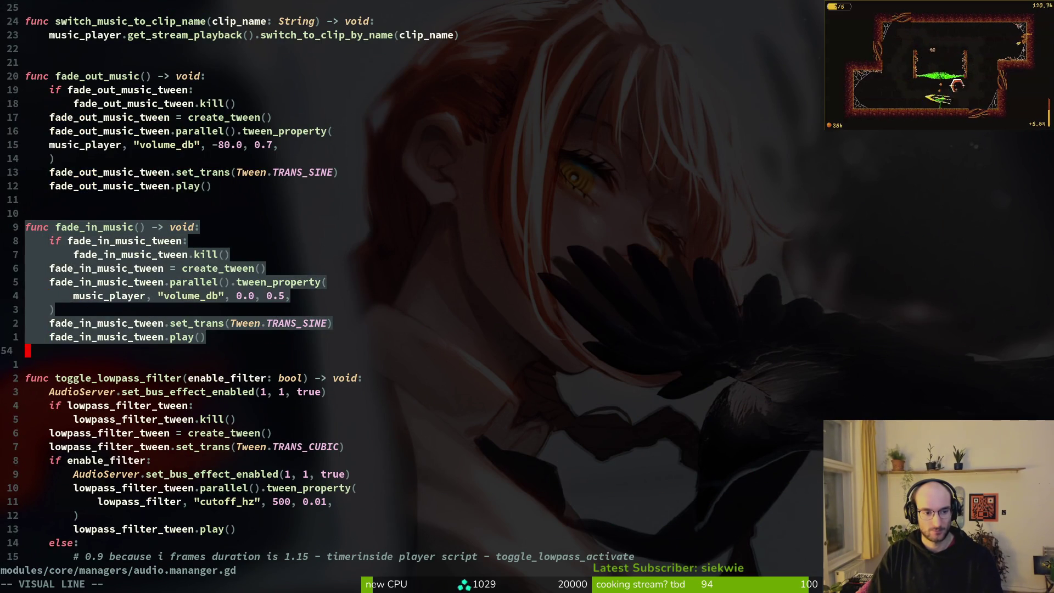
key(y)
key(ctrl+o)
Paste the fade-in tween block into _teleport_to_next_tier and rename its if-check tween to more_wind_tween
key(p)
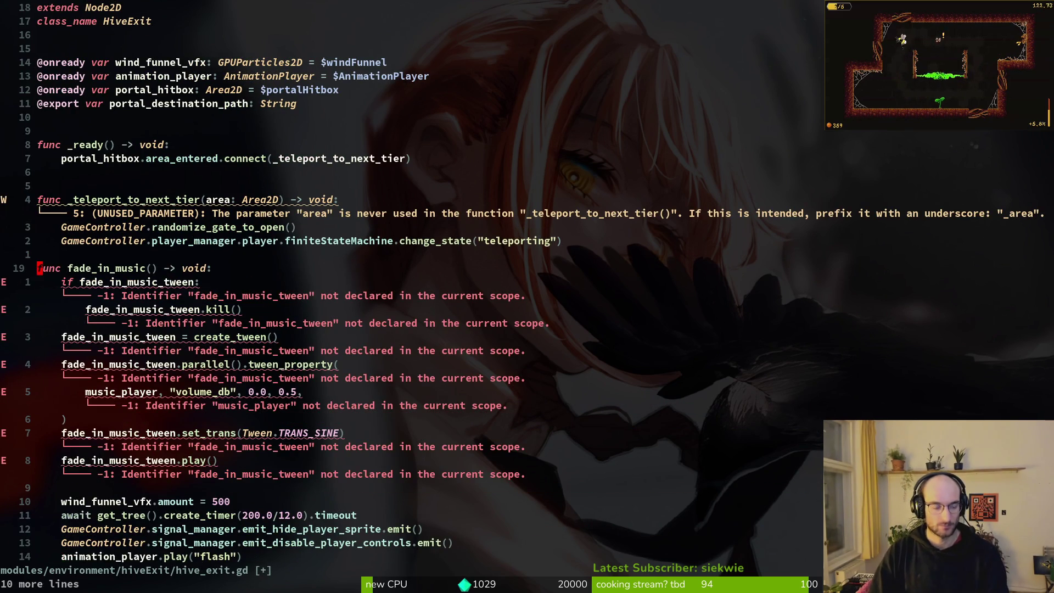
key(d)
key(d)
key(w)
text(cw)
text(more_)
key(BackSpace)
text(d_twe)
key(Escape)
key(b)
key(k)
key(k)
key(k)
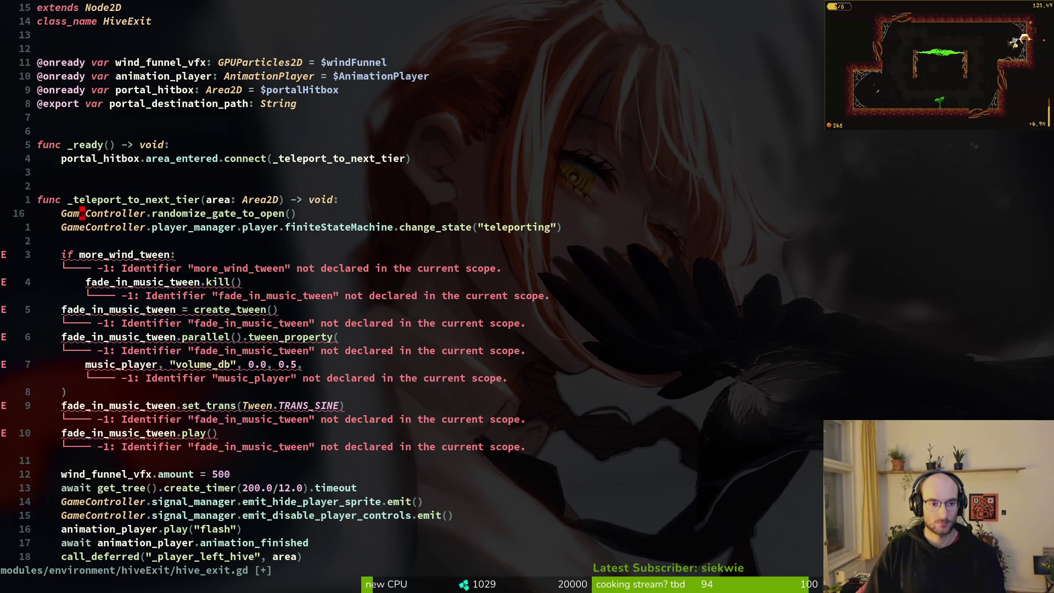
Copy the Tween variable declaration from the audio manager into hive_exit.gd and save
key(ctrl+o)
key(k)
key(k)
key(k)
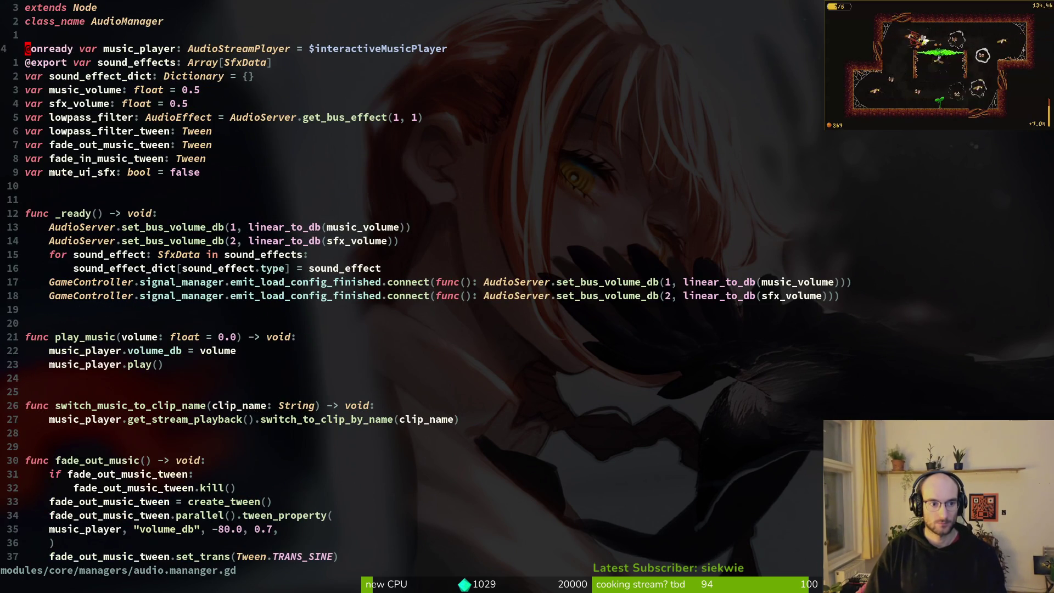
key(j)
key(j)
key(j)
key(y)
key(j)
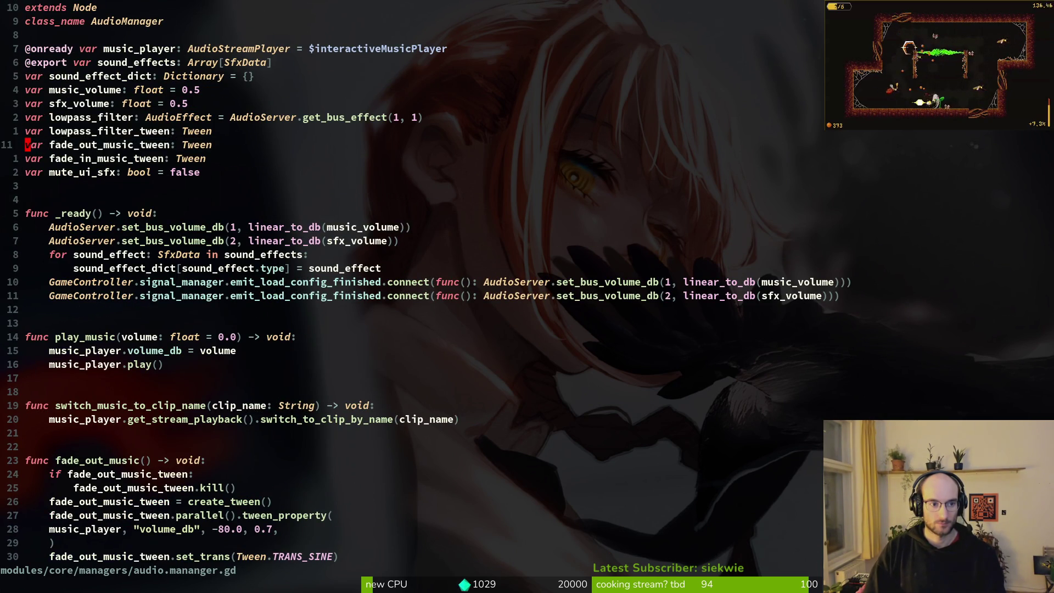
key(ctrl+6)
key(k)
key(k)
key(k)
text(p)
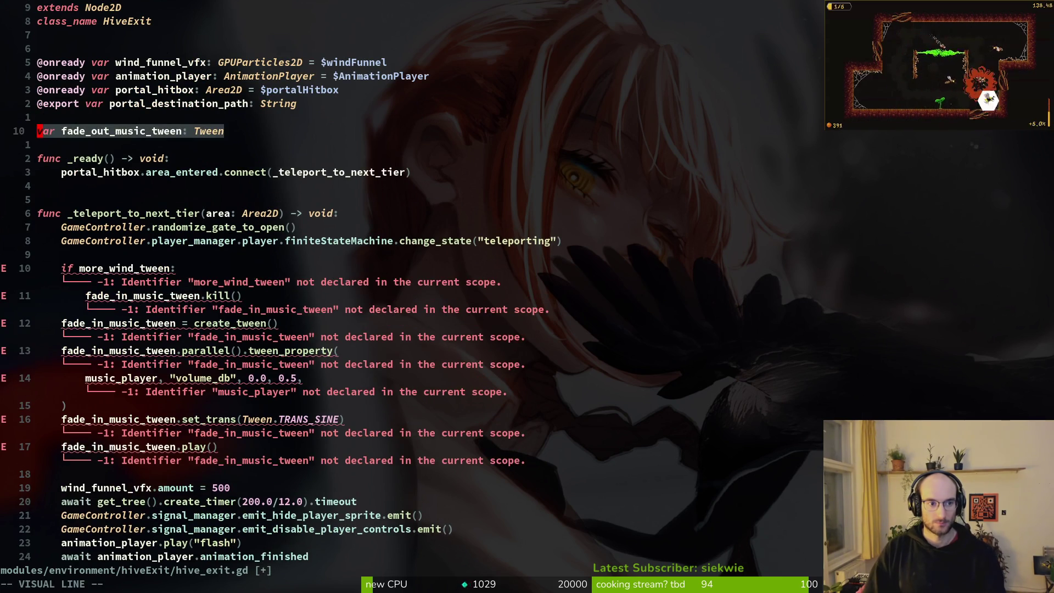
text(:write)
key(Return)
Rename the pasted declaration to more_wind_tween and save
key(super+v)
key(Escape)
text(wviwp:write)
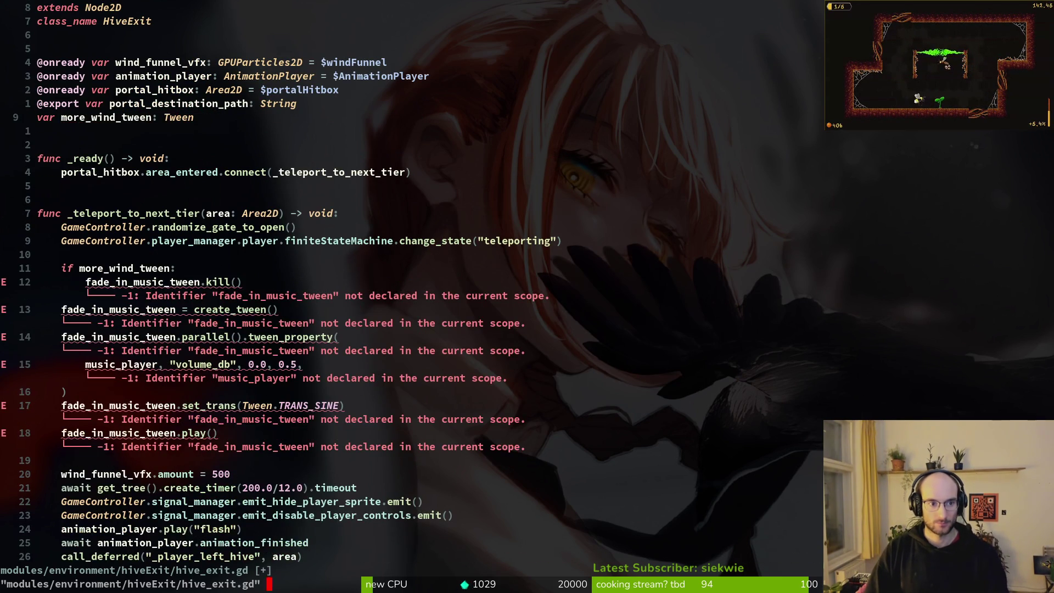
key(Return)
Replace fade_in_music_tween with more_wind_tween on the kill, create_tween, parallel, set_trans and play lines
key(3)
key(j)
key(v)
key(i)
key(w)
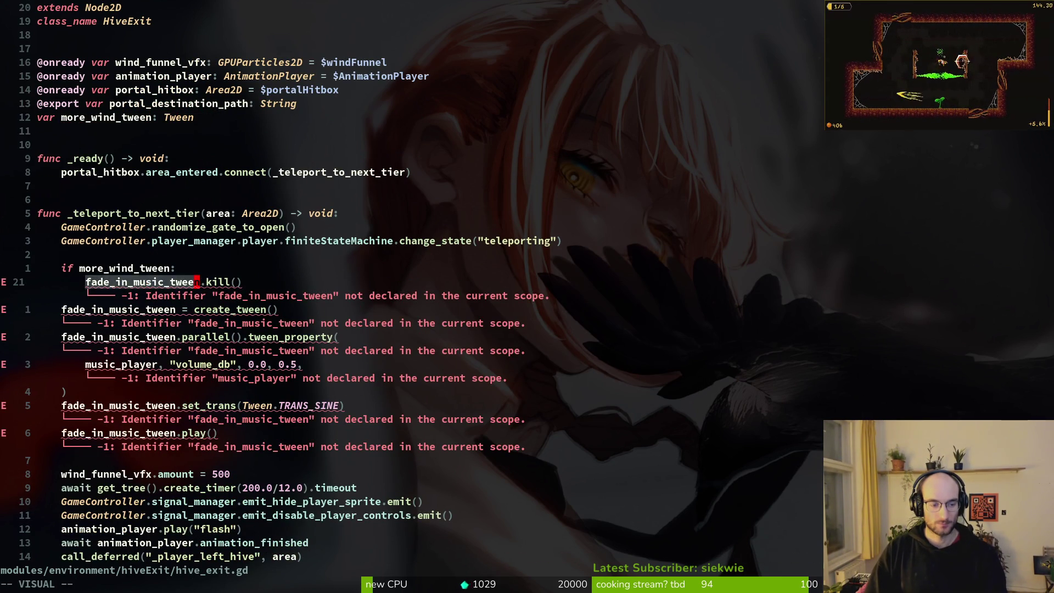
key(p)
key(j)
key(v)
key(i)
key(w)
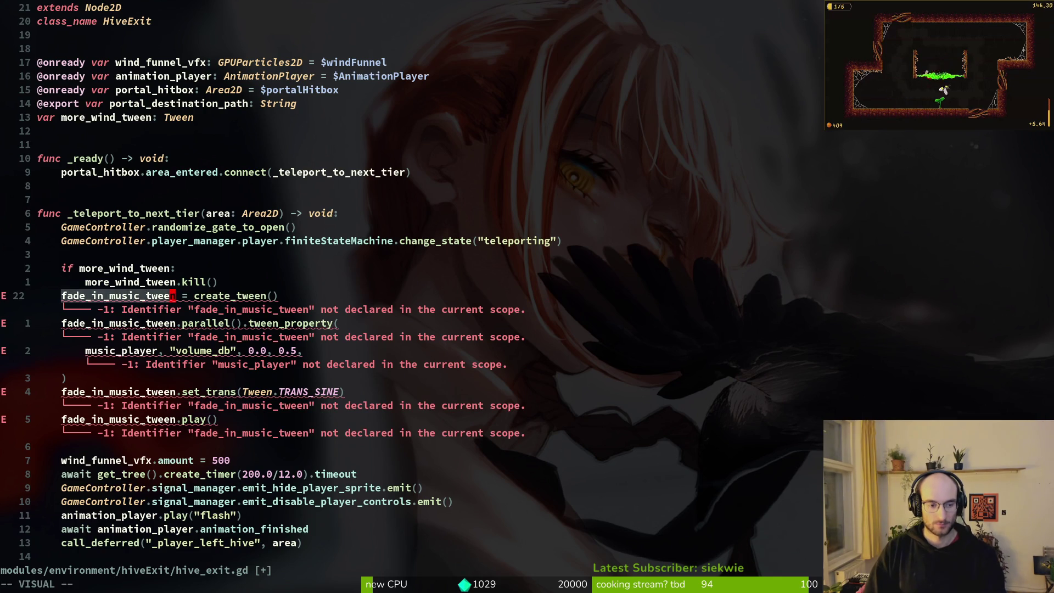
key(p)
key(j)
key(v)
key(i)
key(w)
key(p)
key(j)
key(j)
key(j)
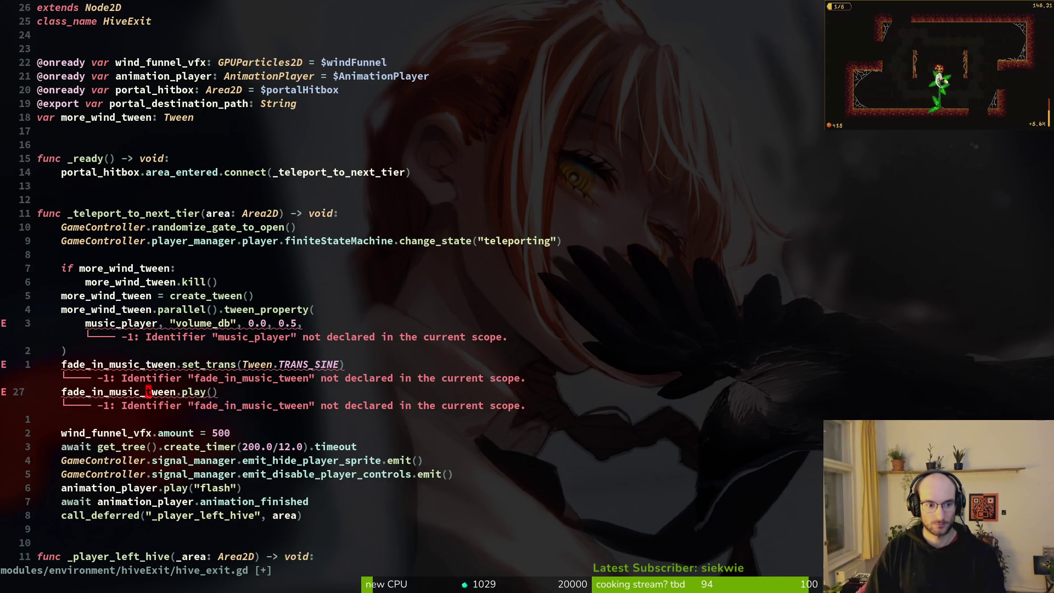
key(v)
key(i)
key(w)
key(p)
key(j)
key(v)
key(i)
key(w)
key(p)
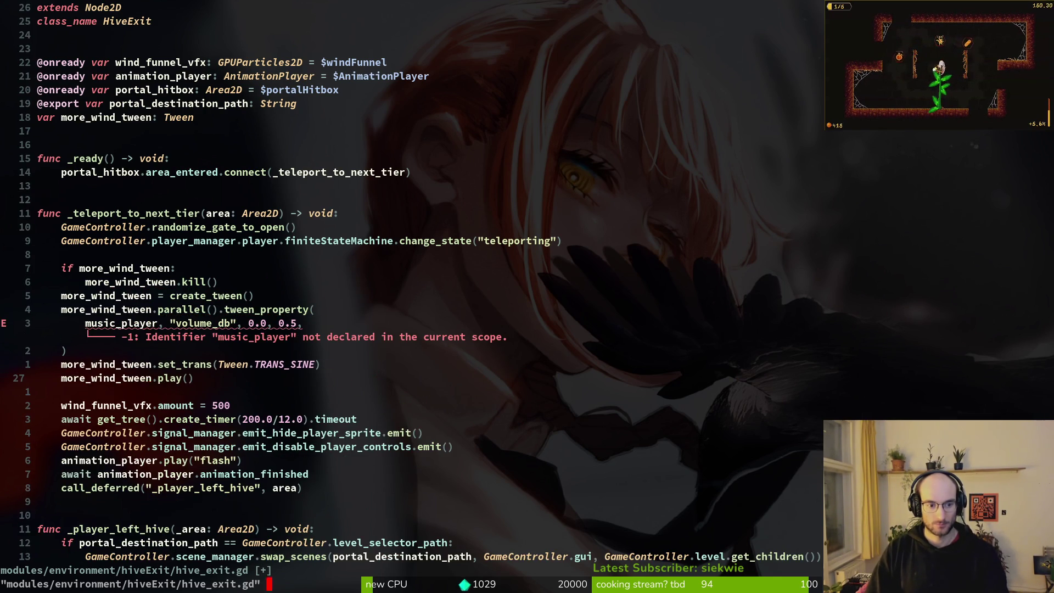
Change the tween target from music_player to wind_funnel_vfx and the property from volume_db to "amount", saving
key(k)
key(k)
key(k)
key(c)
key(i)
key(w)
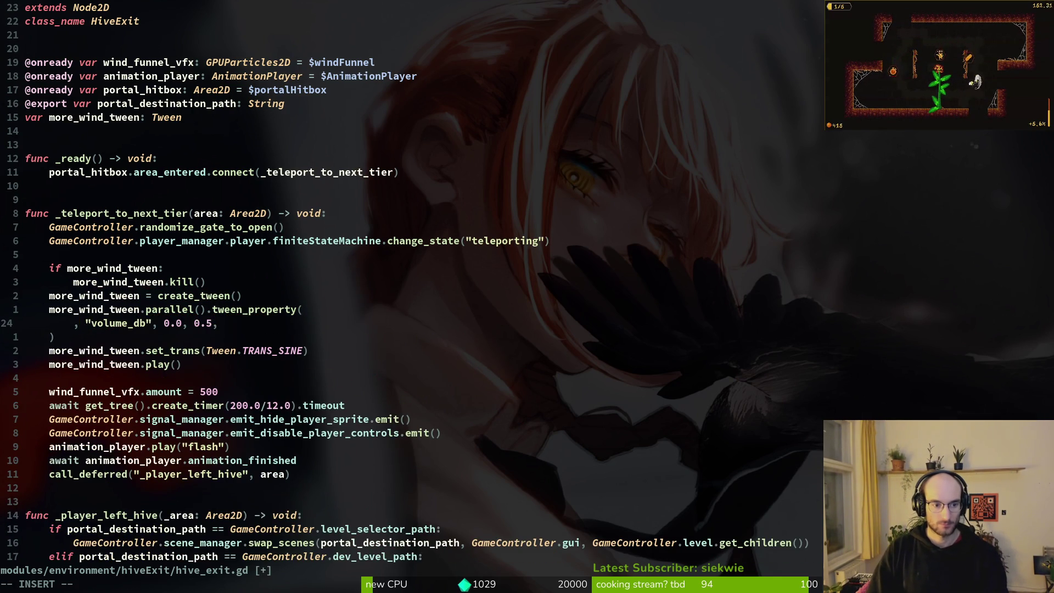
key(Escape)
text(u:w)
key(Return)
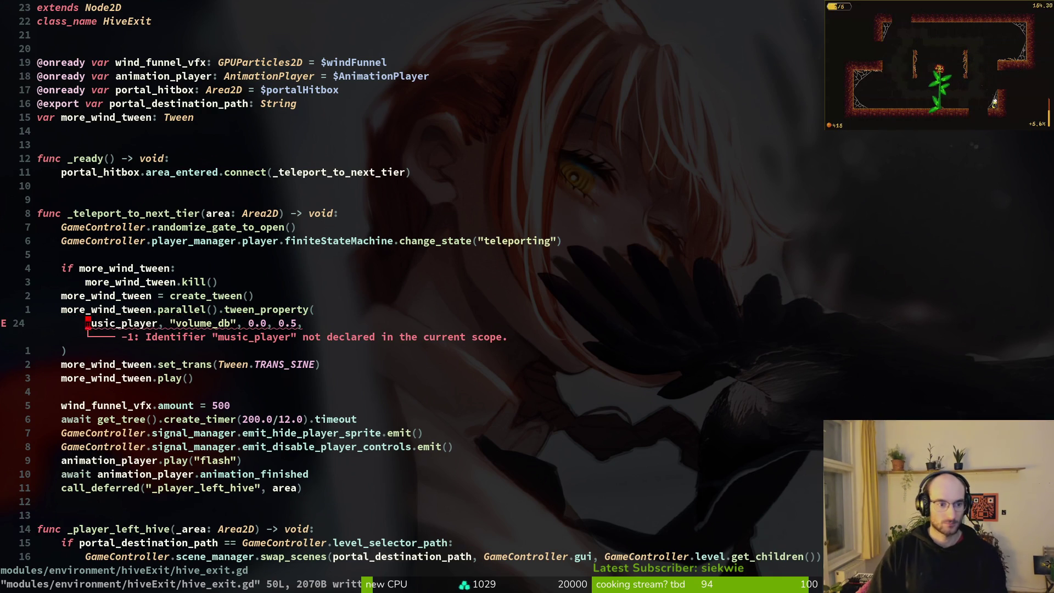
text(ciww)
key(Return)
key(Escape)
text(:w)
key(Return)
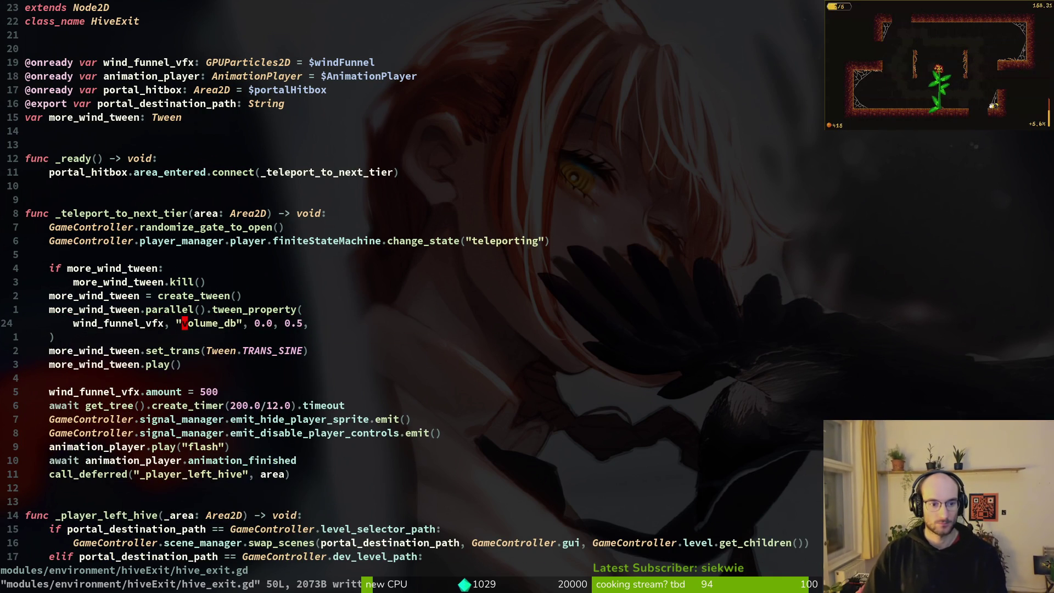
text(ciwamount)
key(Escape)
text(:w)
key(Return)
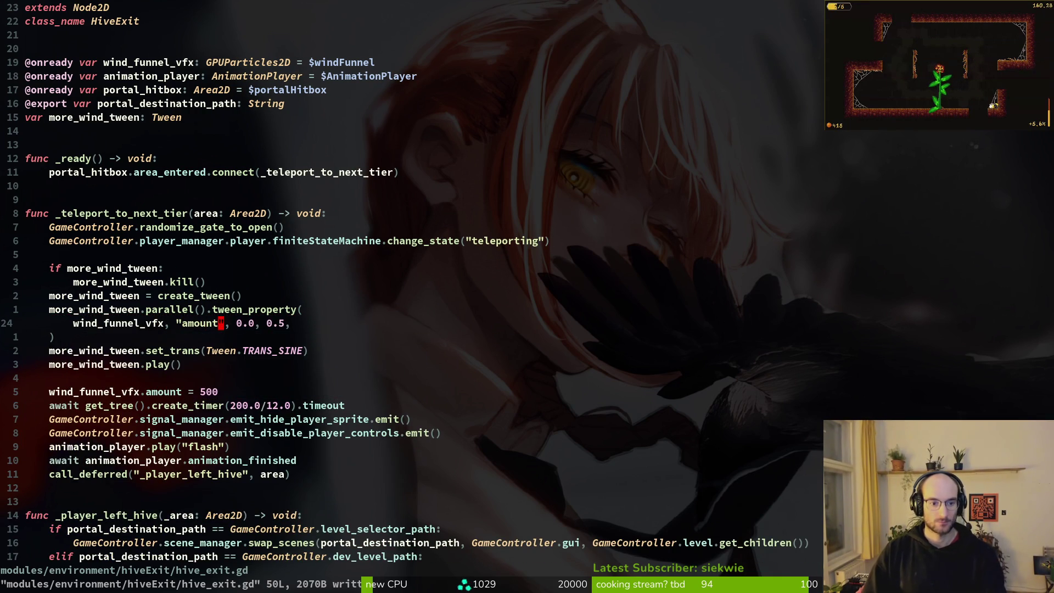
Set the tweened amount to 200.0 and the duration to 1.5, saving after each change
text(i50)
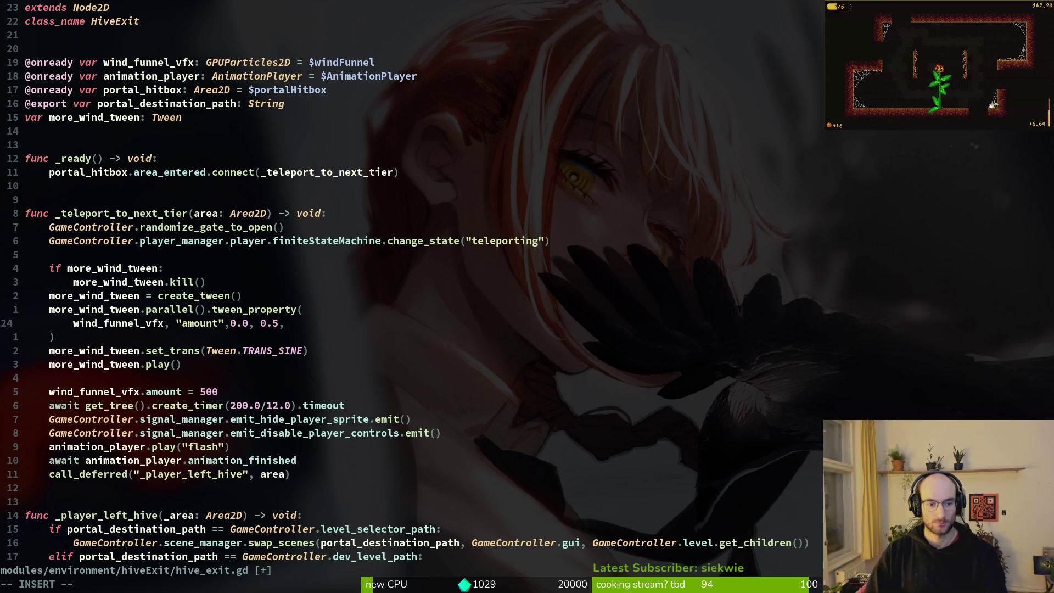
key(Escape)
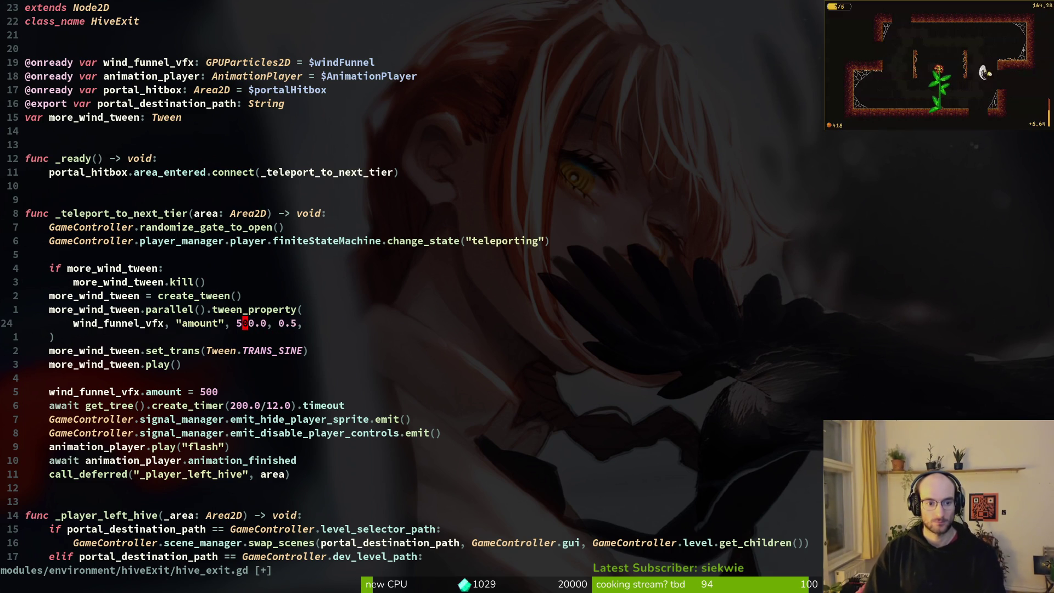
text(:w)
key(Return)
text(s)
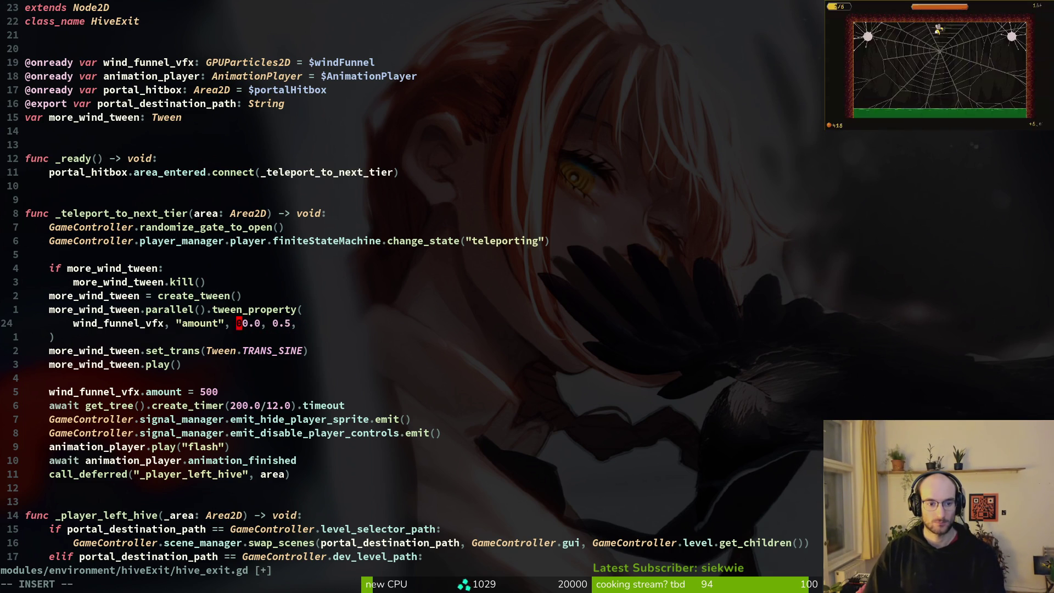
text(2)
key(Escape)
text(:write)
key(Return)
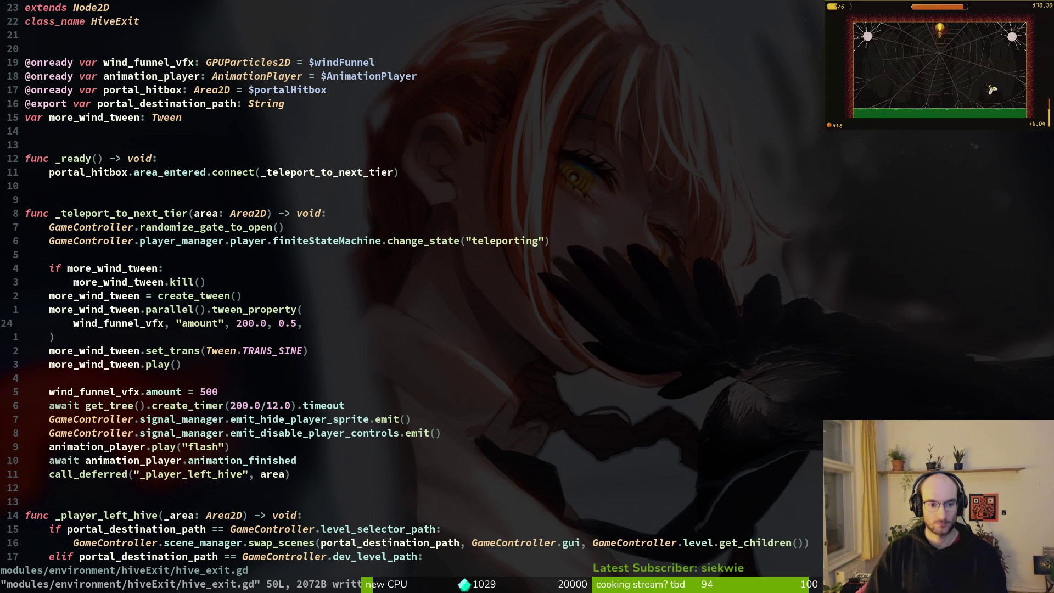
text(s1)
key(Escape)
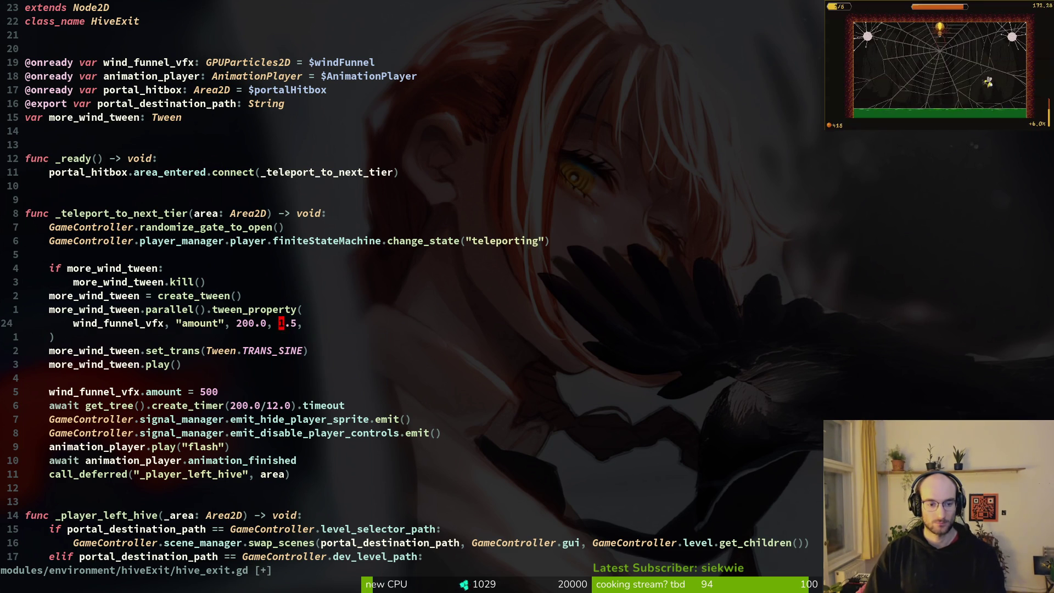
text(:w)
key(Return)
key(j)
key(j)
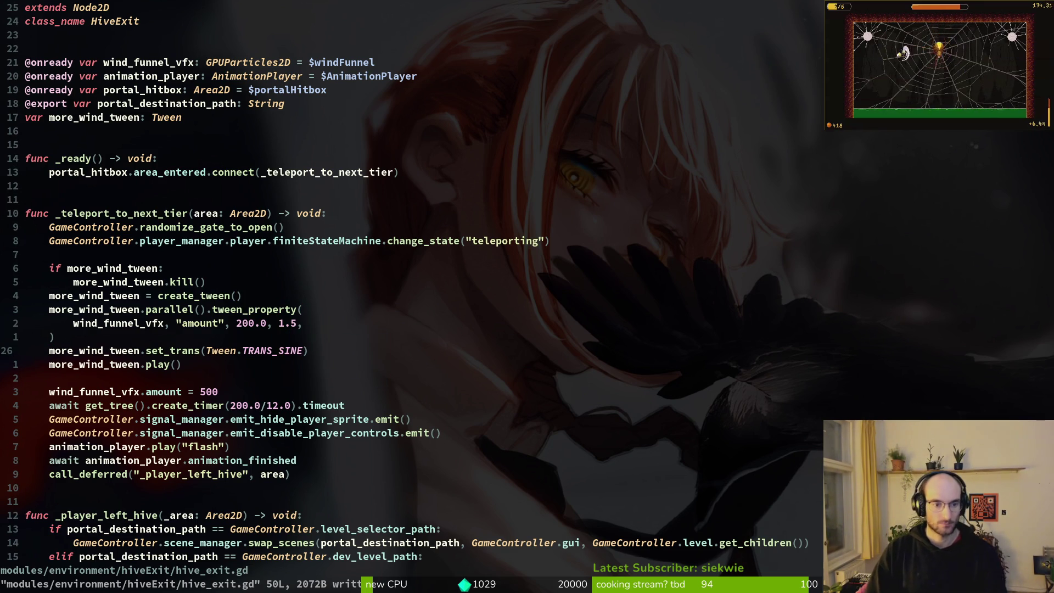
Try Tween.EASE_IN from the completion list as the transition argument and save
text(ciw)
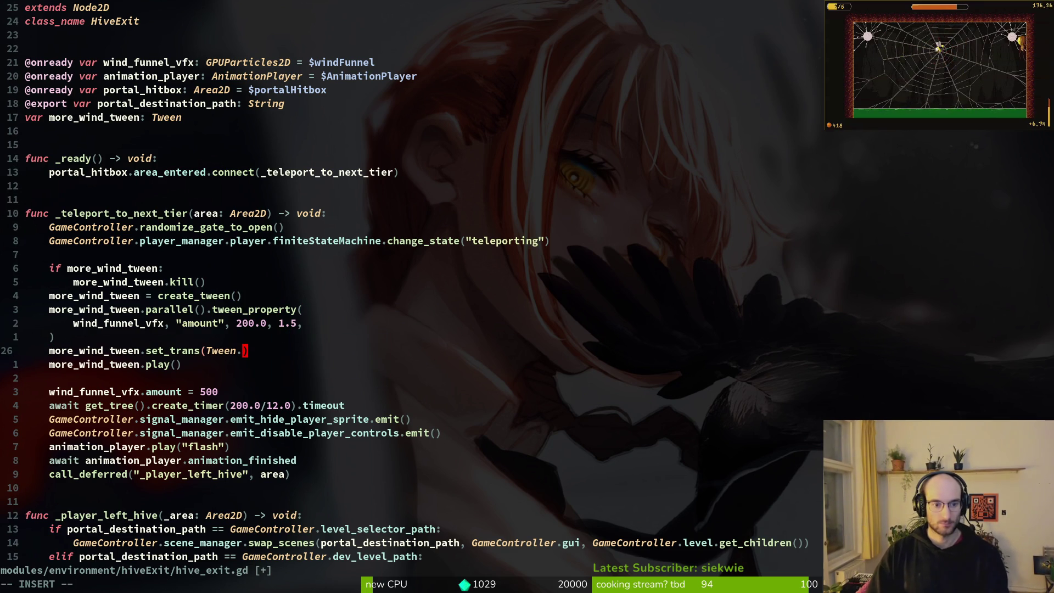
text(li)
key(BackSpace)
key(BackSpace)
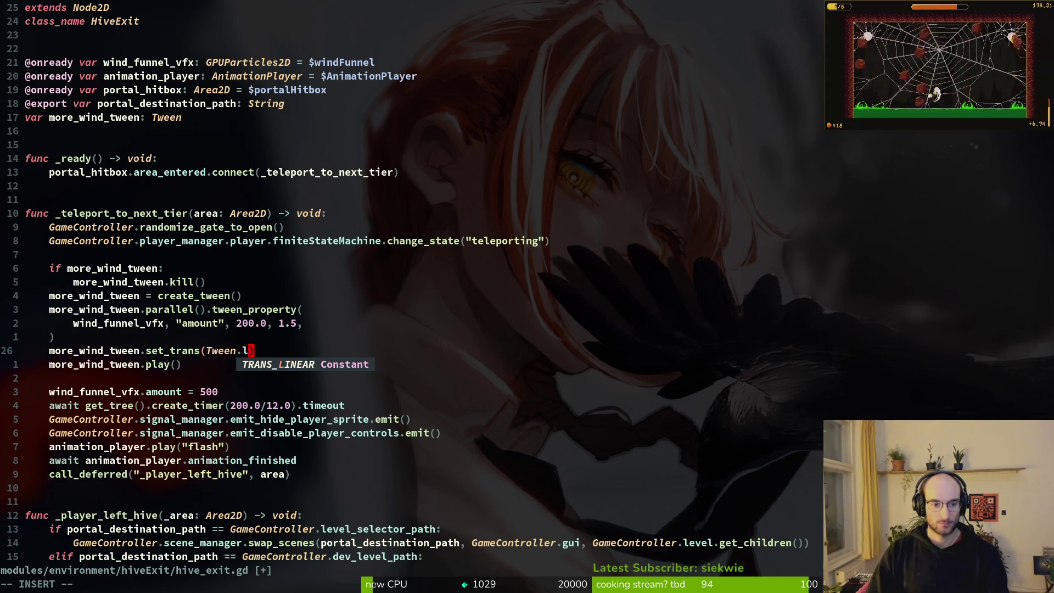
text(si)
key(BackSpace)
key(BackSpace)
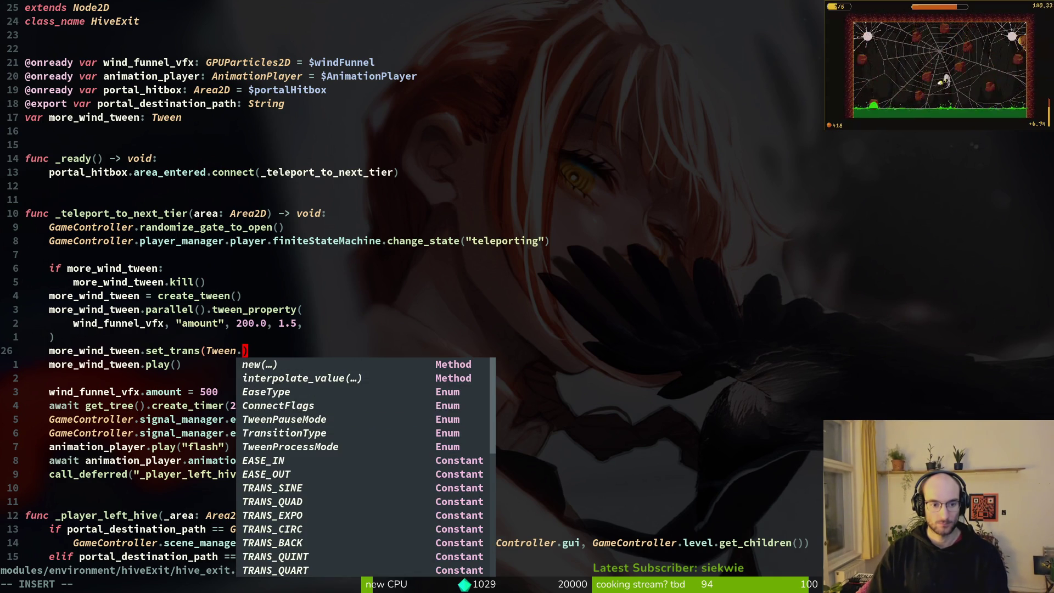
text(t)
key(BackSpace)
text(t)
key(BackSpace)
key(Down)
key(Up)
key(Down)
key(Down)
key(Down)
key(Down)
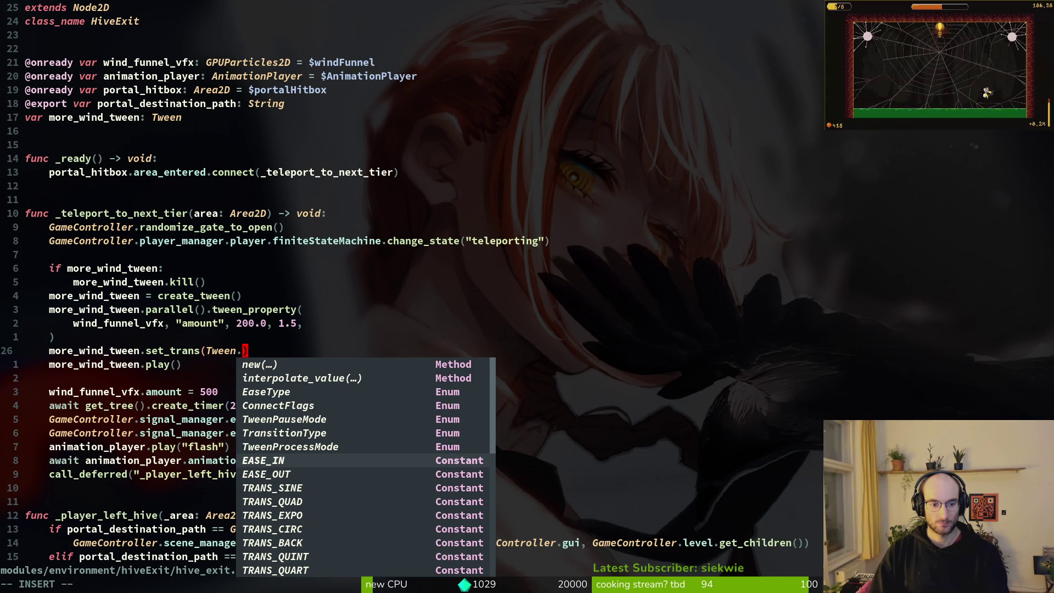
key(Return)
key(Escape)
text(:w)
key(Return)
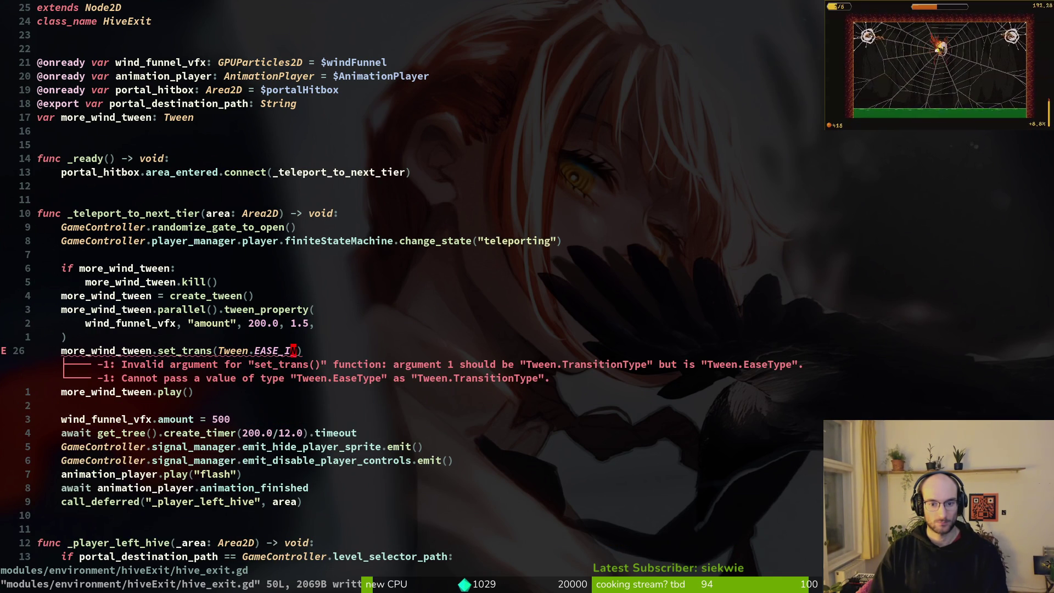
Restore Tween.TRANS_SINE as the transition argument and save
text(ciw)
text(E)
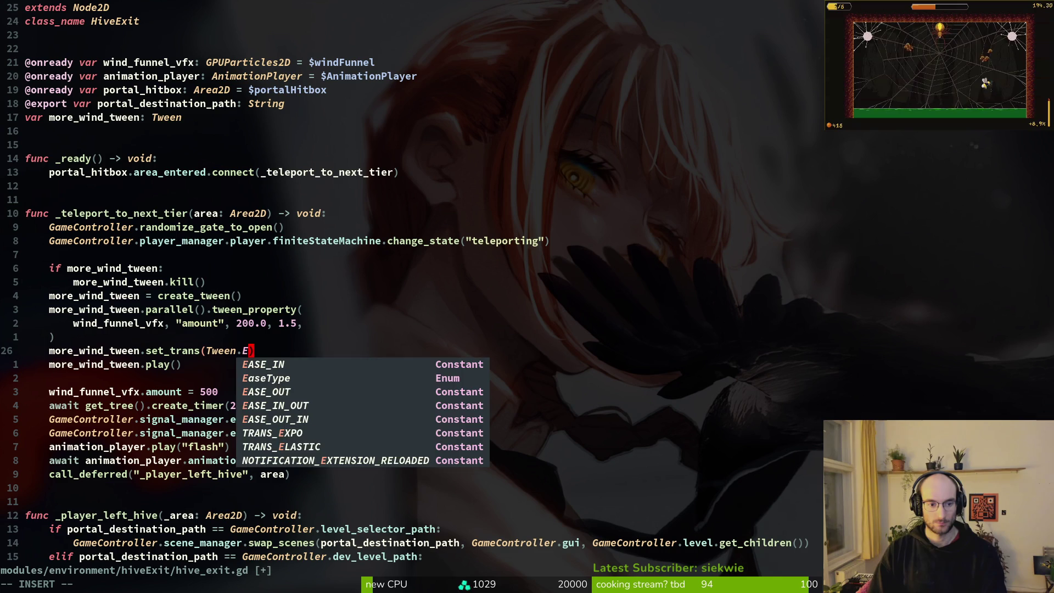
key(BackSpace)
text(TR)
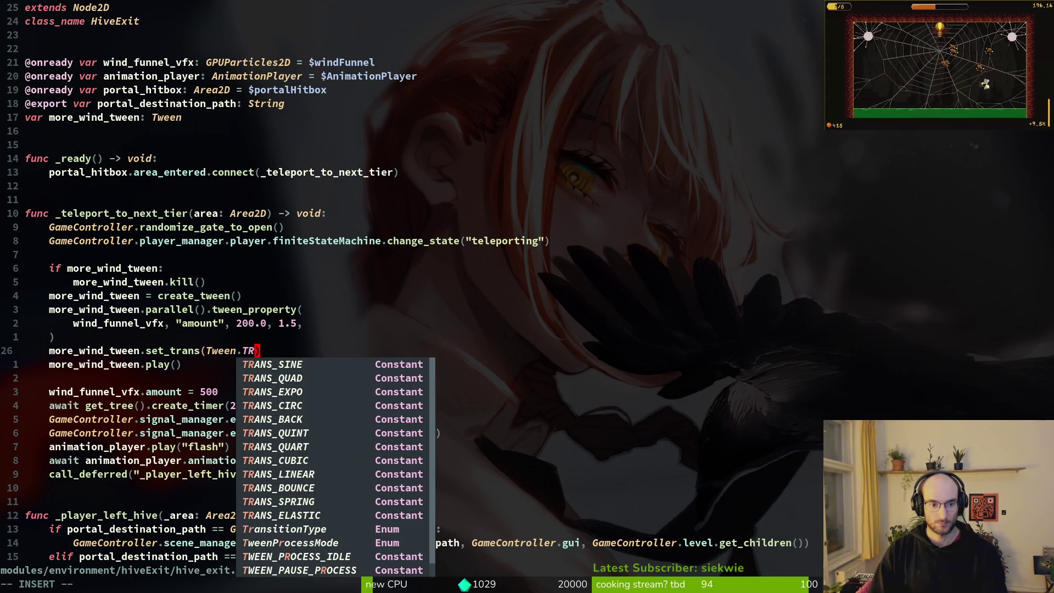
text(E)
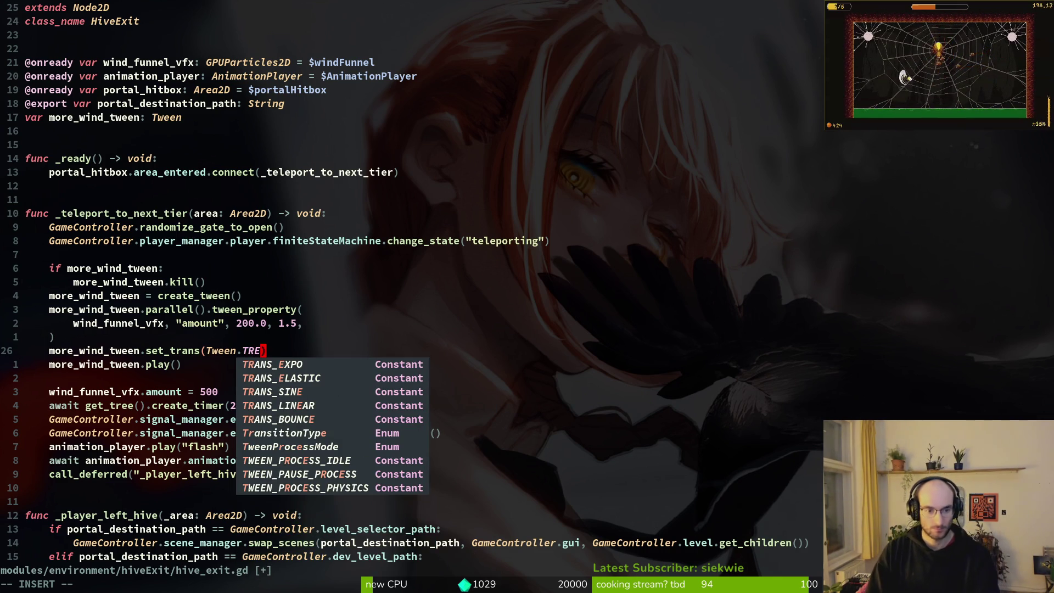
key(Tab)
key(Tab)
key(Escape)
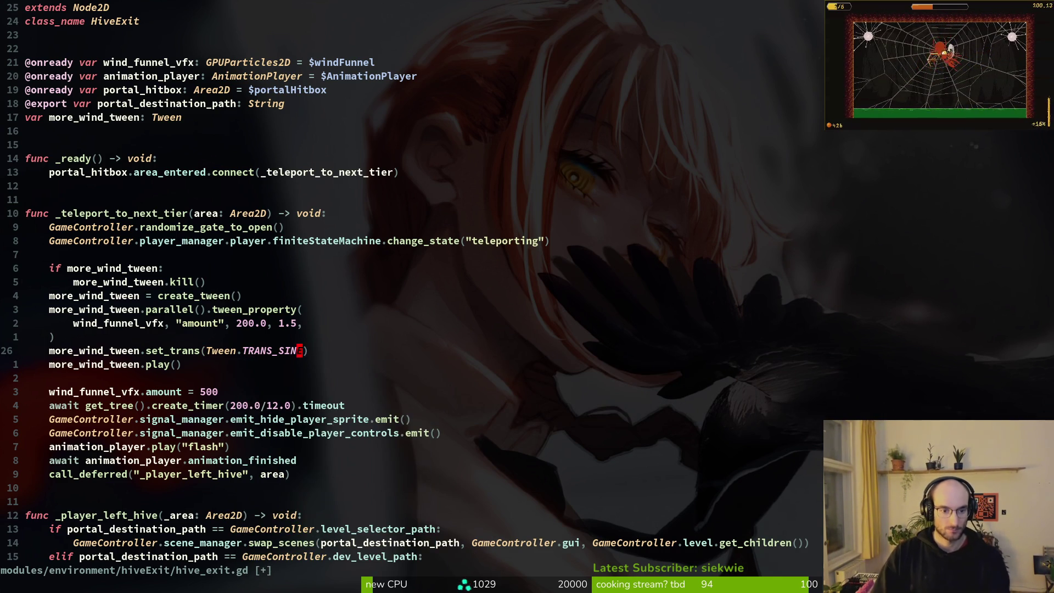
text(:w)
key(Return)
Delete the fixed wind_funnel_vfx.amount = 500 line and blank line, save, and run the game in Godot
key(j)
key(j)
key(d)
key(d)
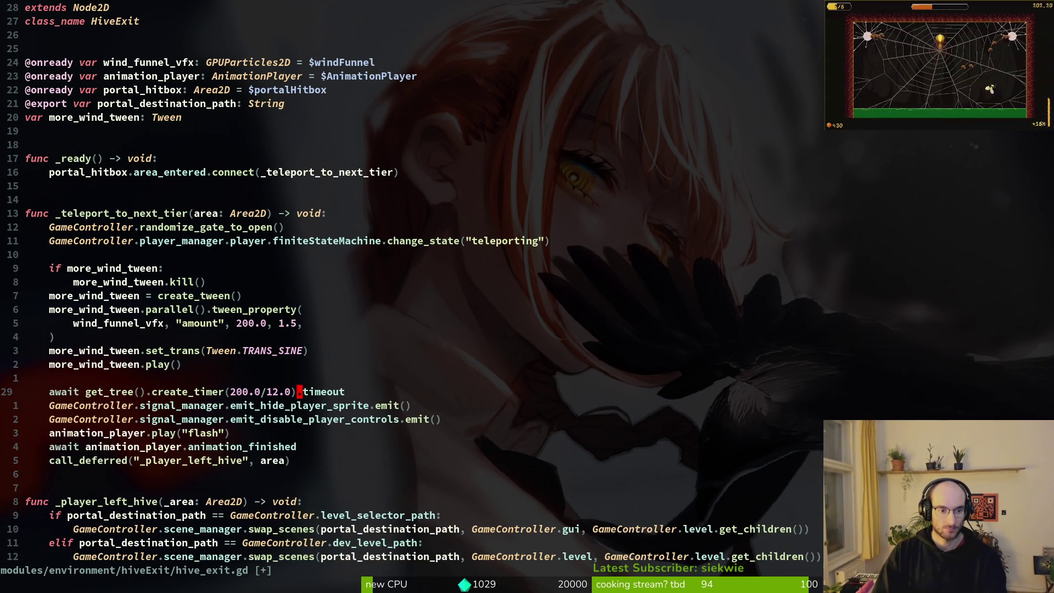
key(k)
key(d)
key(d)
key(Return)
key(shift+v)
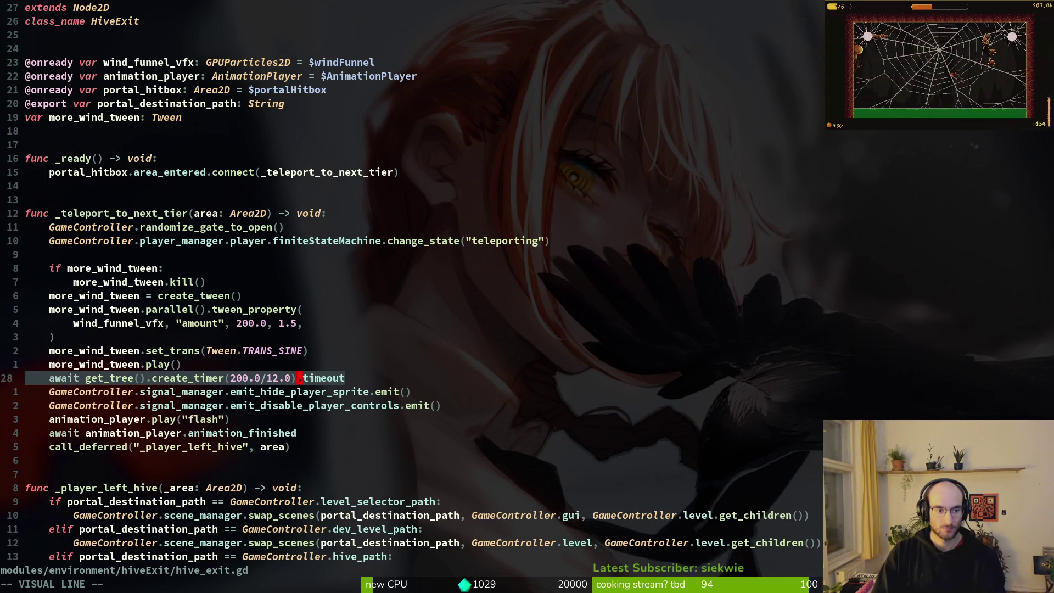
key(Escape)
text(:w)
key(Return)
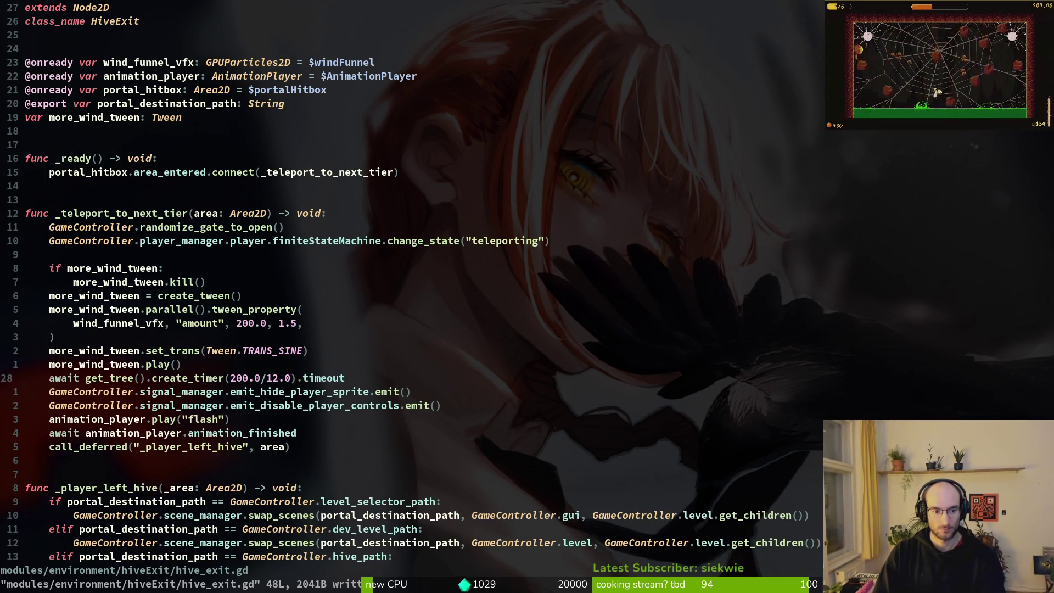
key(alt+Tab)
key(F5)
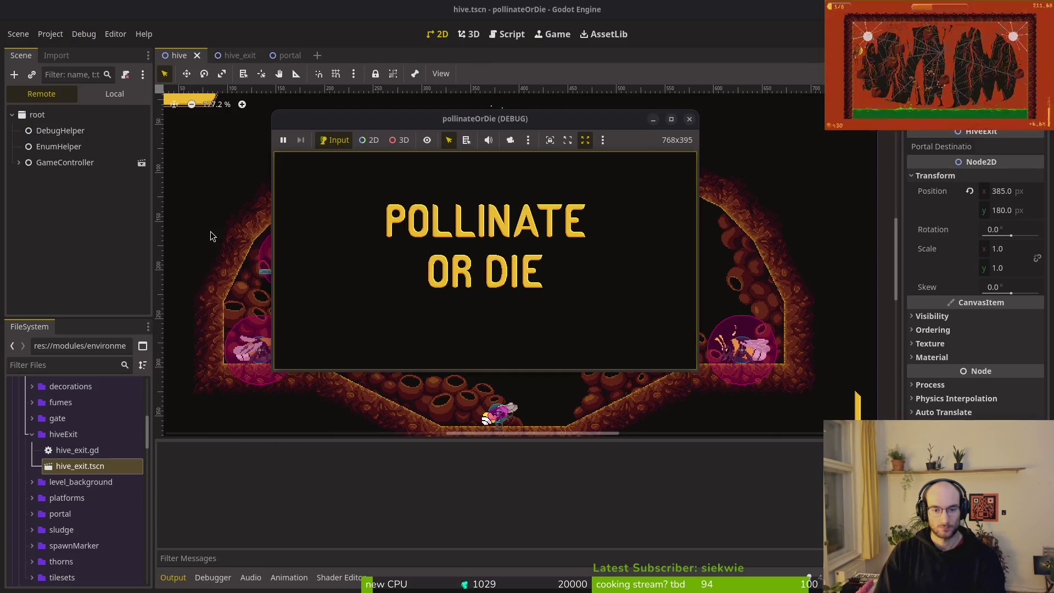
Continue into the hive level to test the wind, then return to hive_exit.gd in Neovim
key(Return)
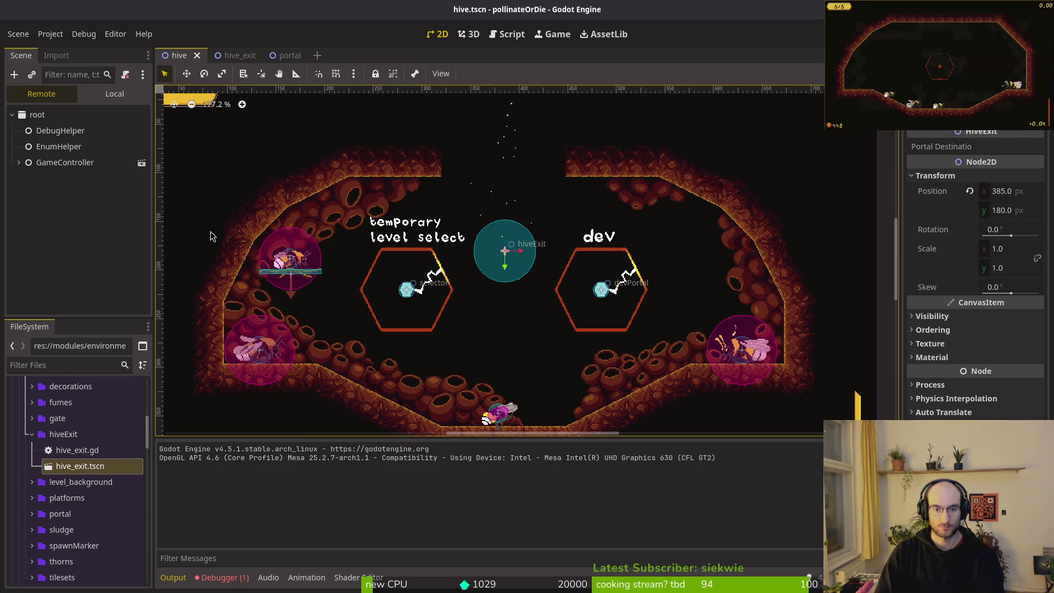
key(alt+Tab)
key(k)
key(k)
key(k)
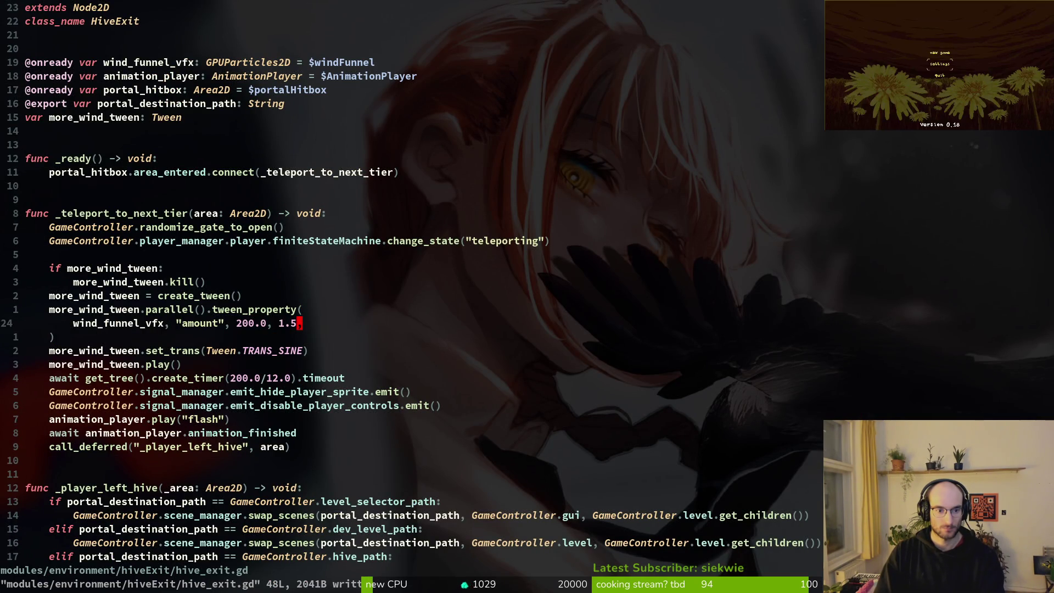
Compare the EASE_IN and TRANS_SINE versions with undo/redo, save hive_exit.gd, then switch to the AudioManager script
key(k)
key(k)
key(k)
key(k)
key(j)
key(j)
key(j)
key(h)
key(h)
key(h)
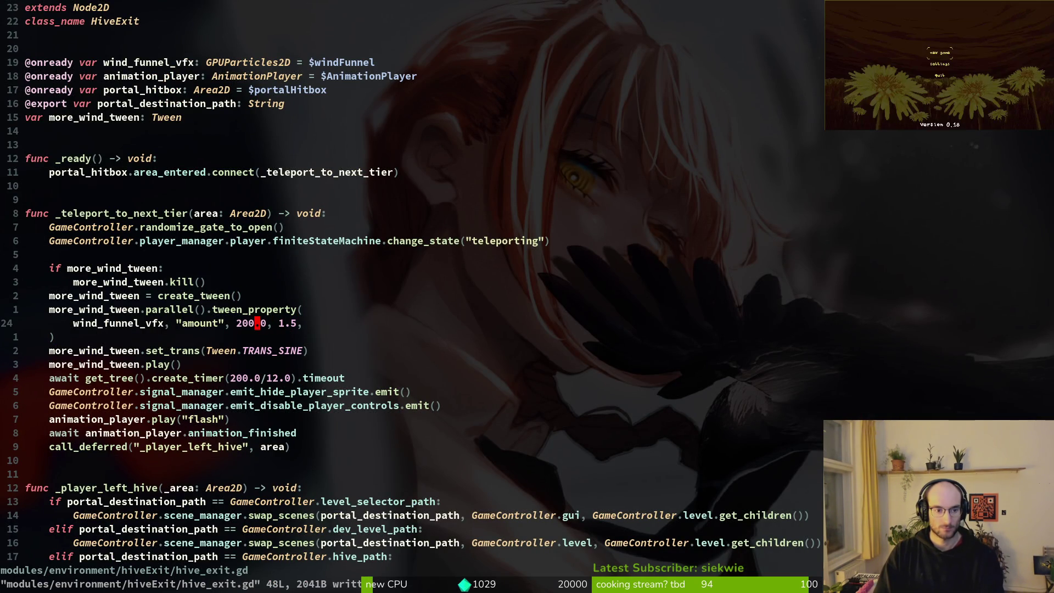
key(h)
key(h)
key(j)
key(j)
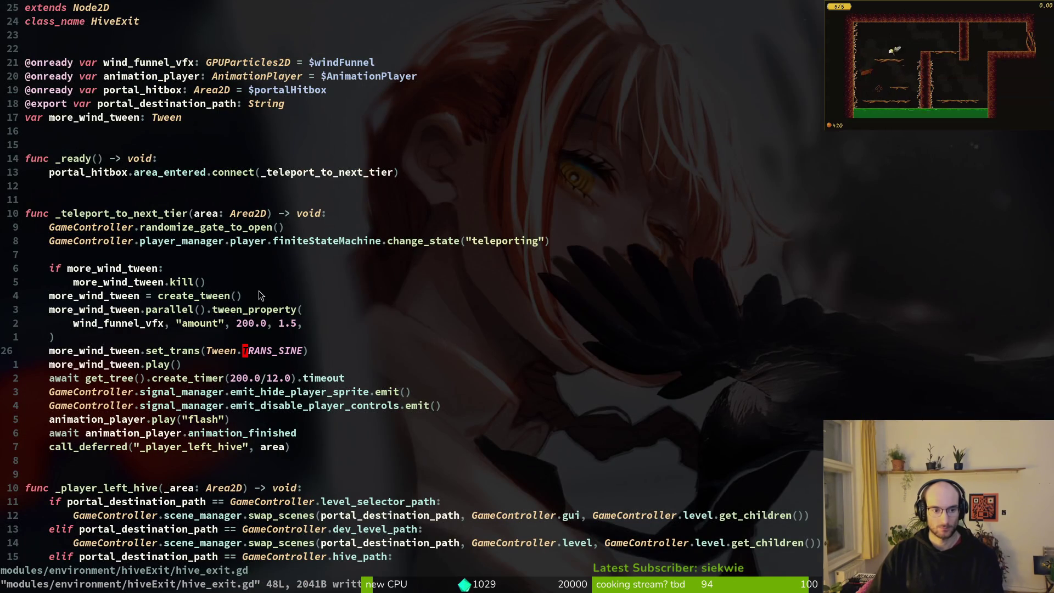
key(u)
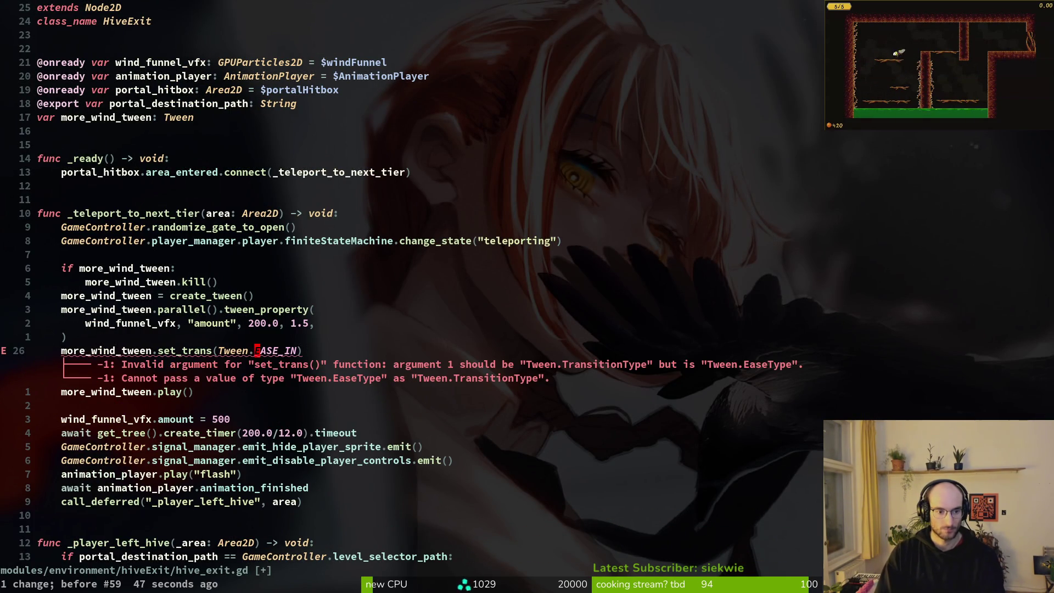
key(ctrl+r)
key(ctrl+r)
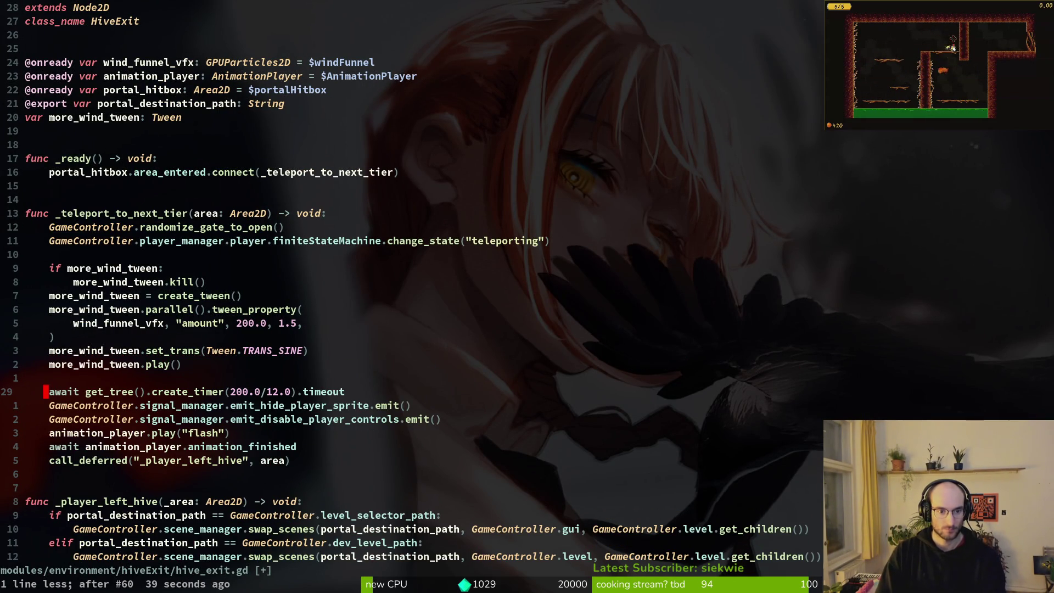
key(ctrl+s)
key(k)
key(k)
key(k)
key(W)
key(W)
key(ctrl+6)
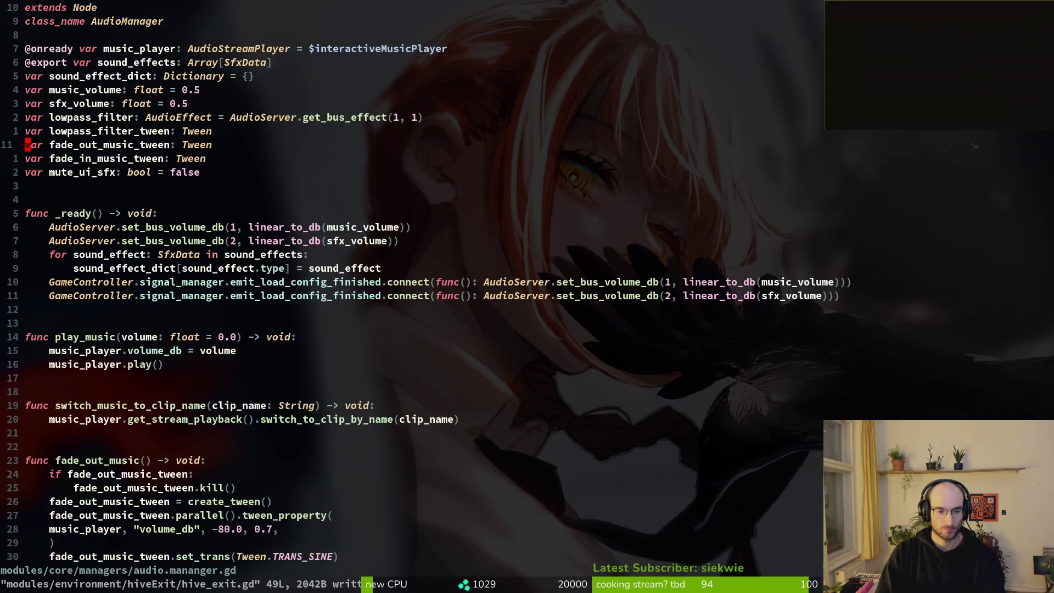
Compare the AudioManager fade-in volume_db tween against the wind tween in hive_exit.gd
key(4)
key(0)
key(j)
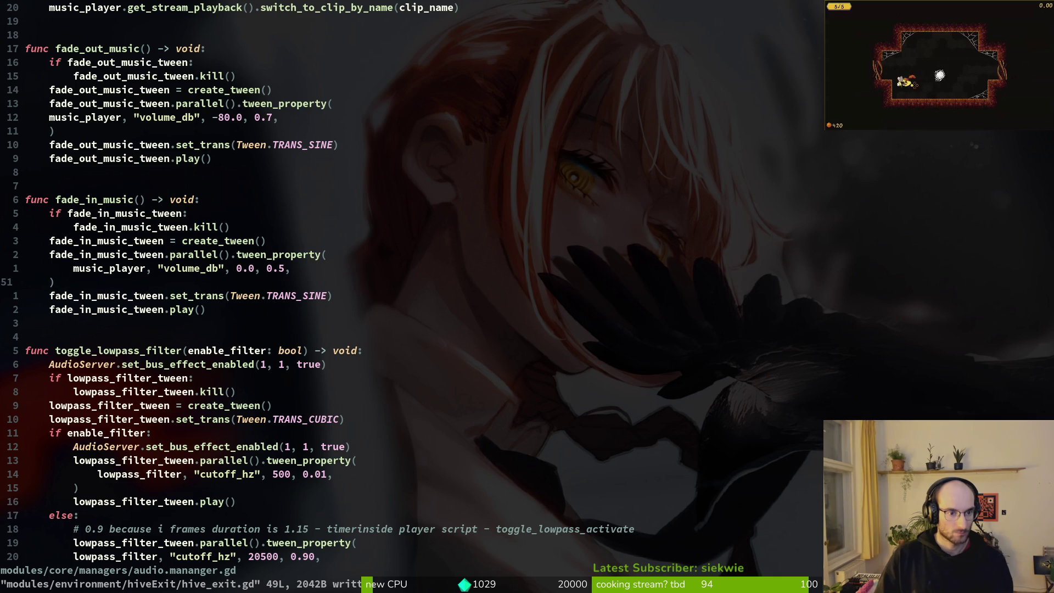
key(k)
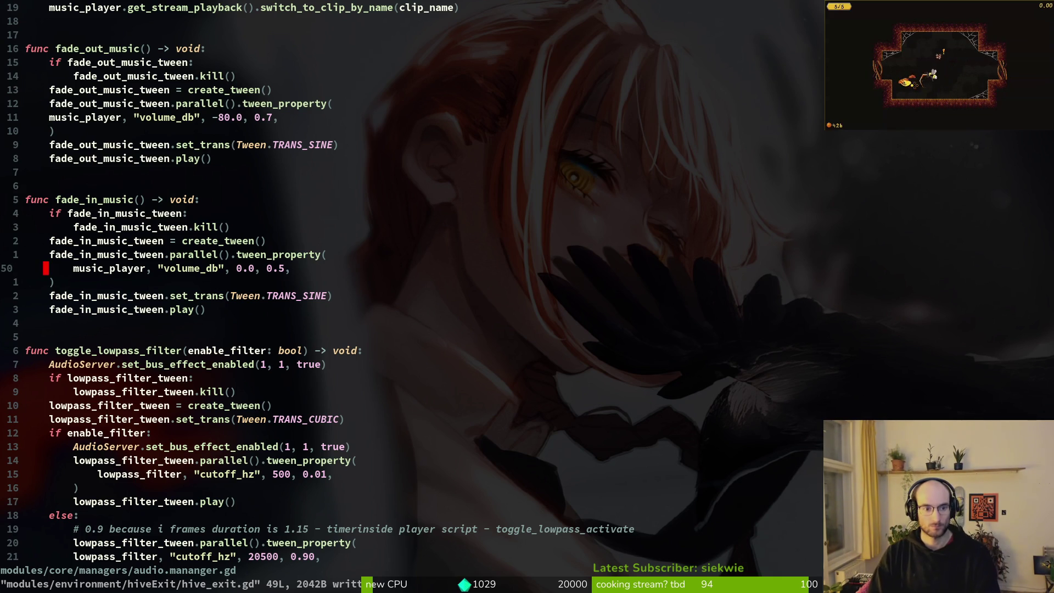
key(ctrl+6)
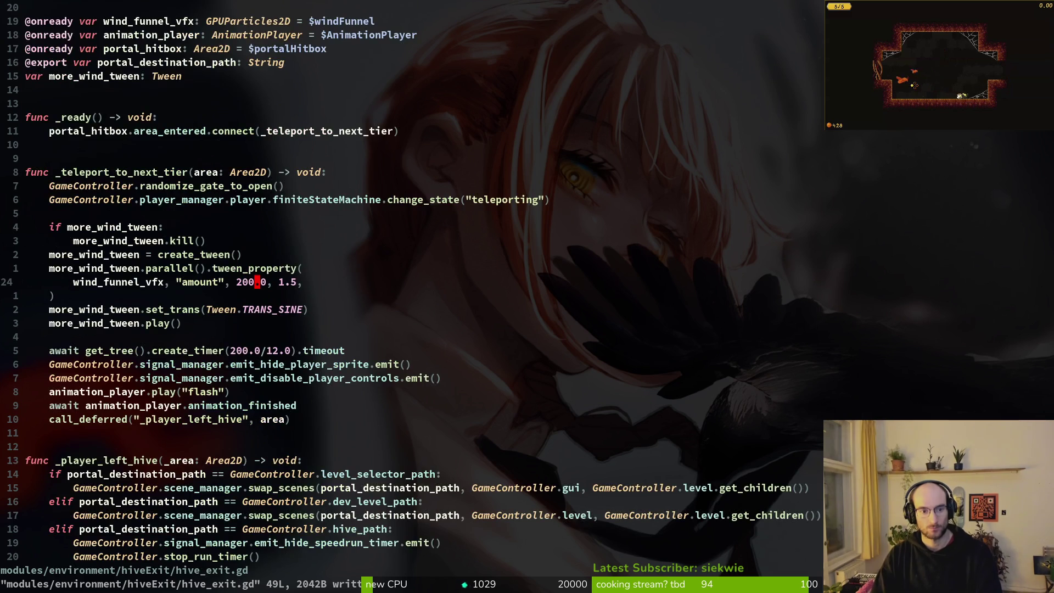
key(ctrl+6)
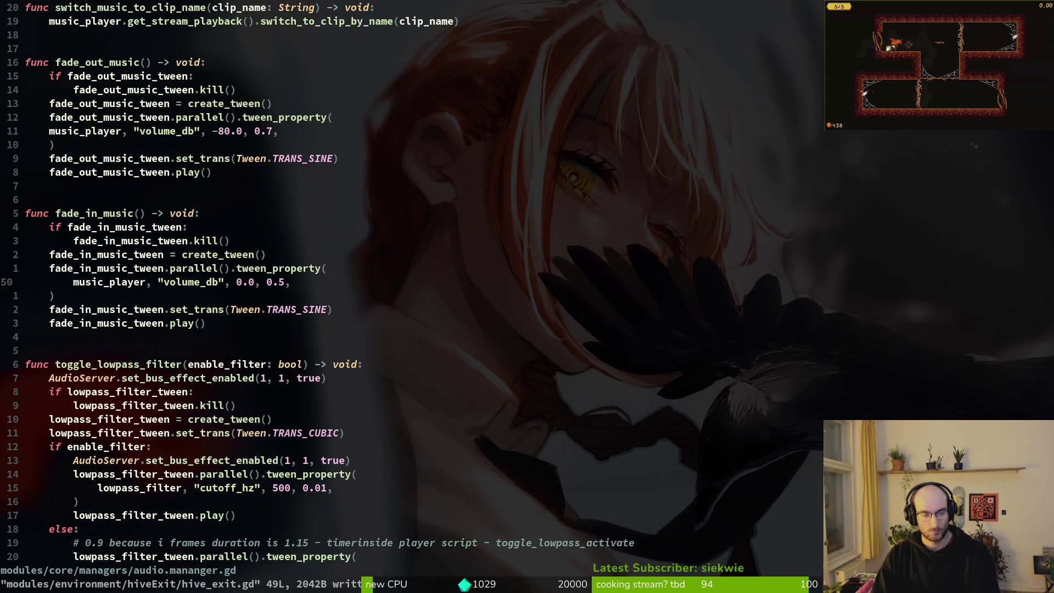
key(ctrl+6)
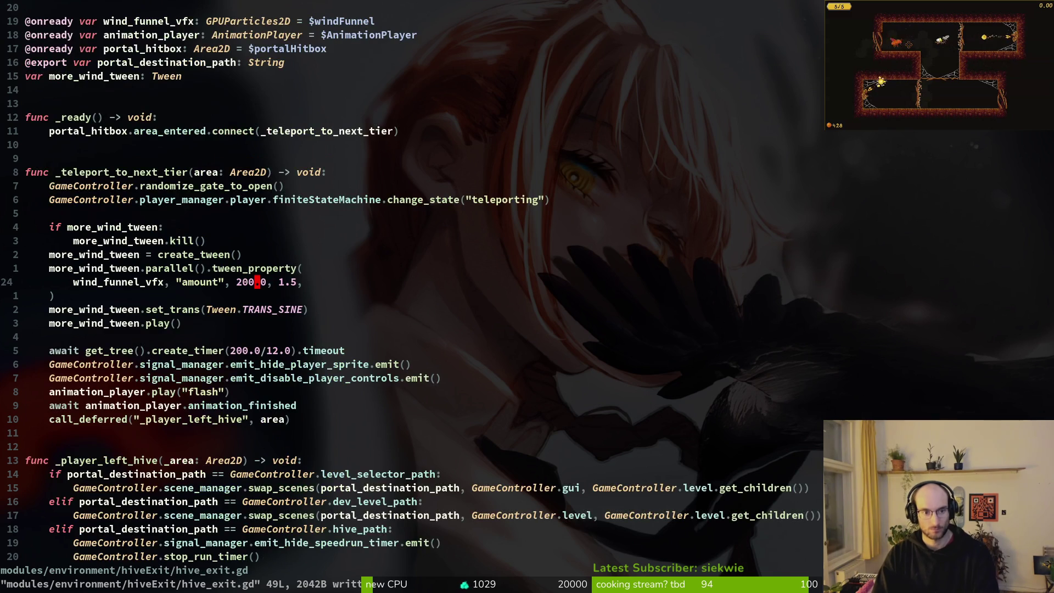
key(ctrl+6)
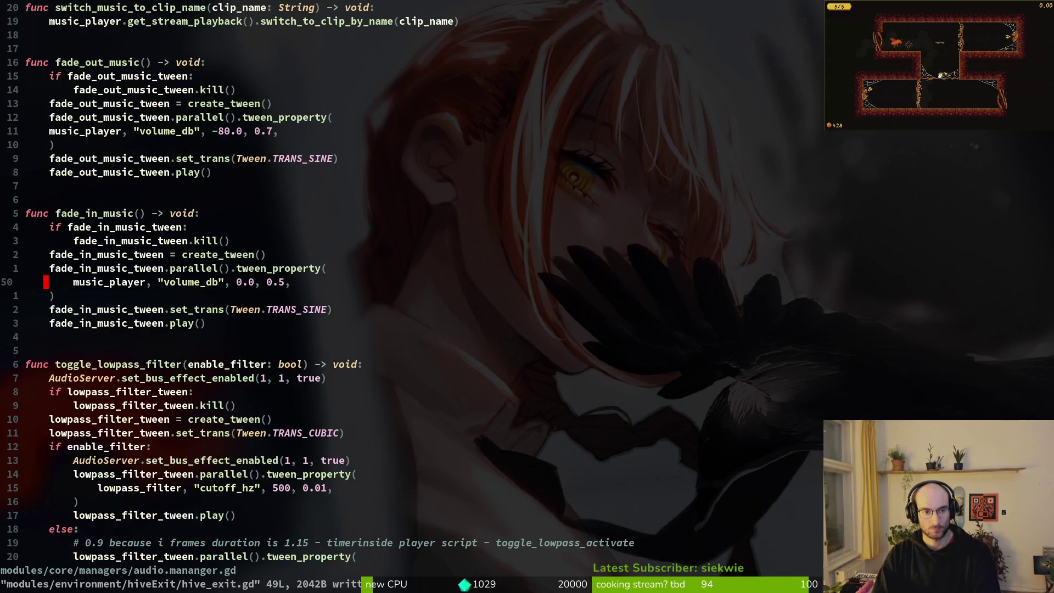
Replace the 200.0 wind amount with a larger value, save, and stop the running game in Godot
key(ctrl+6)
key(k)
key(k)
key(k)
key(k)
key(k)
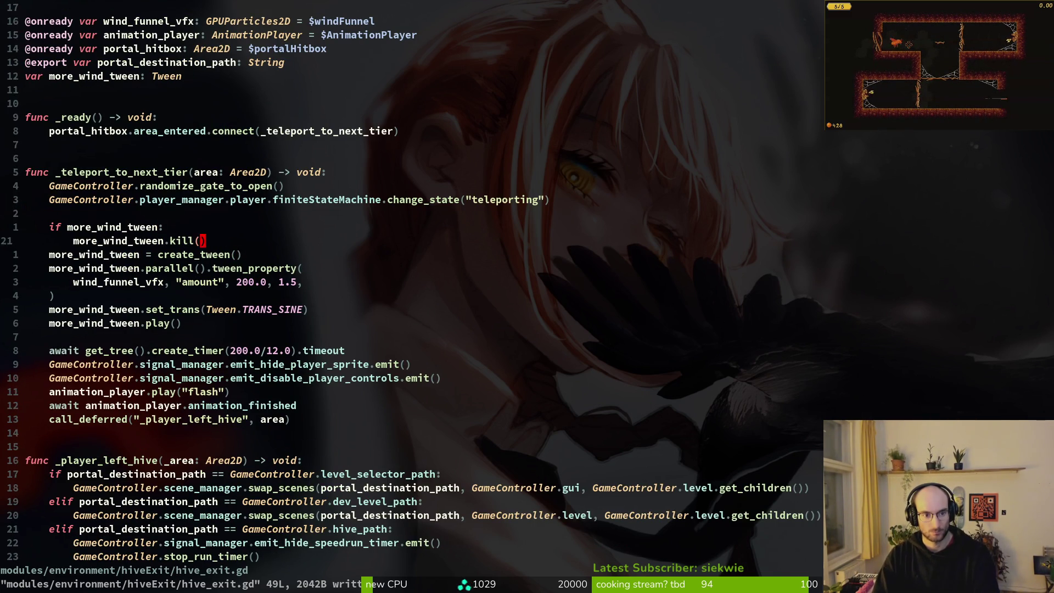
text(5j)
text(s1)
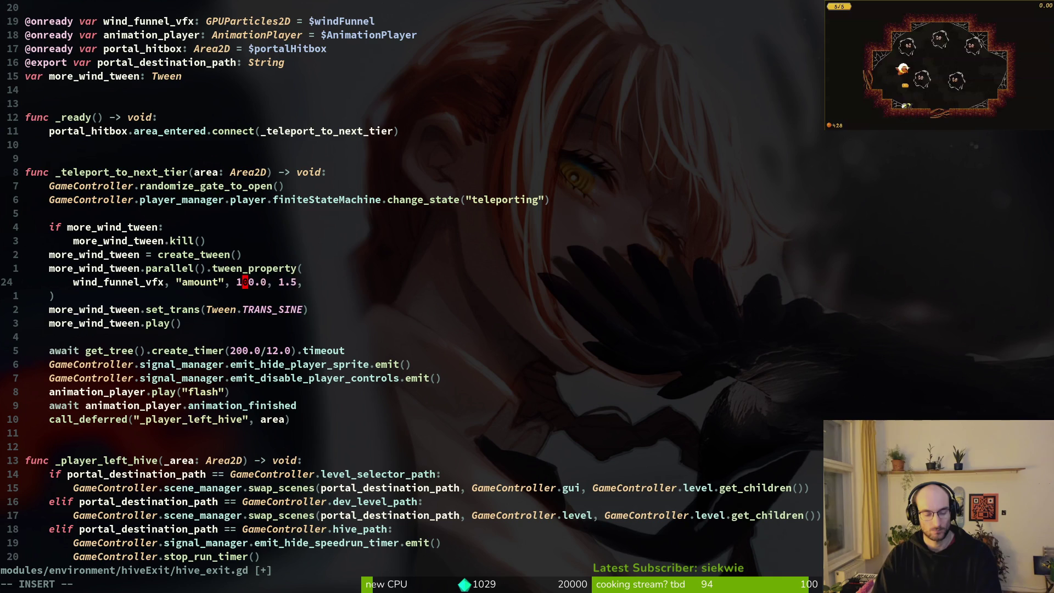
key(Escape)
text(:w)
key(Return)
key(alt+Tab)
key(F8)
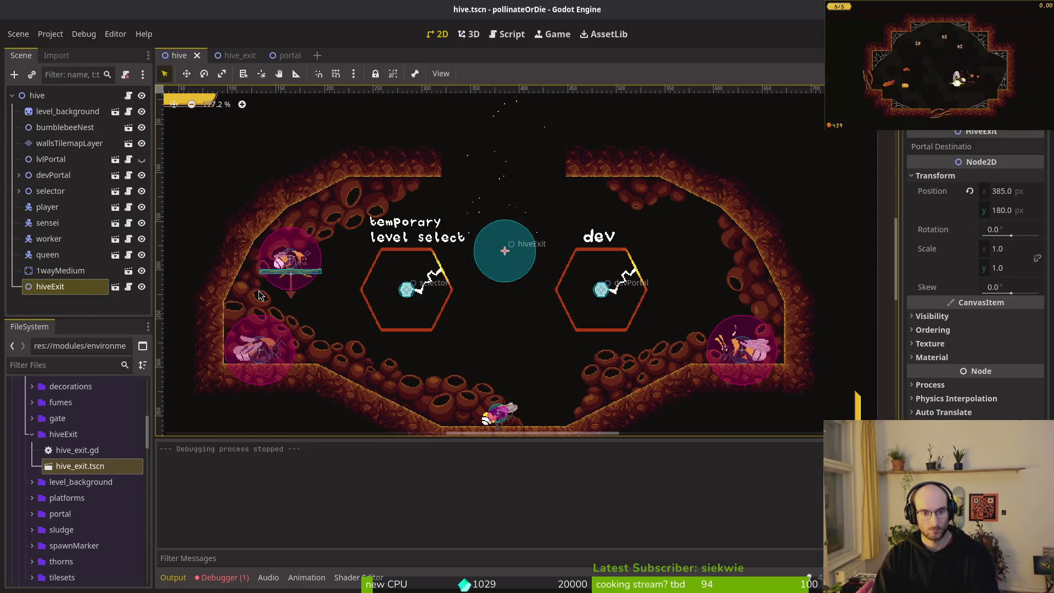
Rerun the game into the hive and check the windFunnel node-not-found error in the debugger
key(F5)
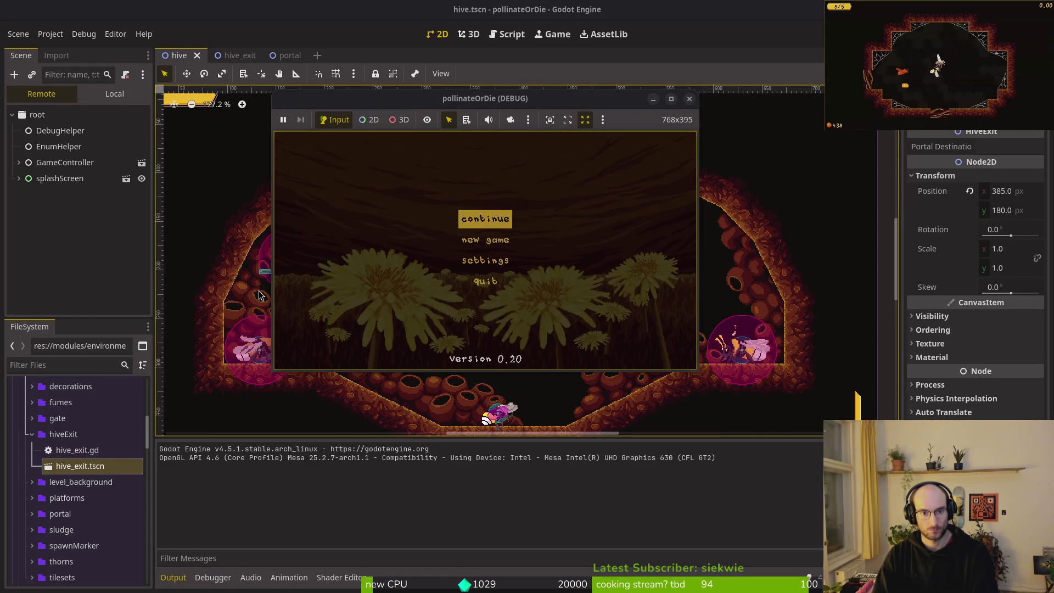
key(Return)
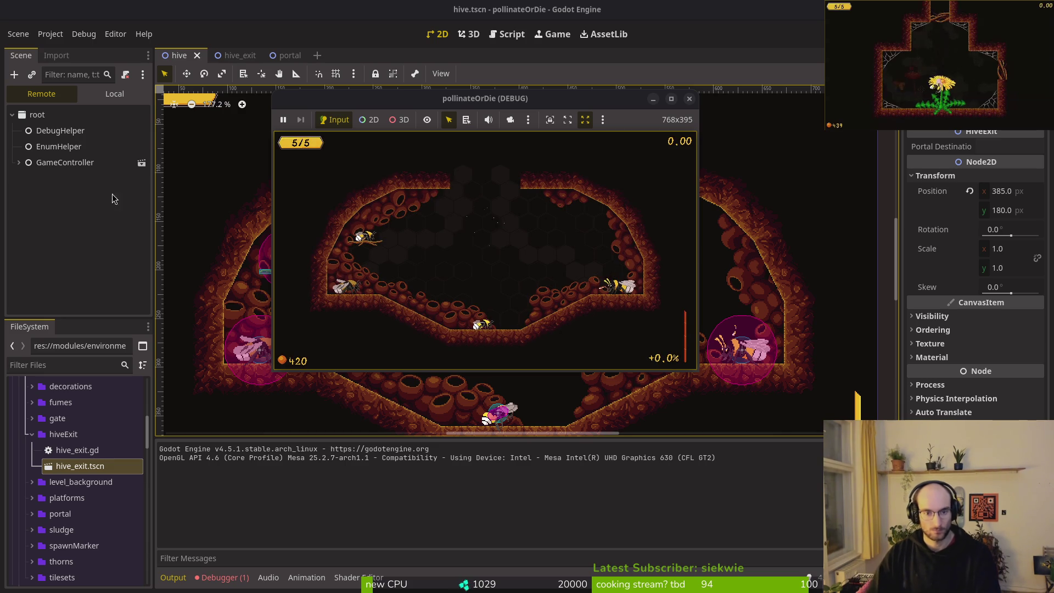
click(222, 577)
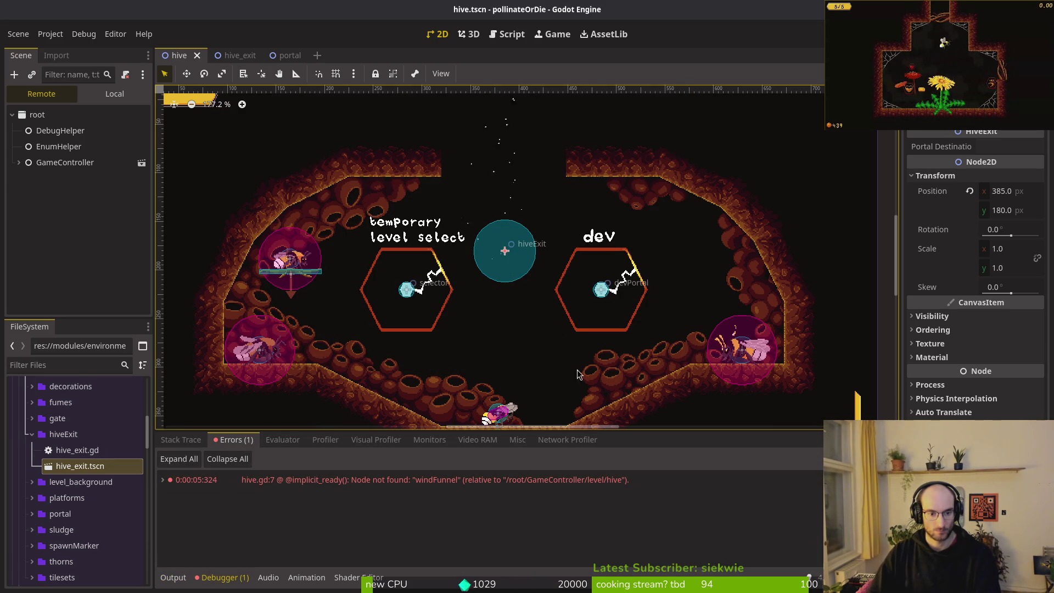
Open hive.gd in Neovim with the file finder
key(alt+Tab)
key(ctrl+p)
text(hive)
key(Return)
Delete the wind_funnel_vfx declaration line from hive.gd and save it
key(j)
key(j)
key(j)
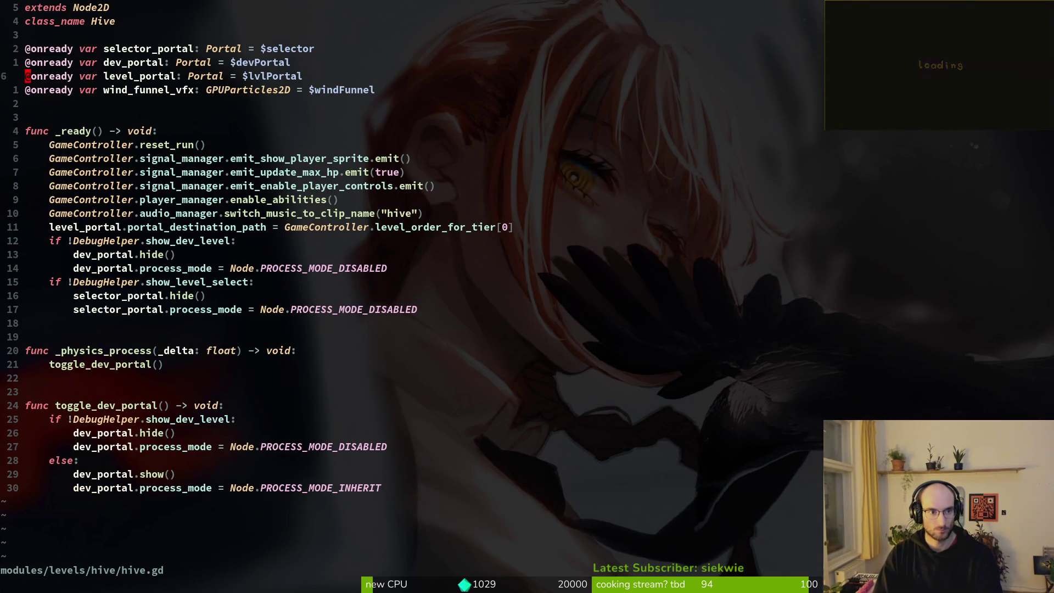
key(d)
key(d)
text(:w)
key(Return)
Rerun the game in Godot, stop it, and switch back to hive_exit.gd
key(alt+Tab)
key(F5)
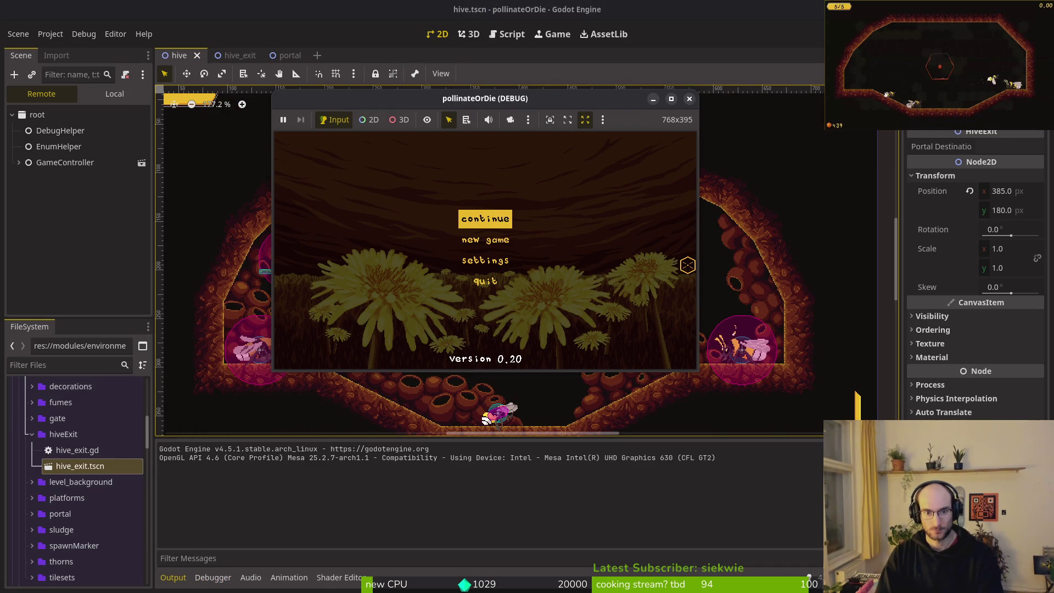
key(Return)
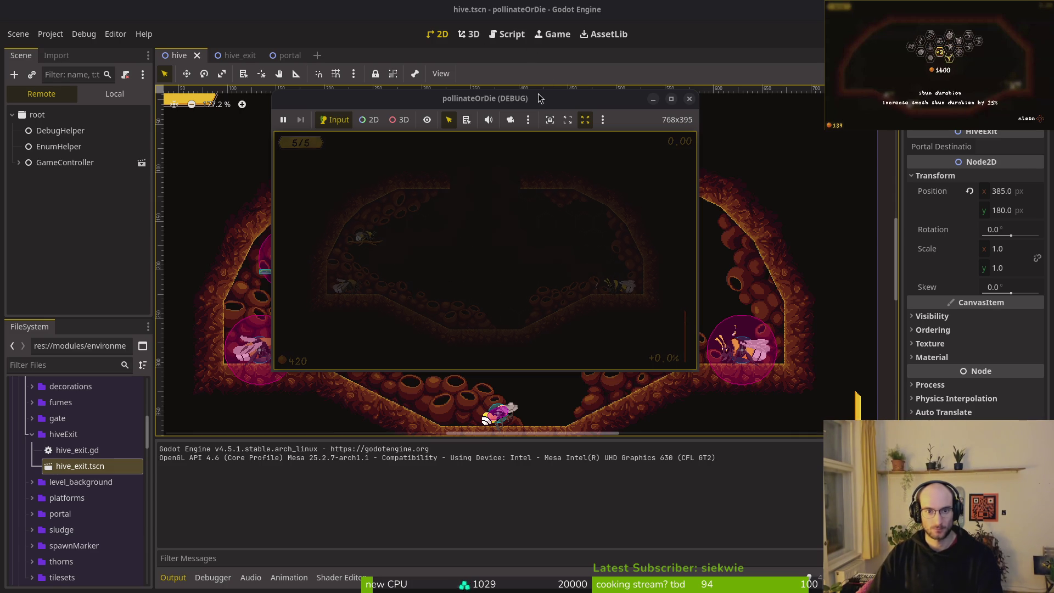
key(F8)
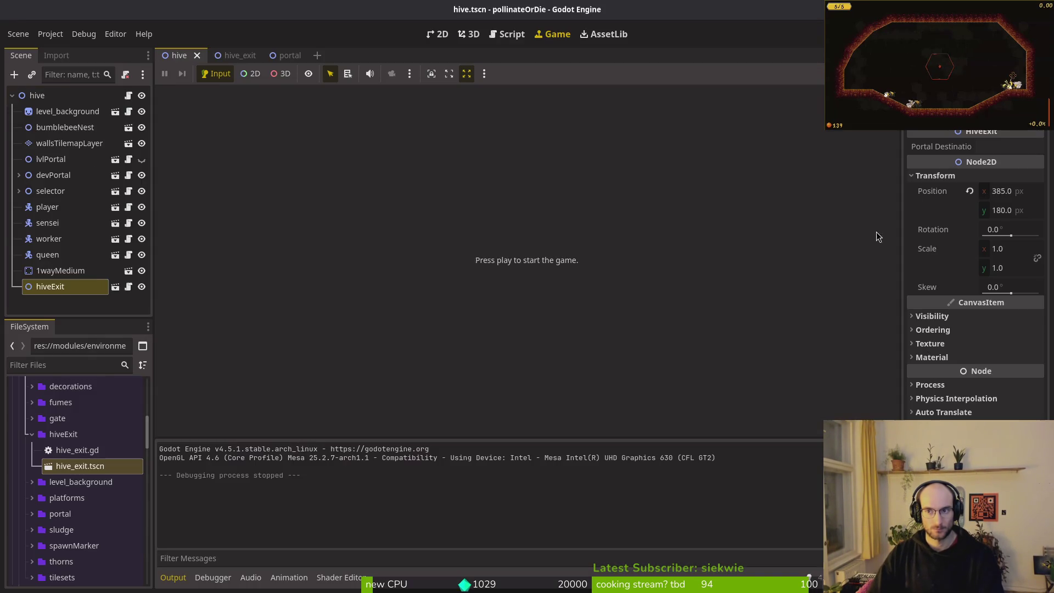
key(j)
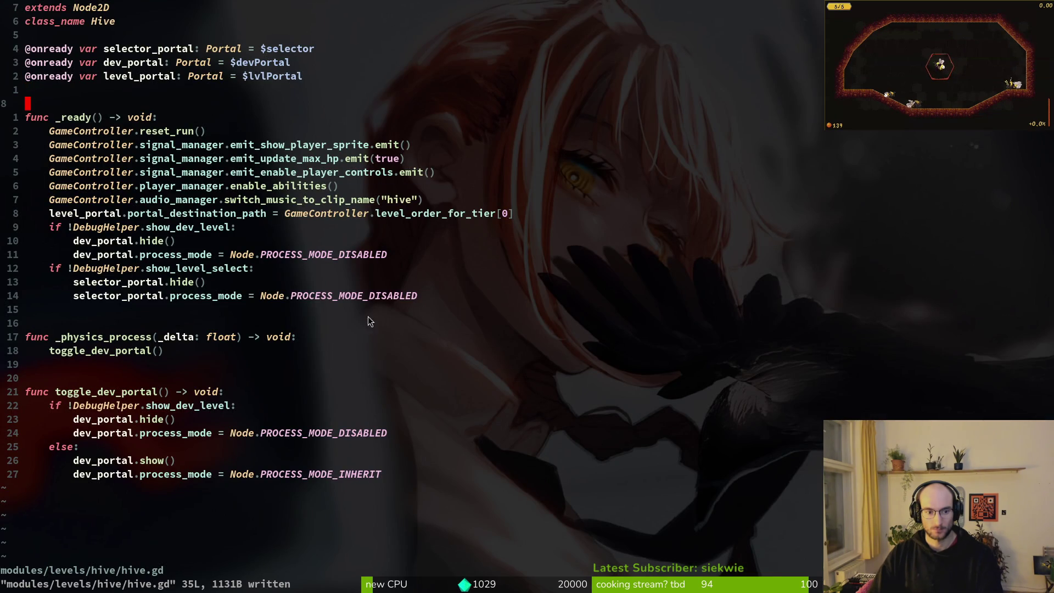
key(ctrl+o)
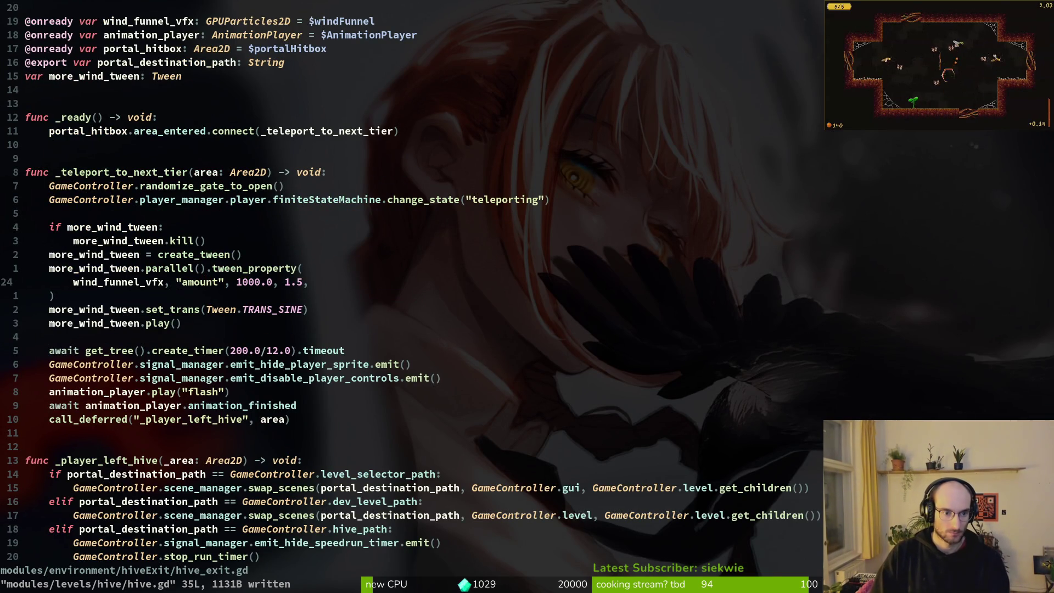
Start a new line reading 'lerp' below more_wind_tween.play() in _teleport_to_next_tier
key(l)
key(j)
key(j)
key(k)
key(k)
key(k)
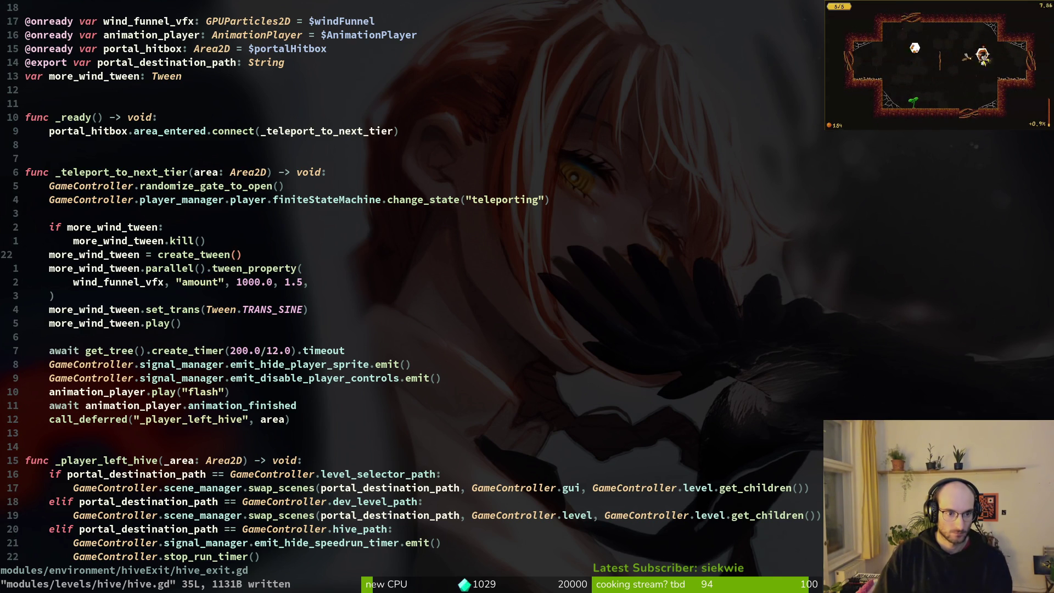
key(j)
key(j)
key(j)
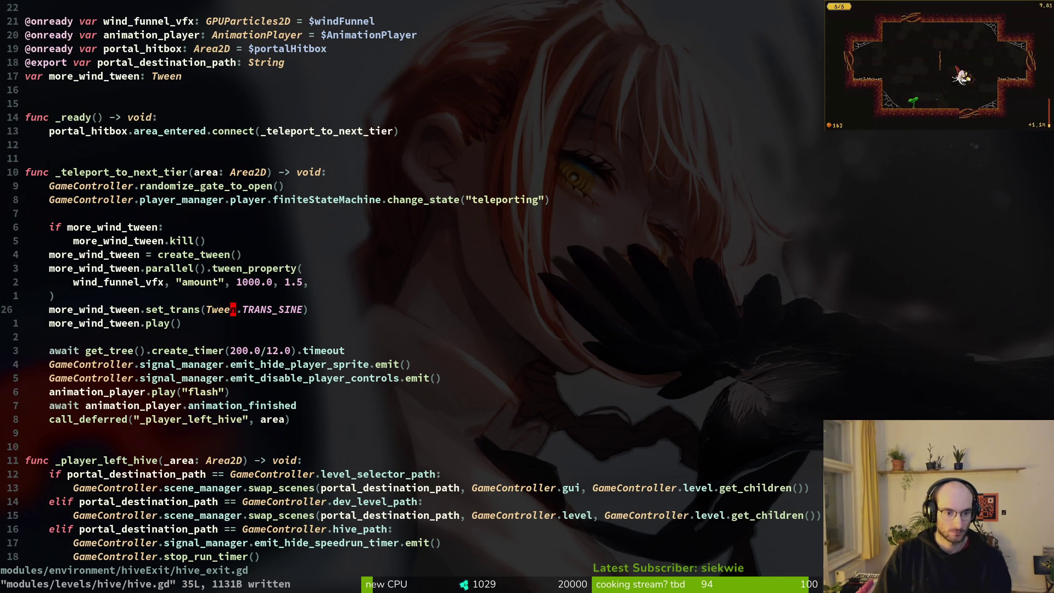
key(k)
key(k)
key(k)
key(k)
key(k)
key(k)
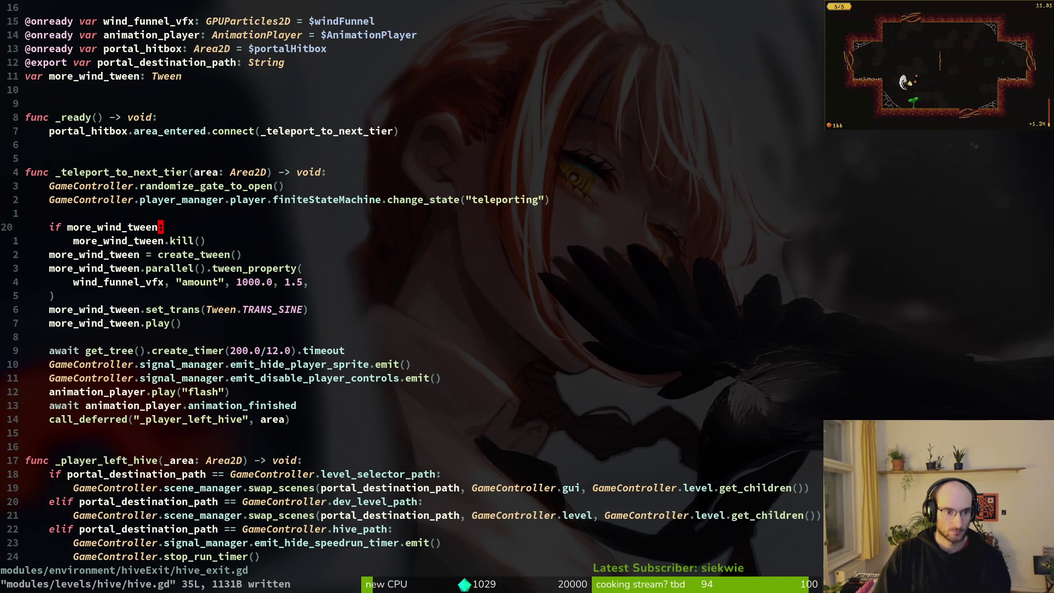
key(j)
key(j)
key(j)
key(j)
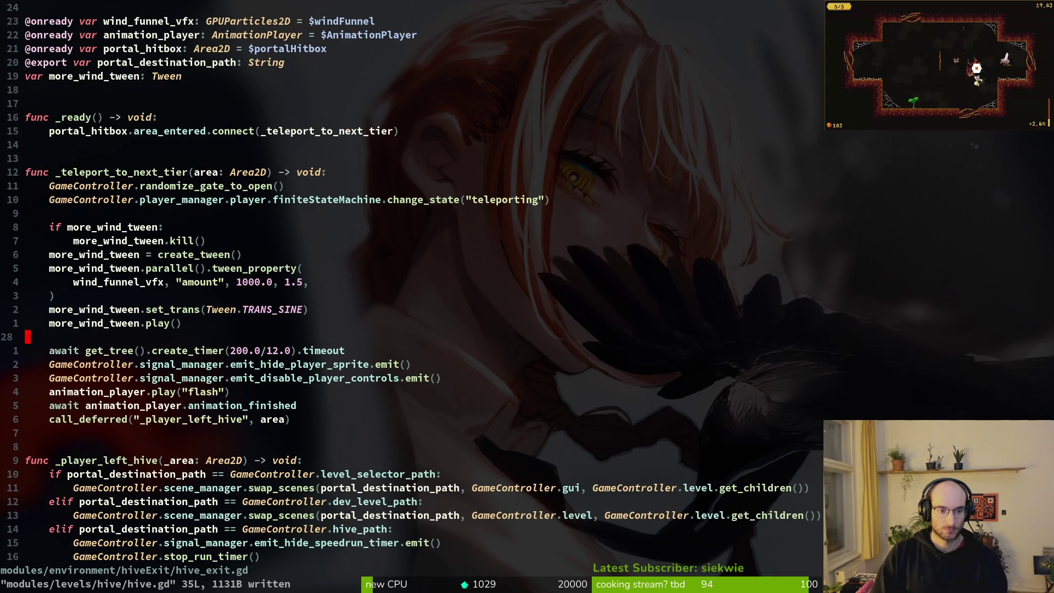
text(olerp)
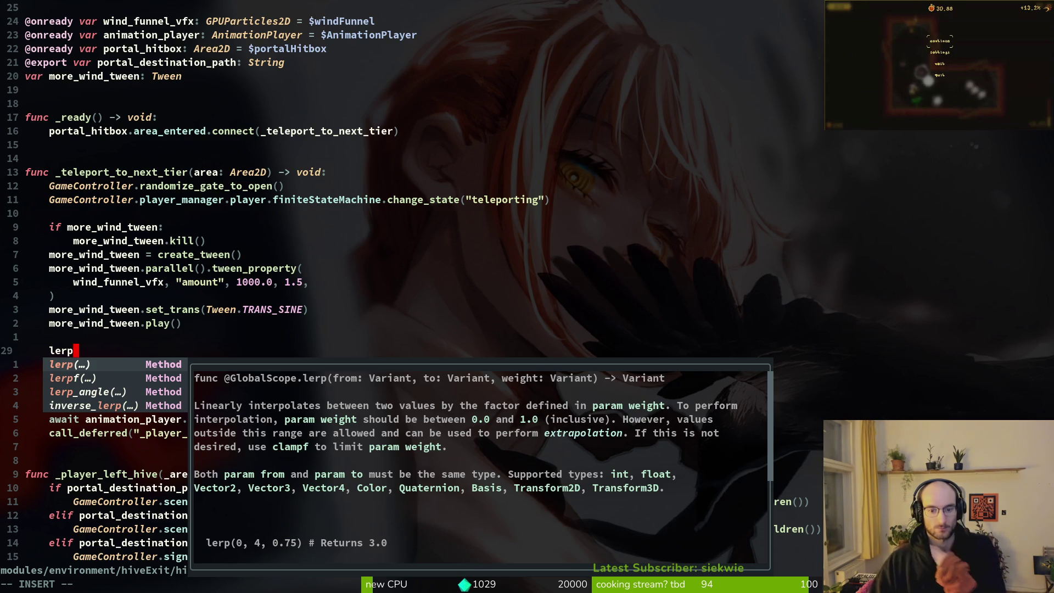
Write 'wind_funnel_vfx.amount = lerp(20, 500)', remove the stray lerp line, and save
text(()
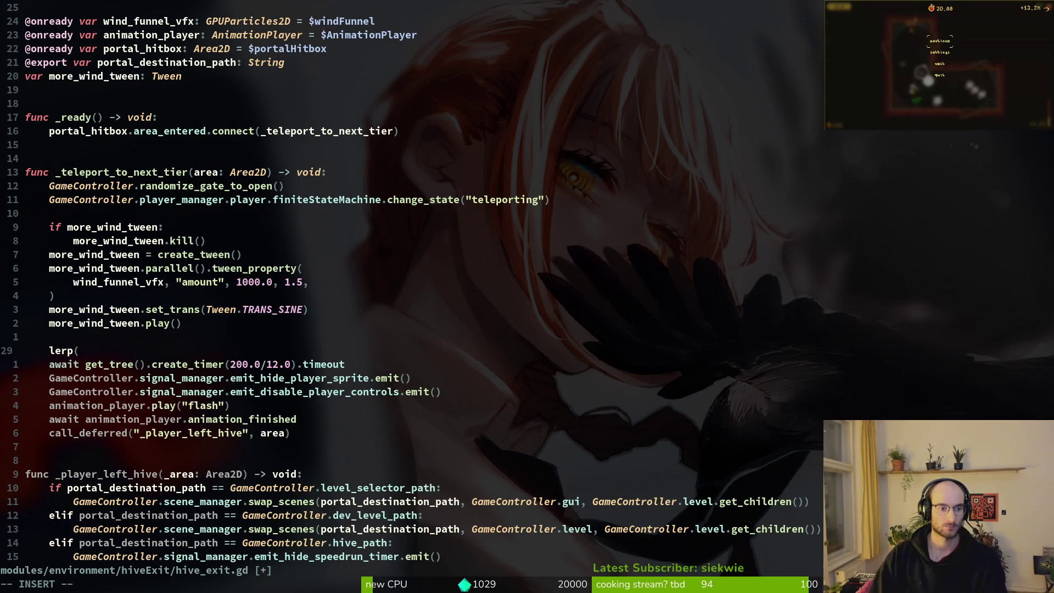
text(wind_funnel_vfx.amount)
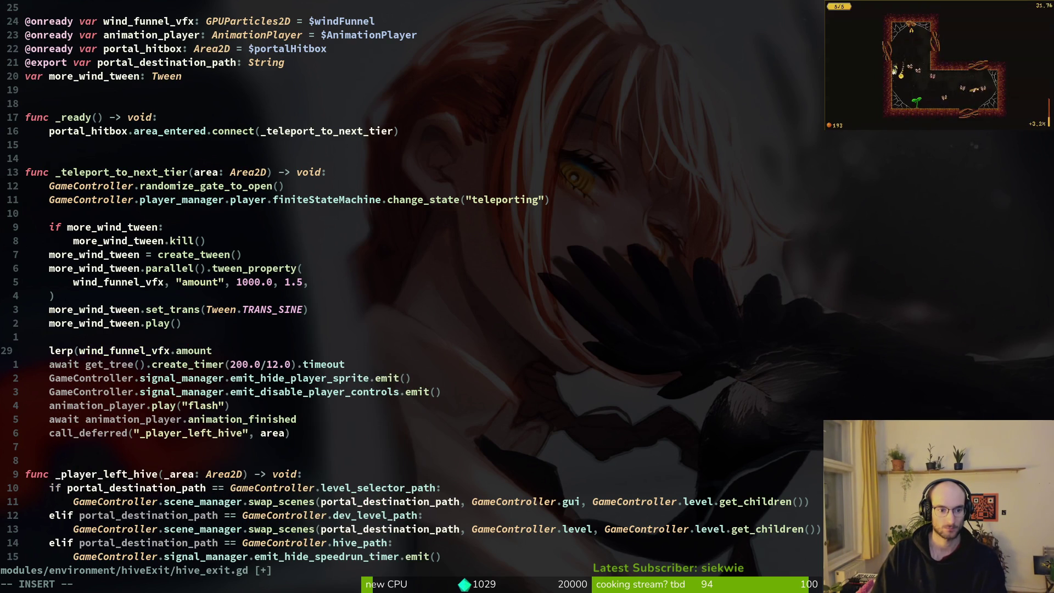
key(Escape)
text(Owind_funnel_vfx.amount)
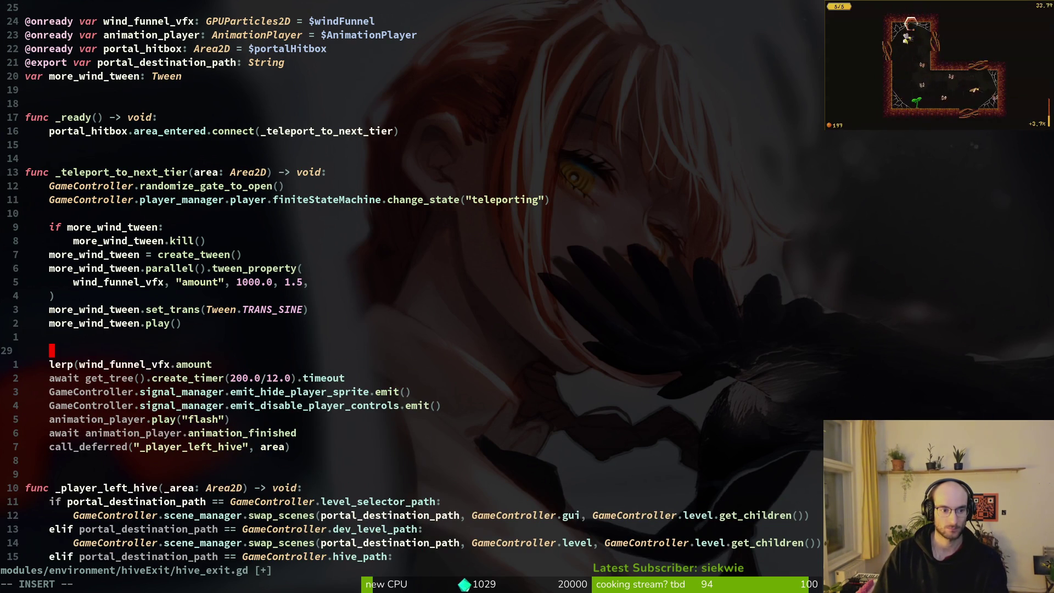
text( = )
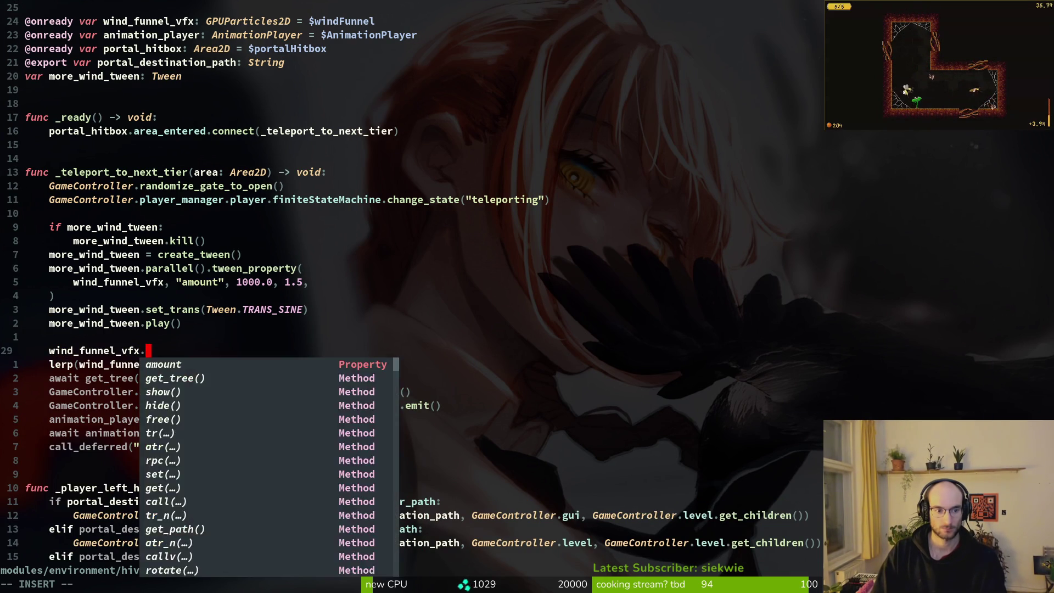
text(lerp()
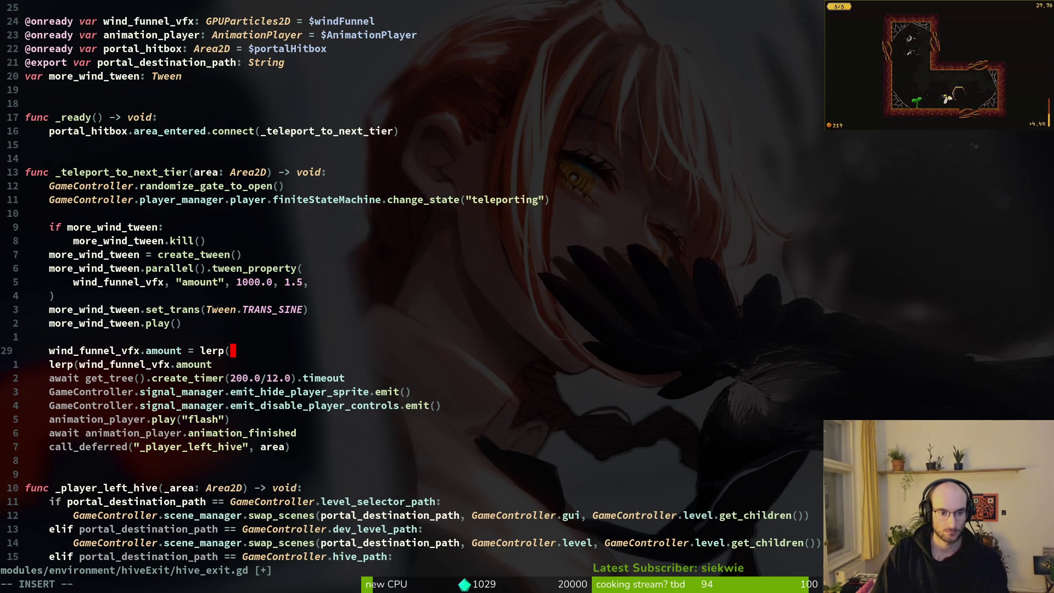
text(20.)
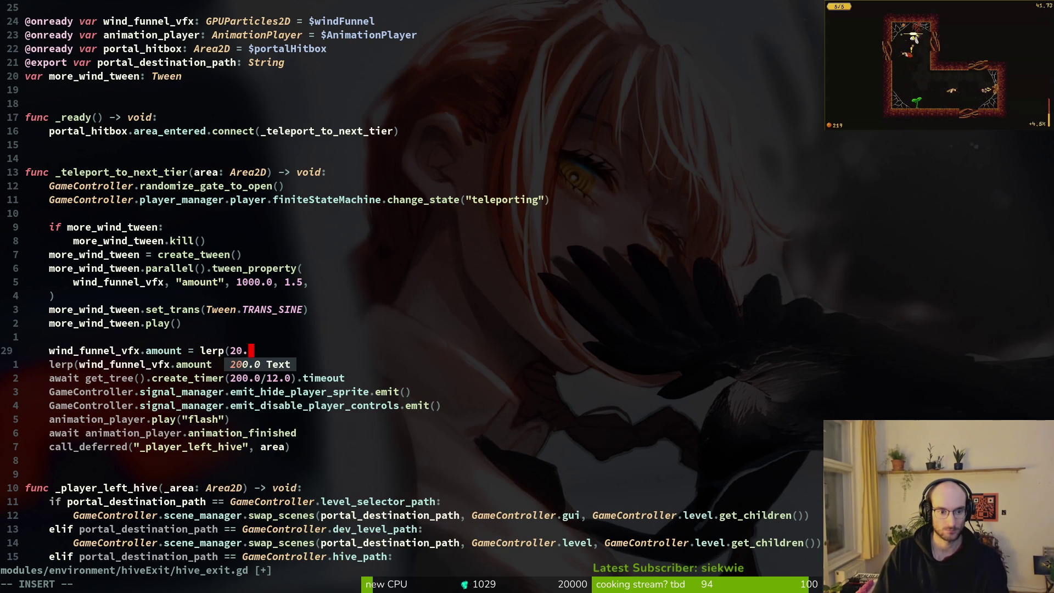
key(BackSpace)
text(, 40)
key(BackSpace)
key(BackSpace)
text(500)
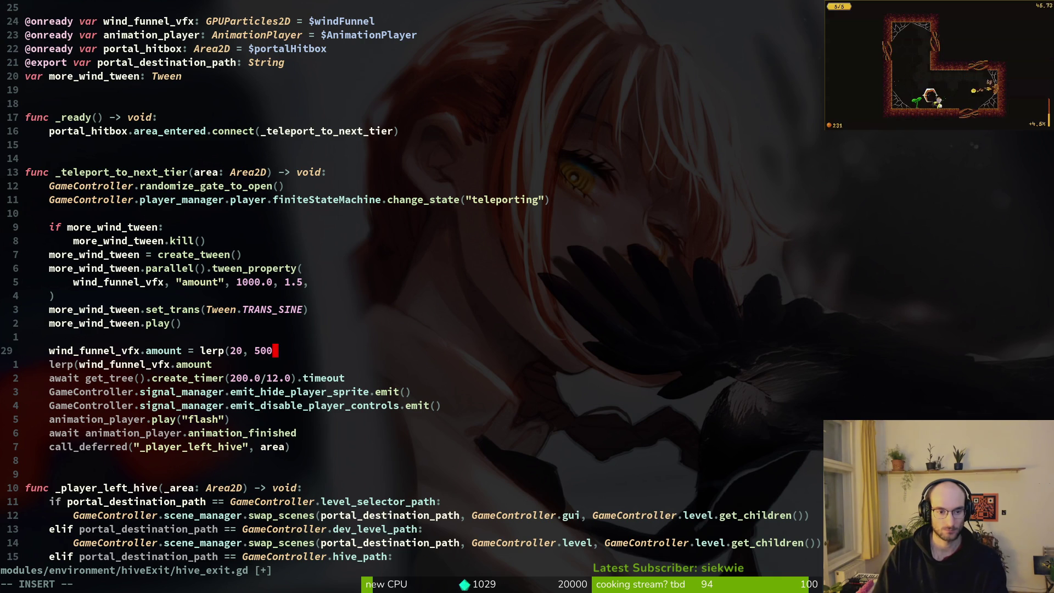
text())
key(Escape)
key(j)
key(d)
key(d)
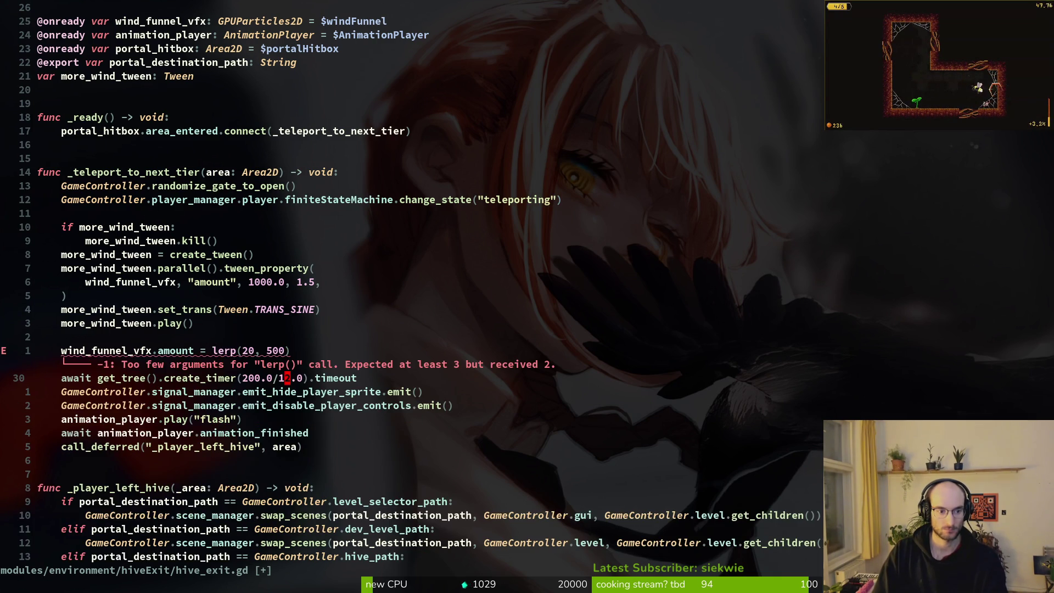
text(:w)
key(Return)
Add a weight argument of 10 to the lerp call, checking its documentation, and save
key(k)
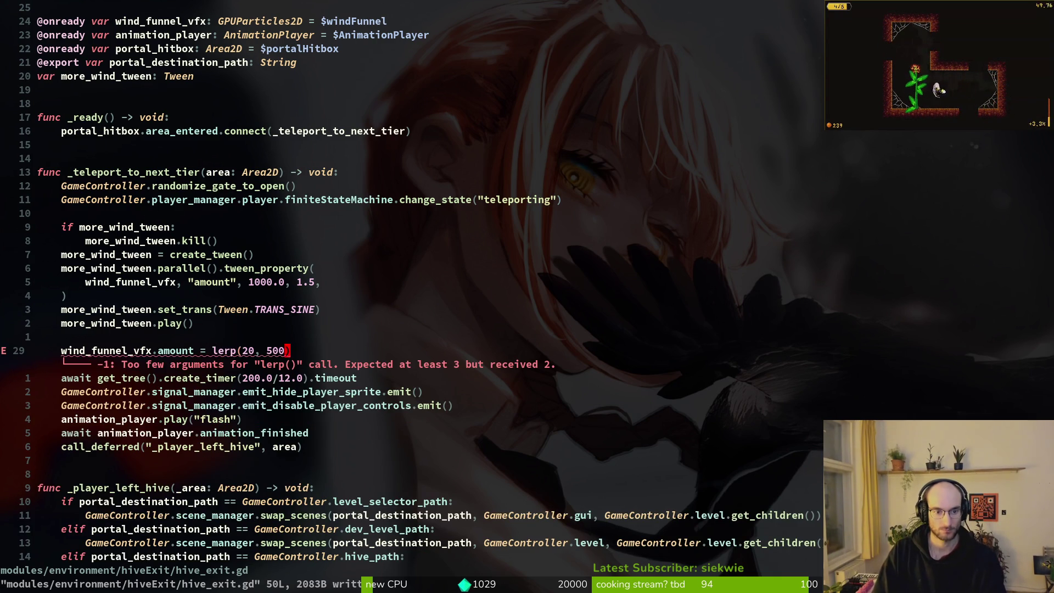
key(h)
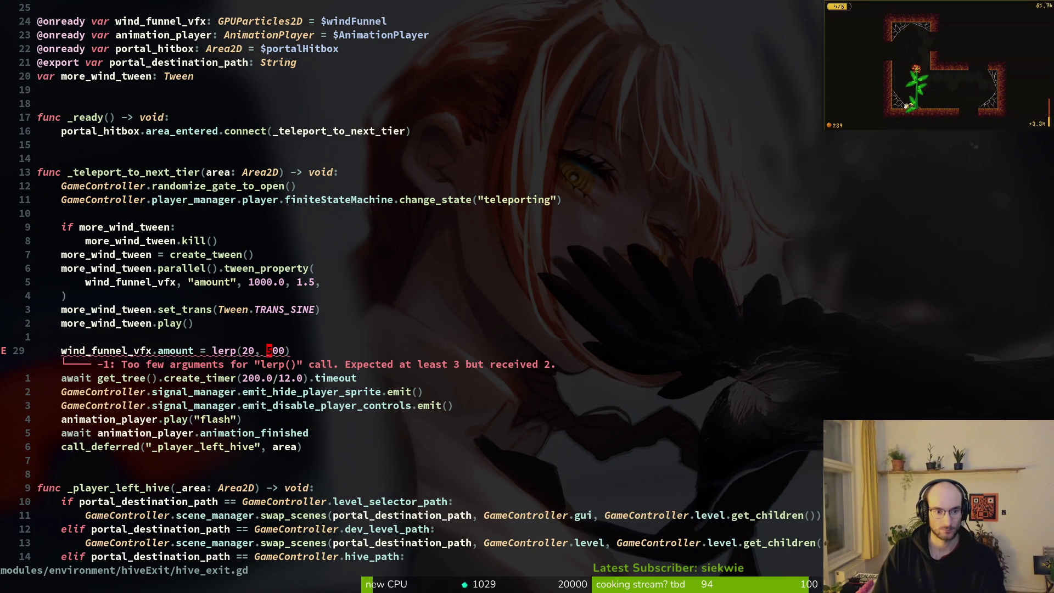
key(h)
key(i)
key(ctrl+space)
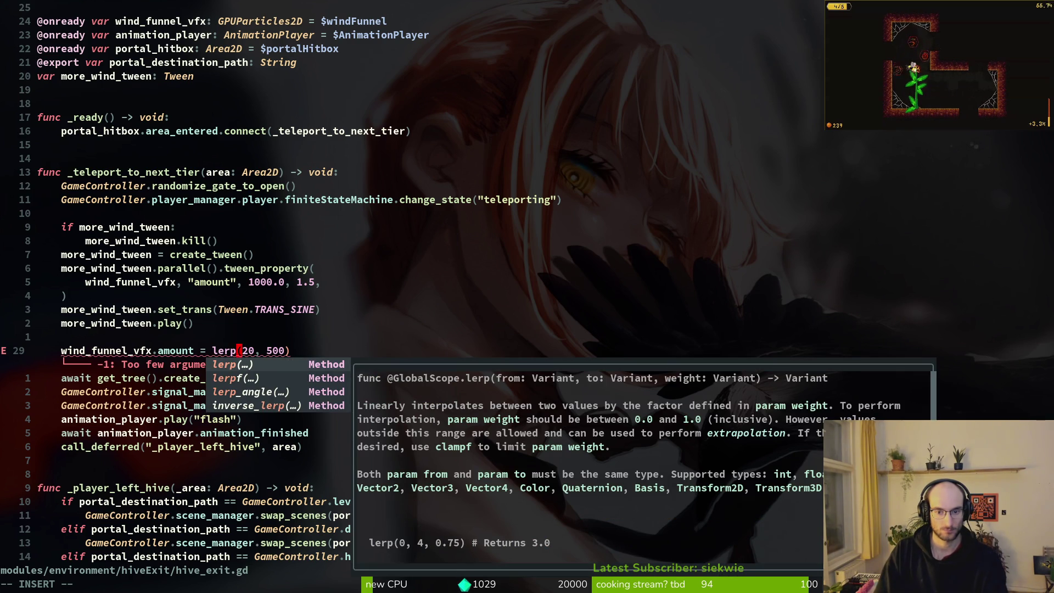
key(Escape)
text(, 10)
key(Escape)
text(:w)
key(Return)
Delete the more_wind_tween block, save hive_exit.gd, and launch the game
click(173, 363)
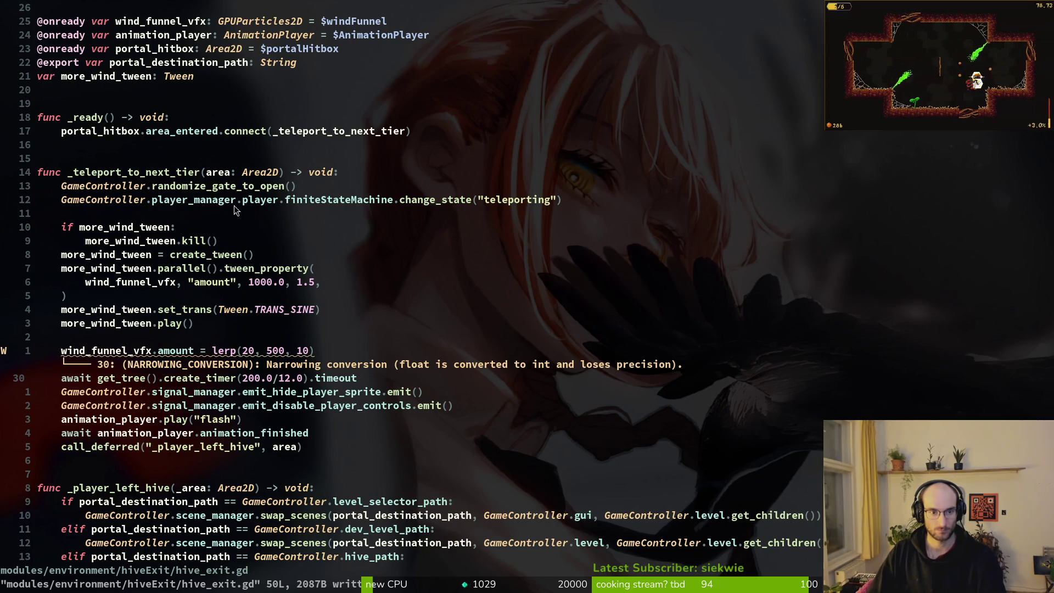
click(123, 351)
key(k)
key(k)
key(V)
key(k)
key(k)
key(k)
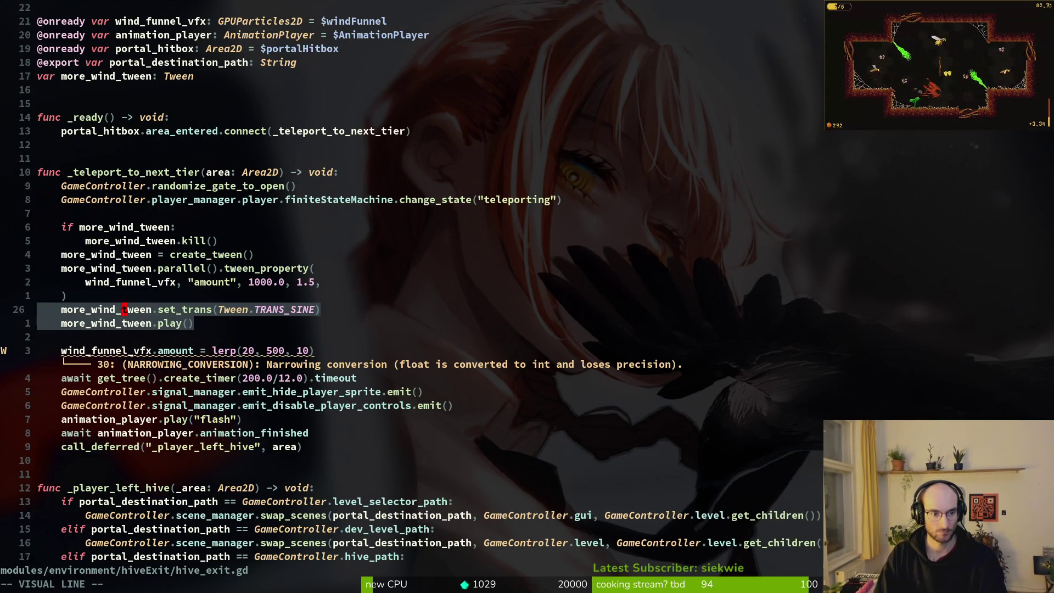
text(d:w)
key(Return)
key(F5)
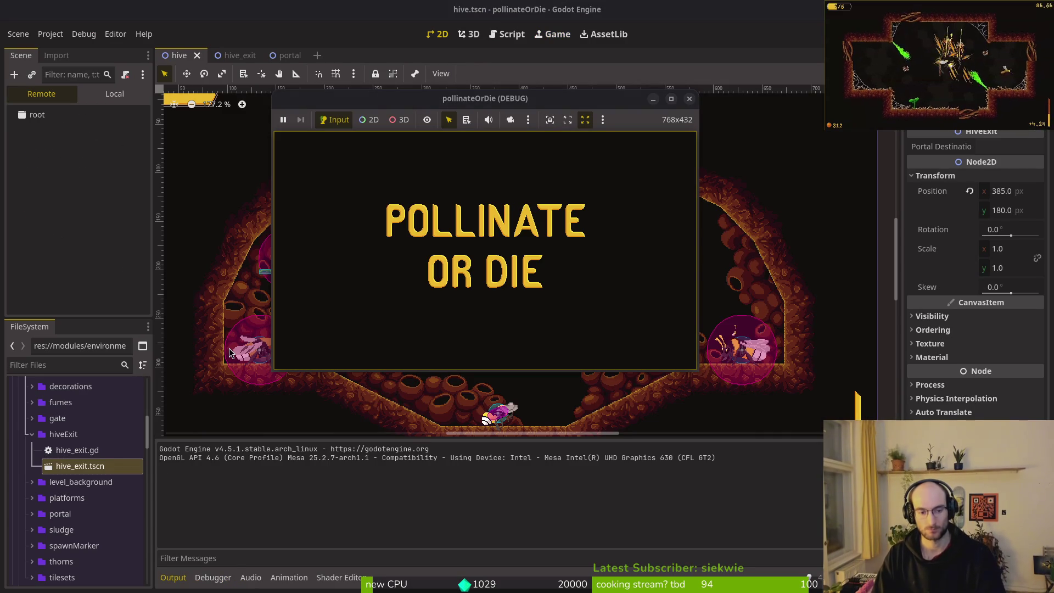
Continue into the game to test the hive exit, stop the run, and return to hive_exit.gd
key(Return)
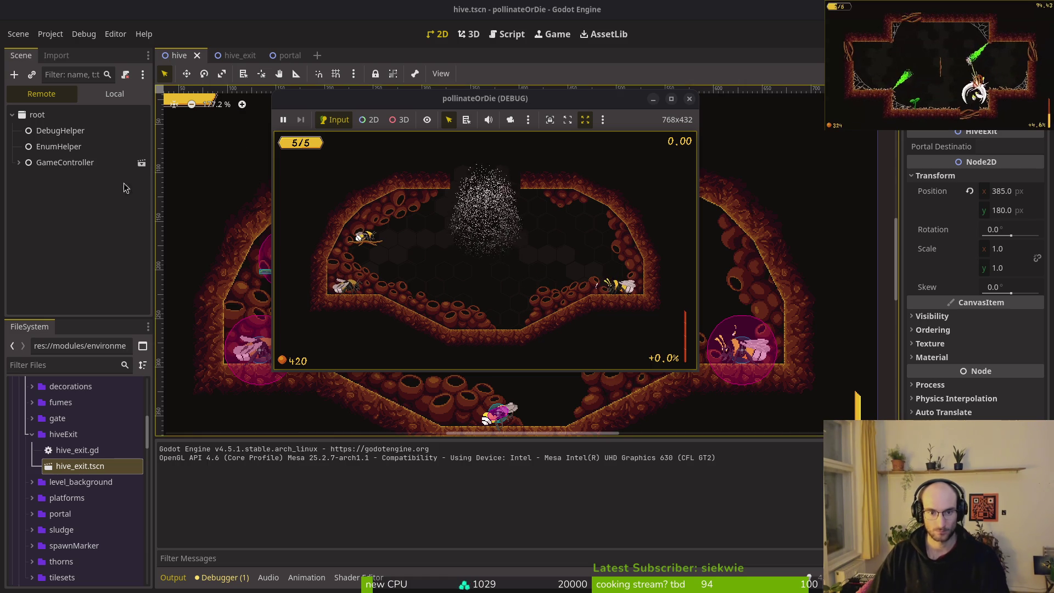
click(689, 99)
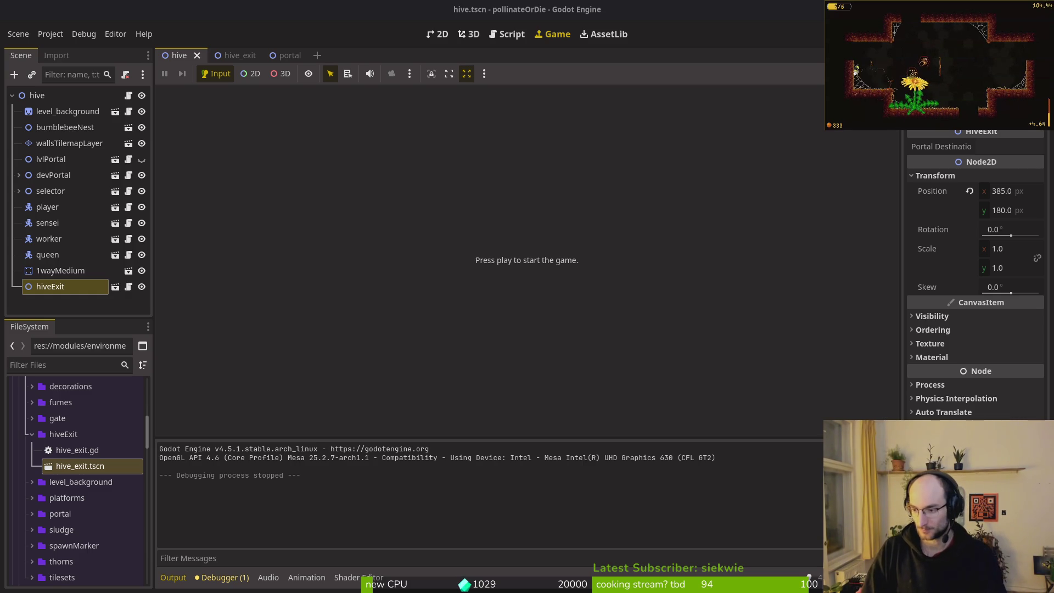
key(Escape)
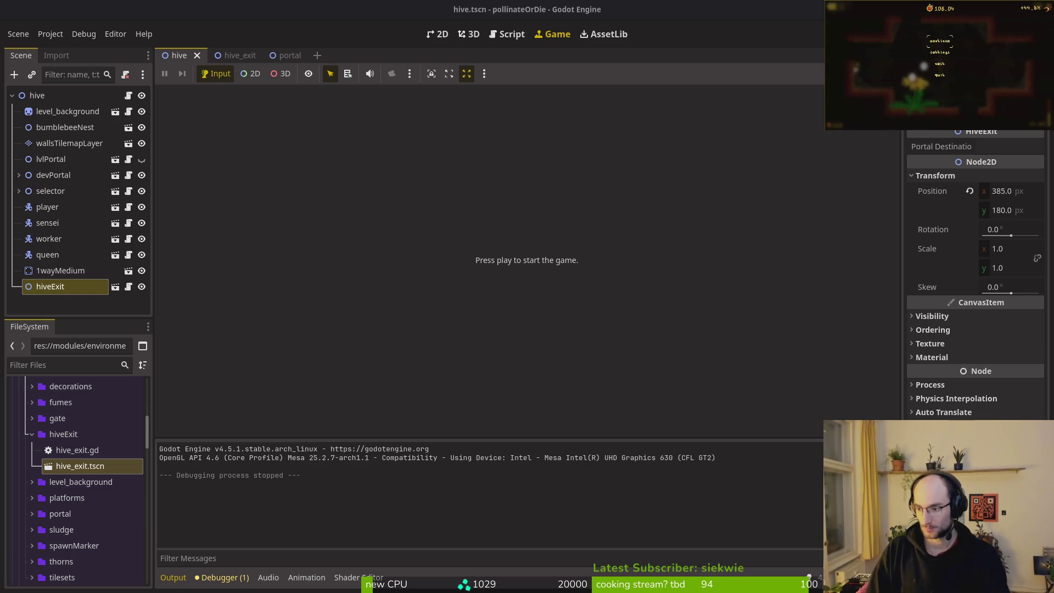
key(Escape)
key(Left)
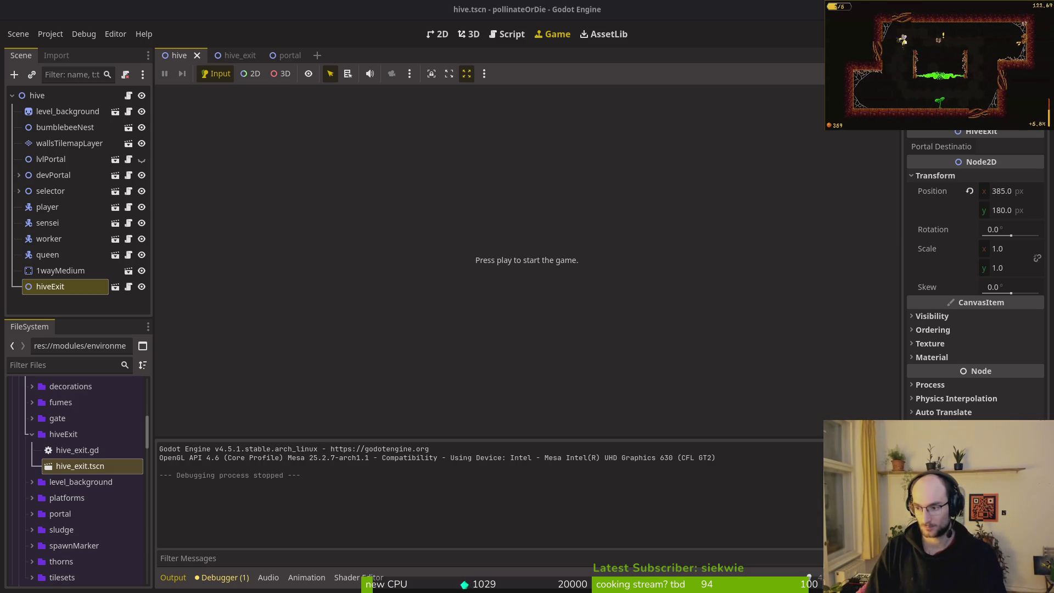
key(alt+Tab)
Undo the deletion to restore the more_wind_tween block
key(k)
key(k)
key(k)
key(V)
key(j)
key(j)
key(j)
key(Escape)
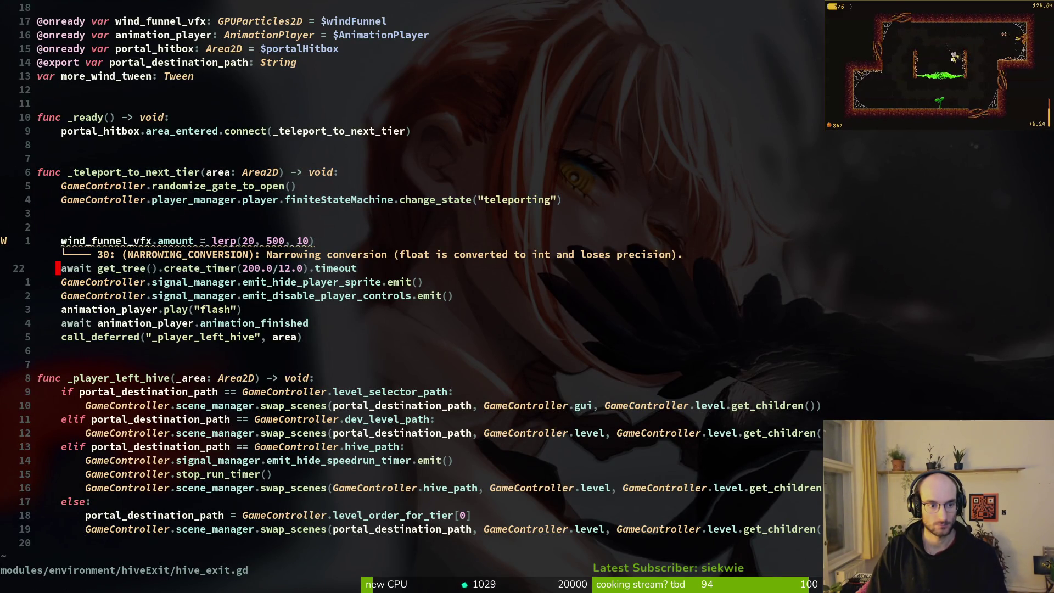
key(u)
Copy the 21-line _teleport_to_next_tier function
key(k)
key(k)
key(k)
key(V)
key(j)
key(j)
key(j)
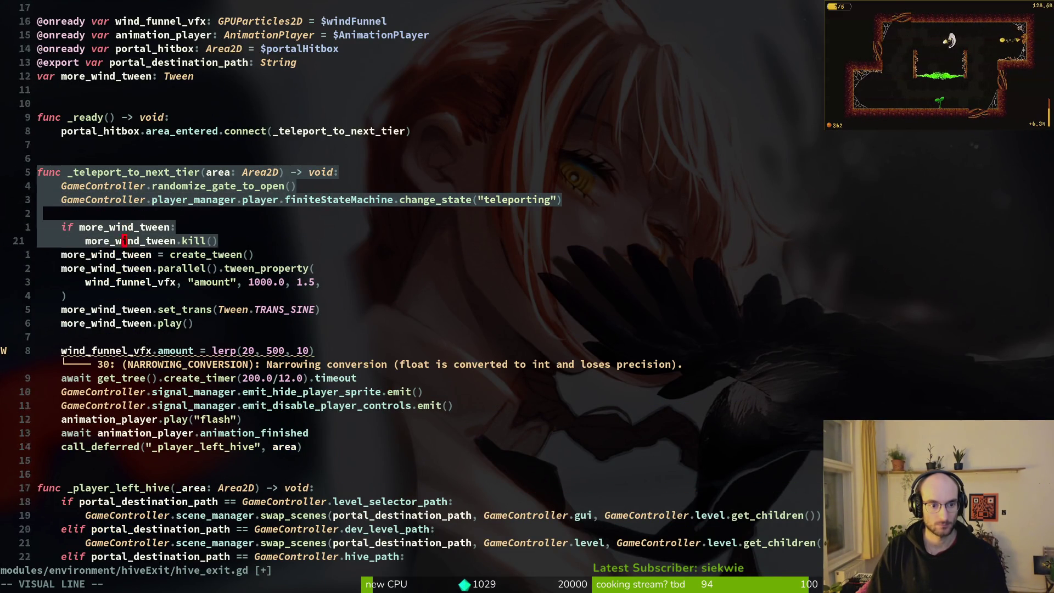
key(braceright)
key(braceright)
key(y)
key(ctrl+6)
key(ctrl+6)
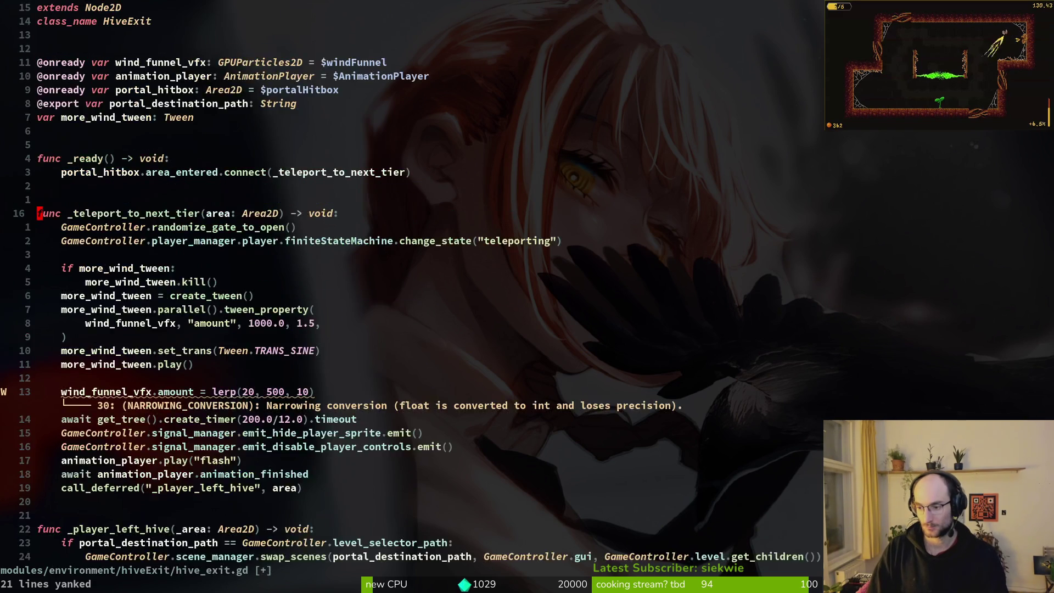
Delete the lerp amount line and copy the whole 22-line teleport function again
key(alt+Tab)
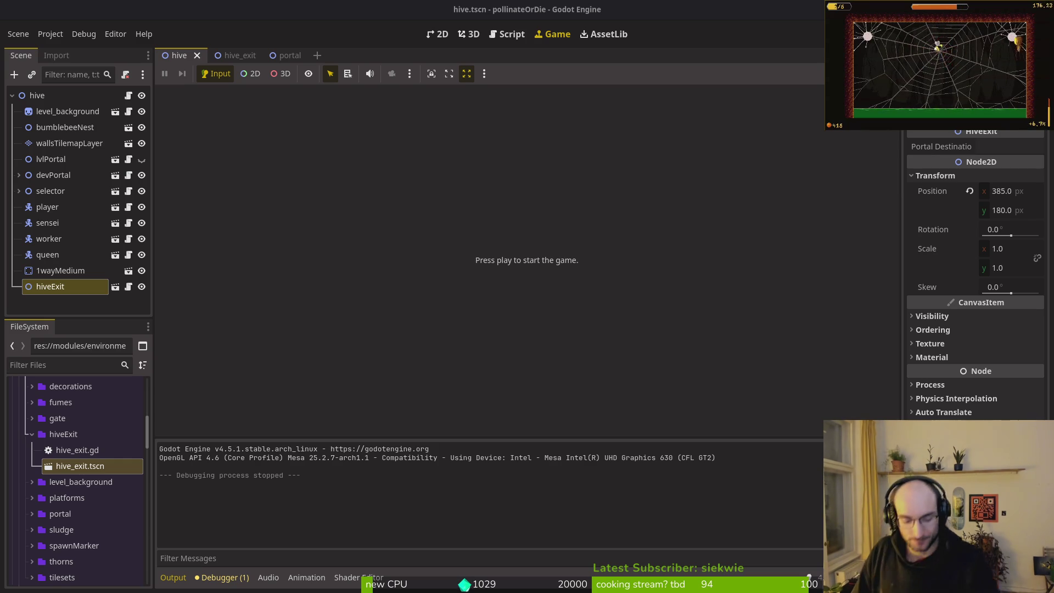
key(alt+Tab)
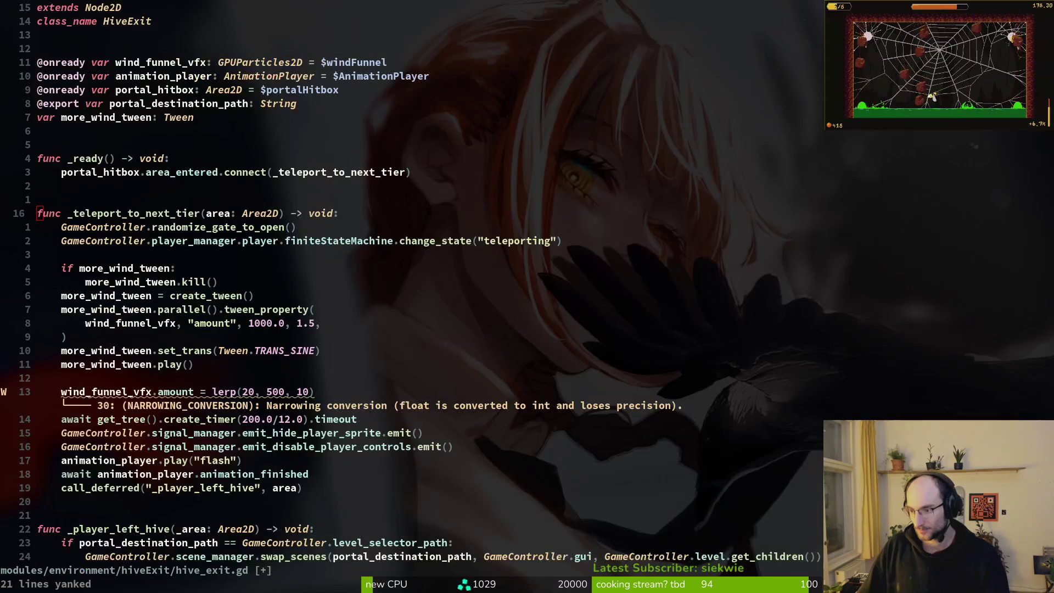
key(d)
key(d)
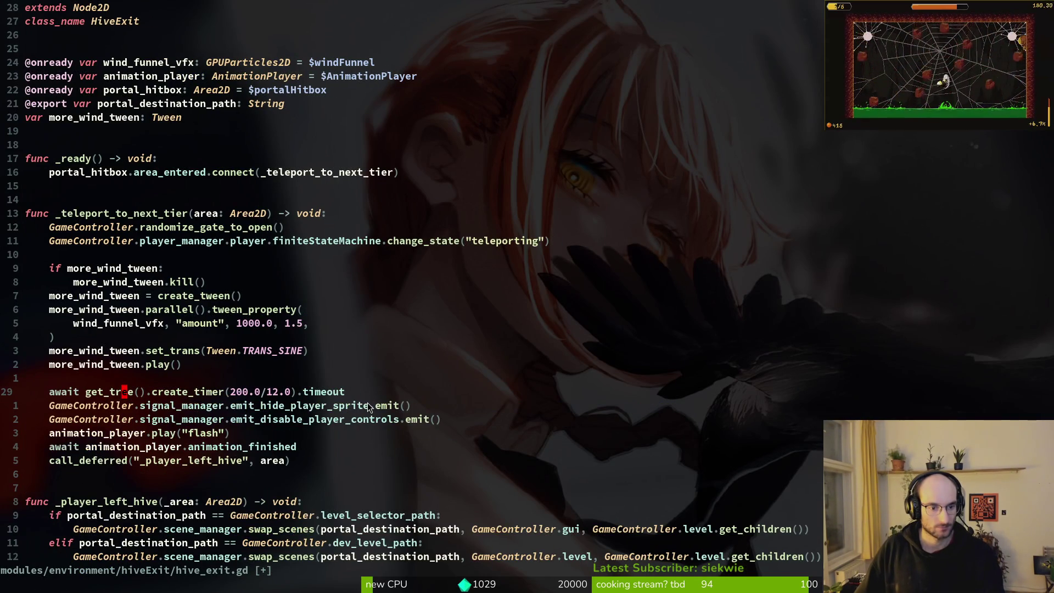
mouse_move(123, 379)
mouse_down()
mouse_move(35, 312)
mouse_move(19, 231)
mouse_move(31, 218)
mouse_move(190, 476)
mouse_move(177, 461)
mouse_up()
key(y)
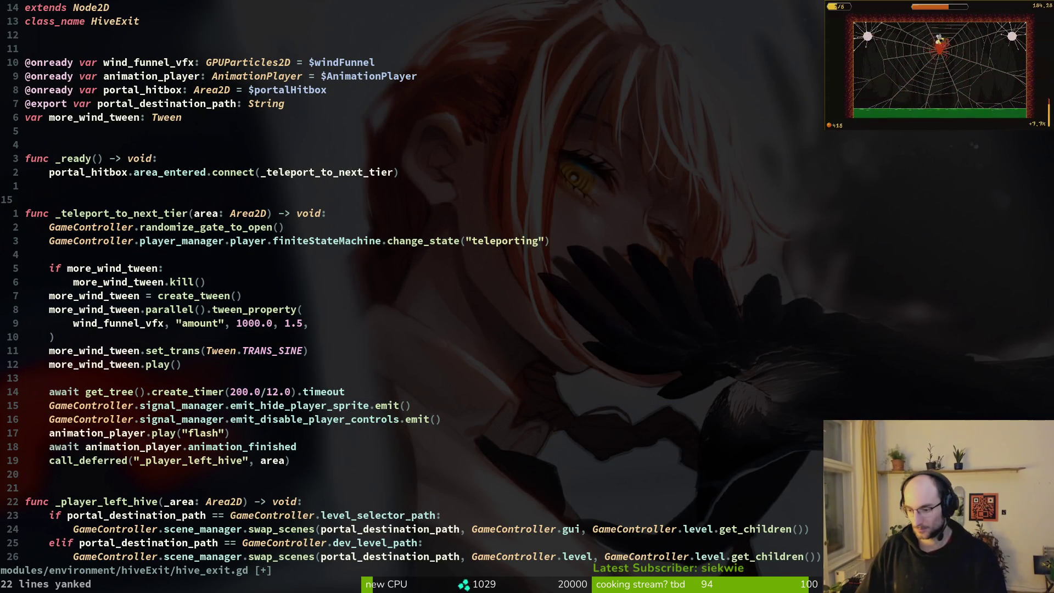
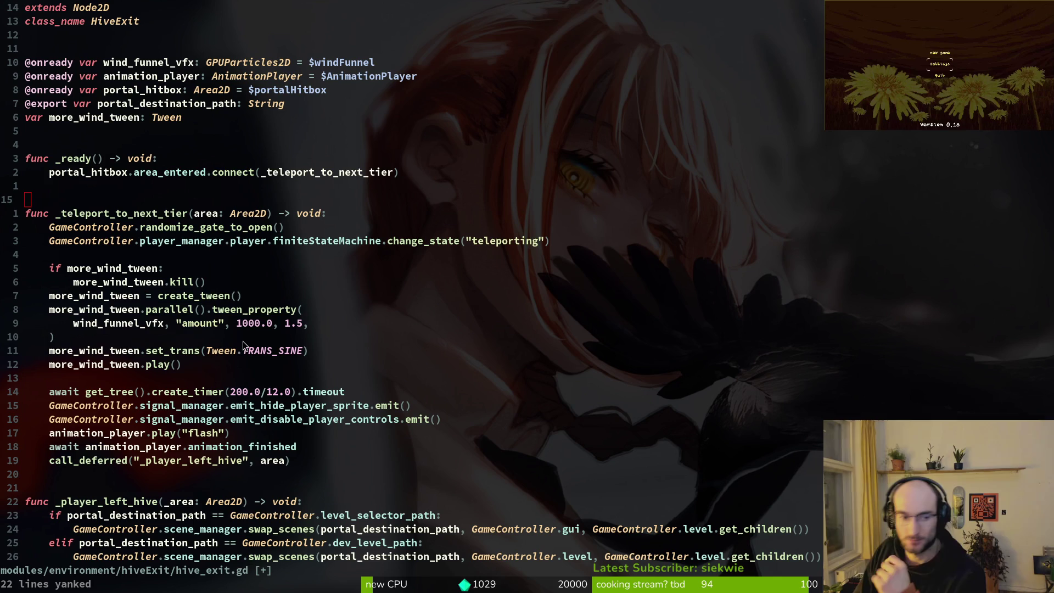
Change the wind funnel tween property from "amount" to "amount_ratio" and save hive_exit.gd
click(190, 328)
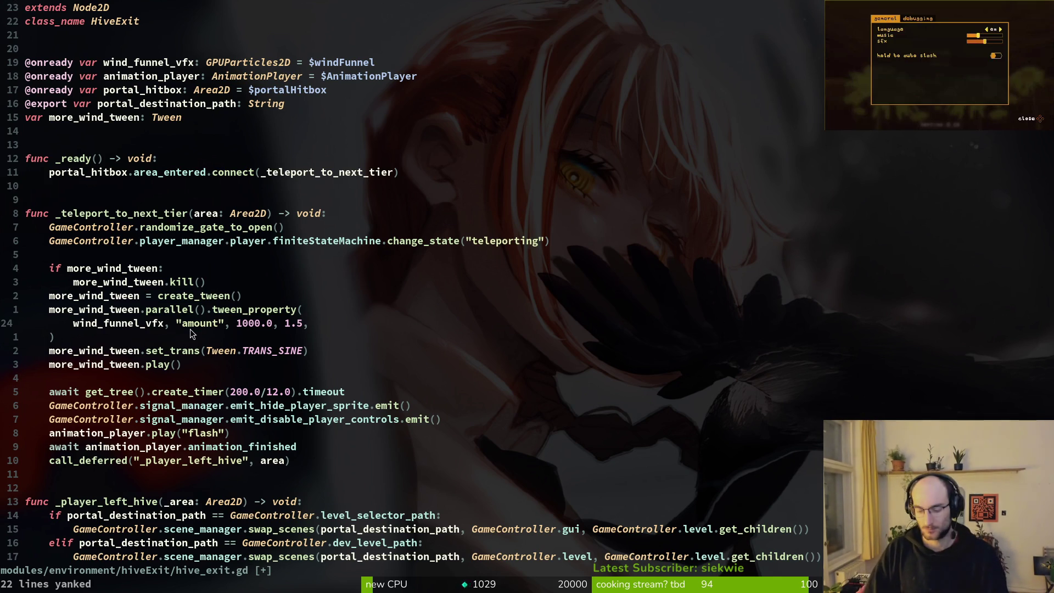
text(ci"amo)
key(Tab)
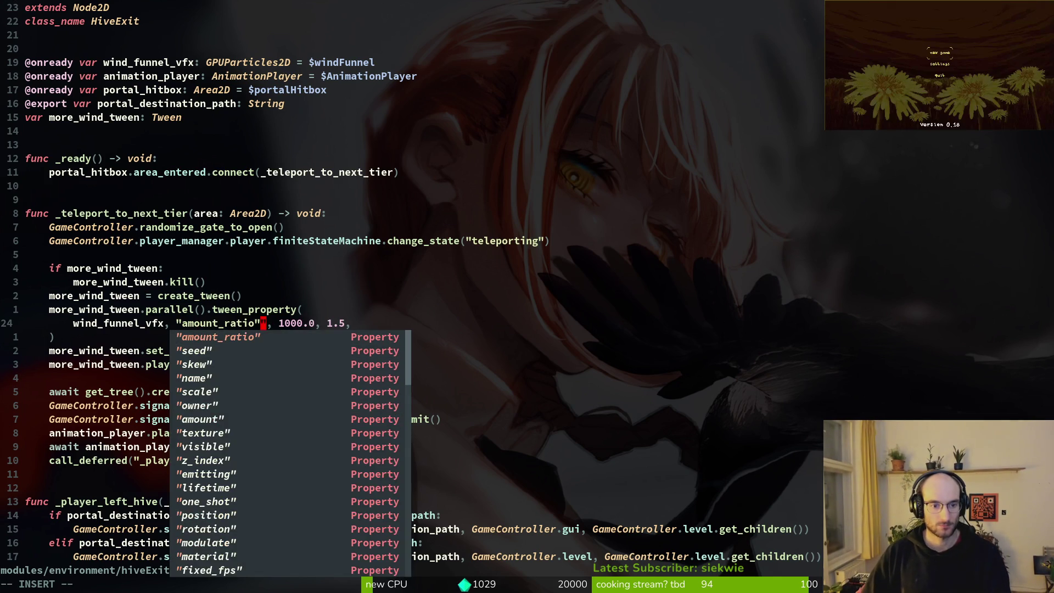
key(Escape)
text(:w)
key(Return)
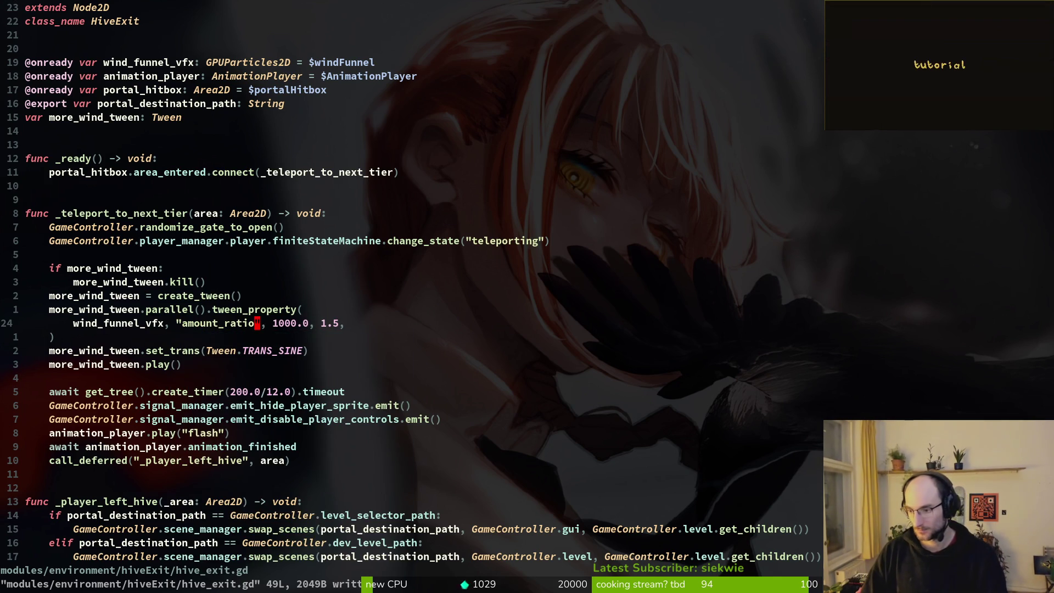
Change the tween's target value from 1000.0 to 1.0, save, and return to Godot
text(ciw)
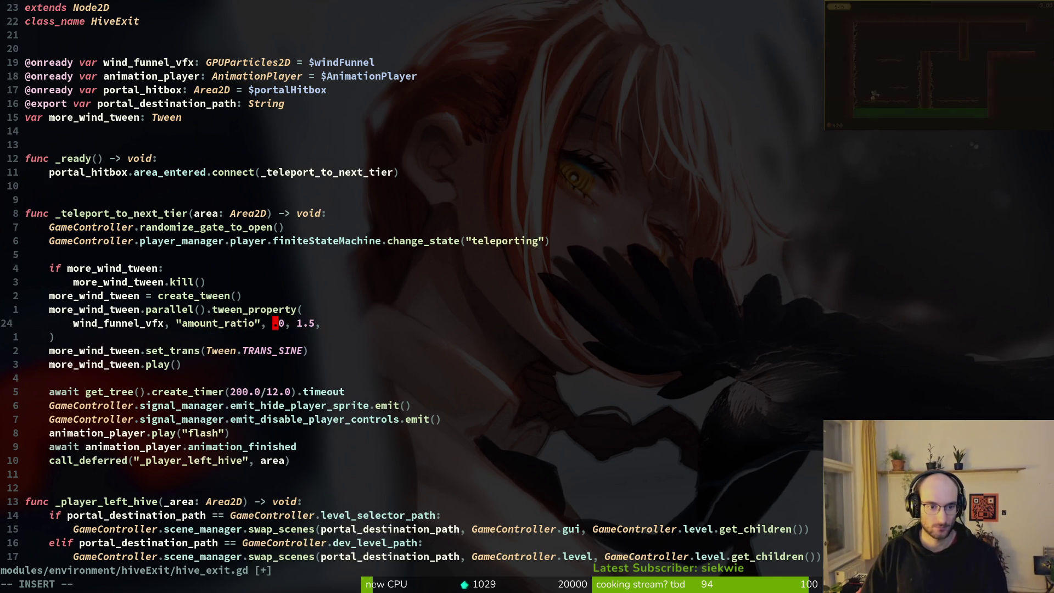
text(1)
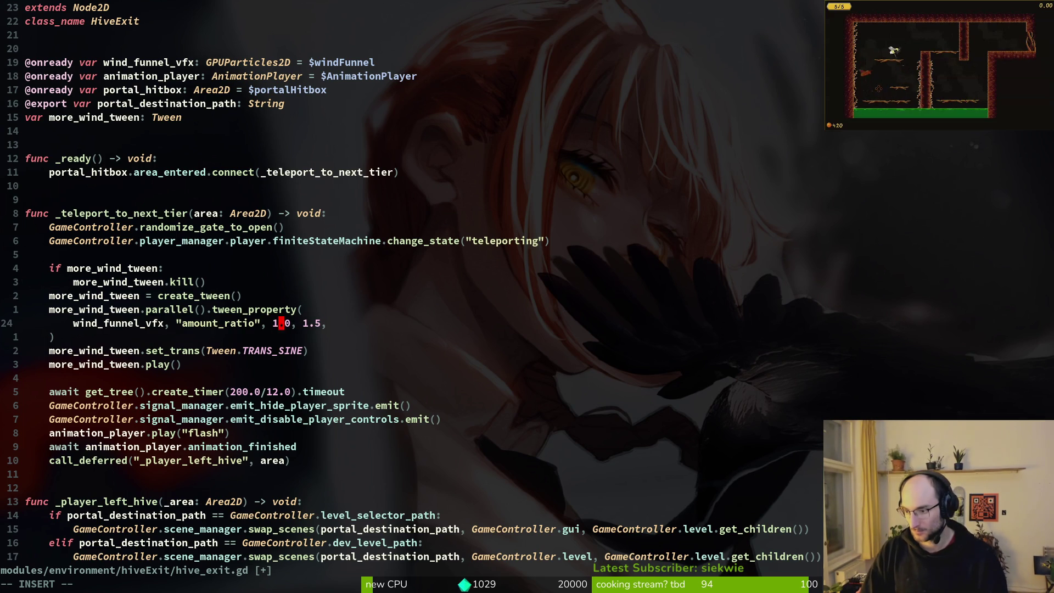
key(Escape)
text(:w)
key(Return)
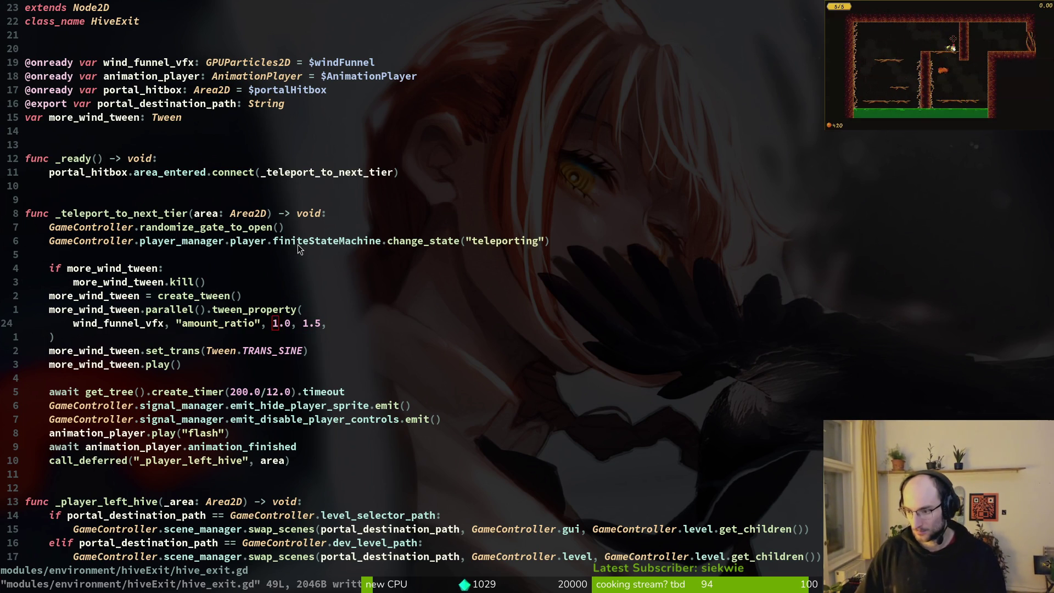
key(alt+Tab)
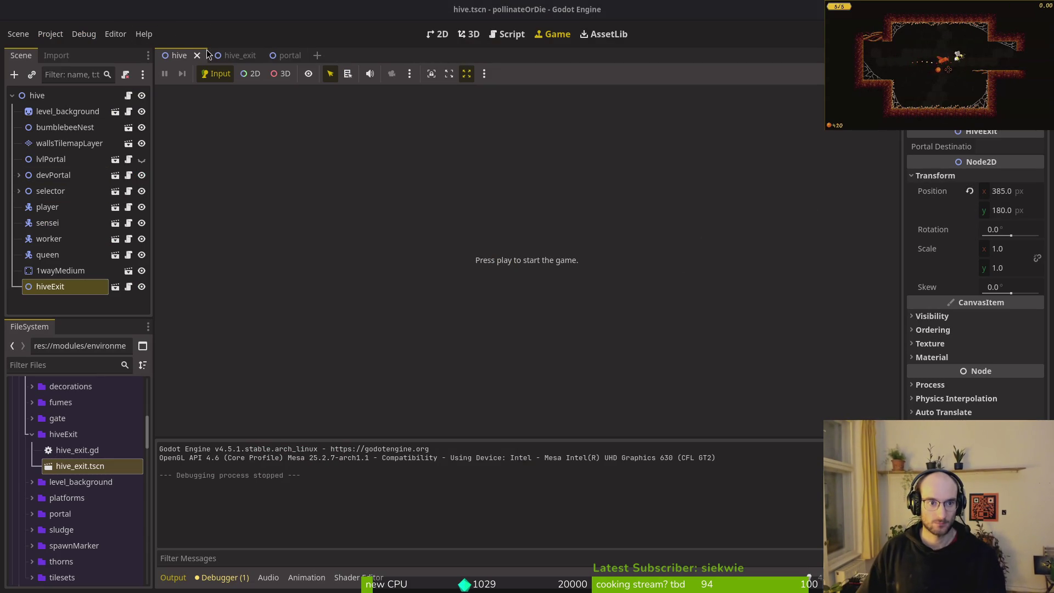
In hive_exit, give windFunnel an Amount Ratio of 0.1 and Amount of 250, then save the scene
click(224, 56)
click(135, 158)
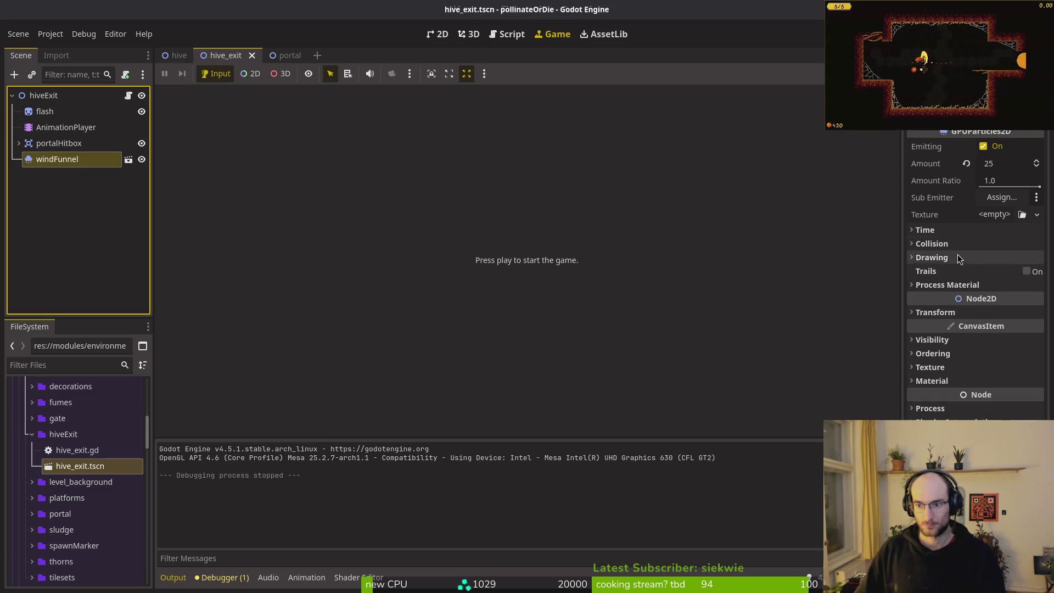
click(955, 285)
click(953, 231)
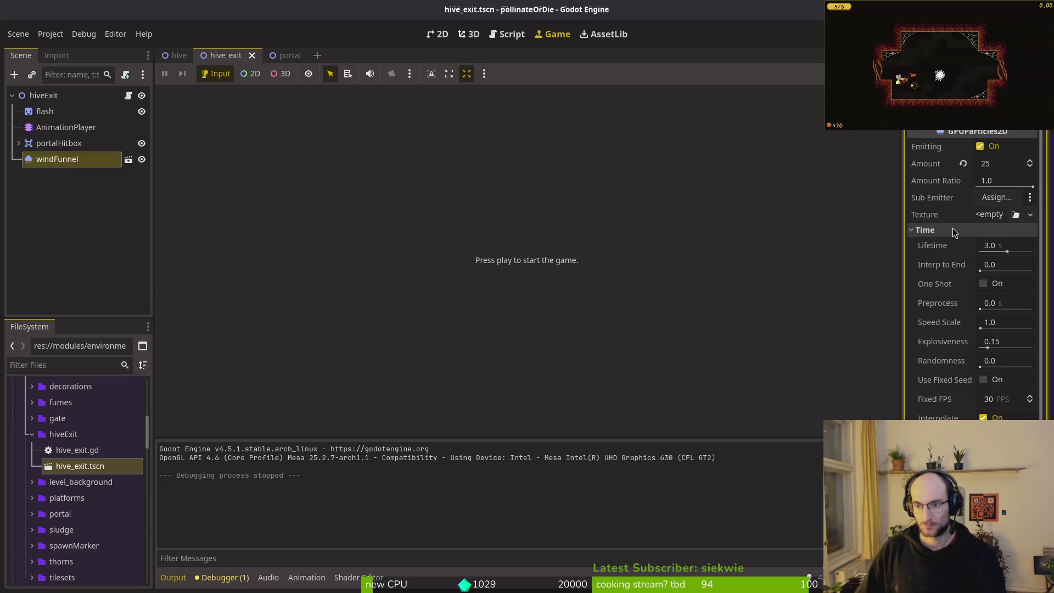
click(952, 230)
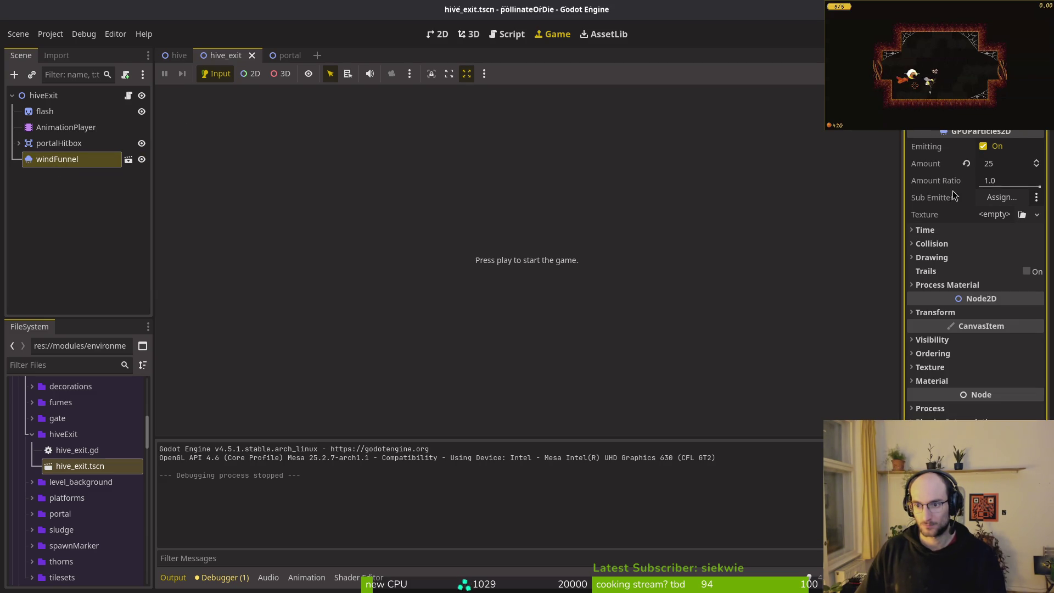
click(998, 185)
text(0.1)
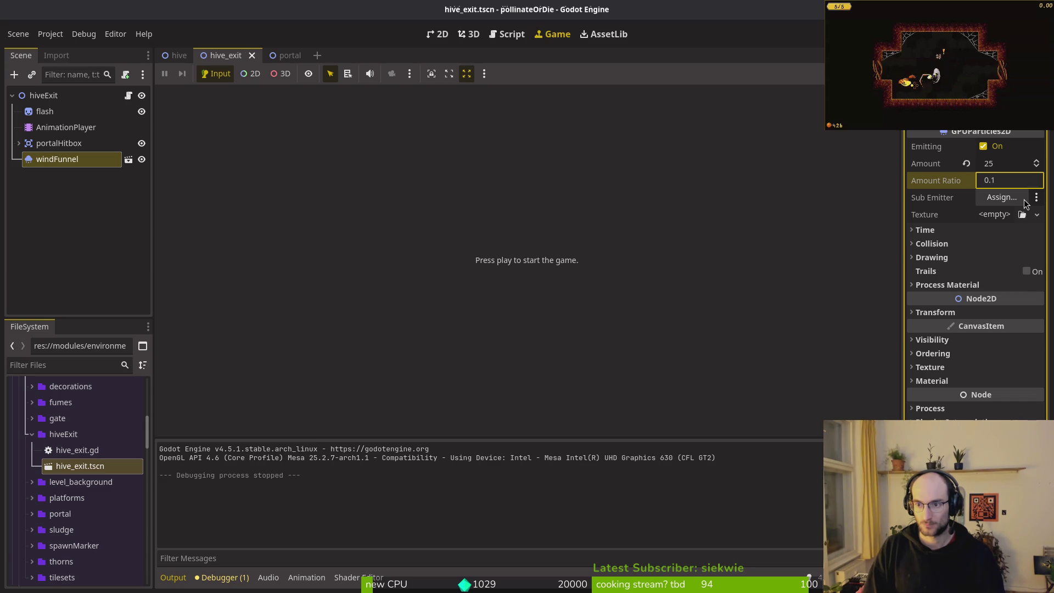
click(1013, 165)
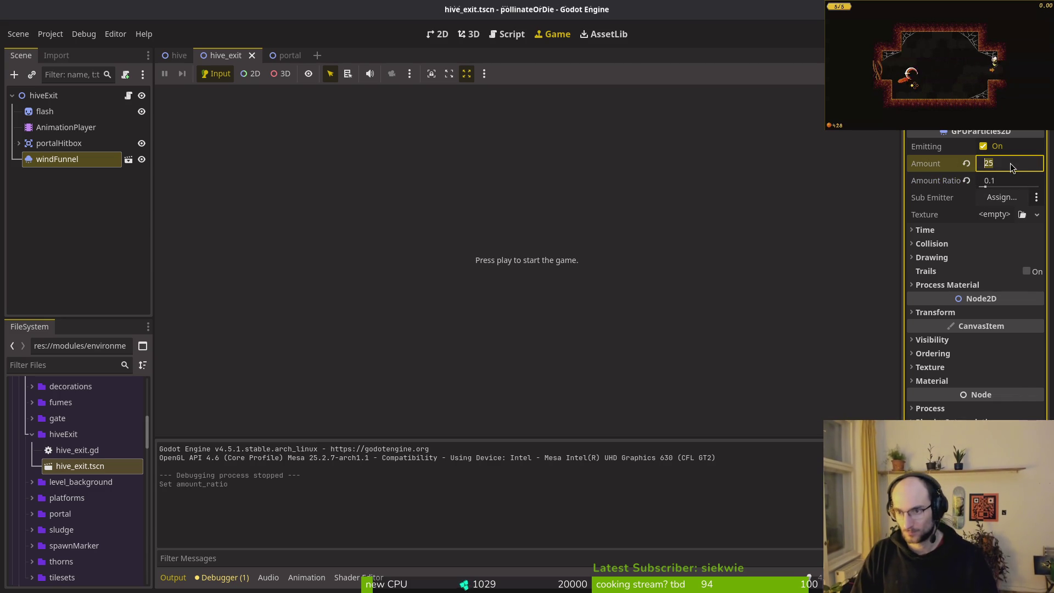
text(250)
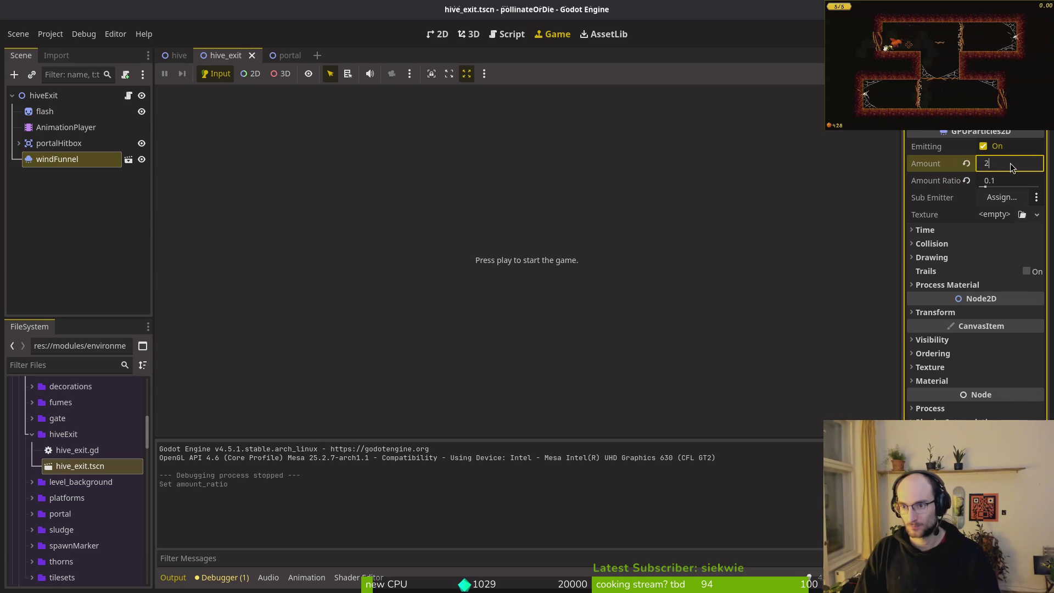
key(Return)
key(ctrl+s)
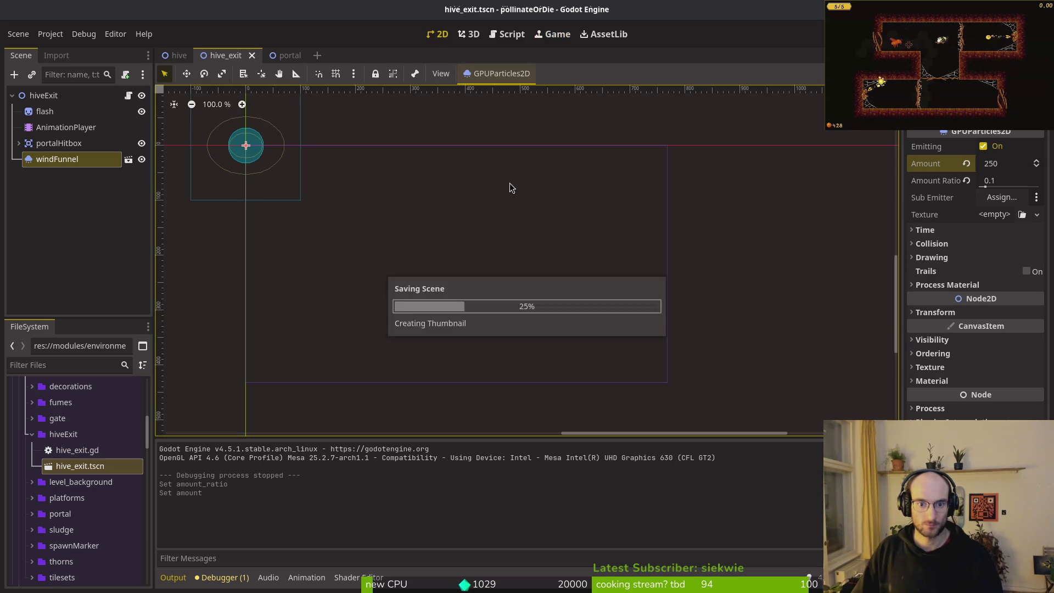
Frame the wind funnel particles, select the flash sprite, and launch the game with F5
key(shift+f)
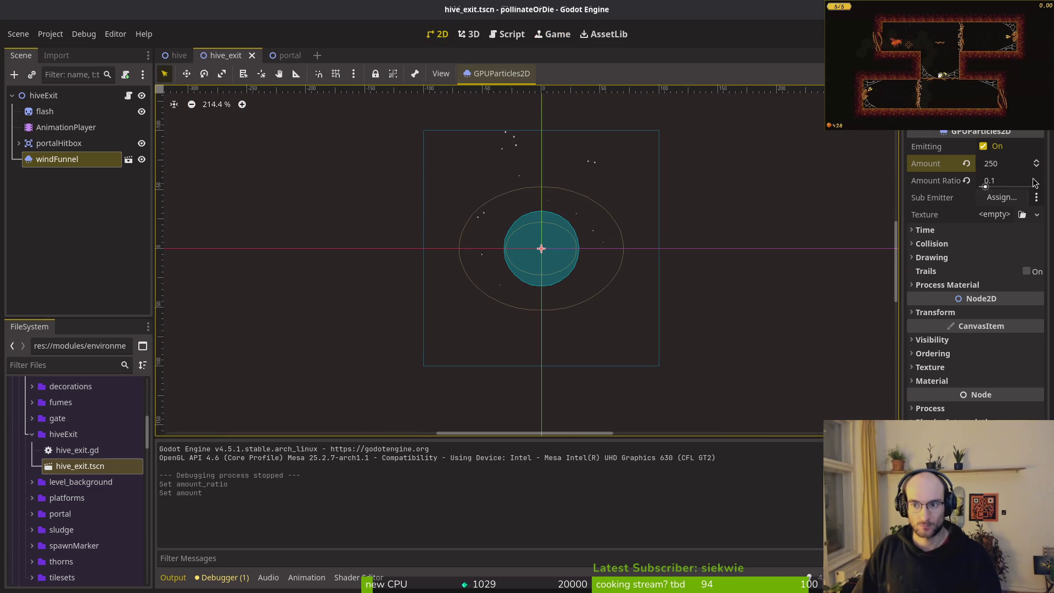
click(968, 184)
key(ctrl+z)
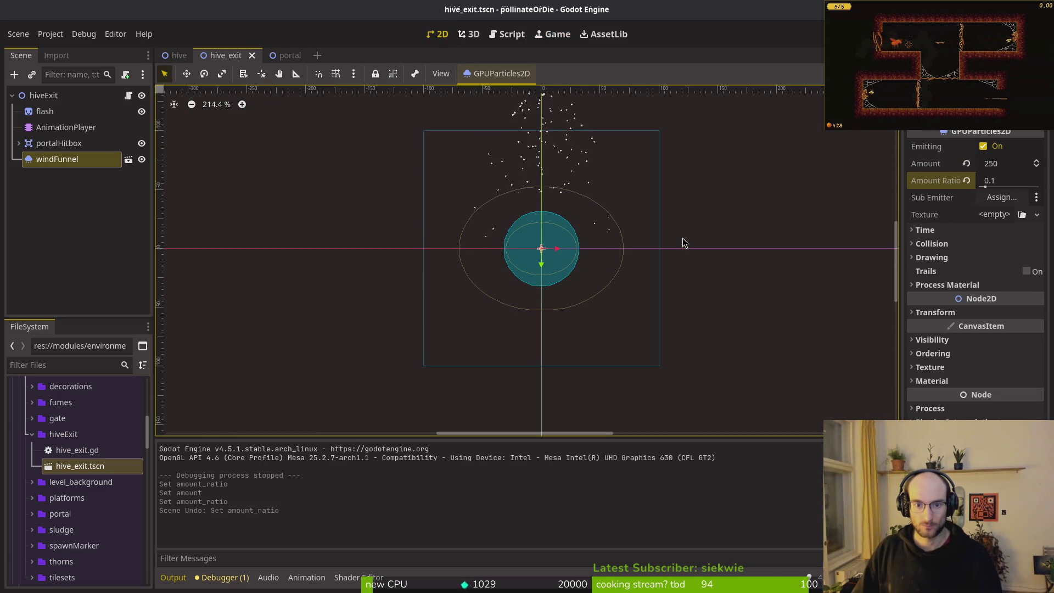
click(689, 218)
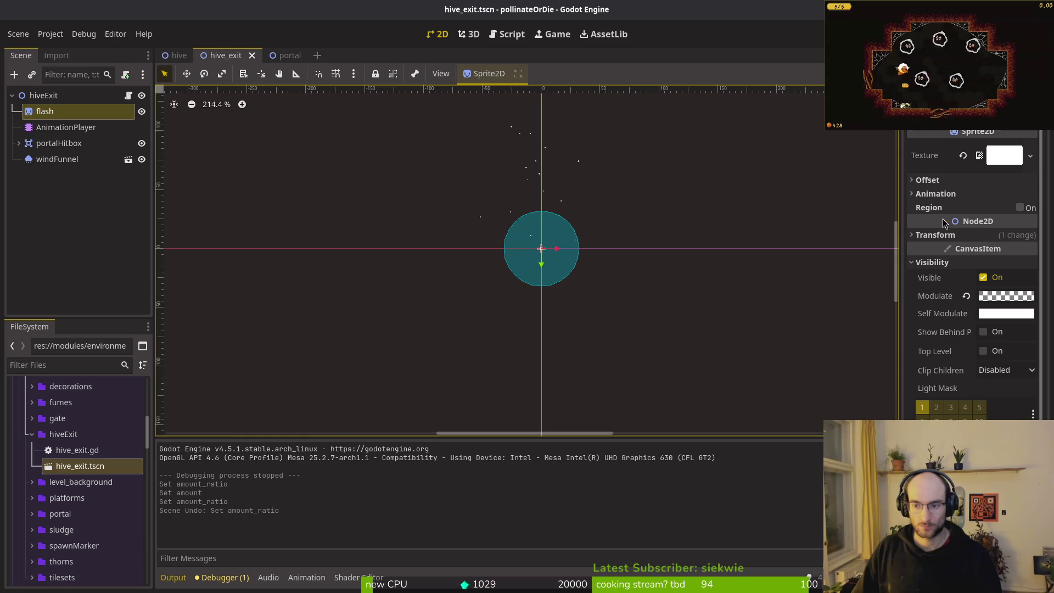
key(alt+Tab)
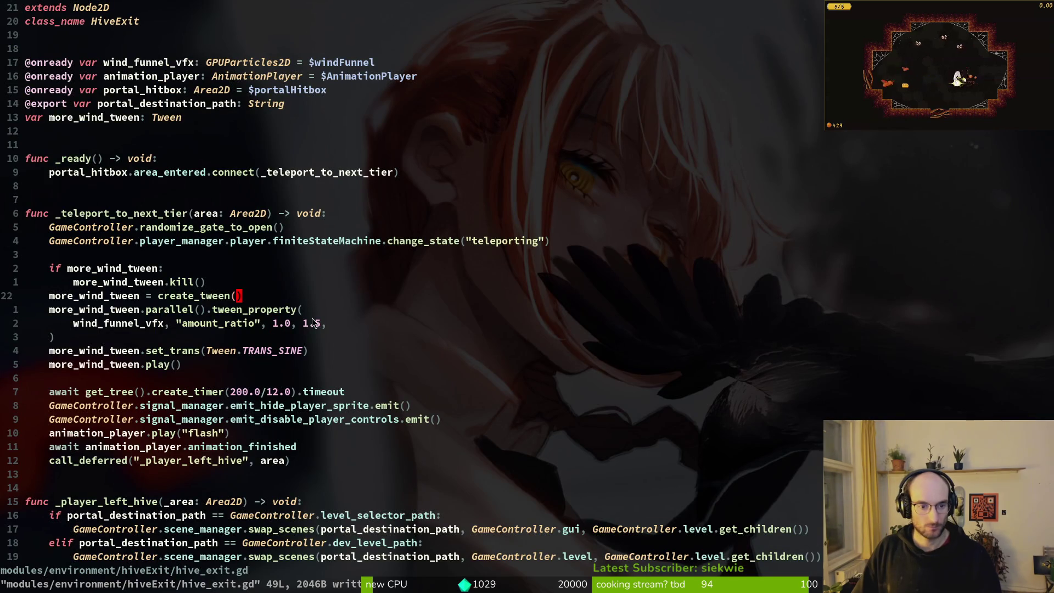
key(alt+Tab)
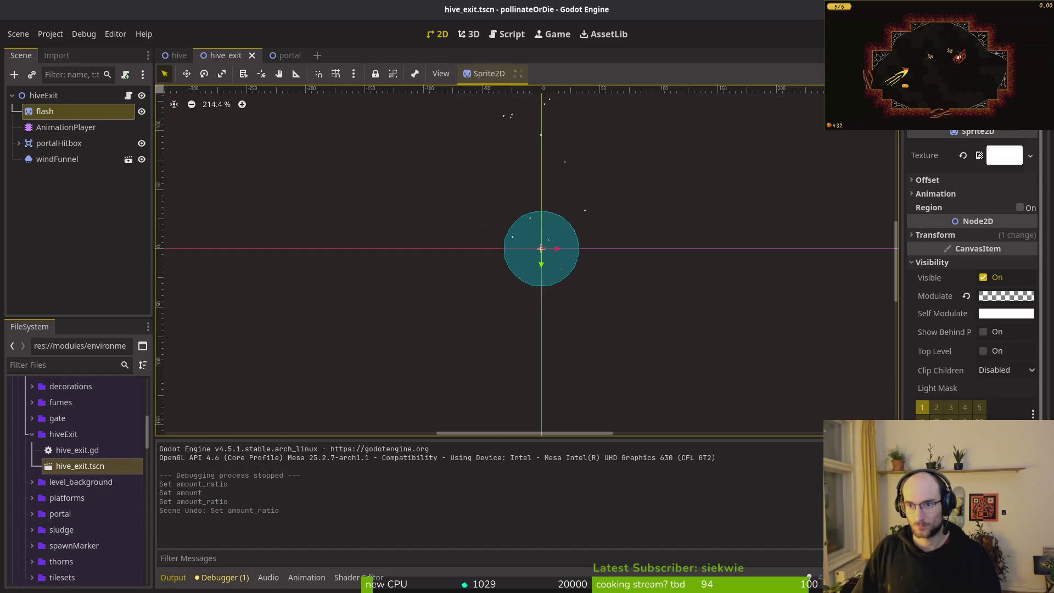
key(F5)
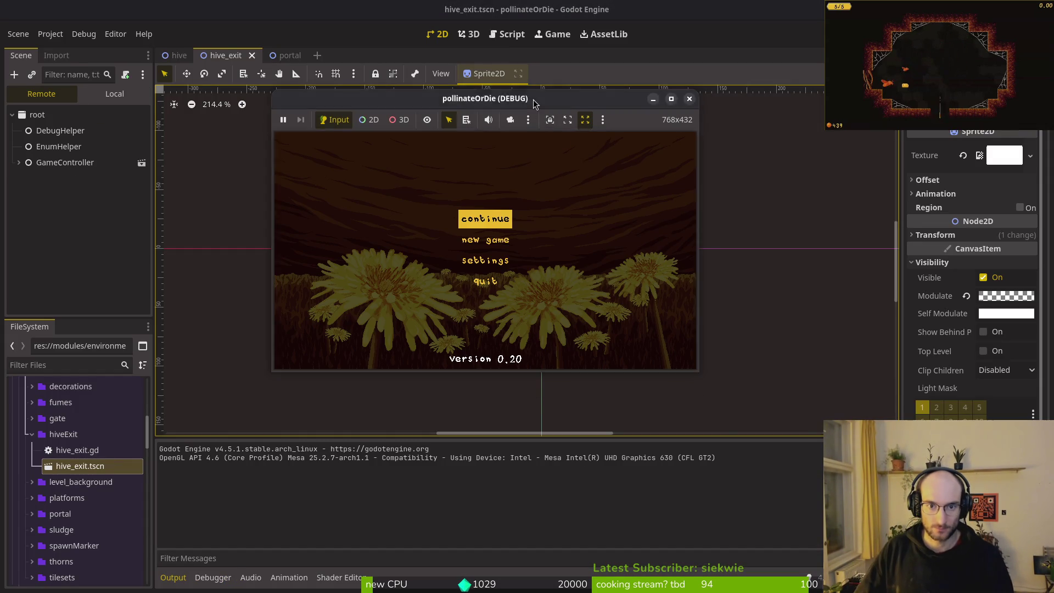
Maximize the game window, continue the saved game, fly the bee into the hive exit, then stop with F8
double_click(532, 100)
key(Return)
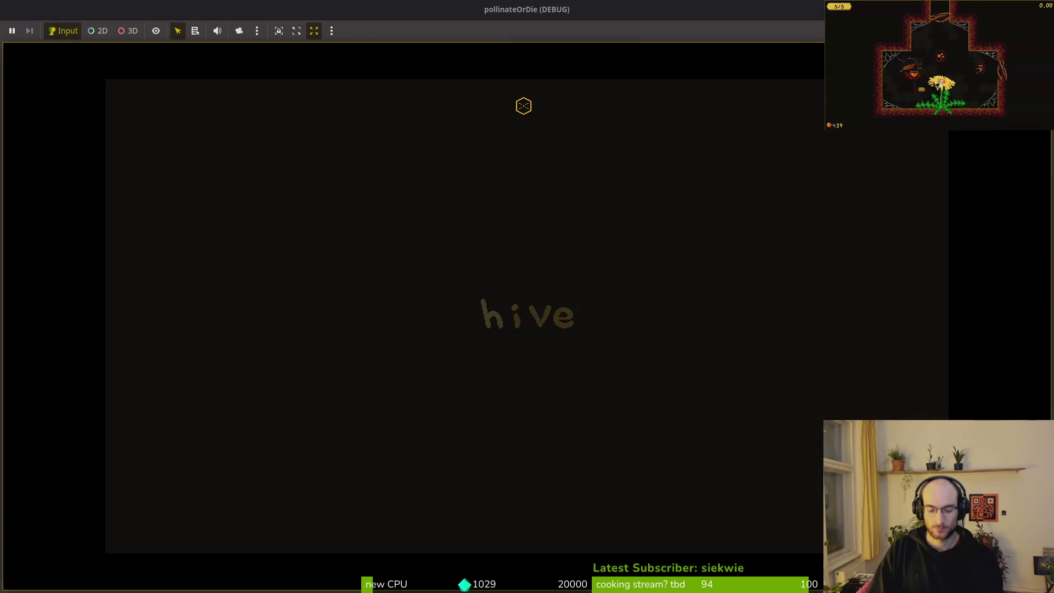
key(space)
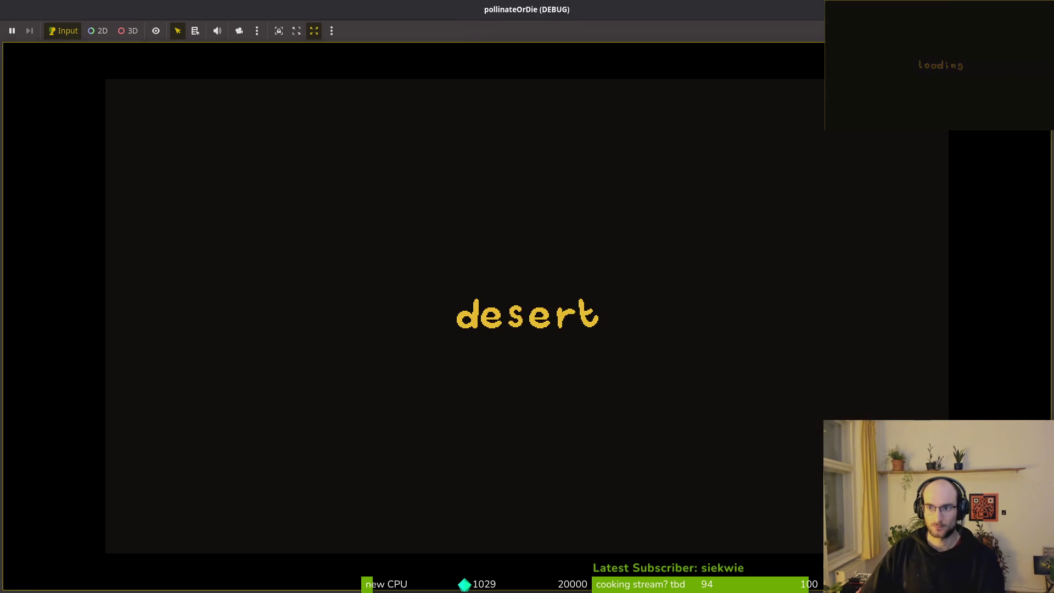
key(F8)
click(581, 249)
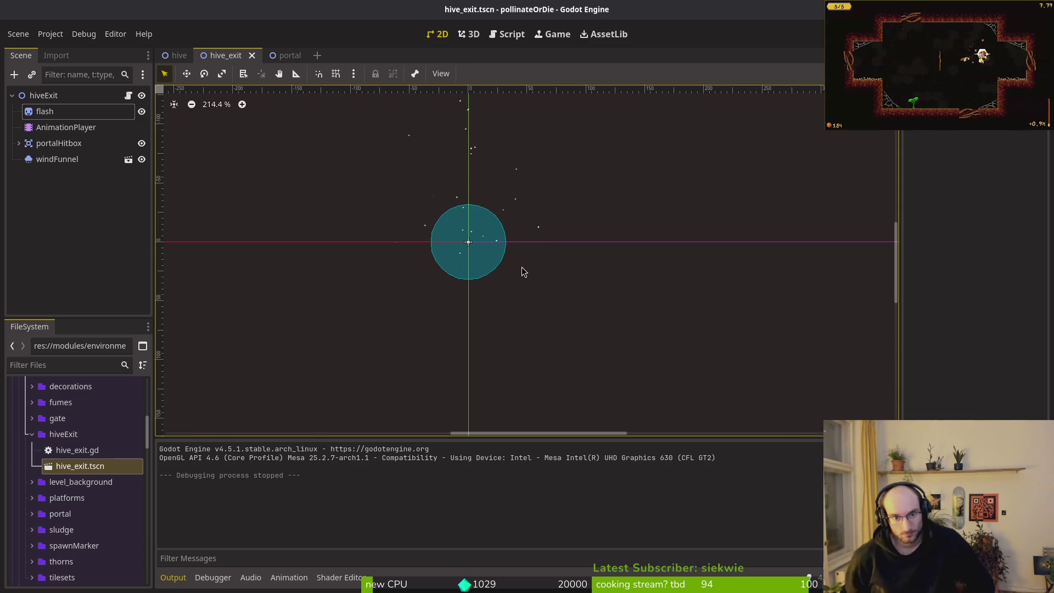
In Neovim, change the wind funnel tween duration from 1.5 to 0.66
key(alt+Tab)
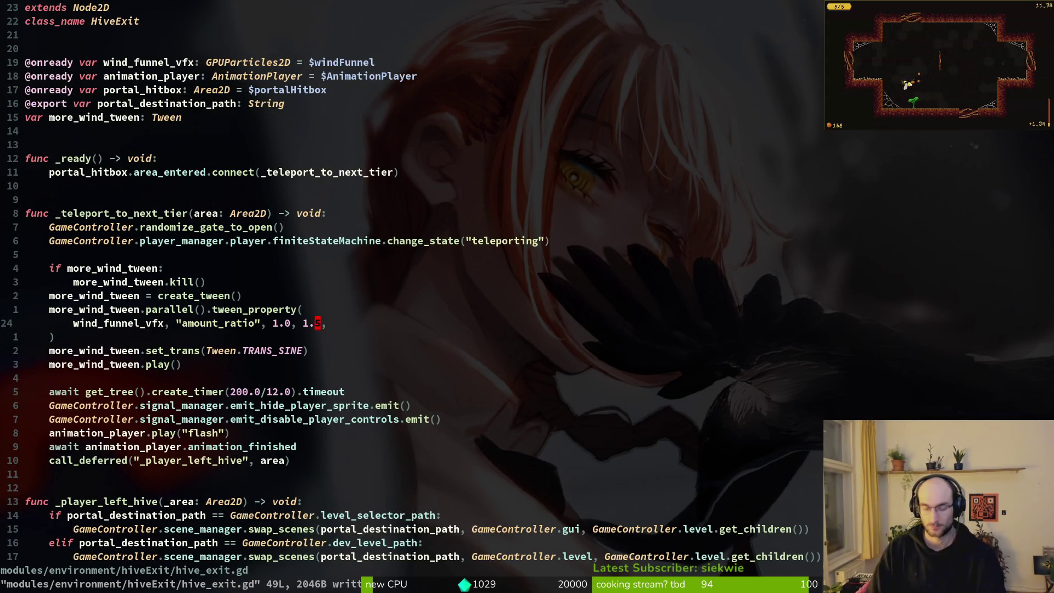
key(shift+c)
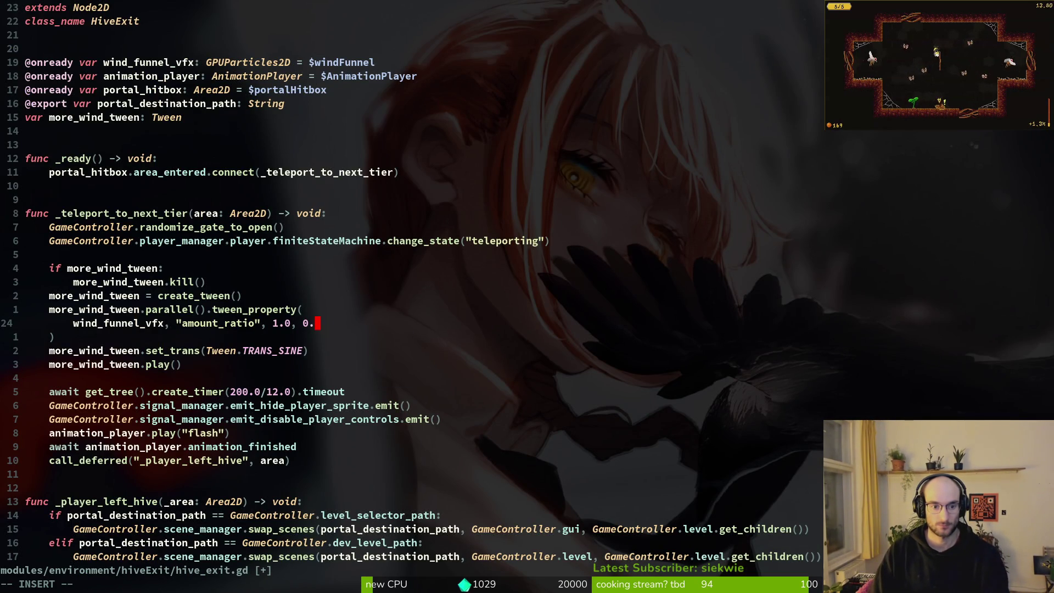
key(Escape)
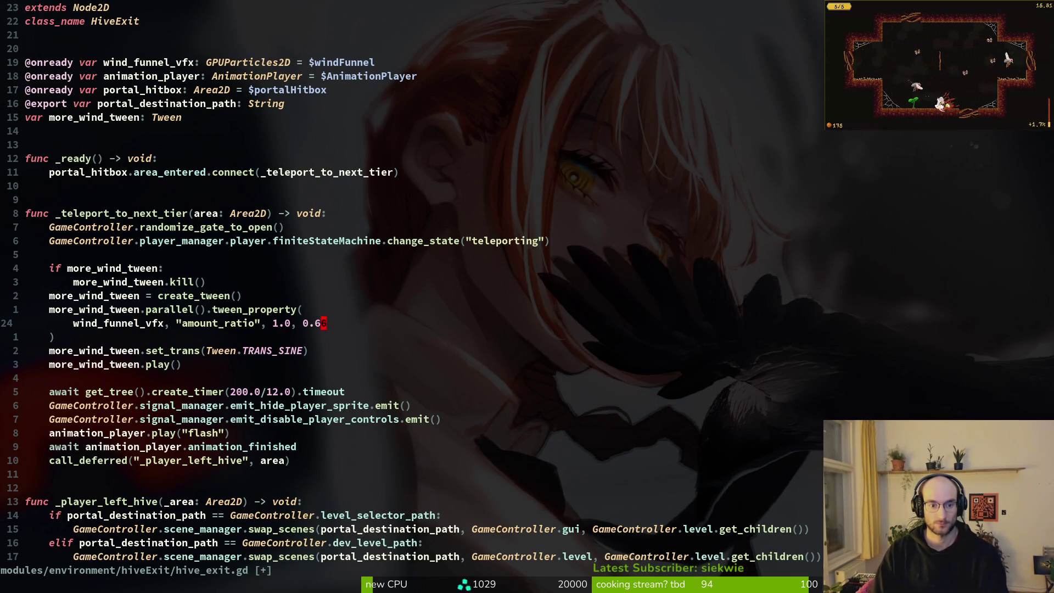
Test-run the game from Godot, close it, and return to the hive_exit 2D view
key(alt+Tab)
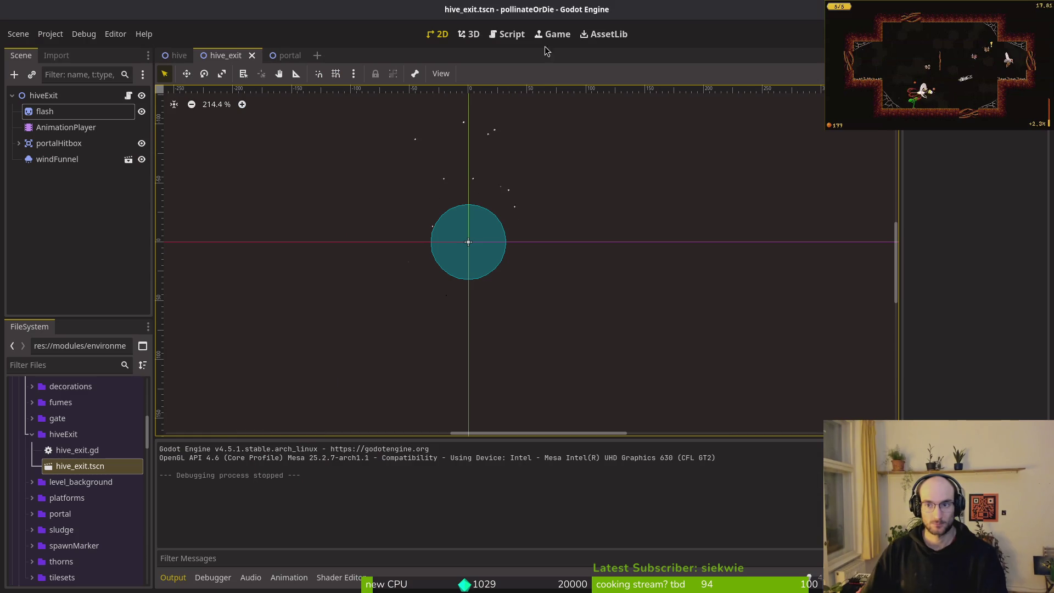
key(F5)
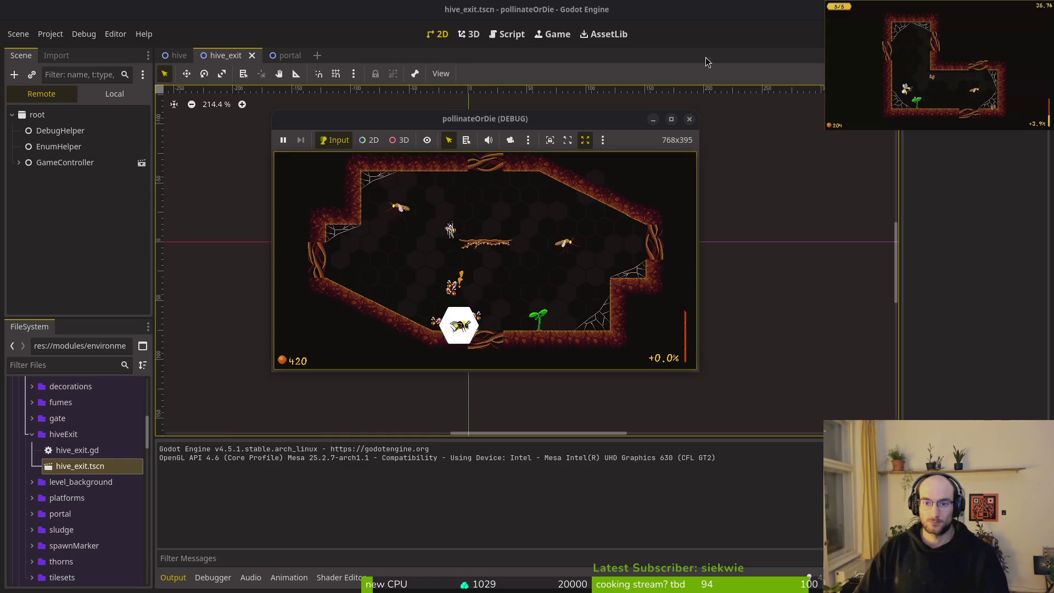
click(690, 120)
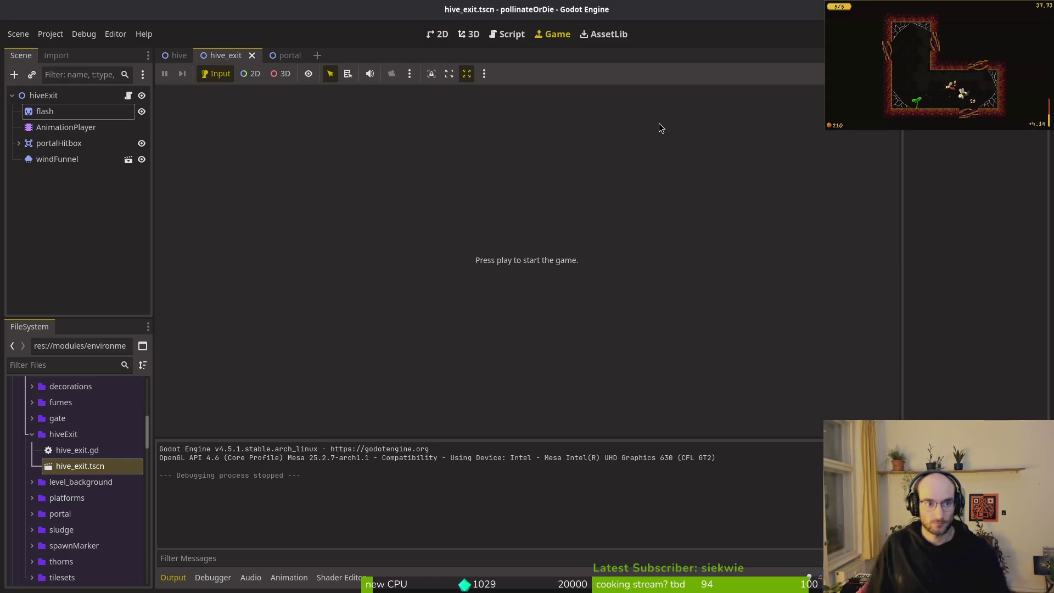
click(438, 34)
scroll(516, 162, down, 2)
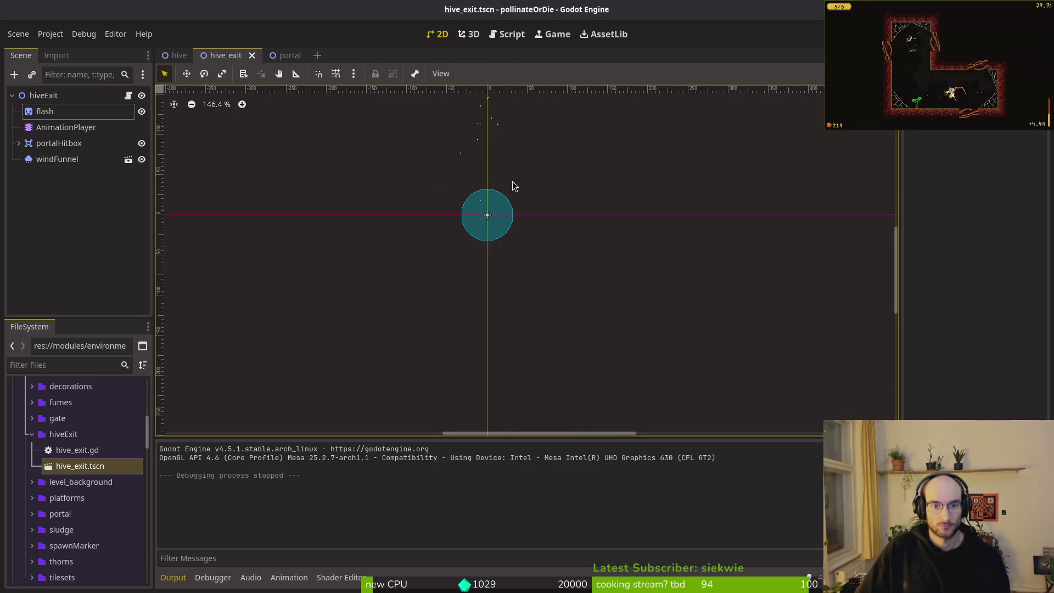
Add a Sprite2D named roots under hiveExit, placed above flash
scroll(549, 340, up, 3)
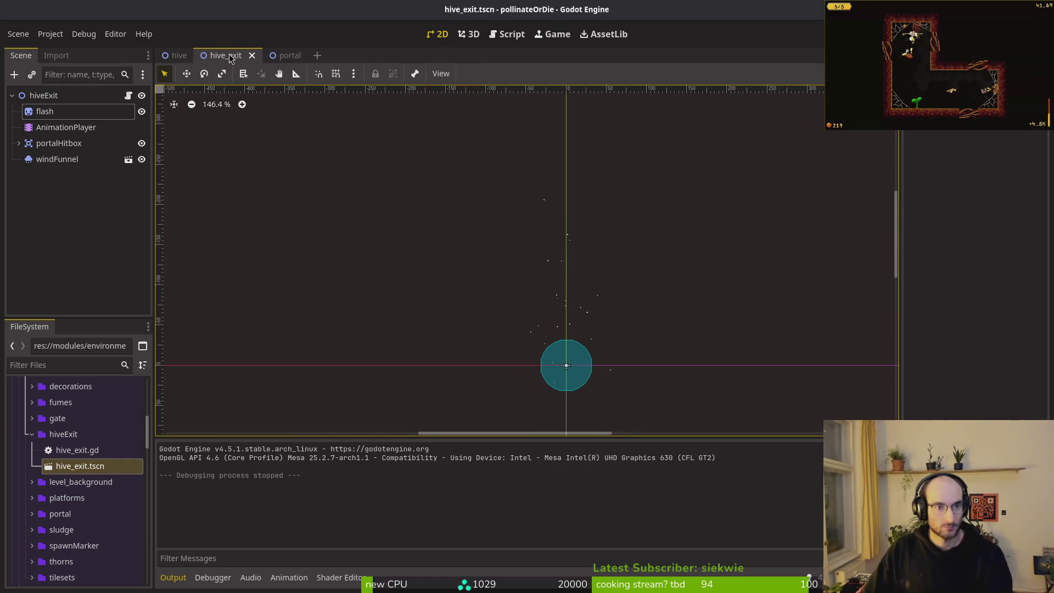
click(55, 95)
key(ctrl+a)
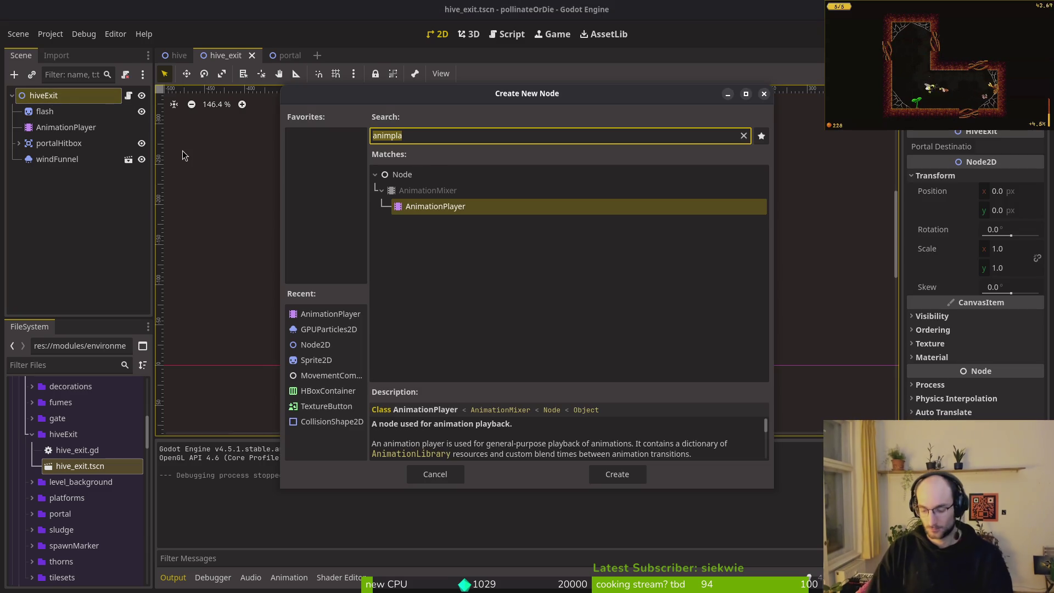
text(sprite)
key(Return)
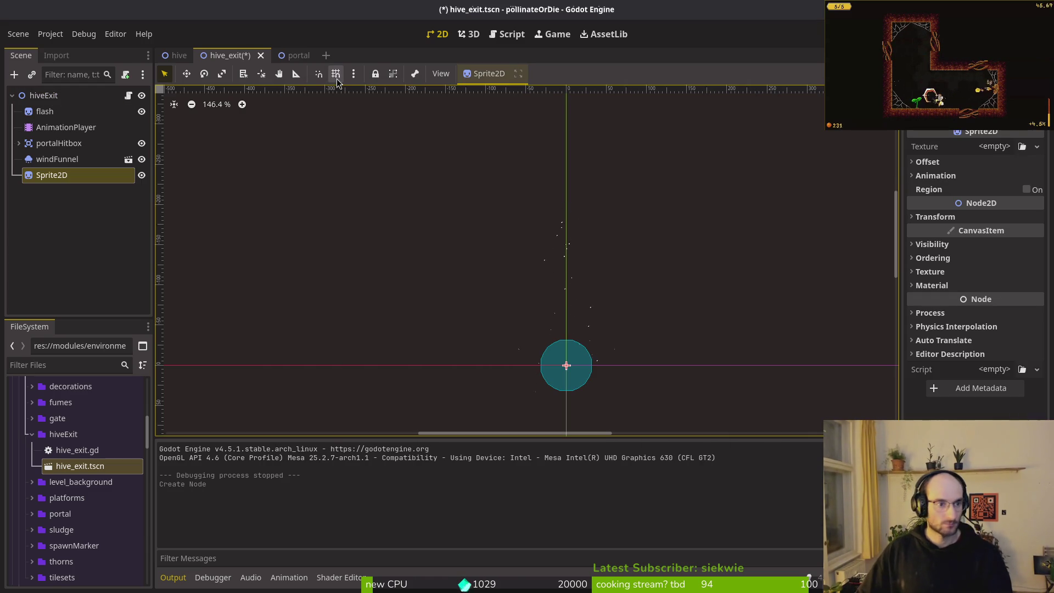
mouse_move(52, 174)
mouse_down()
mouse_move(56, 102)
mouse_move(46, 104)
mouse_up()
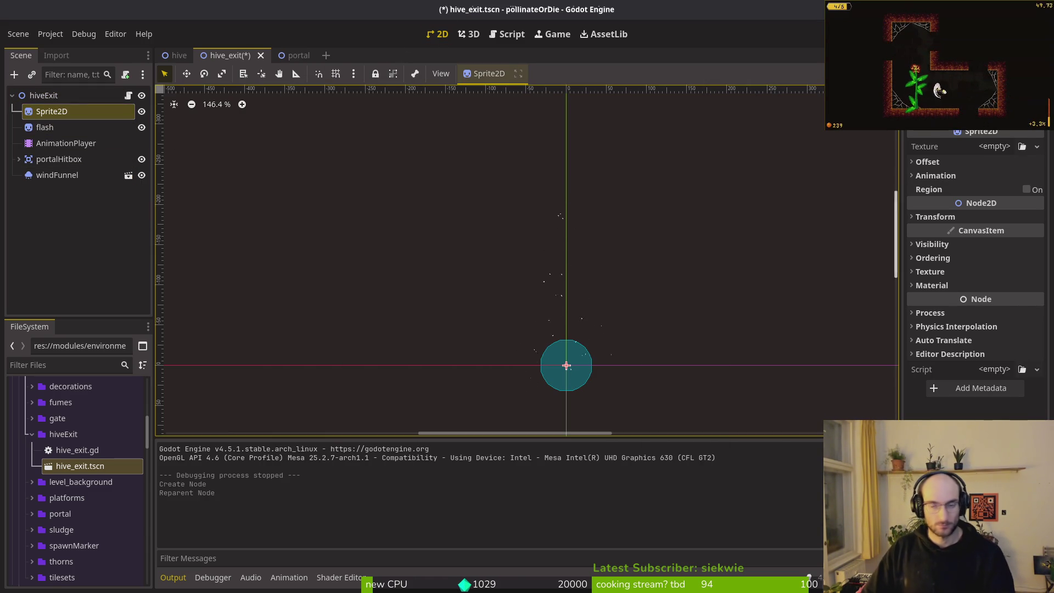
key(F2)
text(roots)
key(Return)
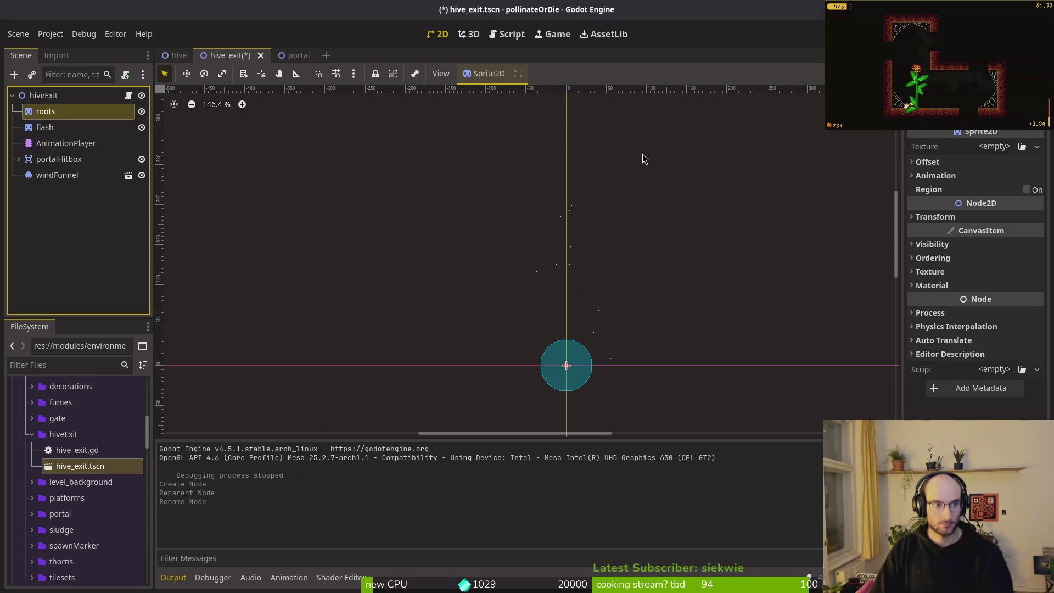
Add an AnimationPlayer as a child of roots
key(ctrl+a)
text(nanim)
key(BackSpace)
key(BackSpace)
key(BackSpace)
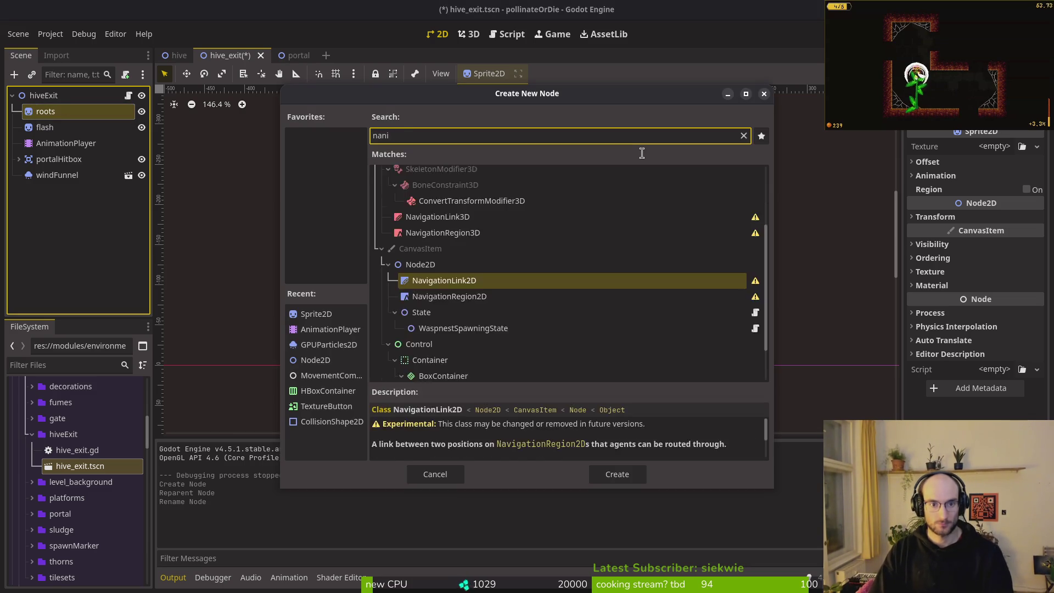
text(ah)
key(BackSpace)
text(ni)
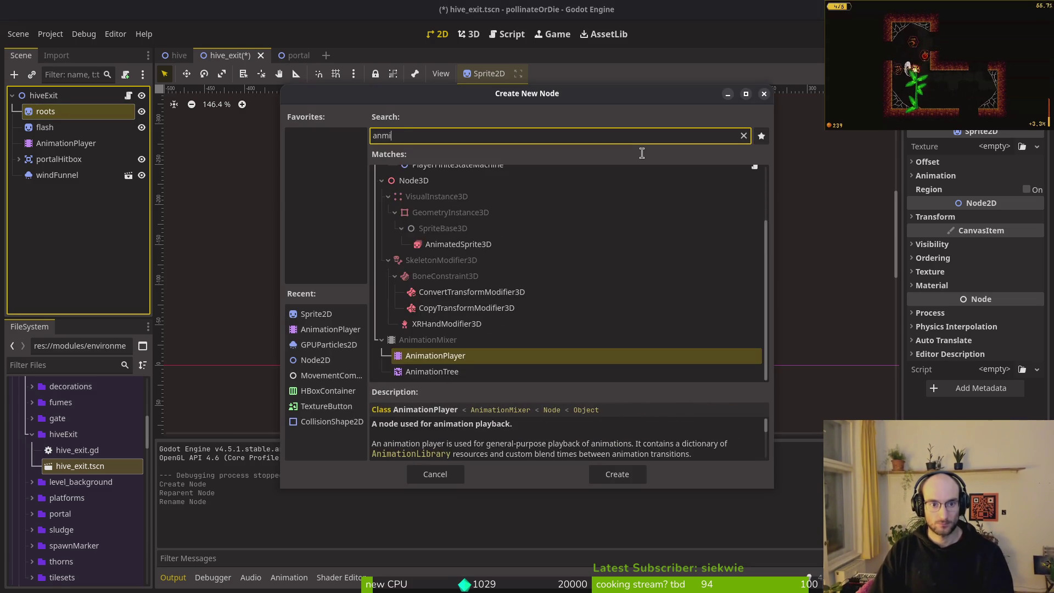
key(Down)
key(Up)
key(Return)
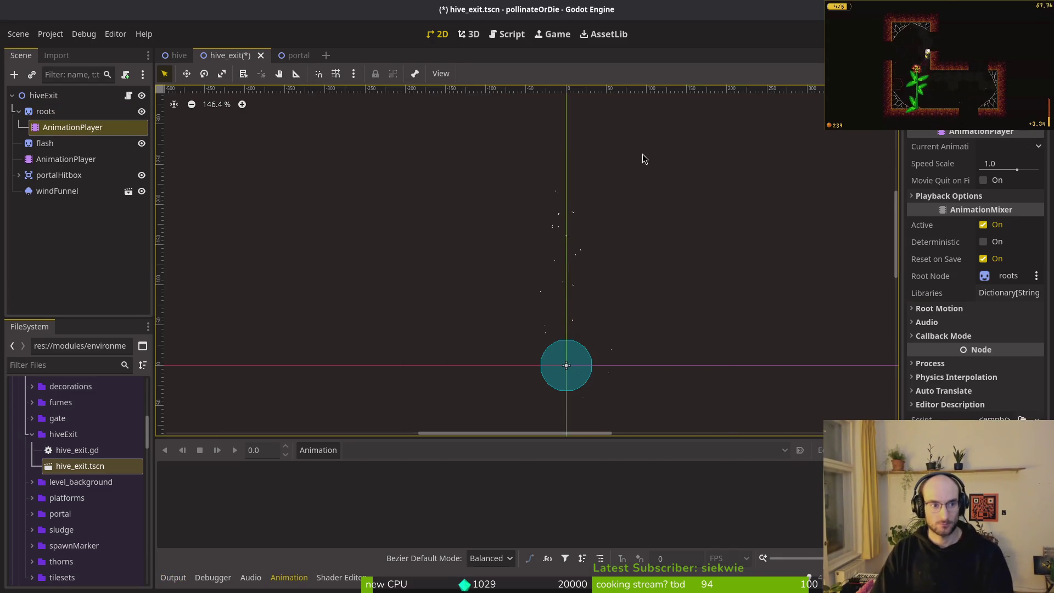
Move the original AnimationPlayer under flash and save the hive_exit scene
drag(66, 159, 68, 144)
key(ctrl+s)
key(alt+Tab)
Point the declaration at $flash/AnimationPlayer and rename the variable to flash_animation_player, then save
key(1)
key(8)
key(k)
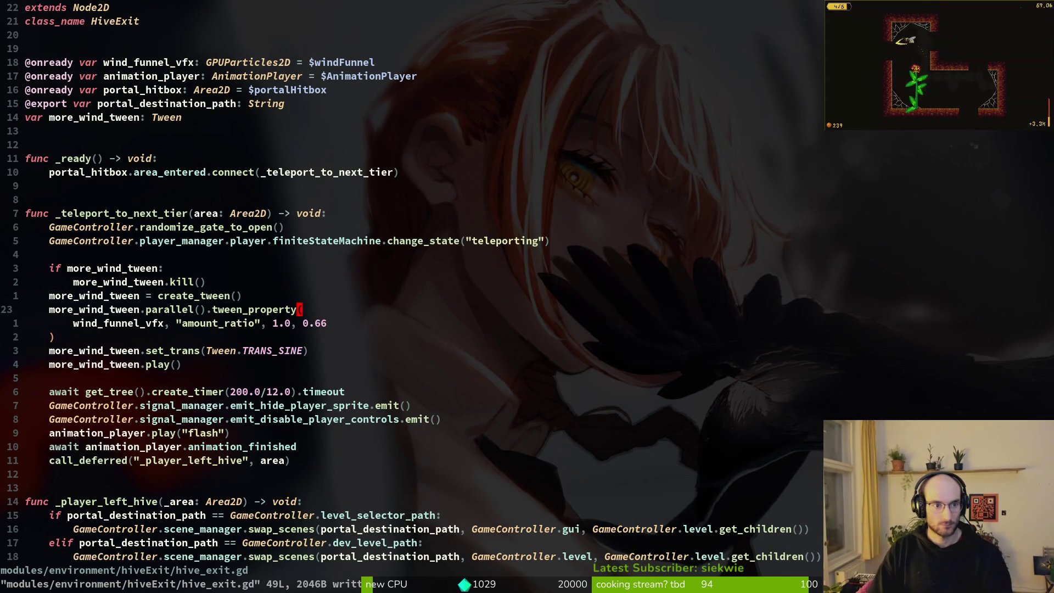
key(dollar)
text(biflash/)
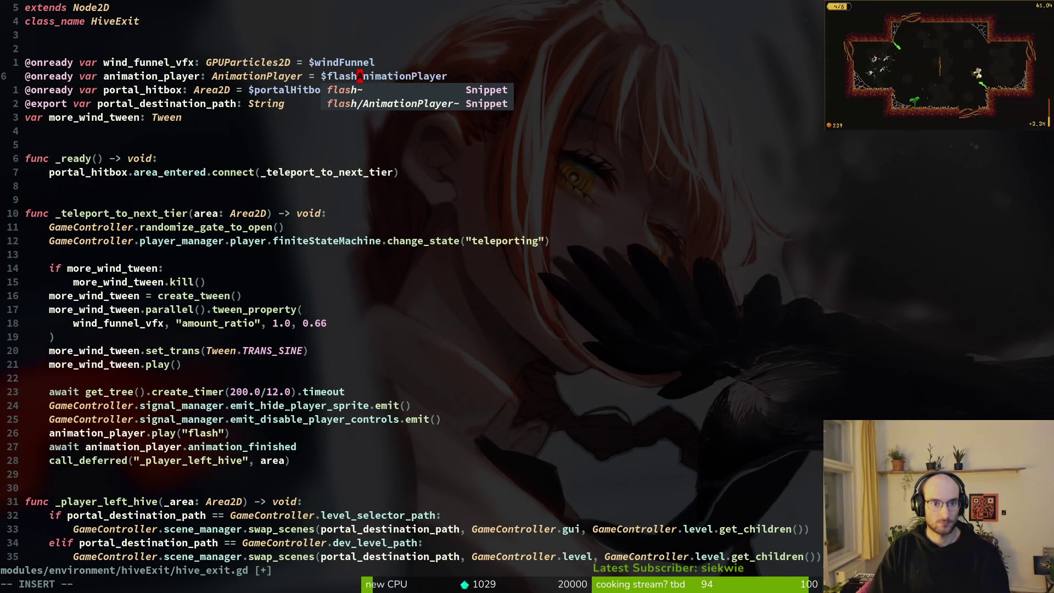
key(Escape)
key(b)
key(b)
key(b)
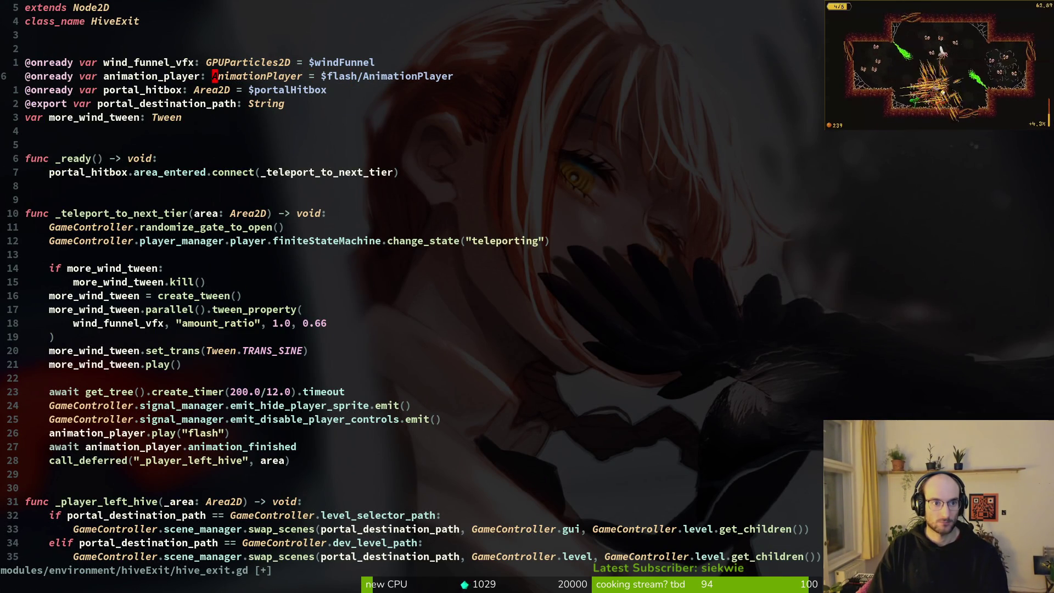
key(i)
text(flash_)
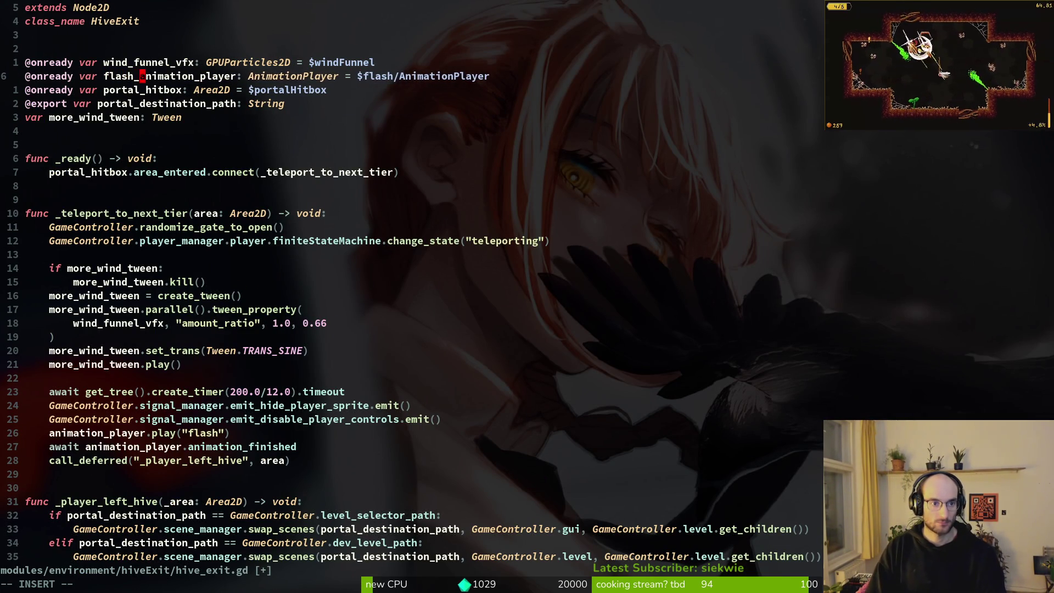
key(Escape)
text(:w)
key(Return)
Update the play and await lines to use flash_animation_player, save, and open the hive scene in Godot
text(25j)
text(jiflash_)
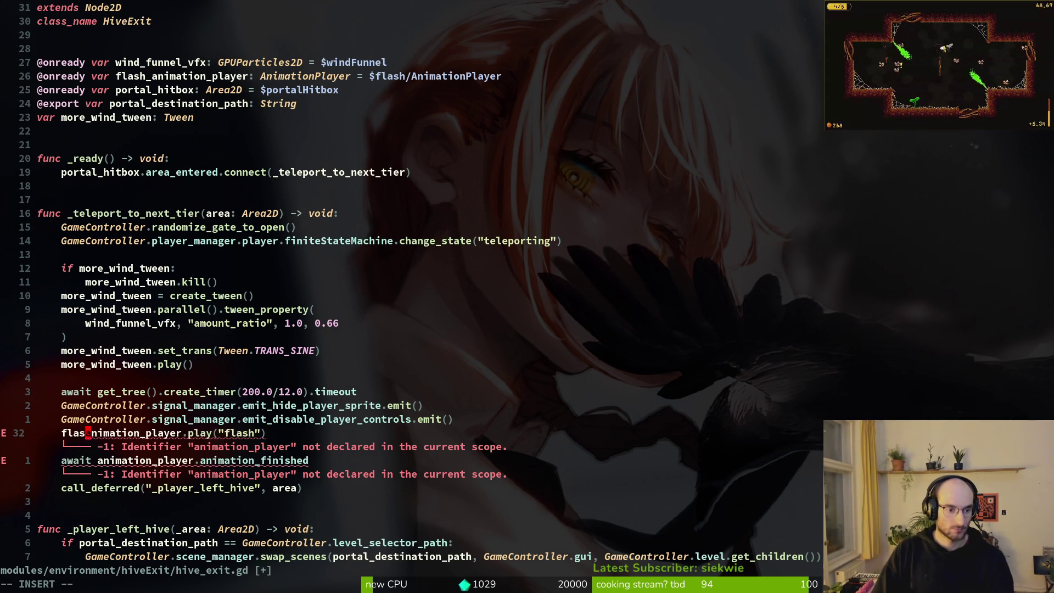
key(Escape)
text(:write)
key(Return)
key(j)
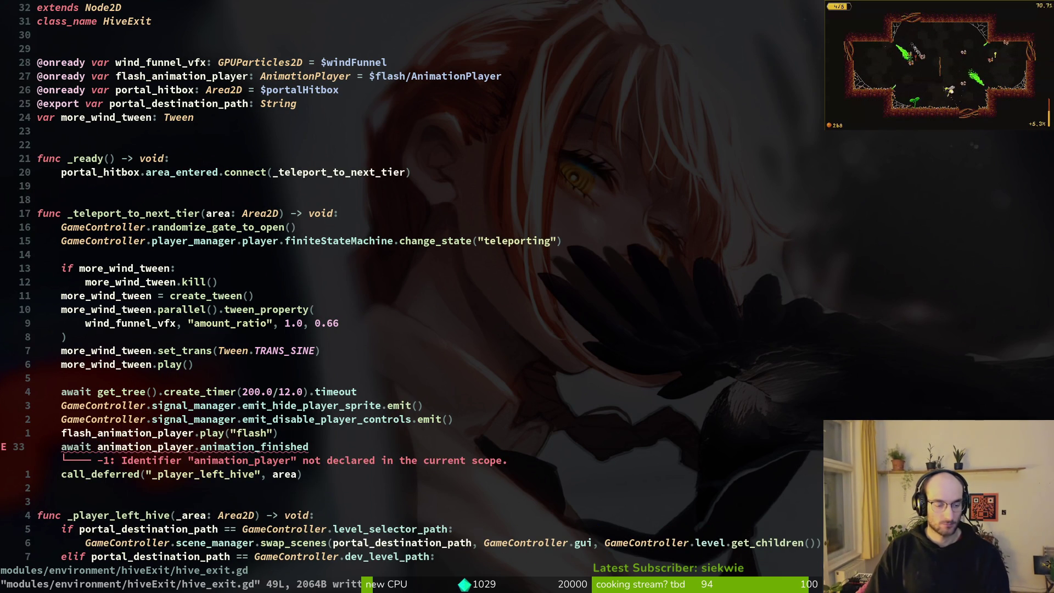
text(it flash_)
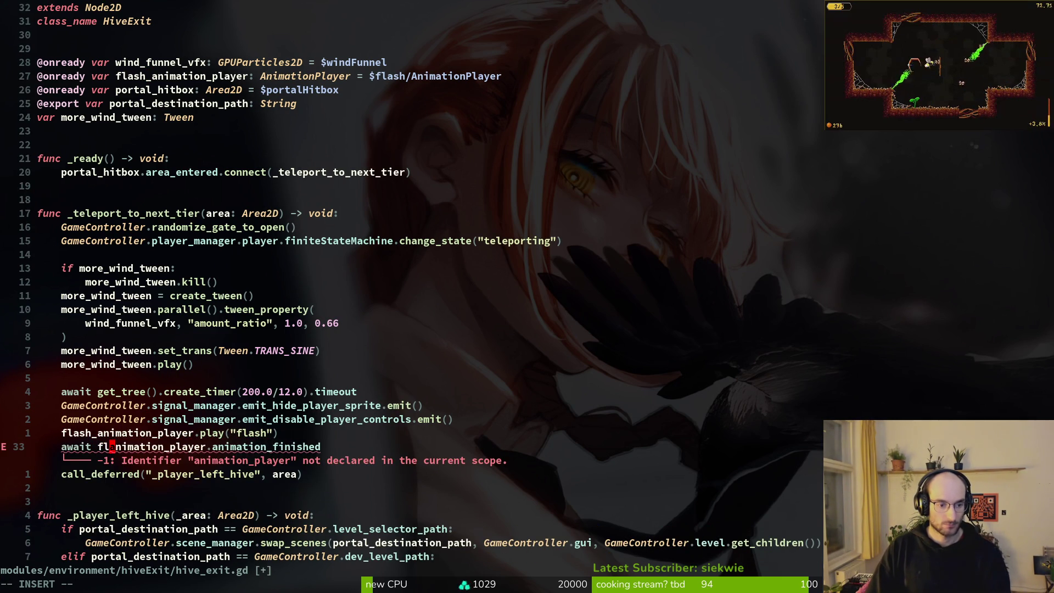
key(Escape)
key(Return)
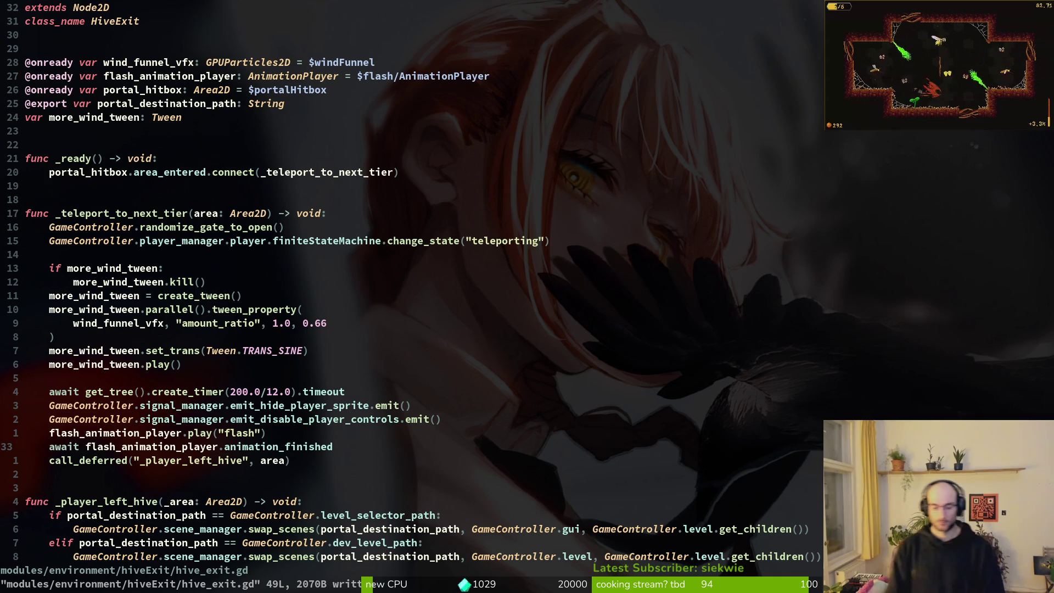
key(alt+Tab)
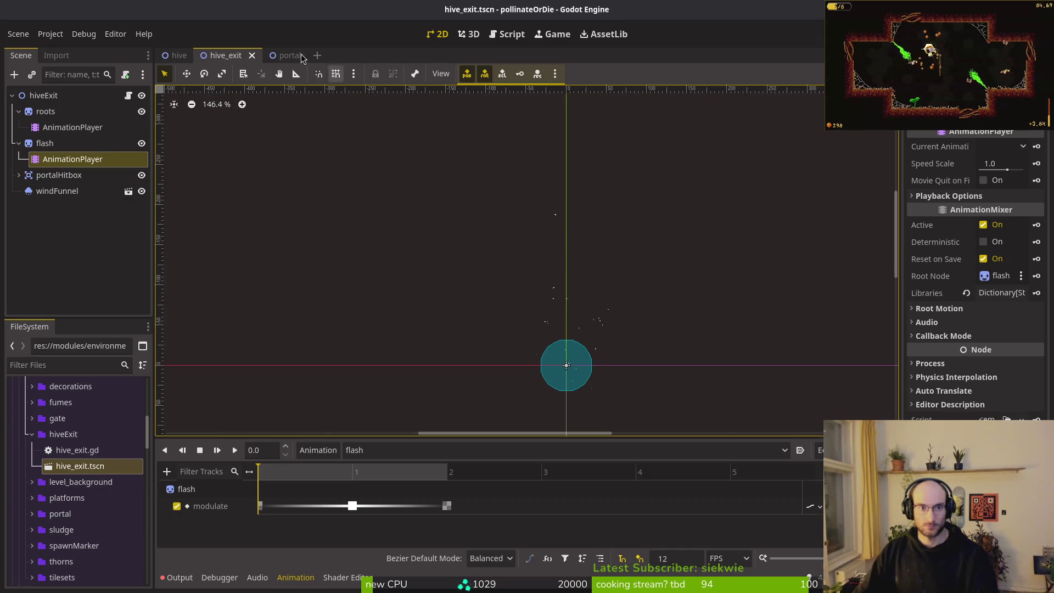
click(179, 55)
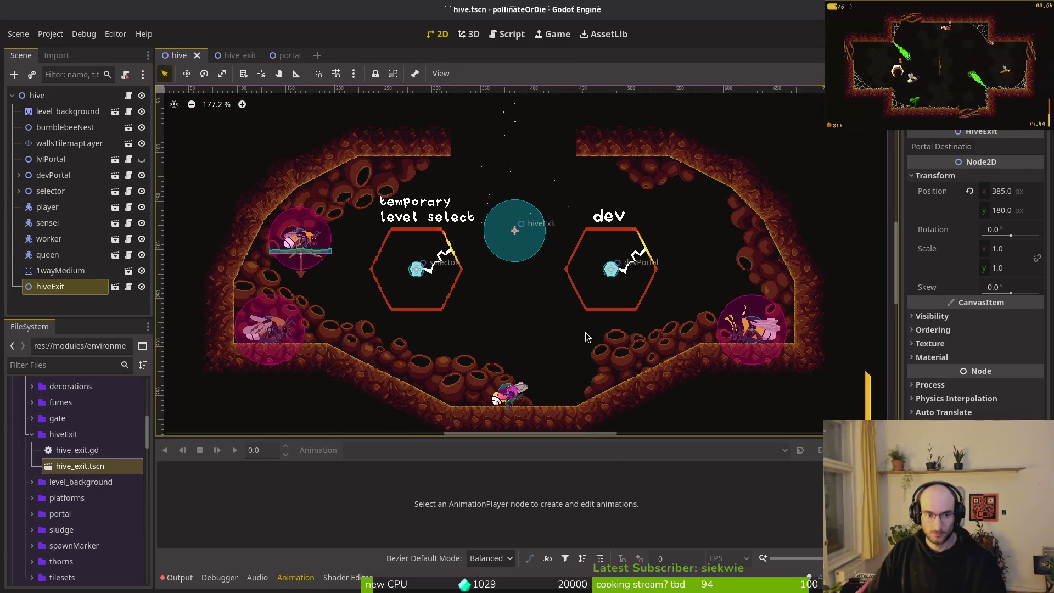
Clear the selection and select the hiveExit portal between the level-select and dev portals
click(536, 308)
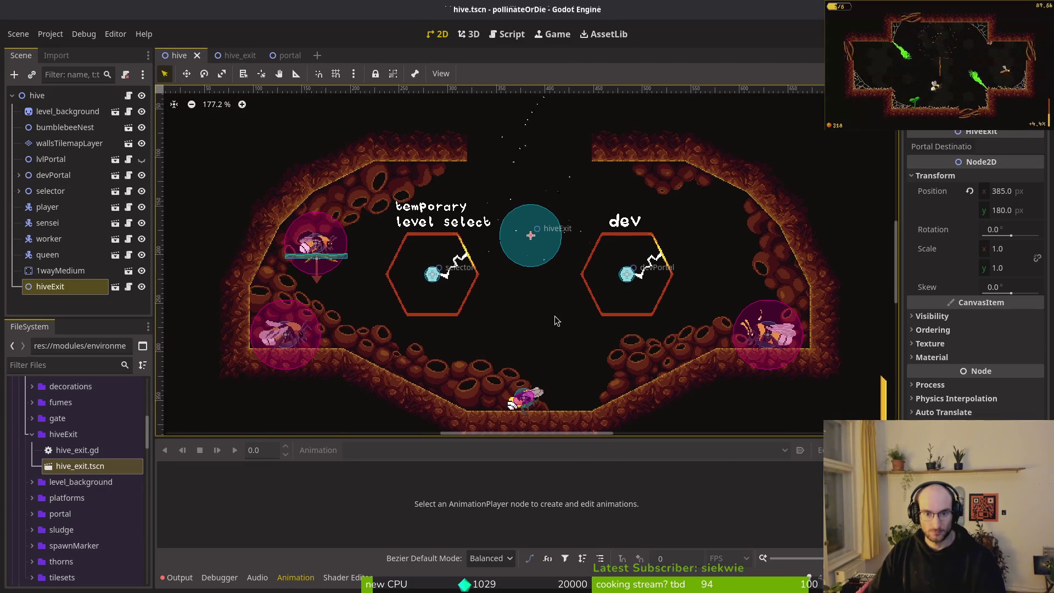
click(524, 257)
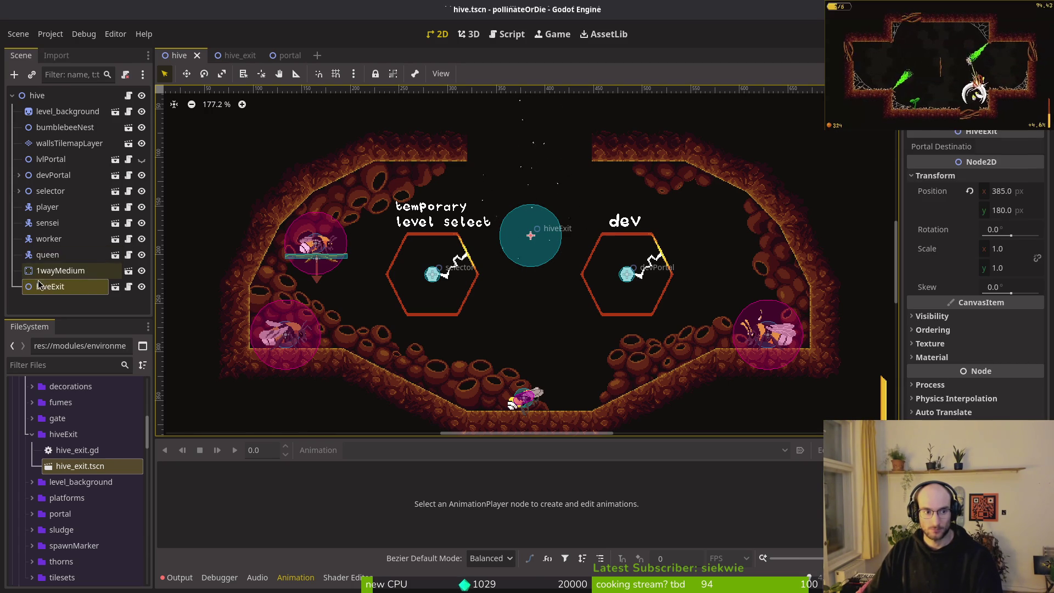
click(129, 287)
Find and open modules/player/teleporting.gd with 'telepo' and inspect its base_position default
key(space)
key(f)
key(f)
text(telepo)
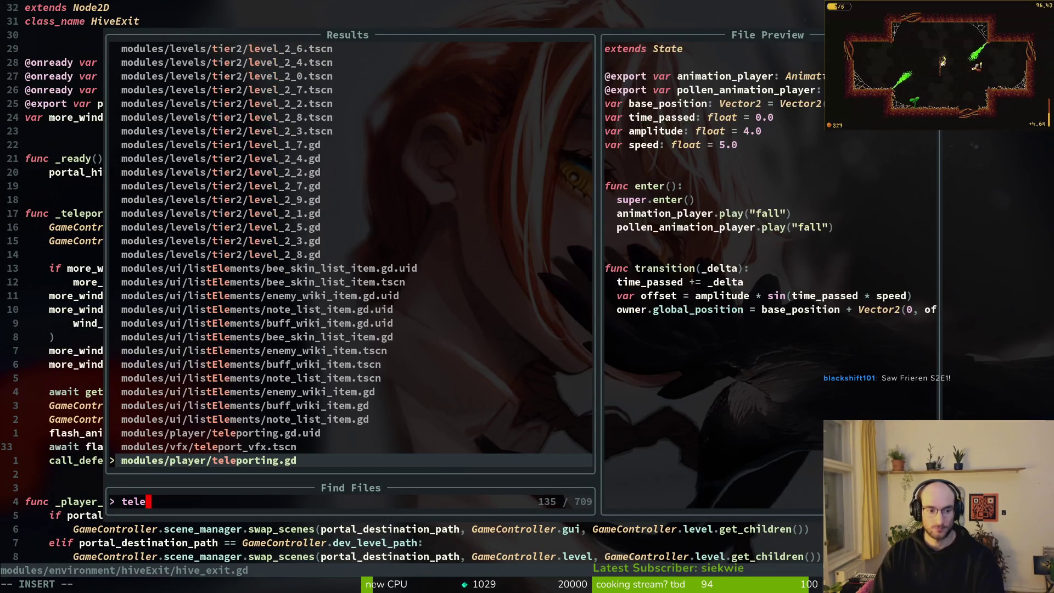
key(Return)
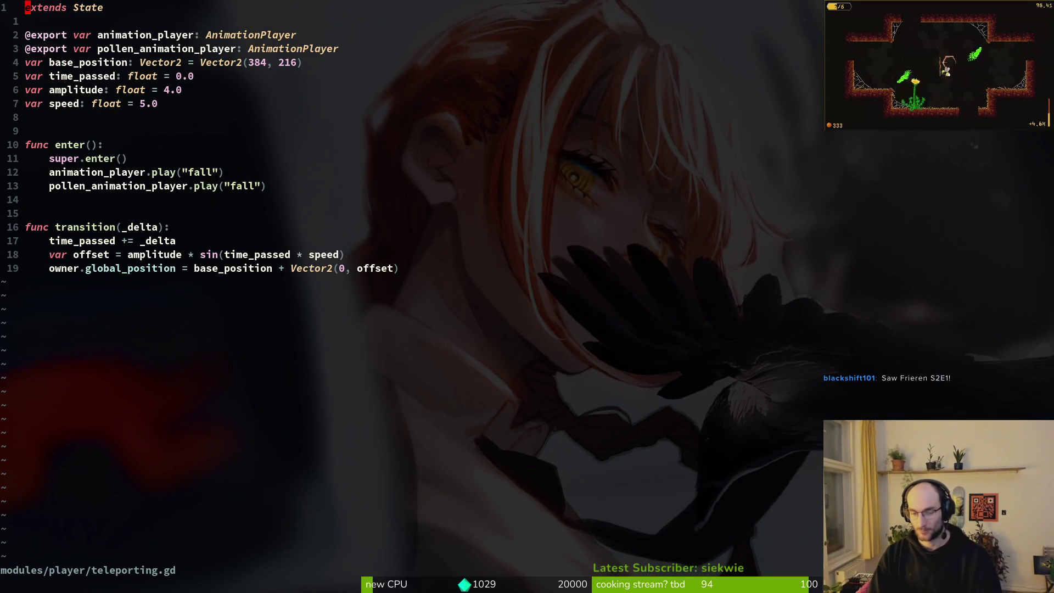
click(147, 67)
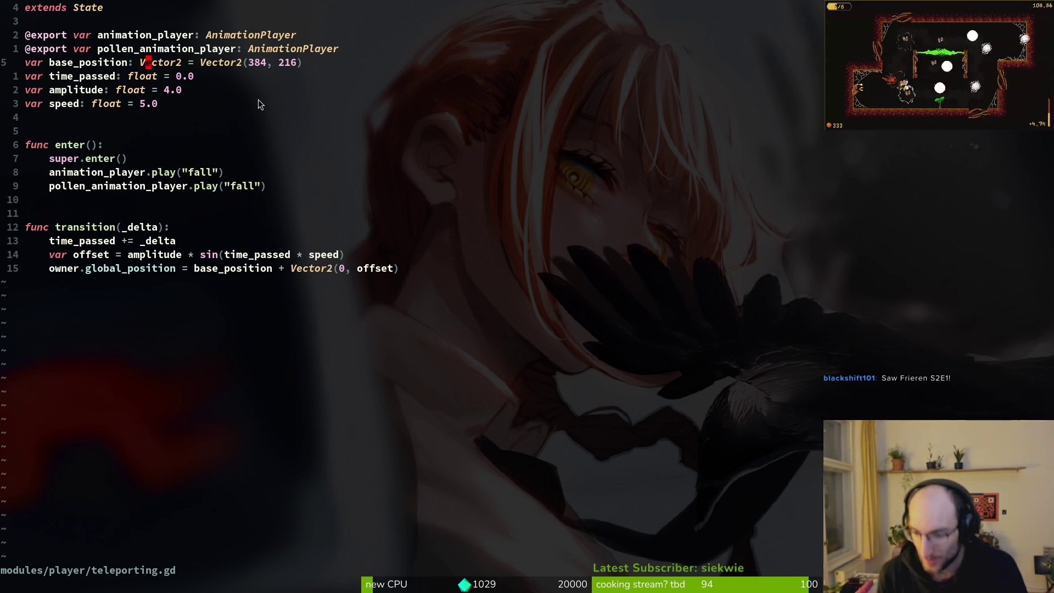
Save and close teleporting.gd, then randomize the terminal background with the rando script
text(:w)
key(Return)
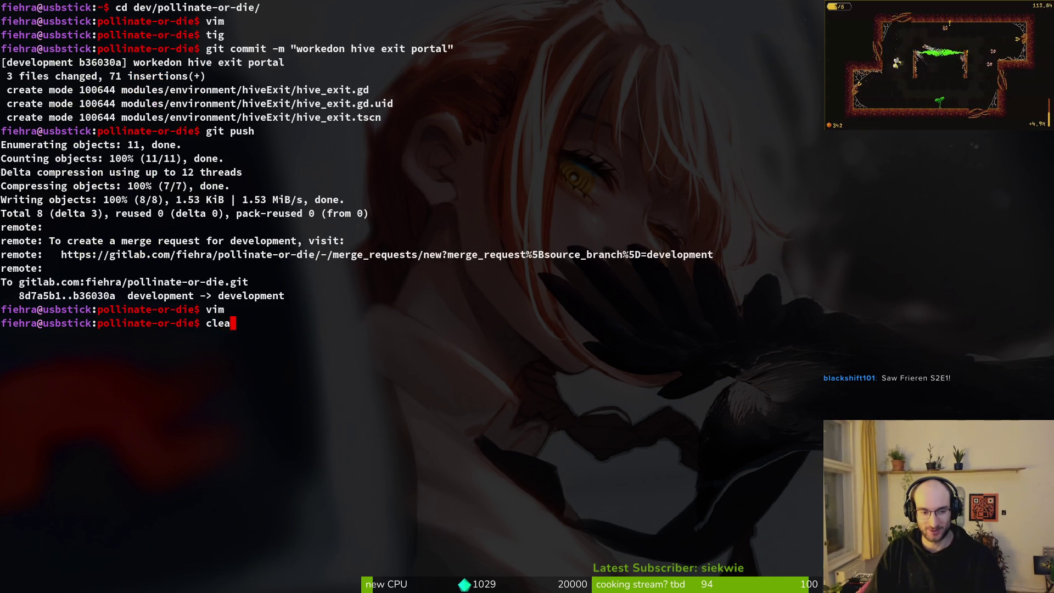
text(r)
key(Return)
text(rando)
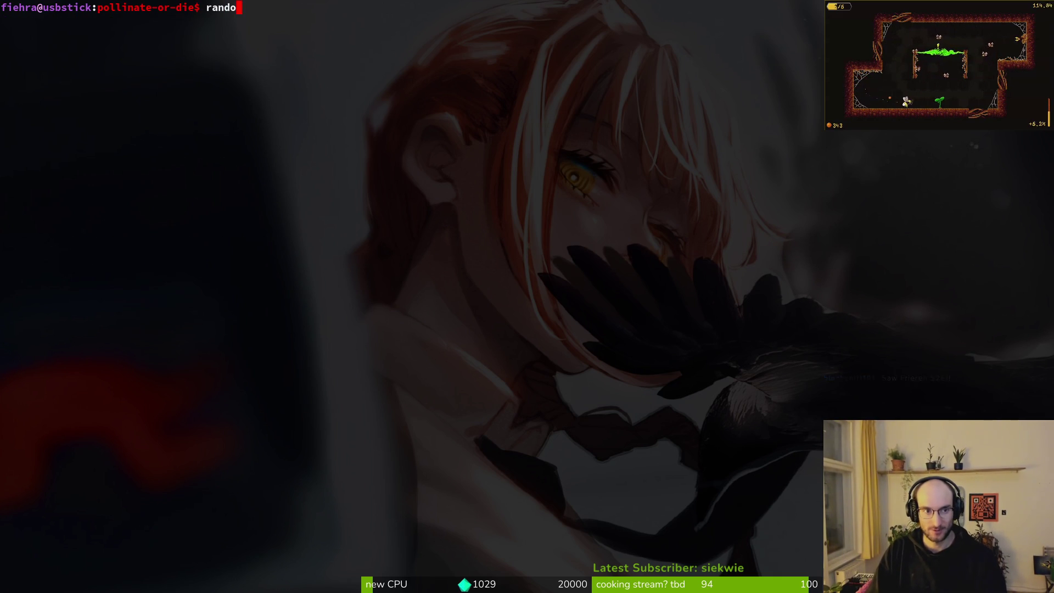
key(Return)
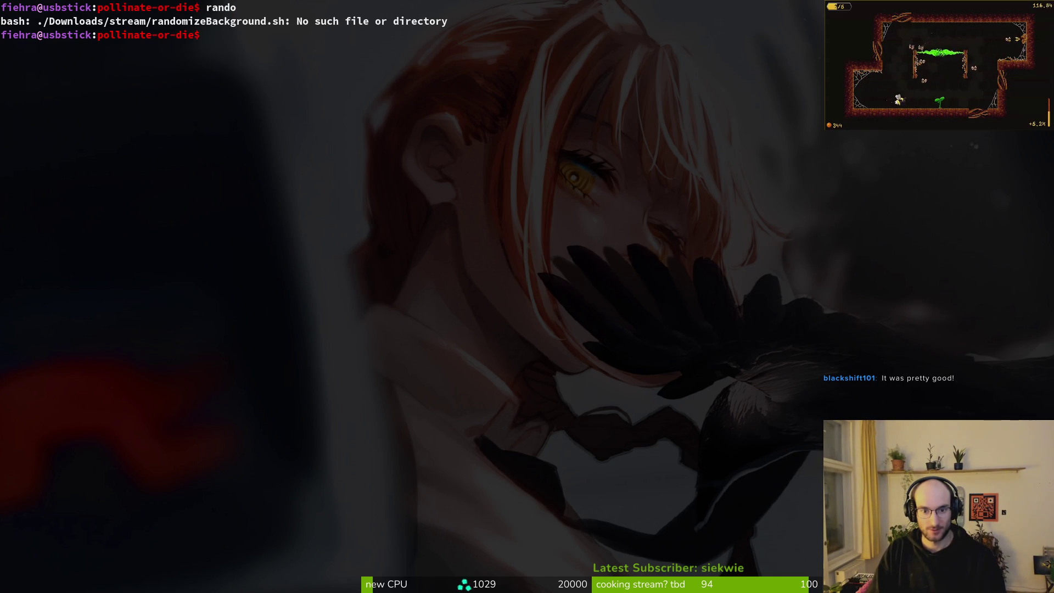
text(cd)
key(Return)
text(rando)
key(Return)
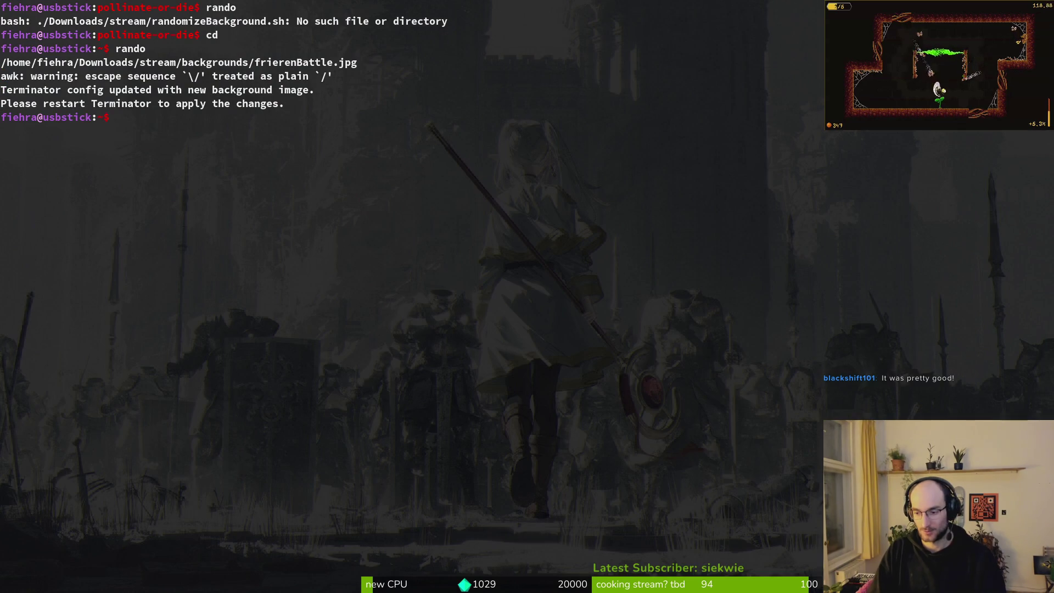
key(Return)
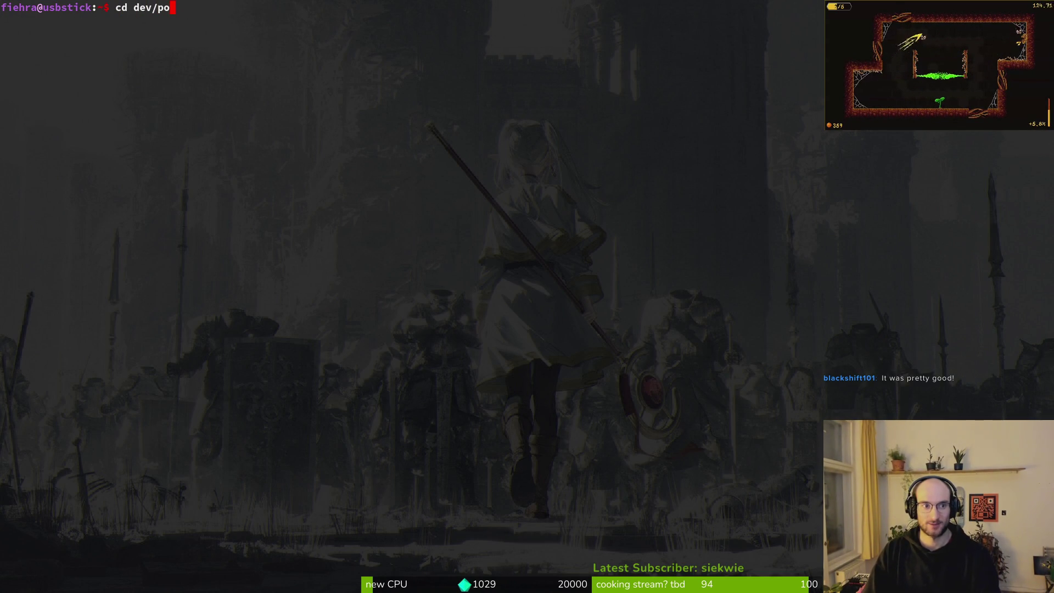
Change into ~/.config/nvim and launch Neovim there with 'nvim .'
key(Tab)
key(BackSpace)
key(BackSpace)
key(BackSpace)
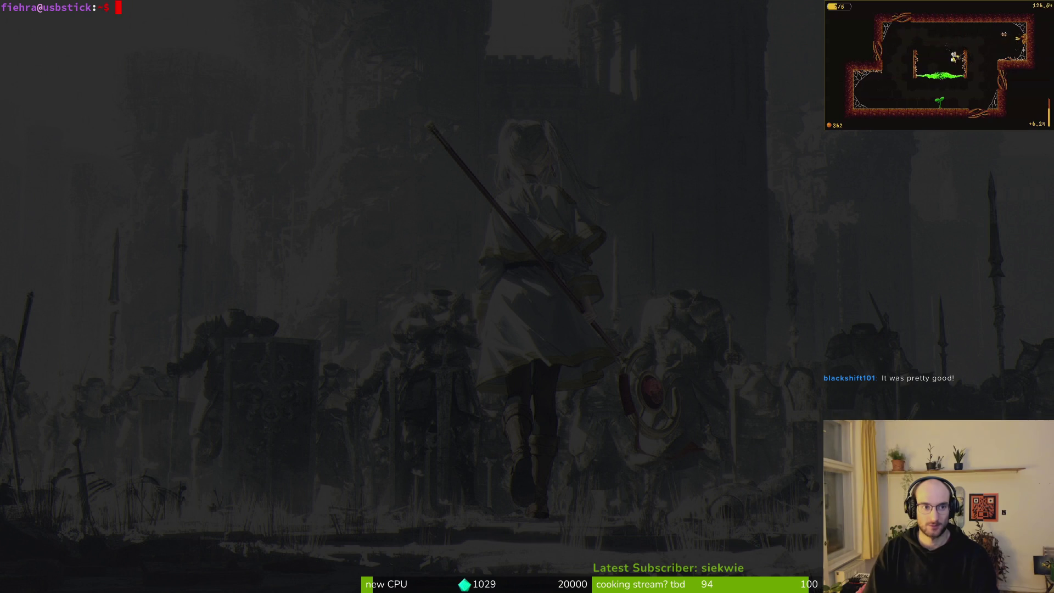
text(nf)
key(BackSpace)
key(BackSpace)
key(BackSpace)
text(o)
key(BackSpace)
text(config/nvim/)
key(Return)
text(nvim .)
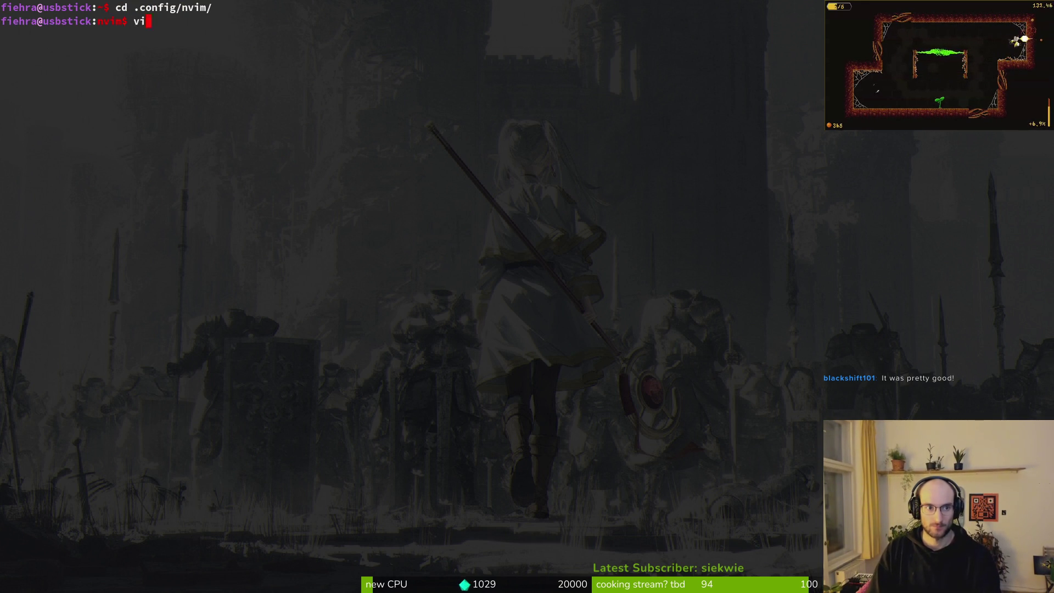
key(Return)
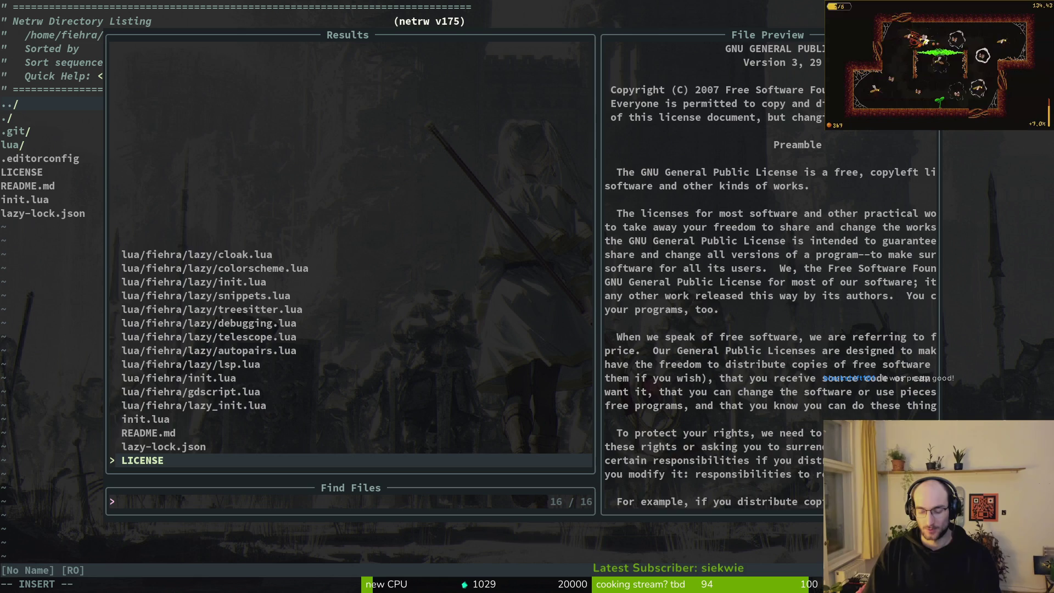
In colorscheme.lua, replace the default colour scheme evergarden with yugen, save, and quit
text(colo)
key(Return)
key(Return)
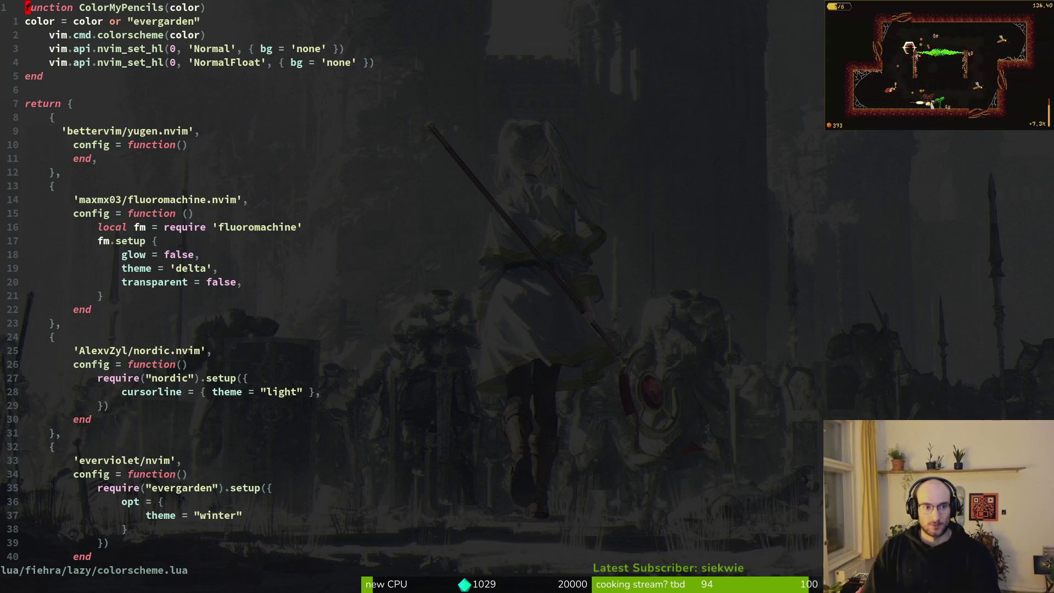
key(w)
key(w)
key(w)
text(cw)
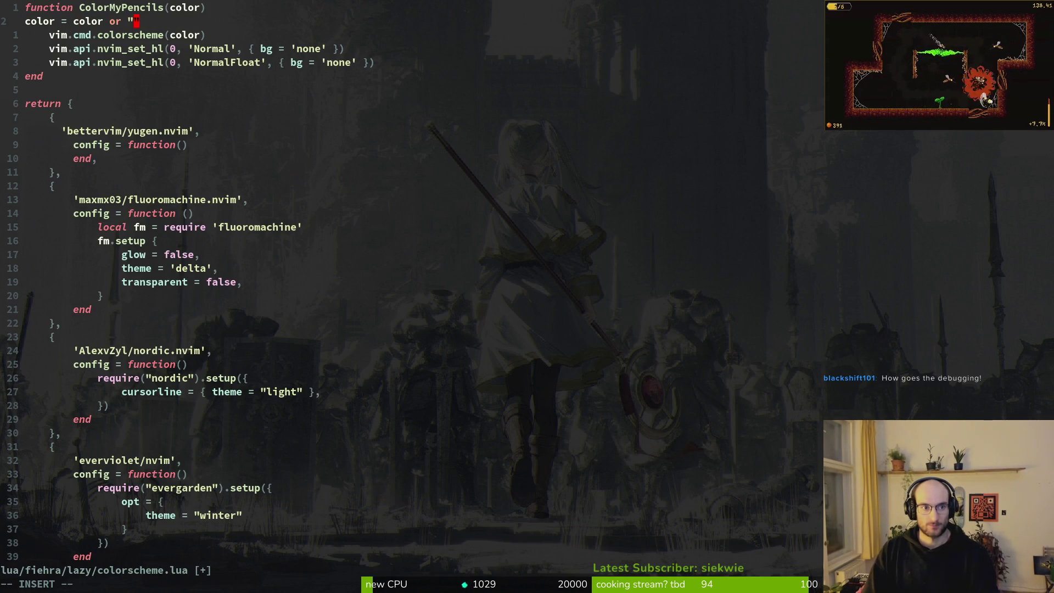
text(gen)
key(Escape)
text(:w)
key(Return)
text(:q)
key(Return)
Change into the pollinate-or-die project folder and reopen Neovim with its file finder
text(d)
key(Return)
text(cd ded)
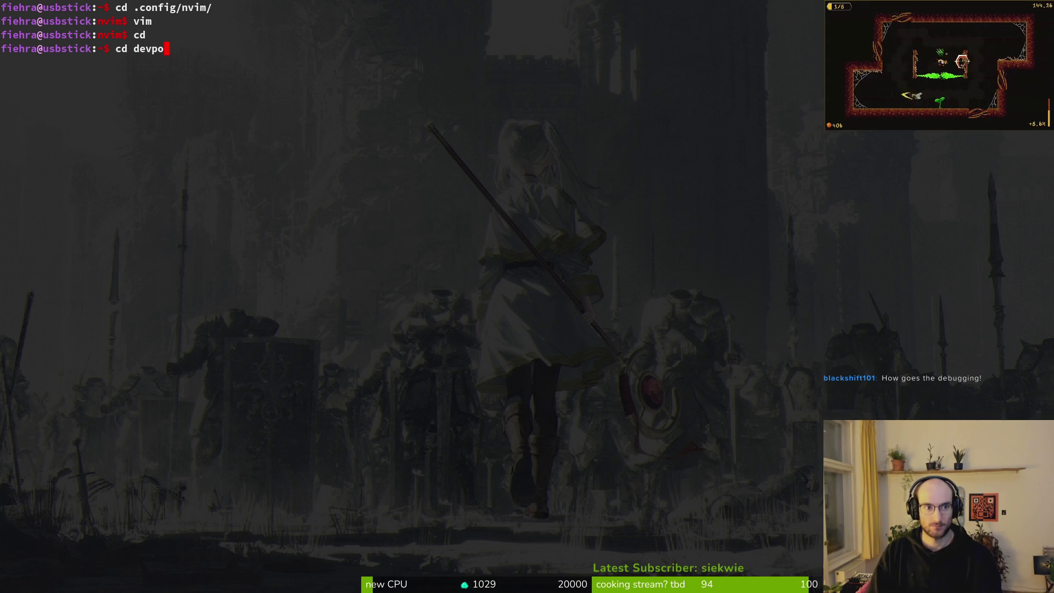
key(Tab)
key(Return)
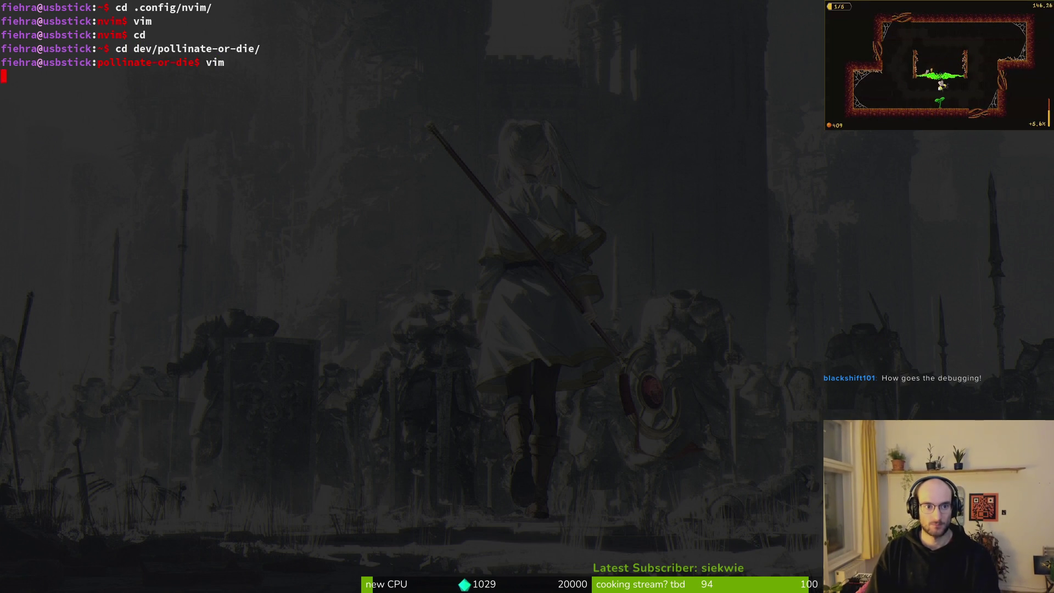
key(space)
Open hive_exit.gd in Neovim through the Telescope project file finder
key(p)
key(f)
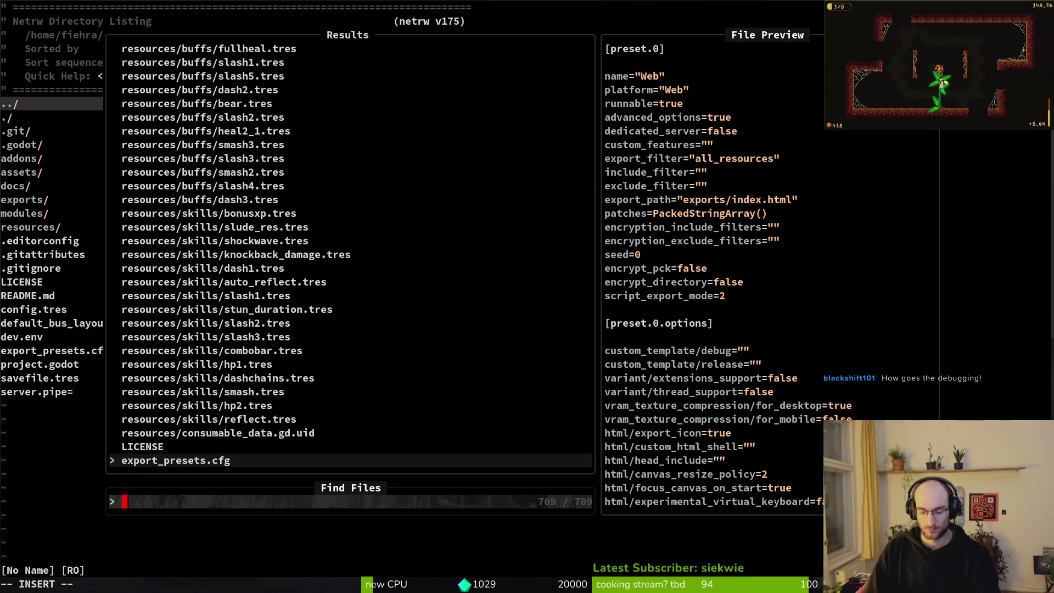
text(exipo)
key(BackSpace)
key(BackSpace)
text(t)
key(Return)
Declare a new void function below the call_deferred line
key(j)
key(j)
key(j)
key(k)
key(k)
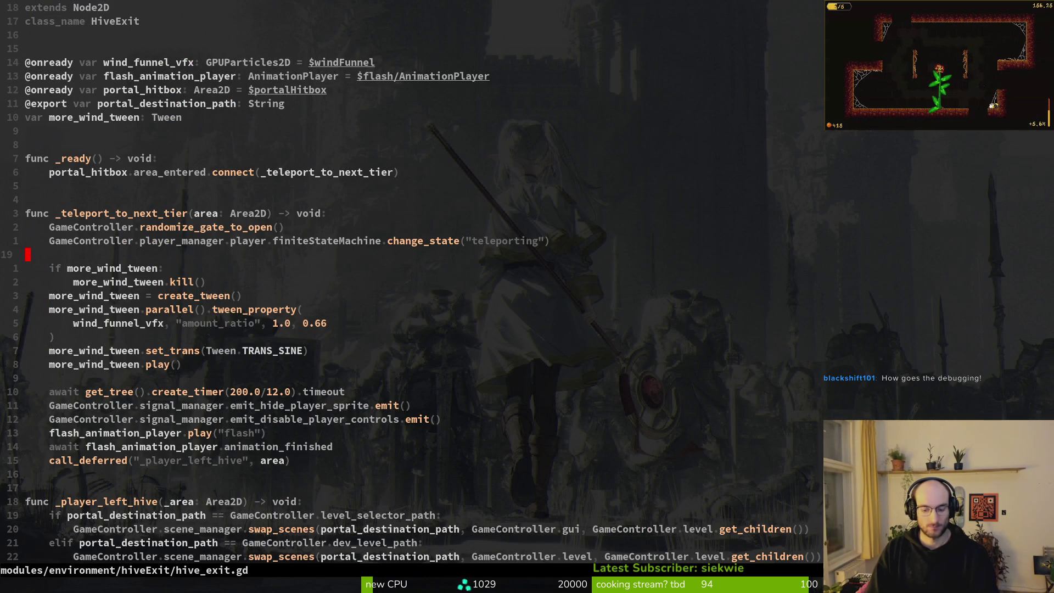
key(j)
key(j)
key(j)
key(o)
key(Return)
text(unc -)
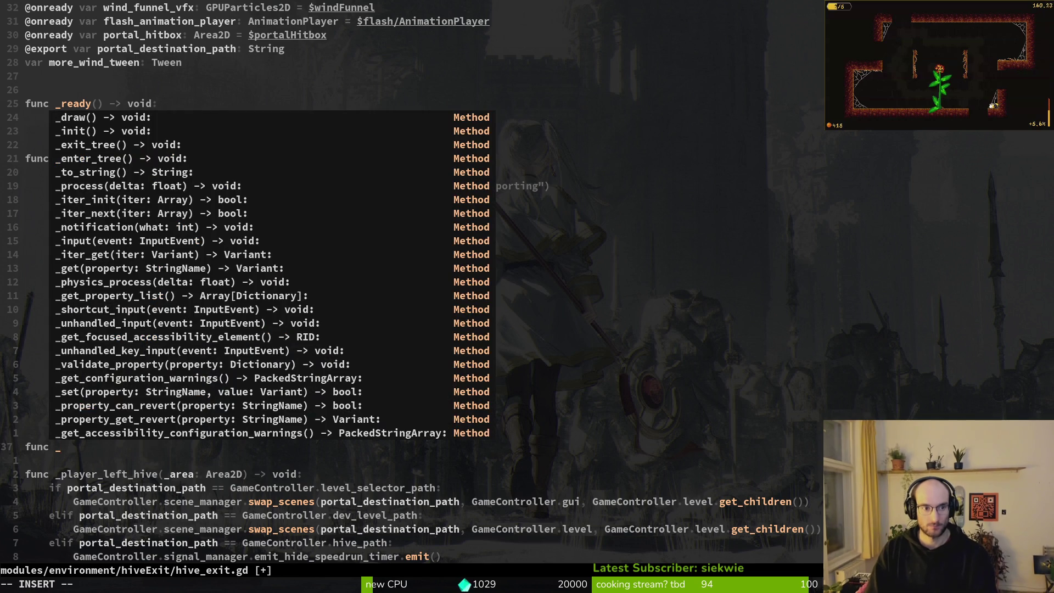
text(trigger_wind_funn)
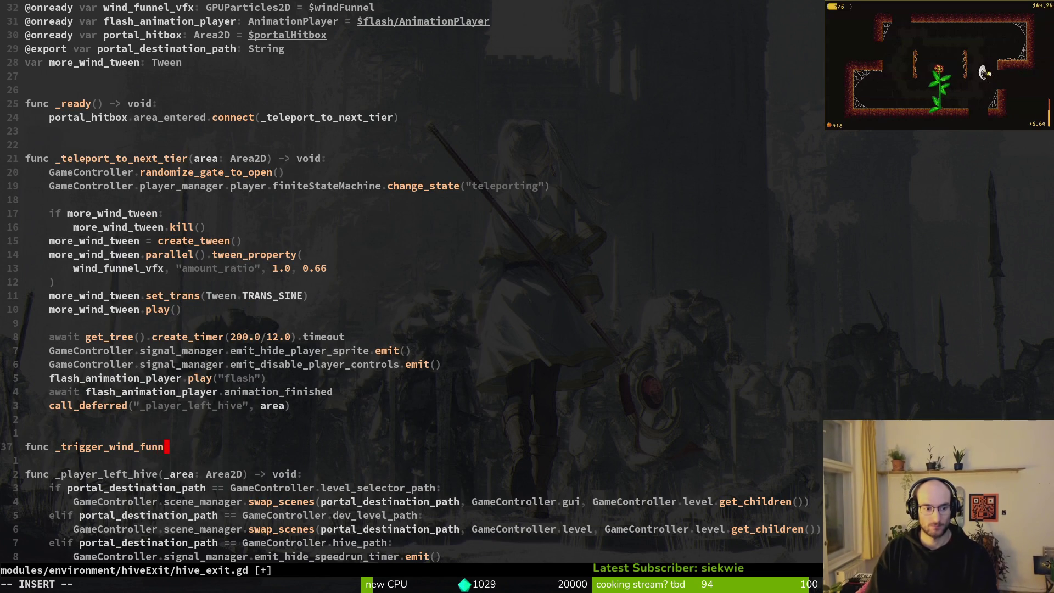
text(el_twe)
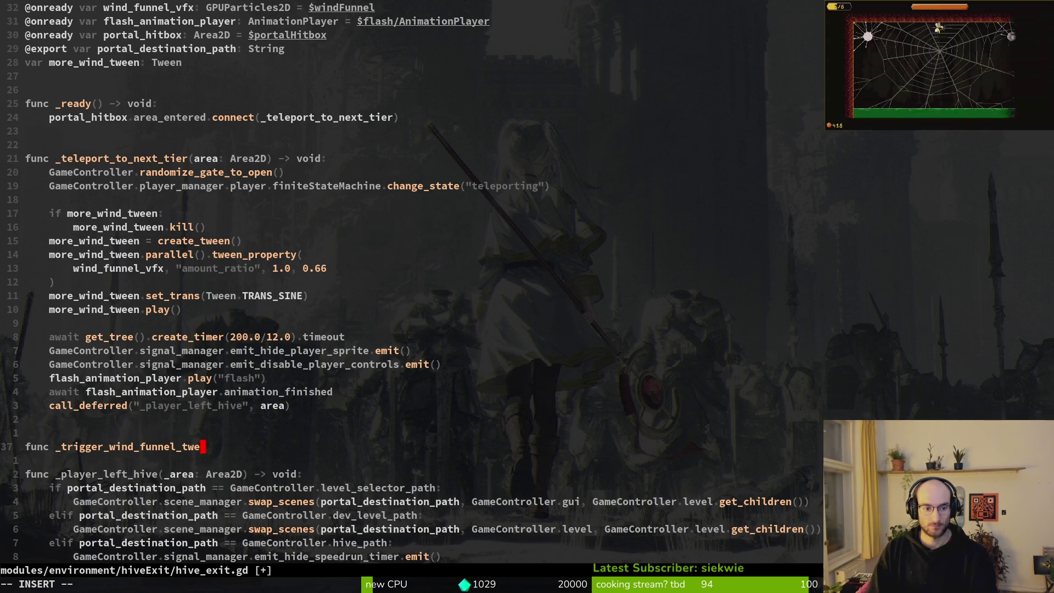
text(en())
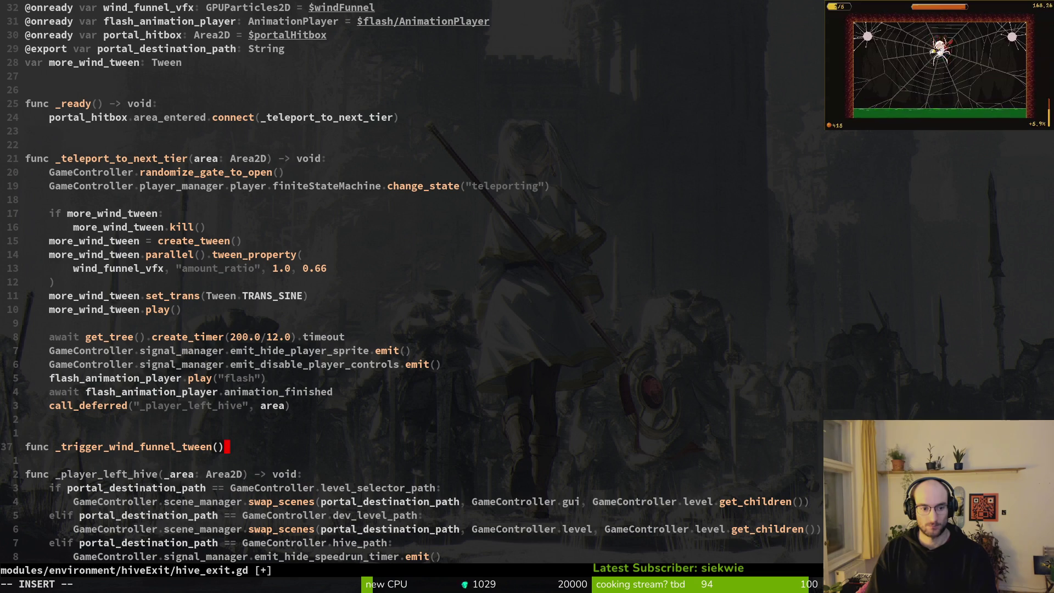
text(>)
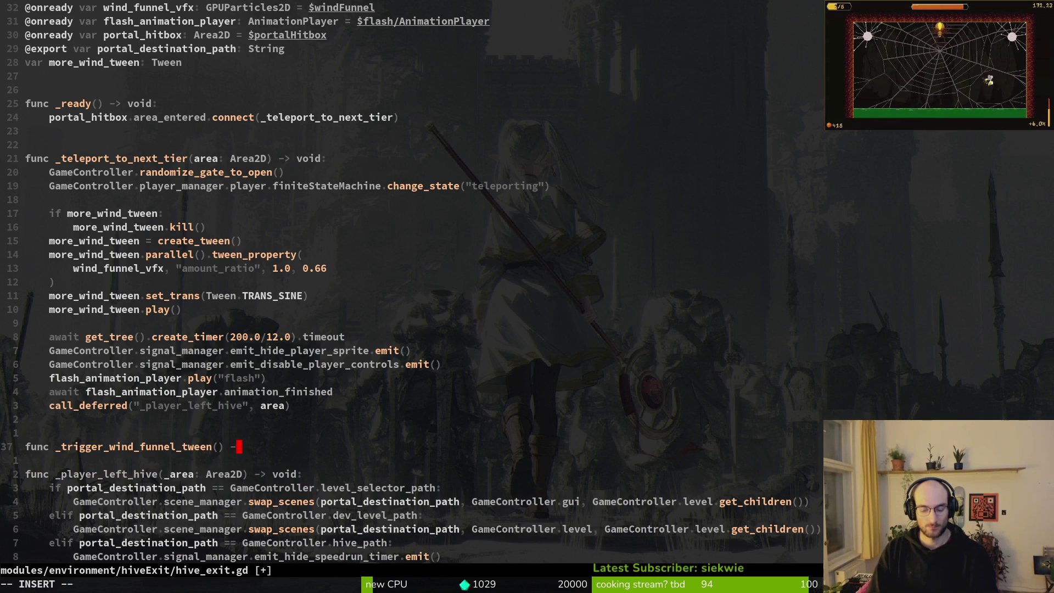
text( o)
key(BackSpace)
key(BackSpace)
key(BackSpace)
text(v)
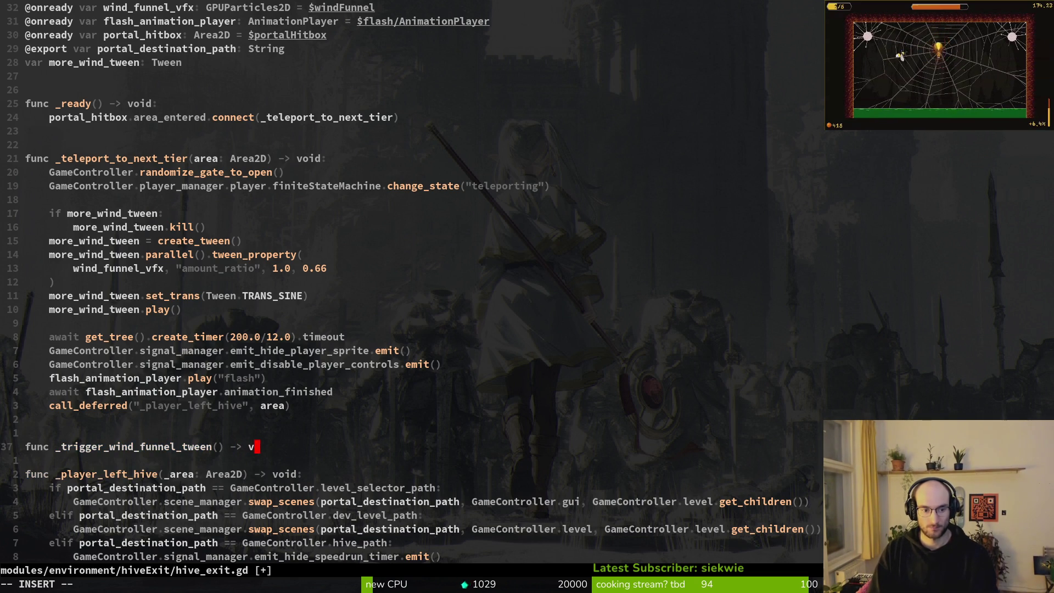
key(Return)
text(:)
key(Return)
key(Escape)
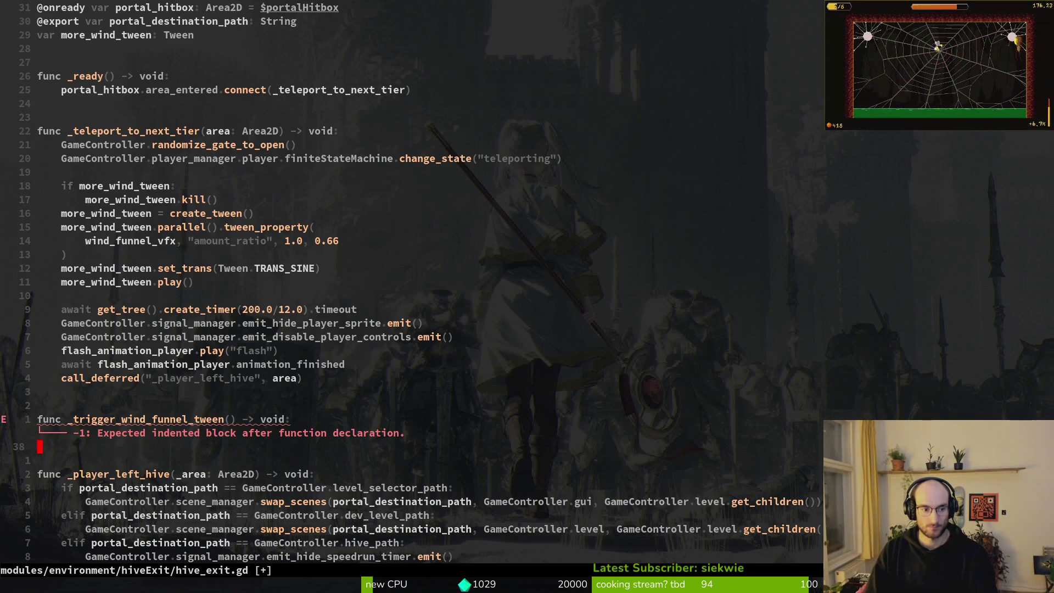
Cut the if more_wind_tween tween and flash lines and paste them into the new function body
key(1)
key(8)
key(k)
key(shift+v)
key(1)
key(5)
key(j)
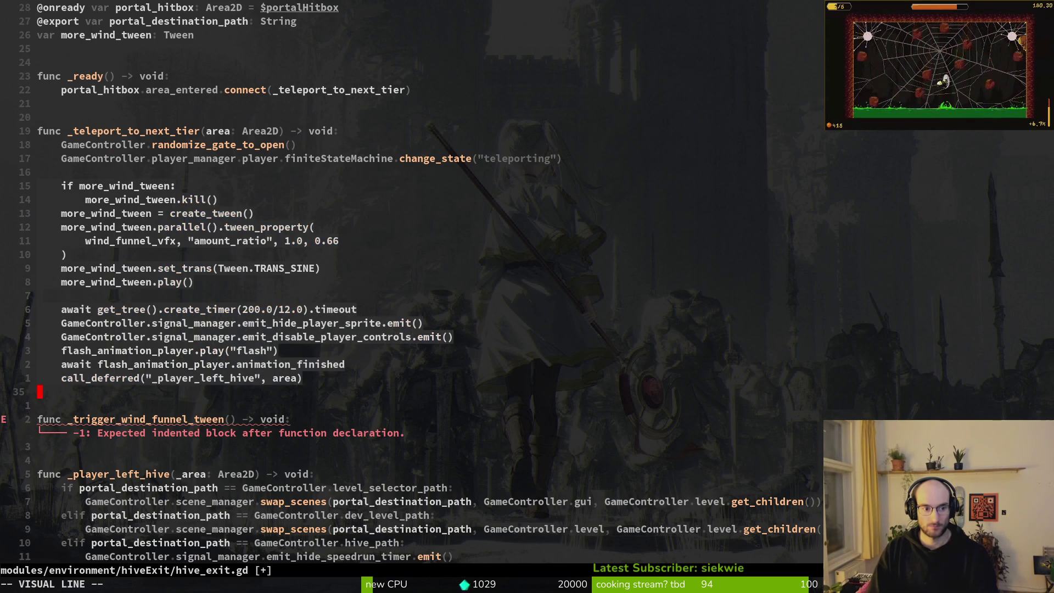
key(d)
key(p)
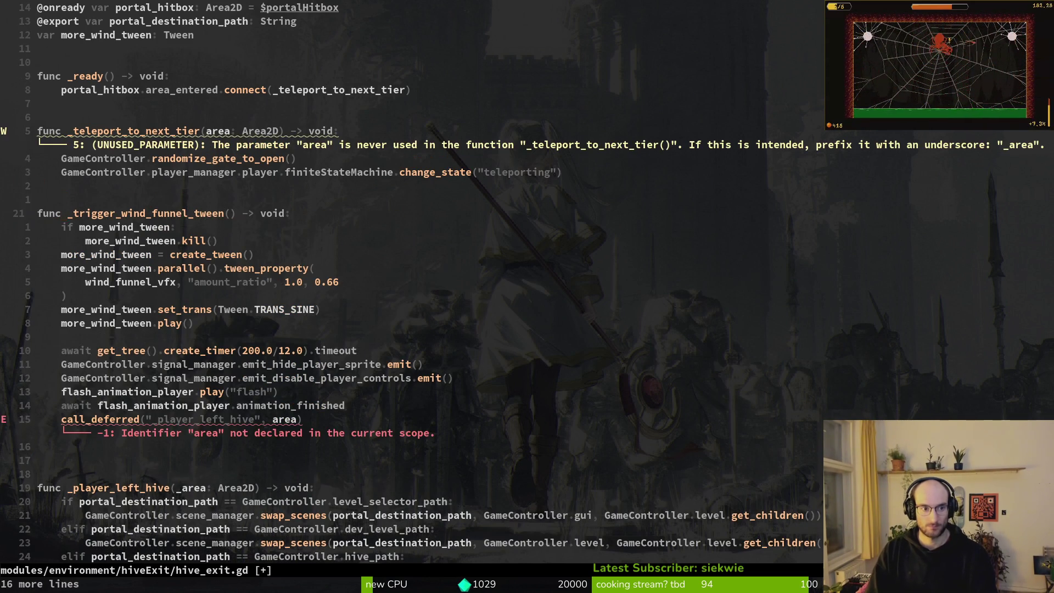
Insert a _trigger_wind_funnel_tween call in _teleport_to_next_tier and save
text(ogg)
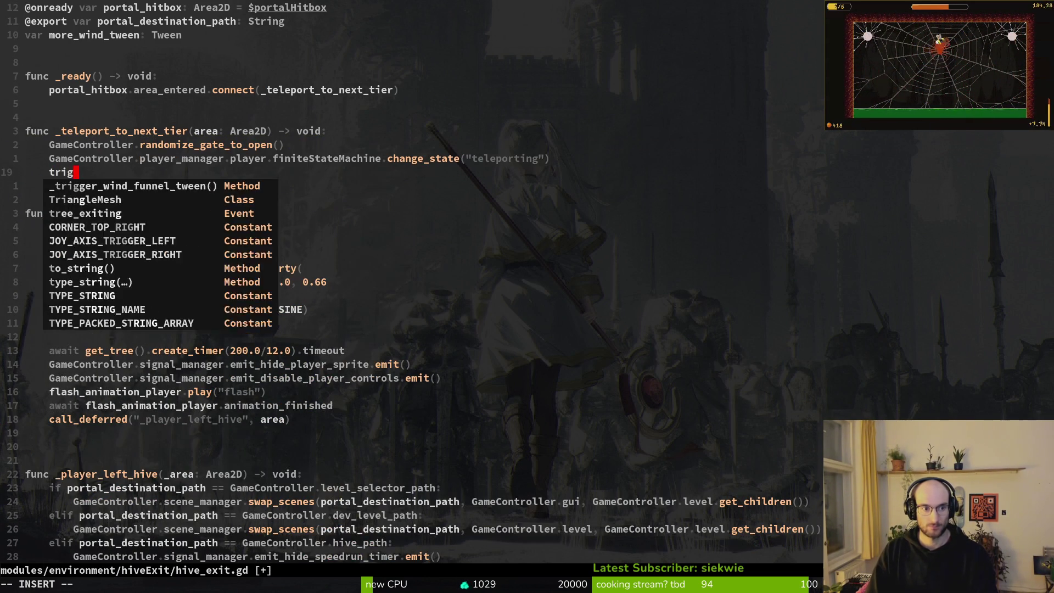
key(Return)
key(Escape)
text(:write)
key(Return)
Add an area parameter to the new function's declaration and save
key(j)
key(j)
key(j)
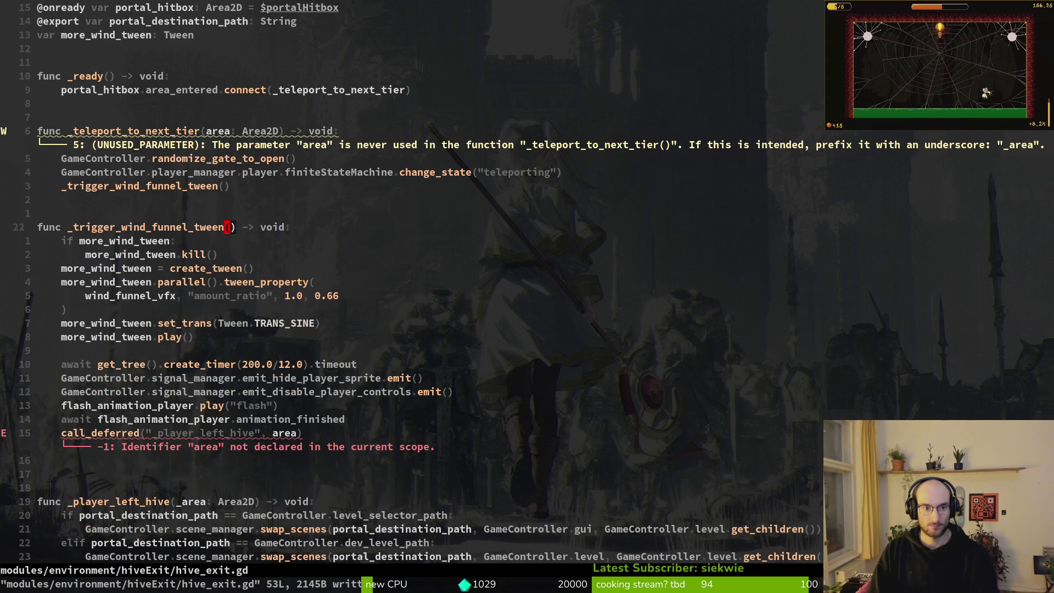
click(228, 432)
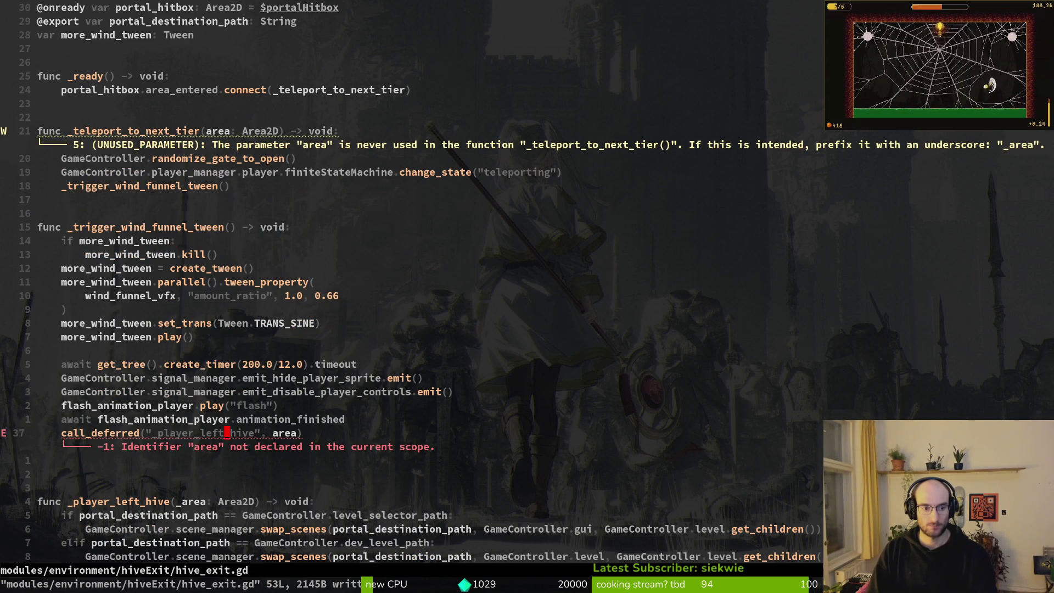
key(k)
key(k)
key(k)
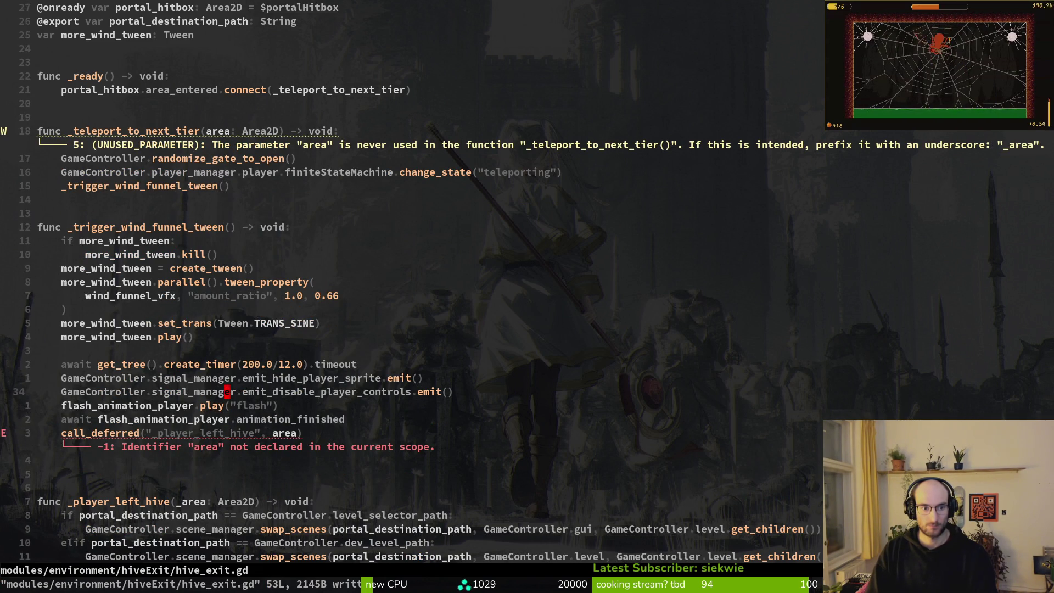
key(k)
key(k)
key(k)
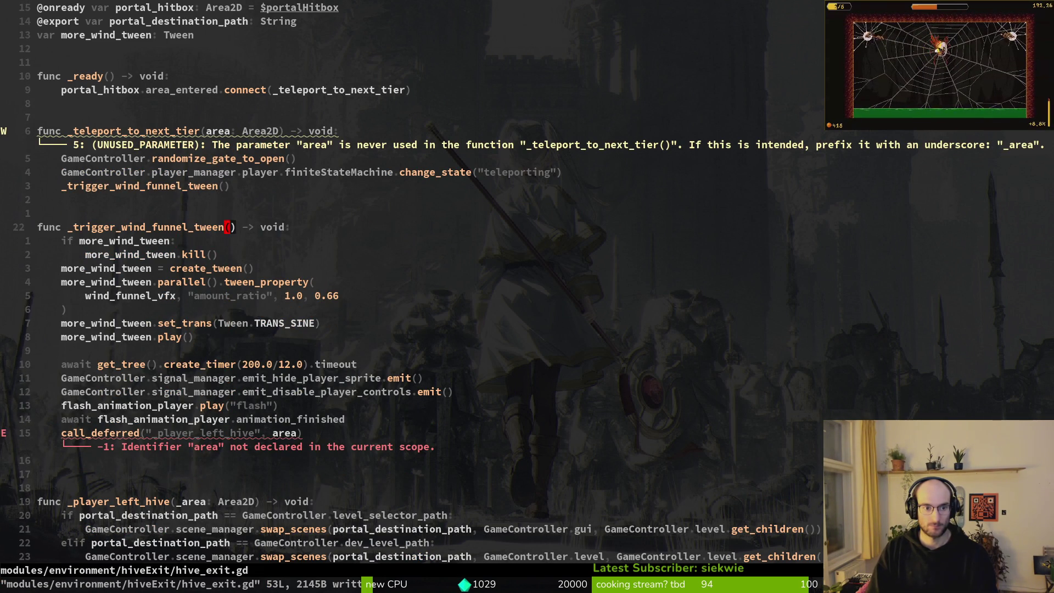
text(a)
text(area)
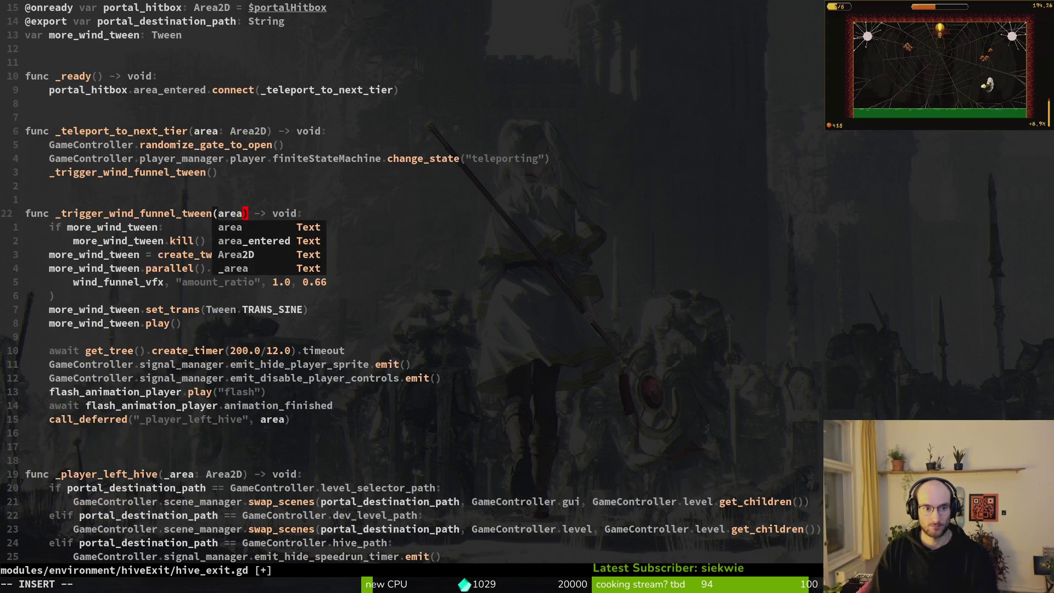
key(Escape)
text(:write)
key(Return)
Pass area into the _trigger_wind_funnel_tween call, fixing the typo, and save with :w
key(k)
key(k)
key(k)
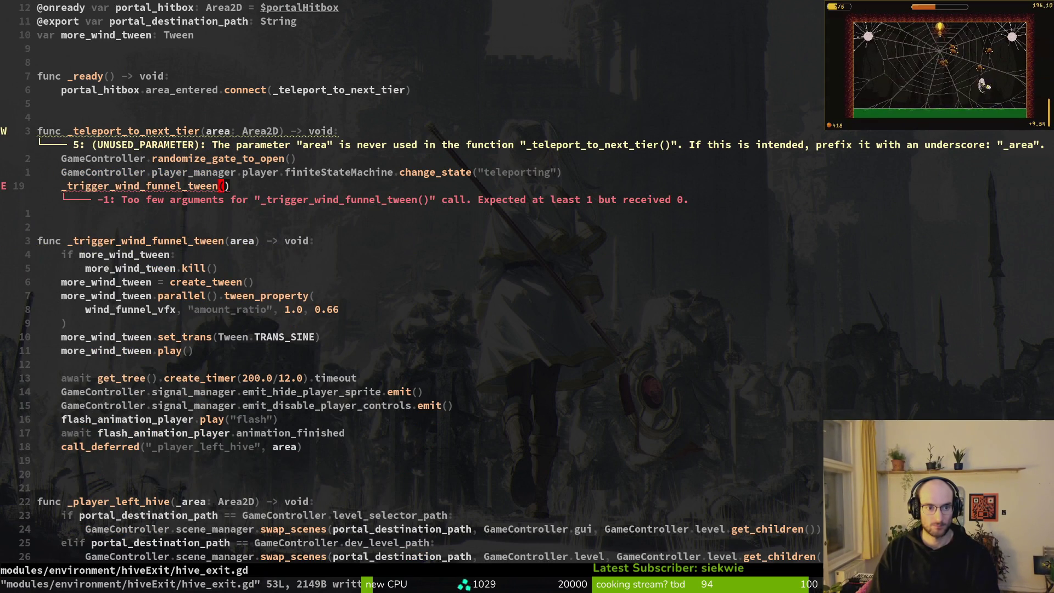
text(iaera)
key(Escape)
key(h)
key(i)
key(BackSpace)
text(rea)
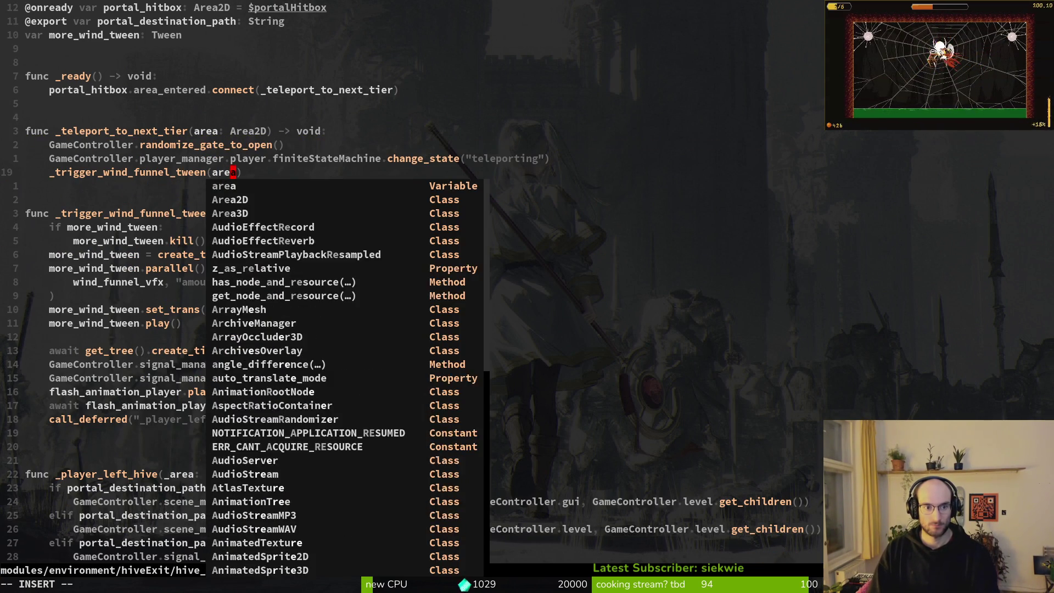
key(Escape)
text(:w)
key(Return)
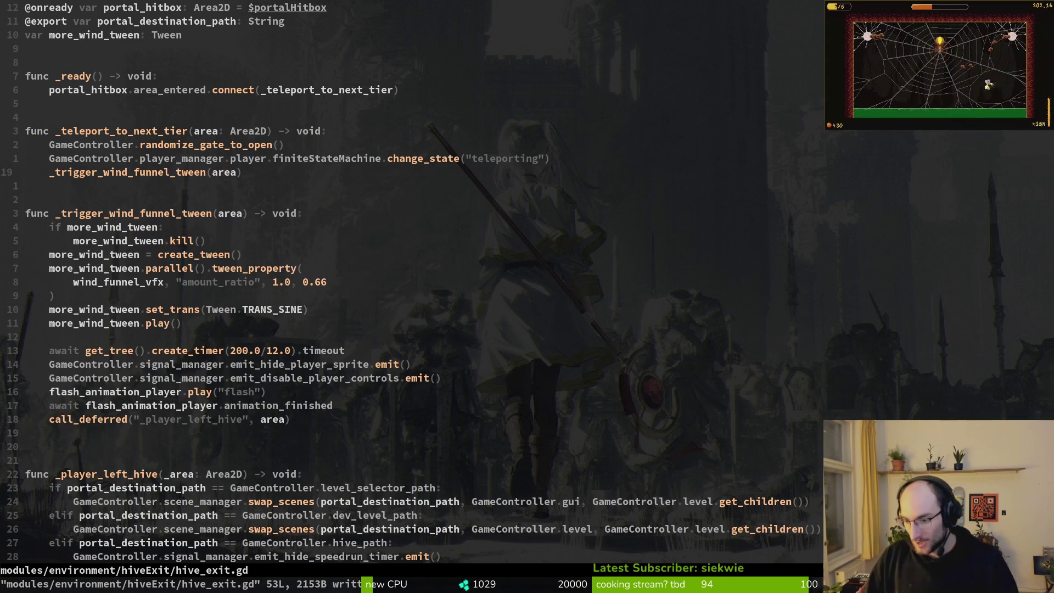
key(alt+Tab)
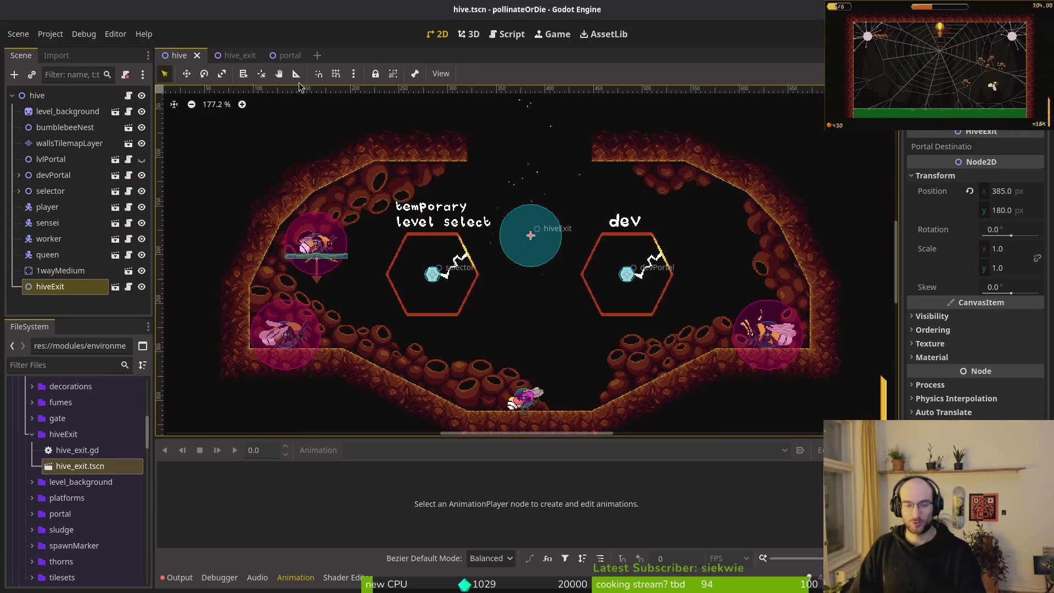
Run the game maximised, continue into the hive and fly the bee to its centre
key(F5)
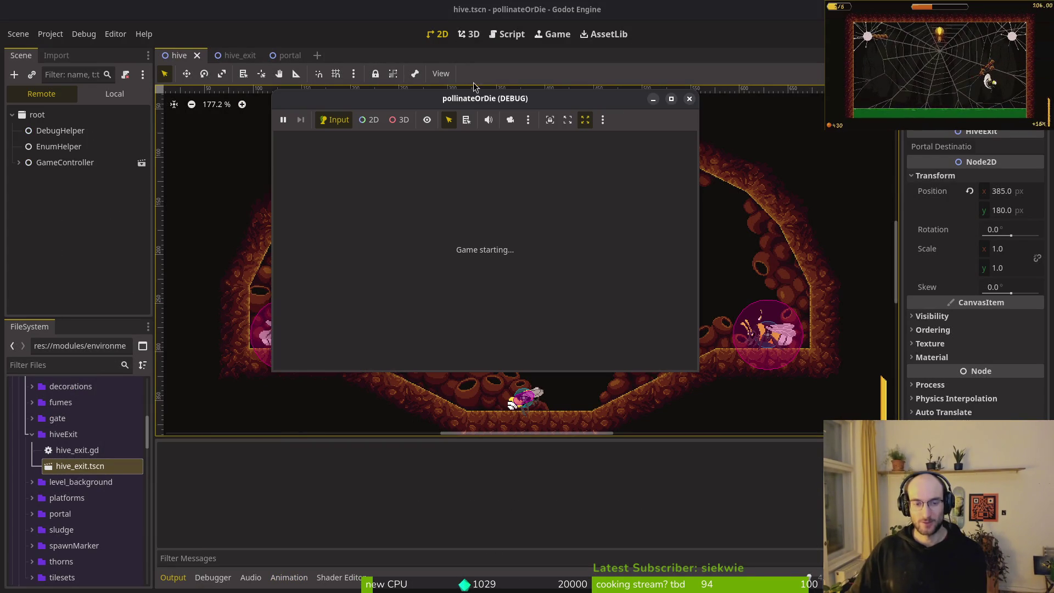
double_click(476, 99)
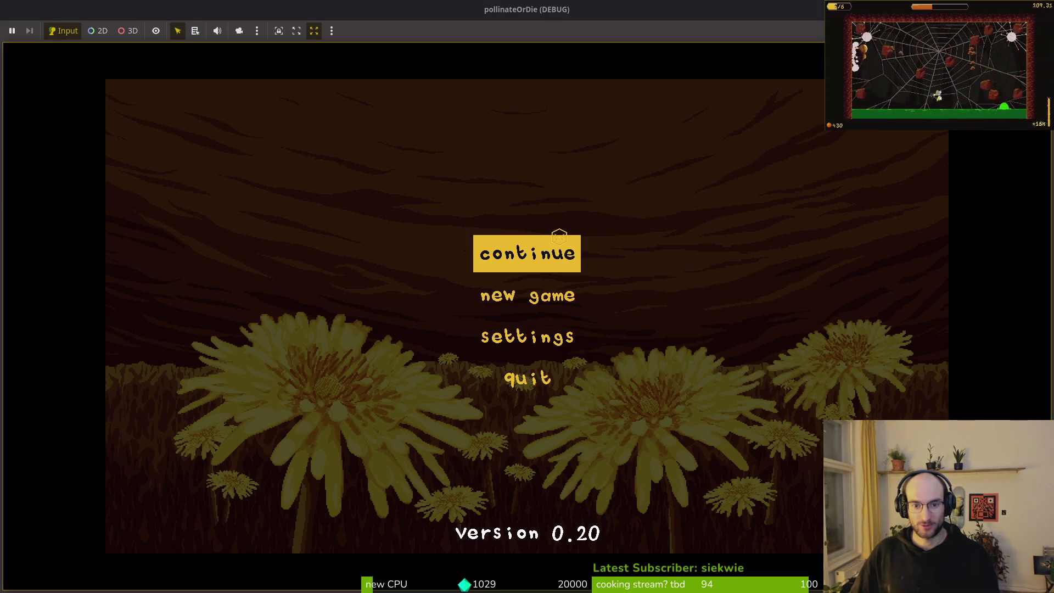
click(558, 251)
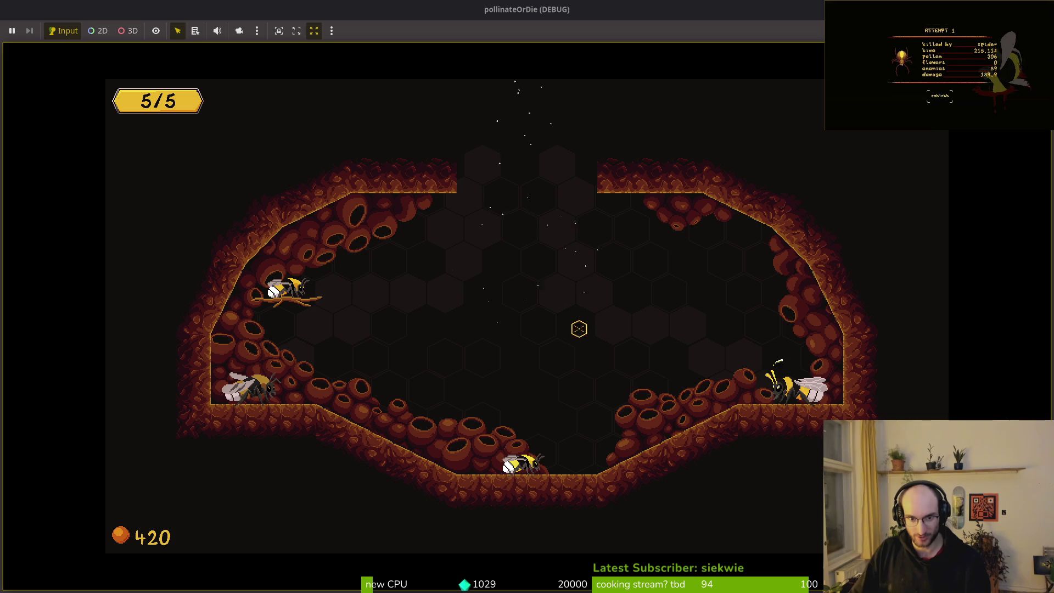
click(570, 341)
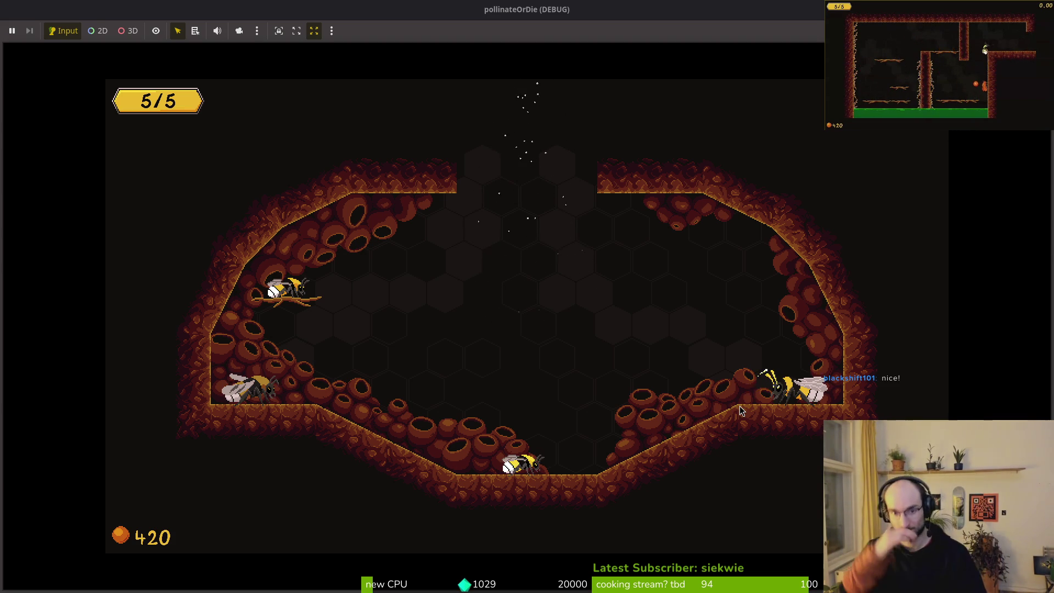
key(alt+Tab)
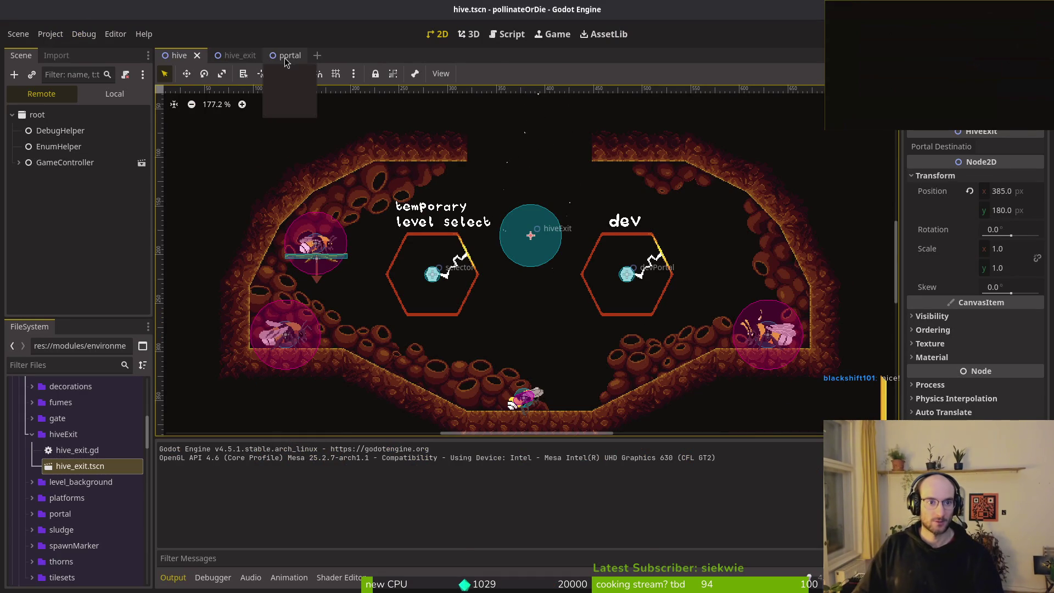
Open the hive_exit scene and select its hiveExit root node
click(226, 55)
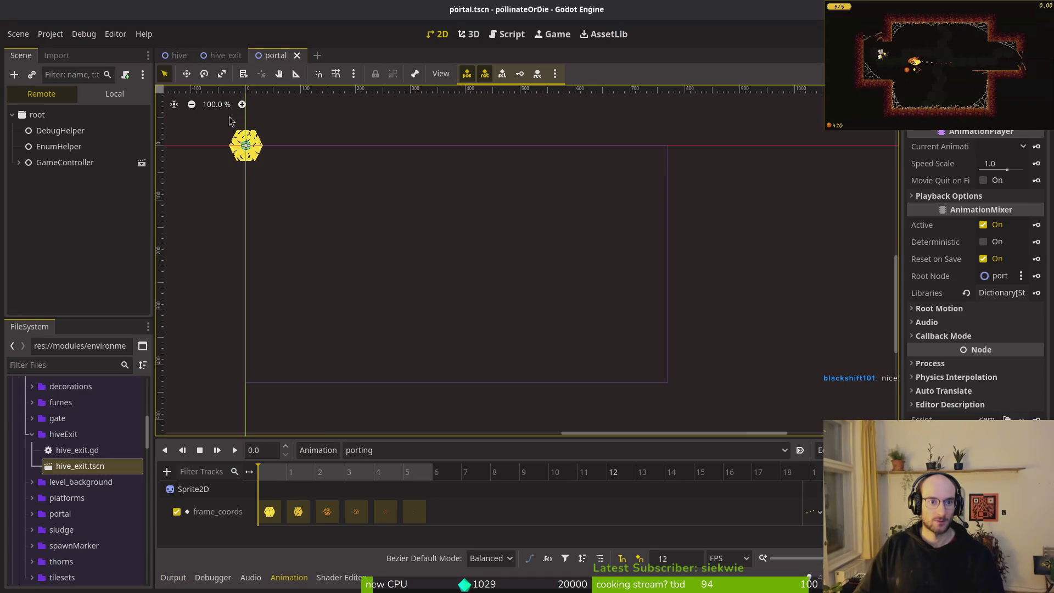
click(114, 93)
click(55, 115)
key(ctrl+a)
text(ani)
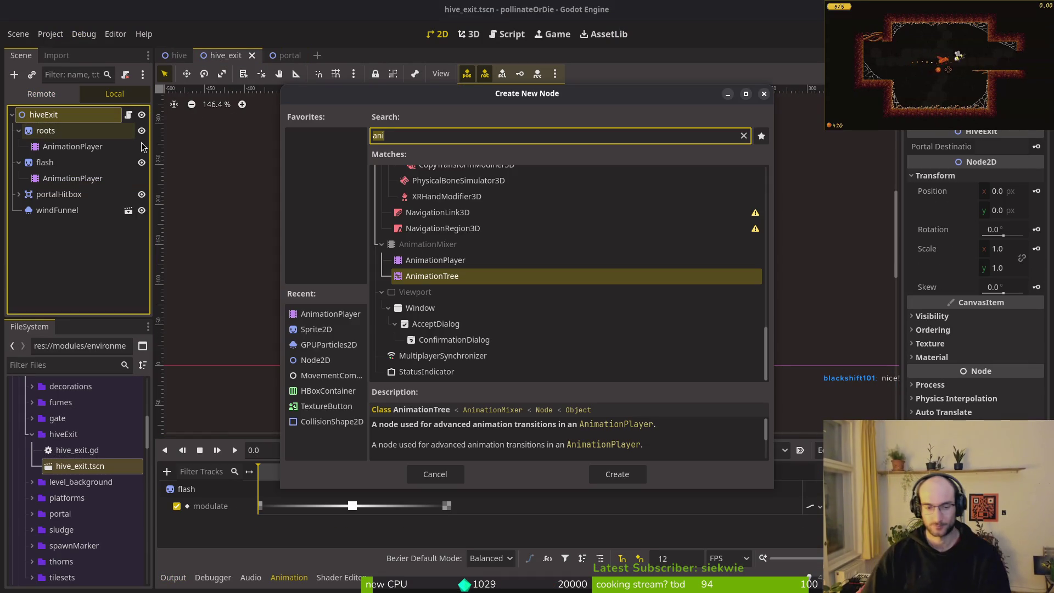
key(Escape)
scroll(554, 231, down, 4)
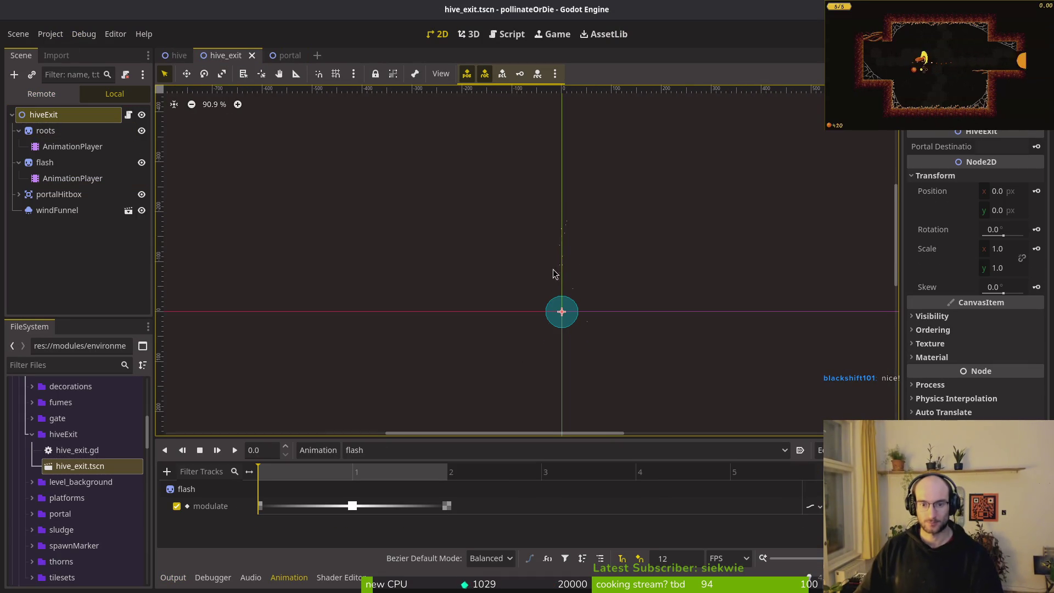
Add a Sprite2D child under hiveExit and name it rocks
click(57, 118)
key(ctrl+a)
text(sprite)
key(Return)
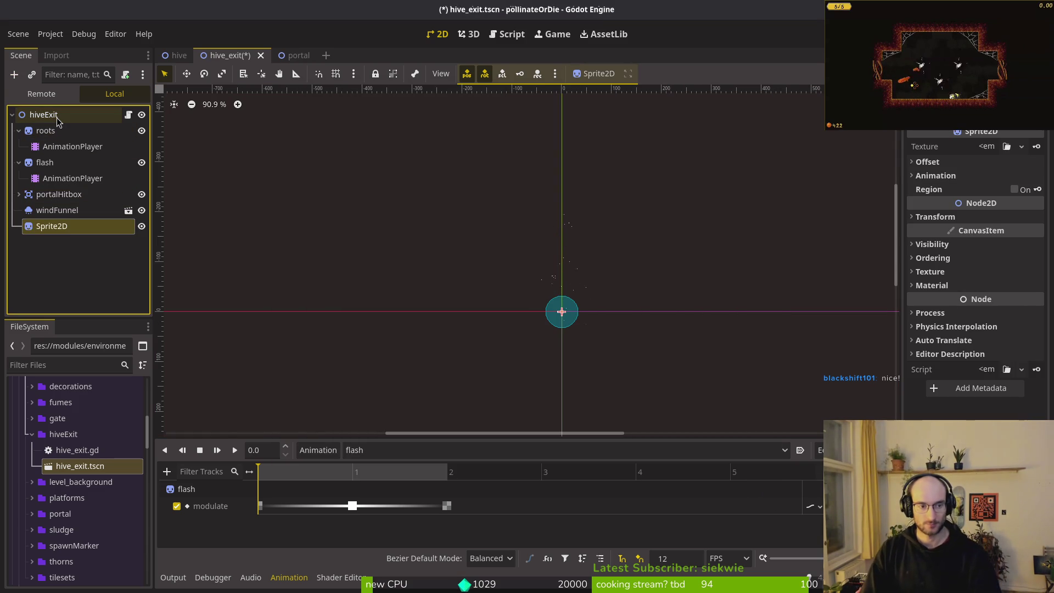
key(F2)
text(rocks)
key(Return)
Move rocks above roots as first child, save hive_exit.tscn, and launch the game
mouse_move(66, 226)
mouse_down()
mouse_move(47, 196)
mouse_move(64, 193)
mouse_move(28, 126)
mouse_up()
click(19, 146)
click(19, 163)
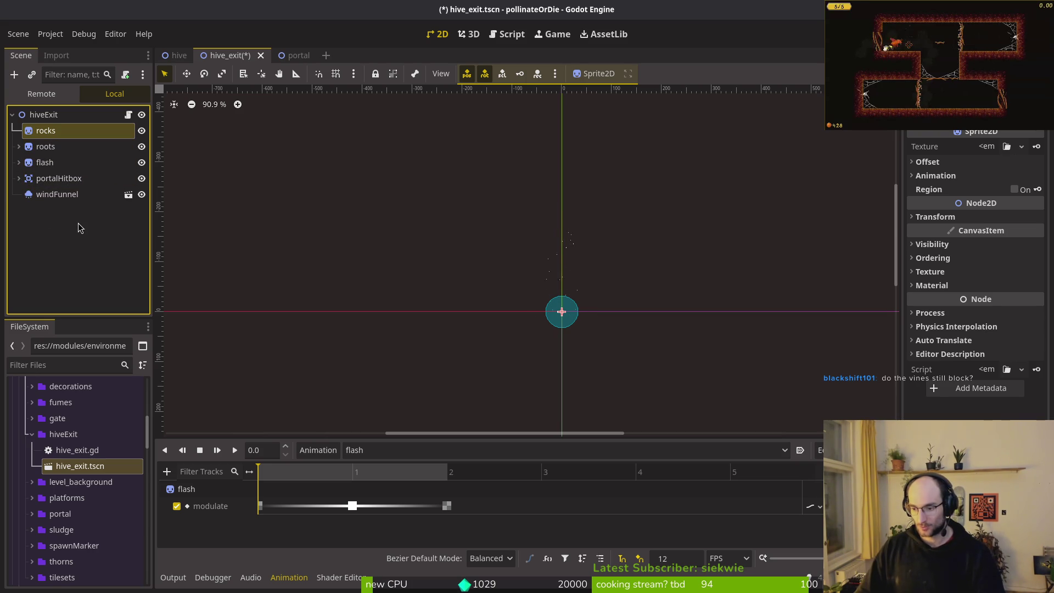
key(ctrl+s)
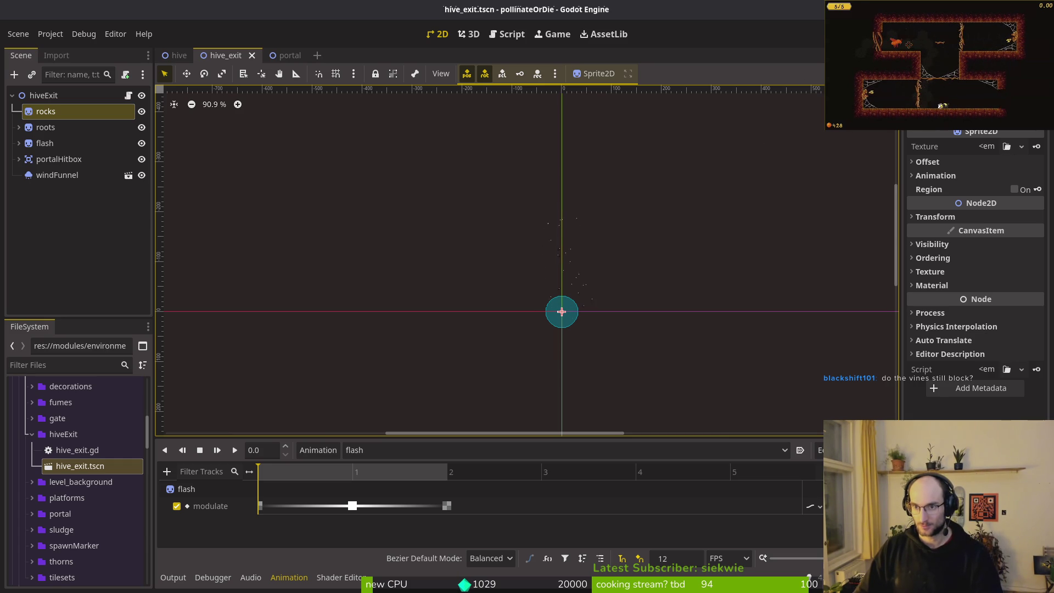
key(F5)
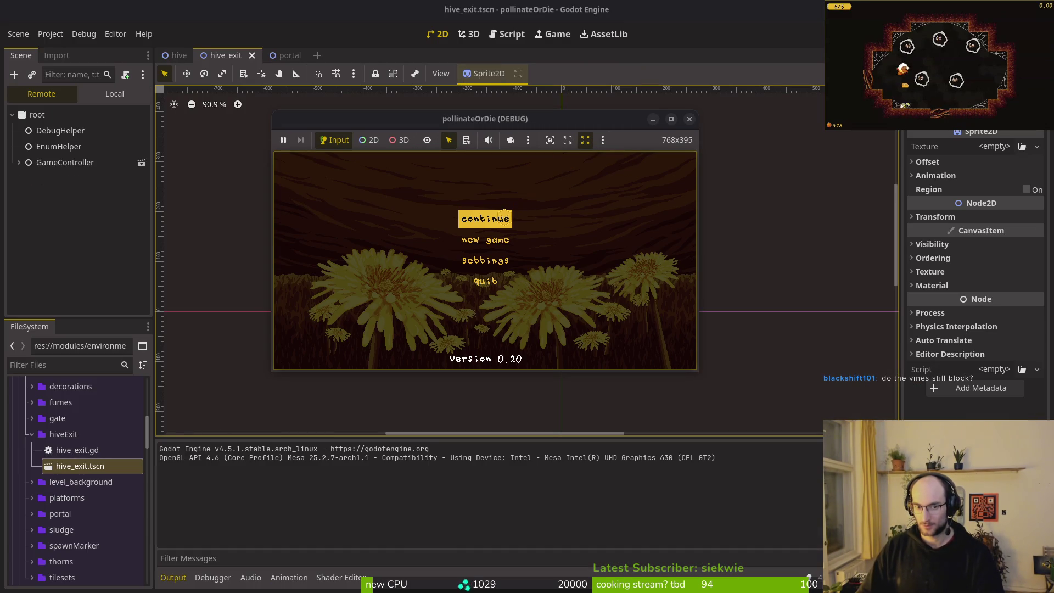
Continue the saved game in a maximised window, then stop it with F8
click(503, 217)
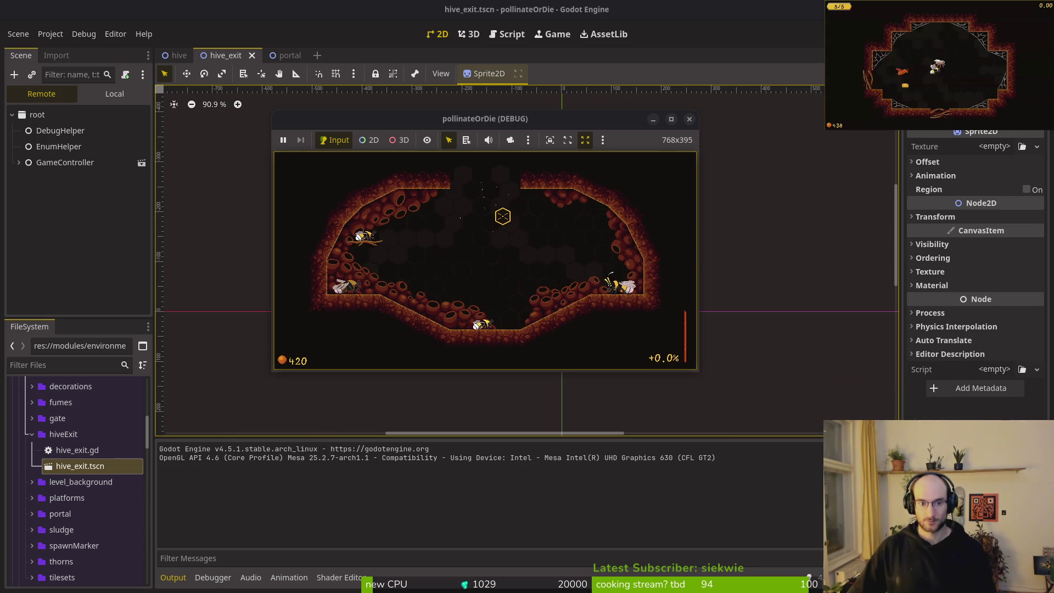
double_click(550, 118)
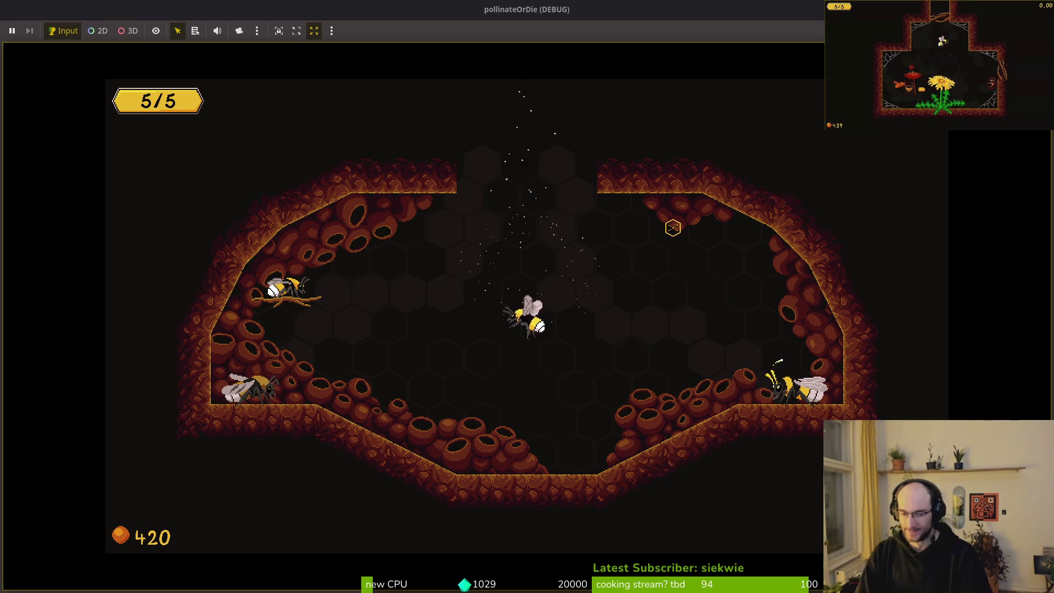
key(F8)
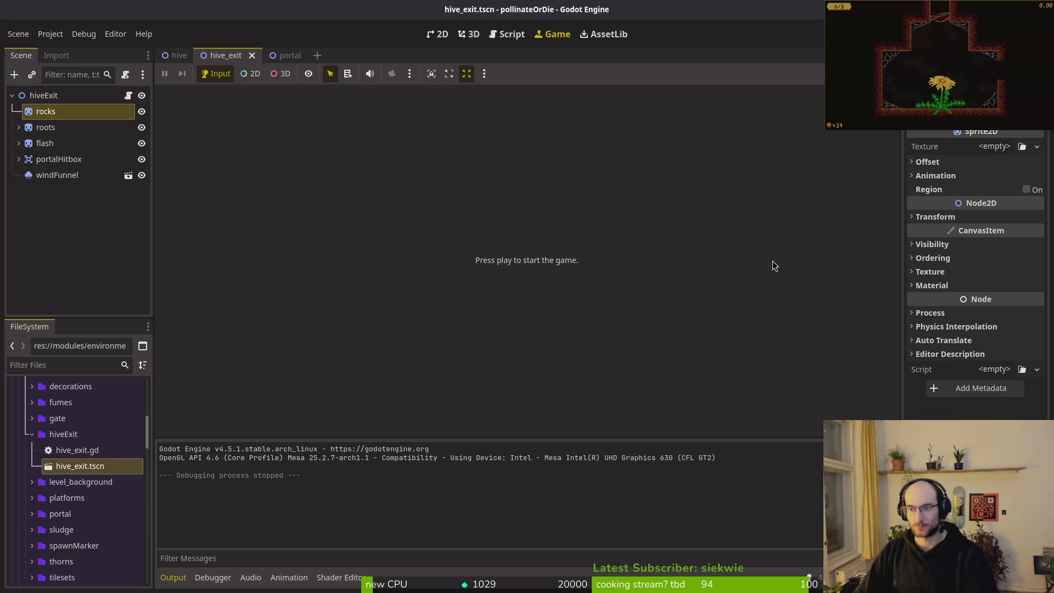
Return to the 2D editor with the rocks sprite node selected
click(34, 236)
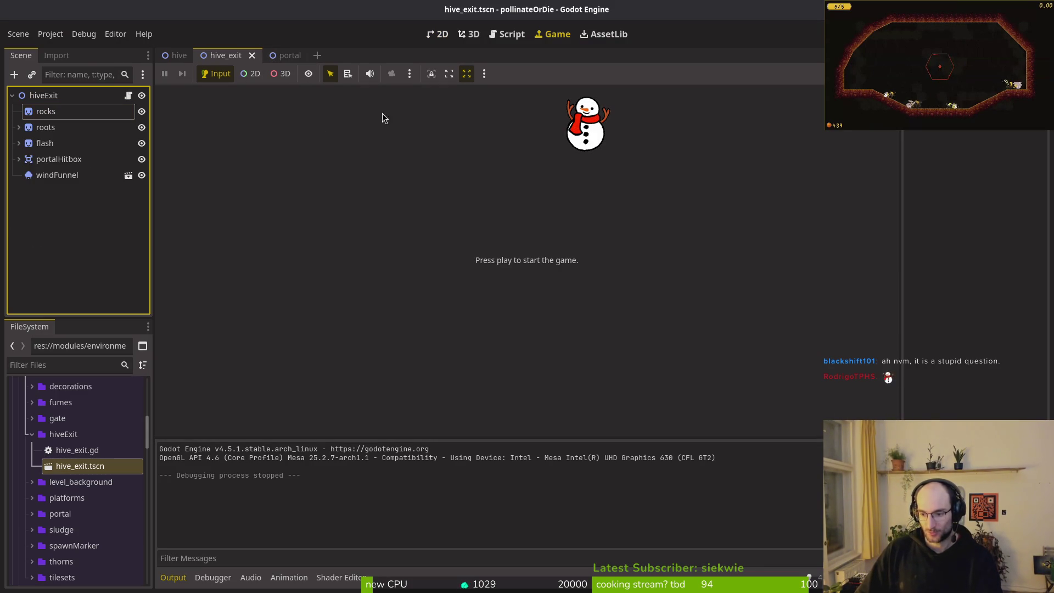
click(448, 34)
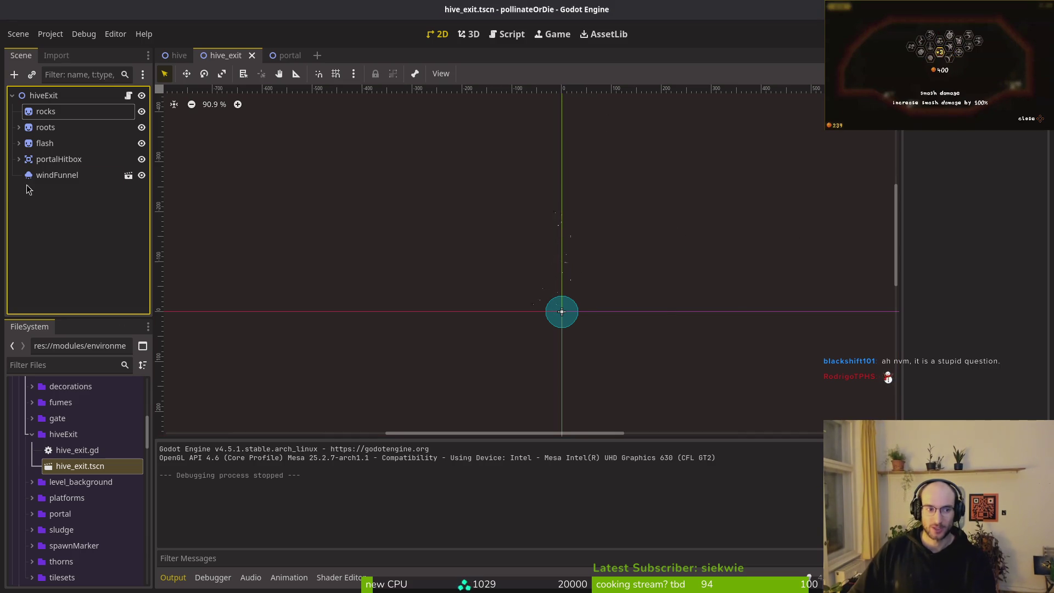
click(55, 111)
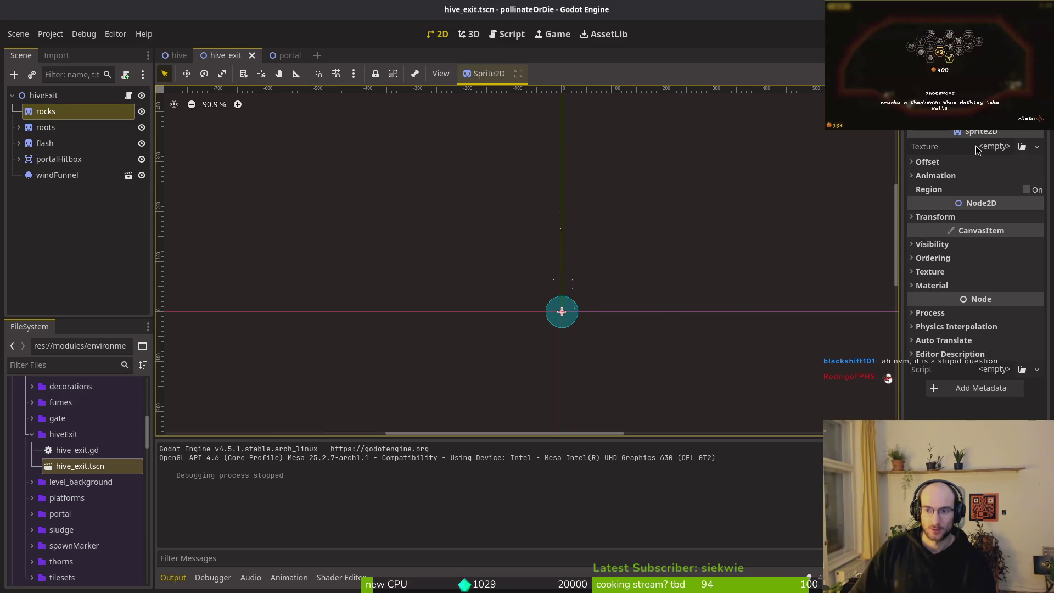
key(alt+Tab)
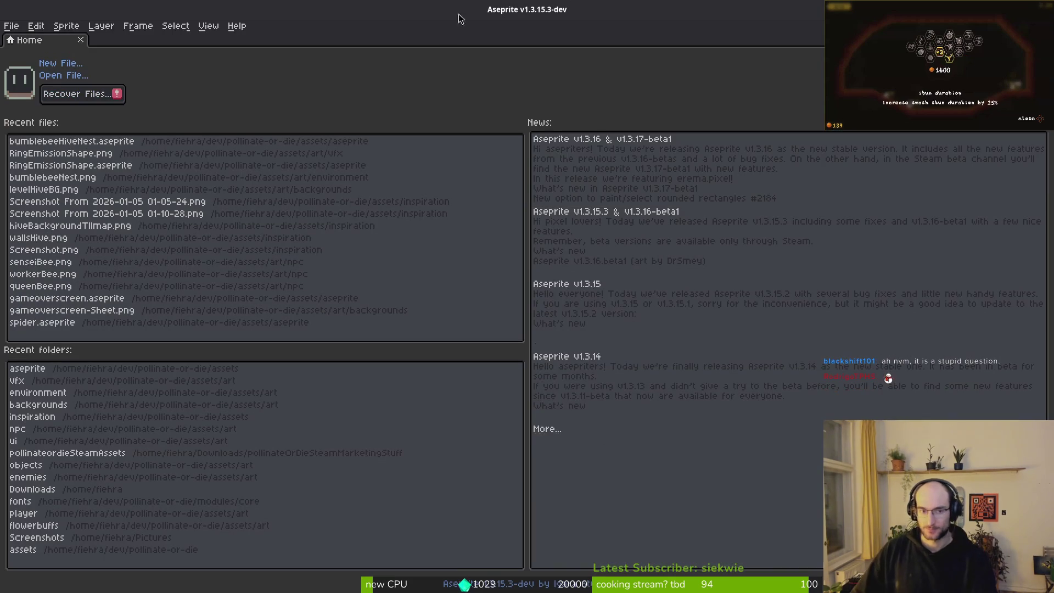
Open bumblebeeHiveNest.aseprite from recent files and view its first frame
click(93, 144)
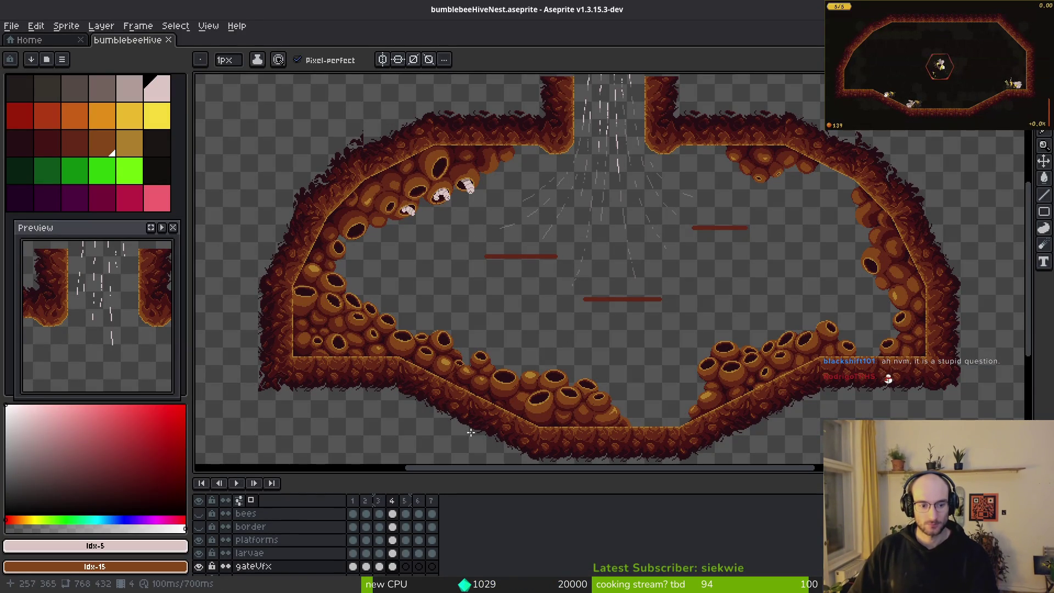
key(Home)
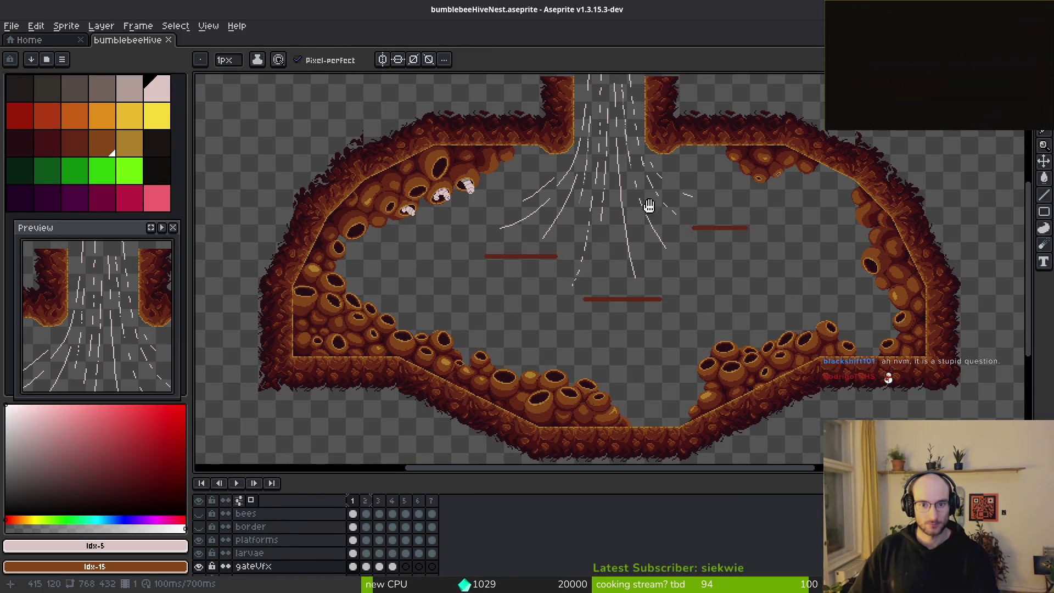
scroll(649, 206, down, 2)
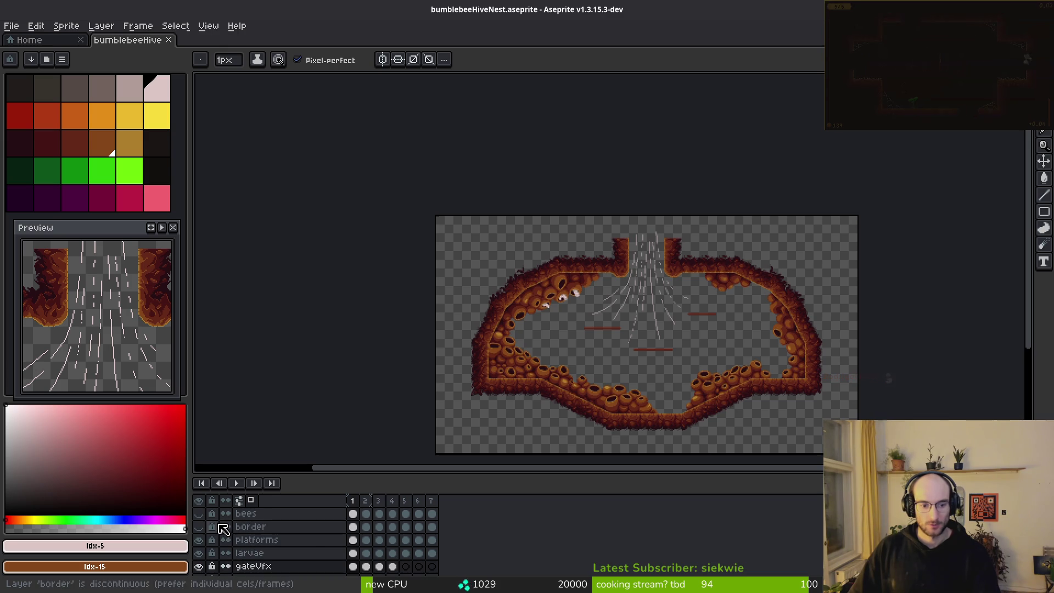
drag(431, 301, 412, 261)
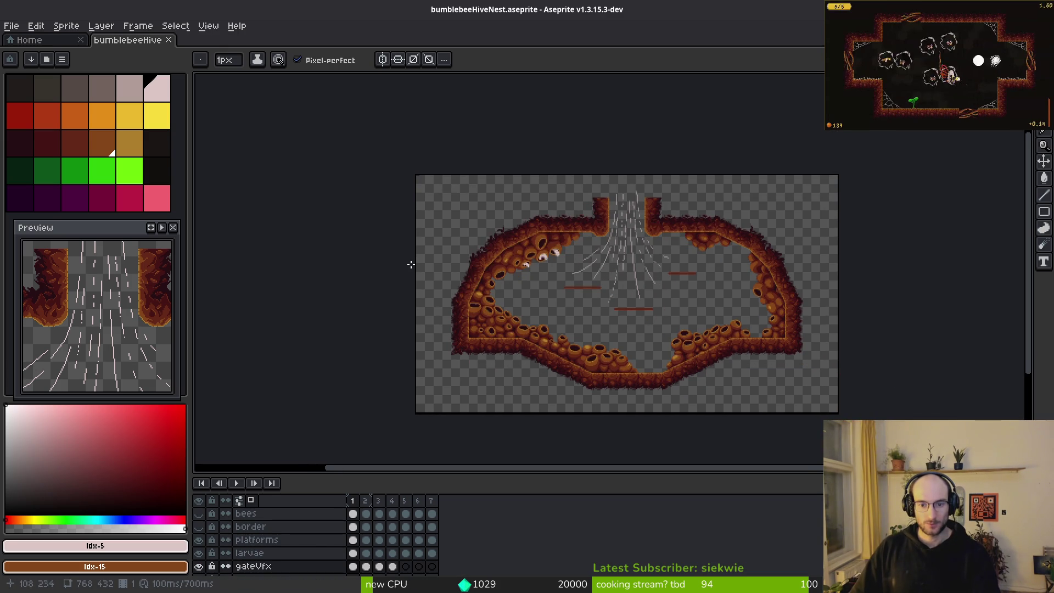
click(16, 29)
click(23, 48)
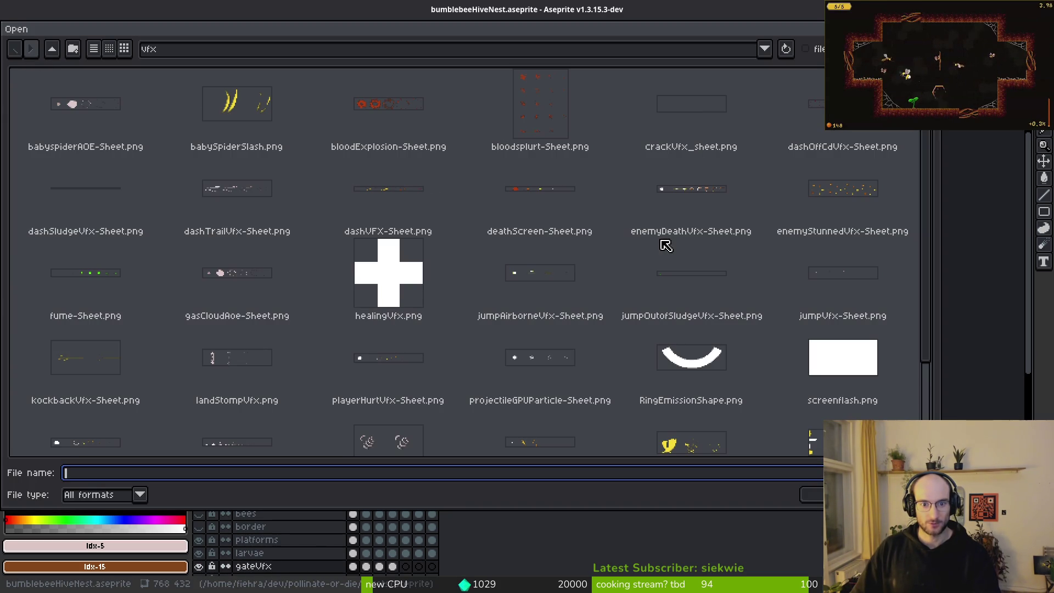
key(Escape)
Create a new 256×128 sprite
click(11, 25)
click(16, 31)
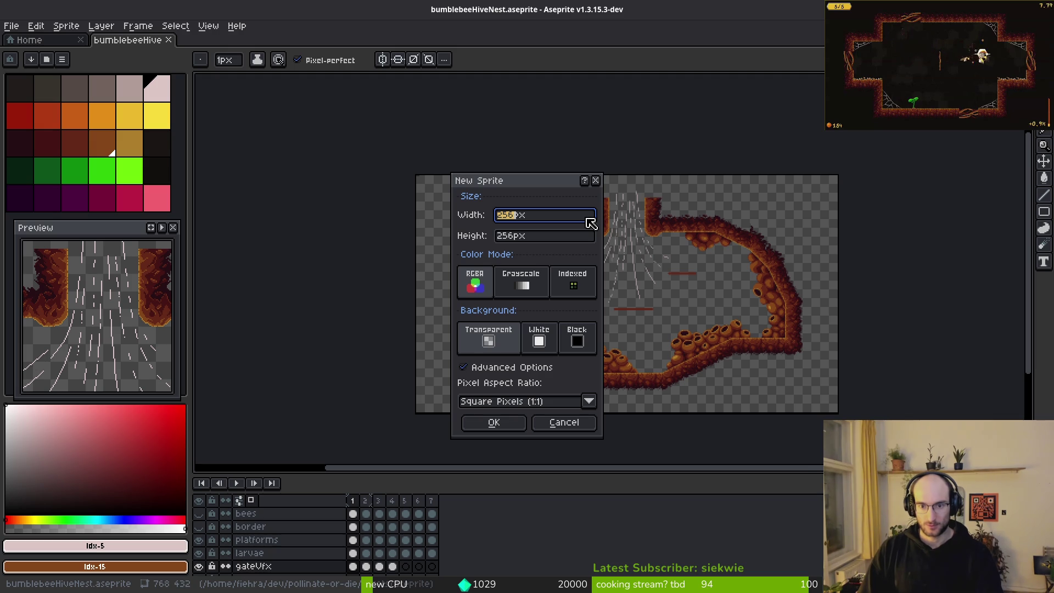
key(Tab)
text(8)
key(Return)
Save the new sprite as hiveExit.aseprite in the aseprite folder
key(ctrl+s)
text(hiveExit)
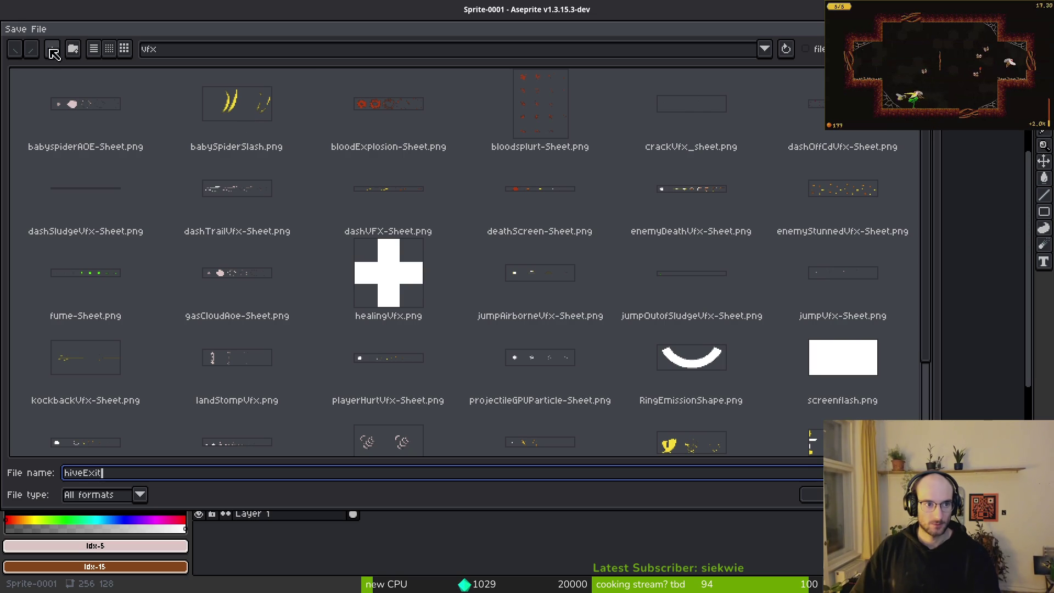
click(52, 49)
click(52, 50)
double_click(130, 110)
key(Return)
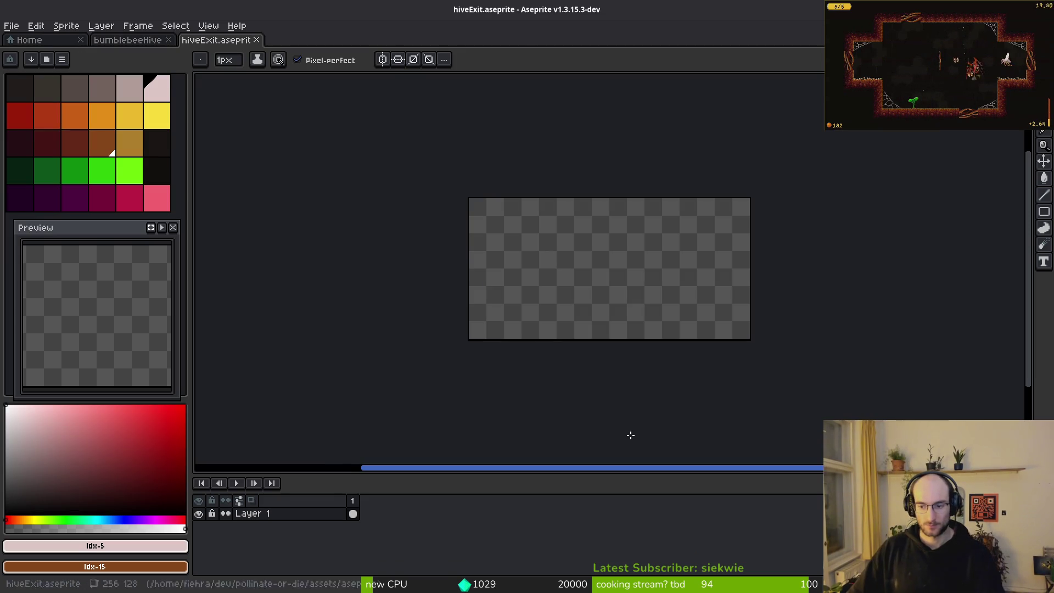
click(137, 40)
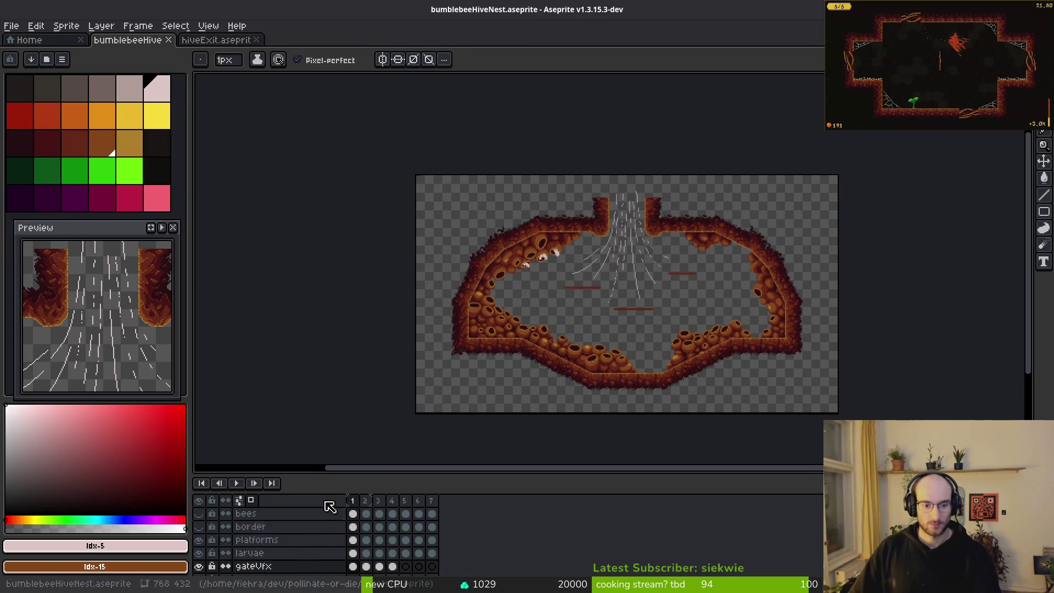
Hide the larvae, cells, walls and gateVfx layers and select the gate layer
click(203, 552)
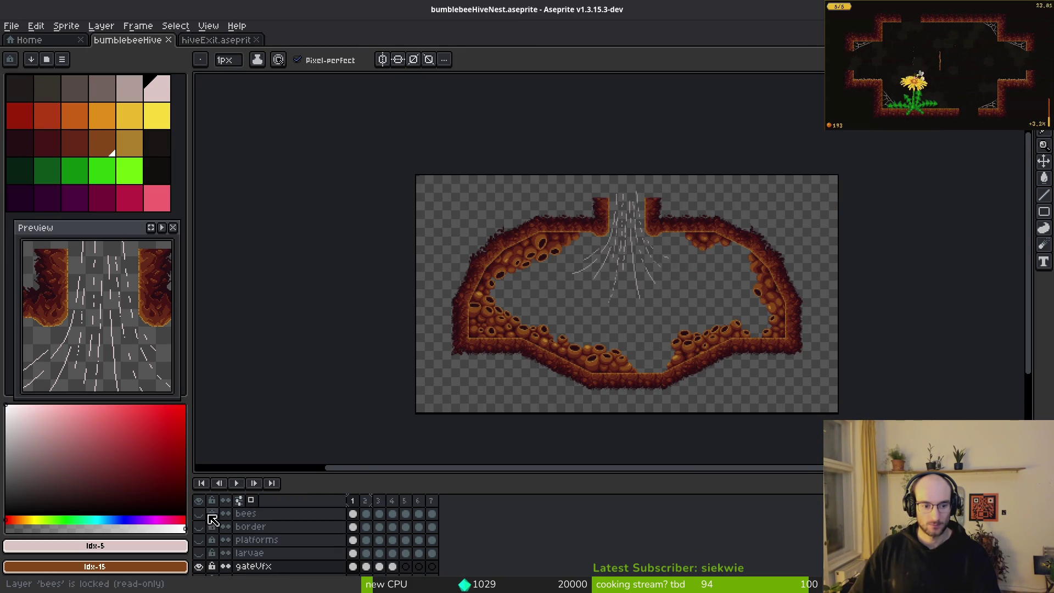
scroll(204, 551, down, 3)
click(199, 539)
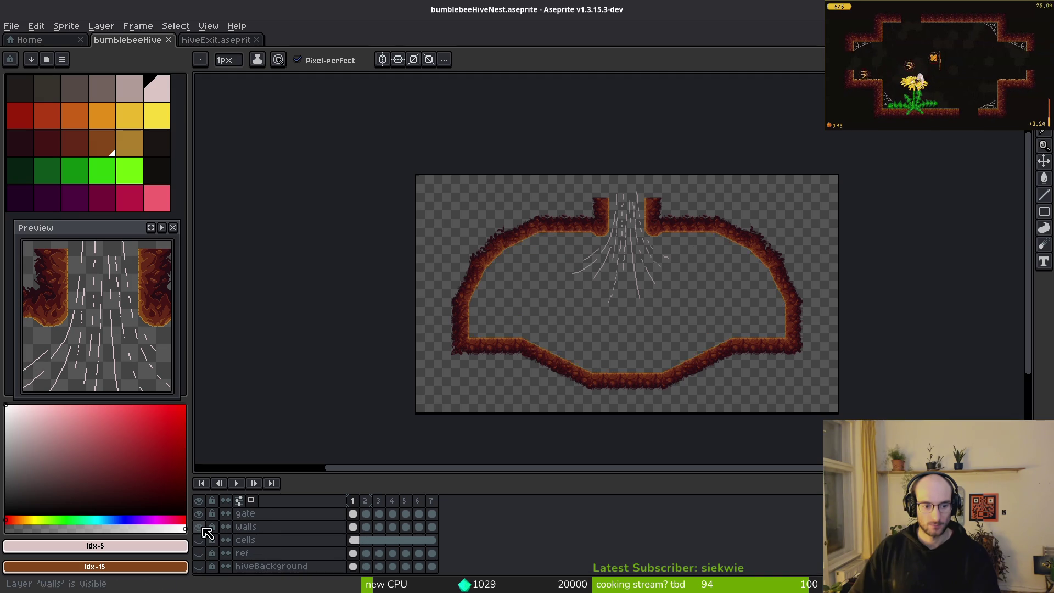
click(199, 526)
scroll(202, 526, up, 1)
click(198, 513)
scroll(204, 524, up, 2)
click(245, 553)
scroll(692, 166, up, 3)
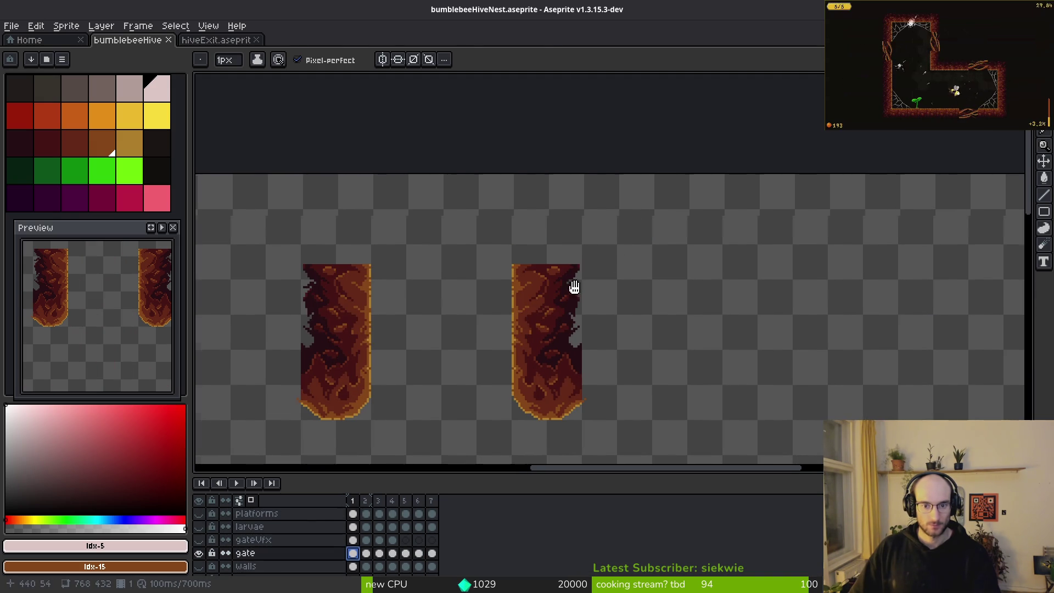
Cut both gate pillars from the hive nest and paste them into hiveExit's canvas
key(m)
drag(287, 188, 765, 452)
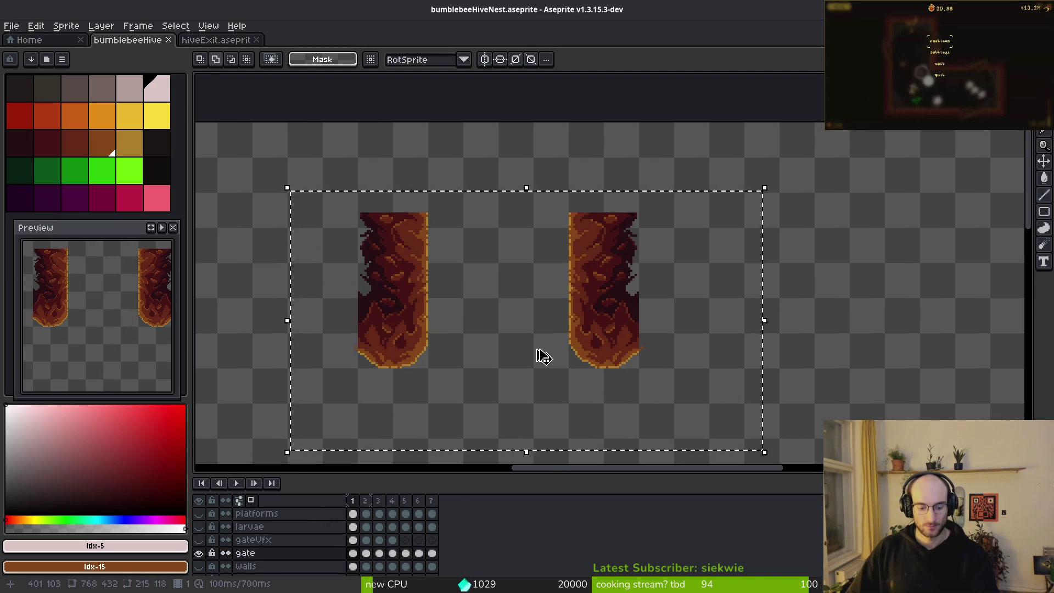
key(ctrl+x)
click(216, 40)
key(ctrl+v)
mouse_move(666, 301)
mouse_down()
mouse_move(623, 310)
mouse_move(640, 309)
mouse_up()
scroll(621, 285, up, 5)
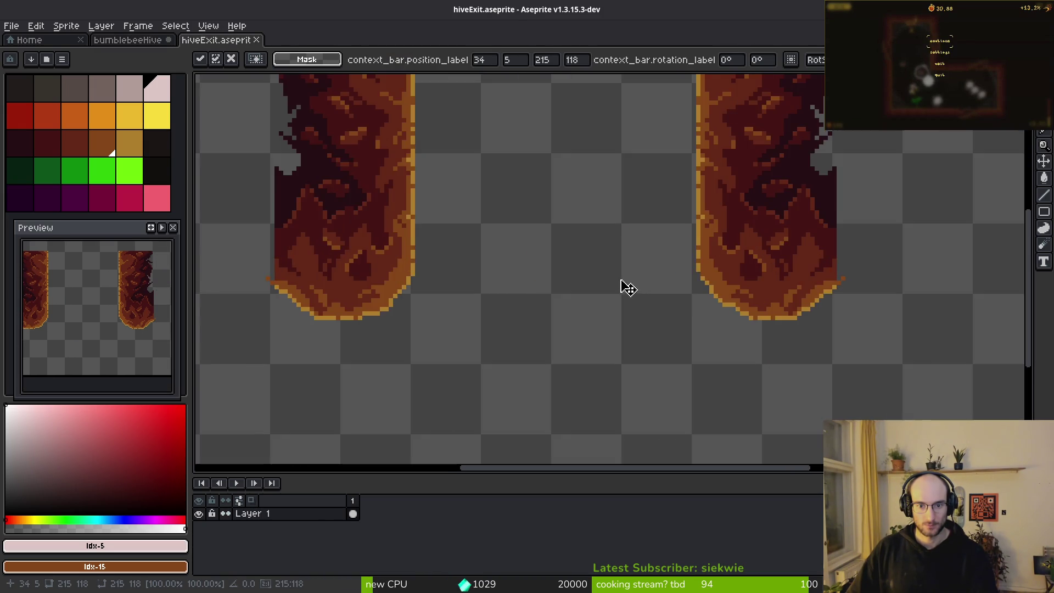
Nudge the pasted pillars left and up to the canvas top, then deselect
scroll(595, 285, down, 5)
scroll(573, 283, up, 2)
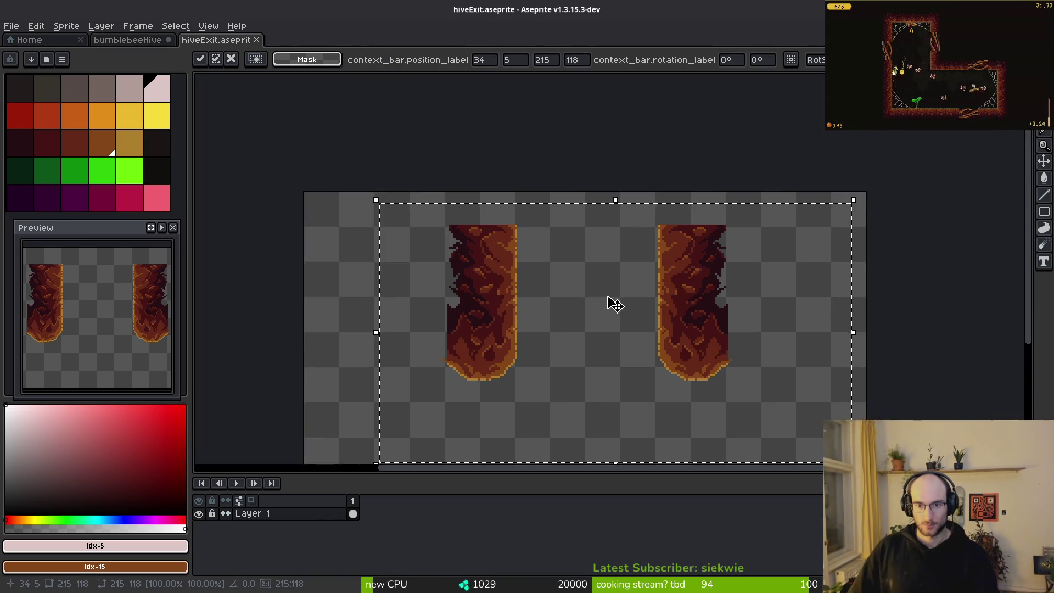
scroll(607, 302, up, 2)
key(Left)
key(Up)
key(Up)
key(Up)
key(Up)
key(Up)
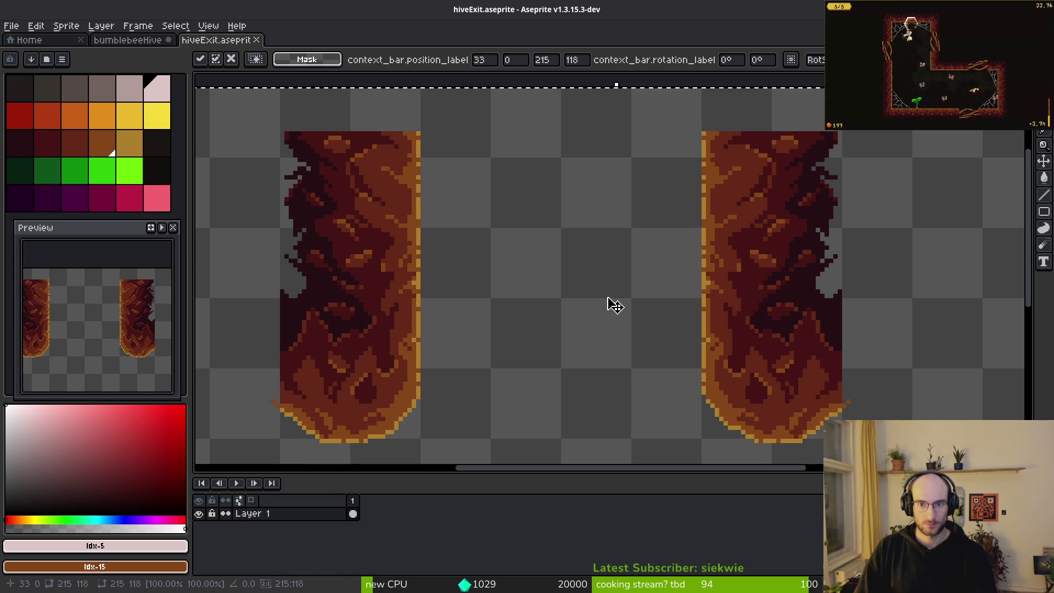
key(Up)
key(Up)
key(Up)
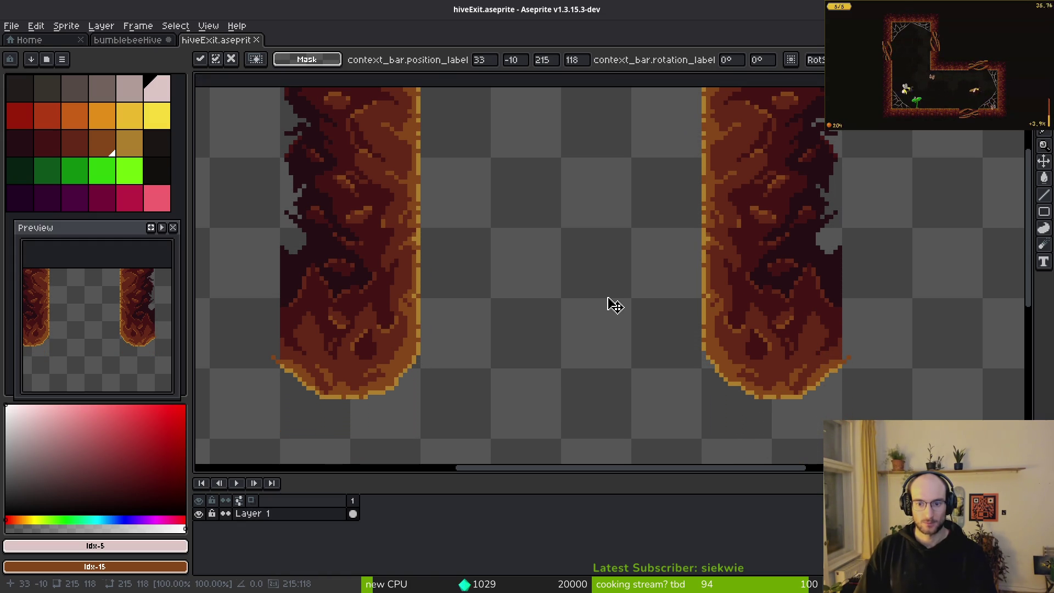
key(ctrl+d)
Pick the Eraser and open the Canvas Size dialog showing 256×128 px
scroll(593, 277, down, 3)
scroll(671, 328, up, 4)
key(e)
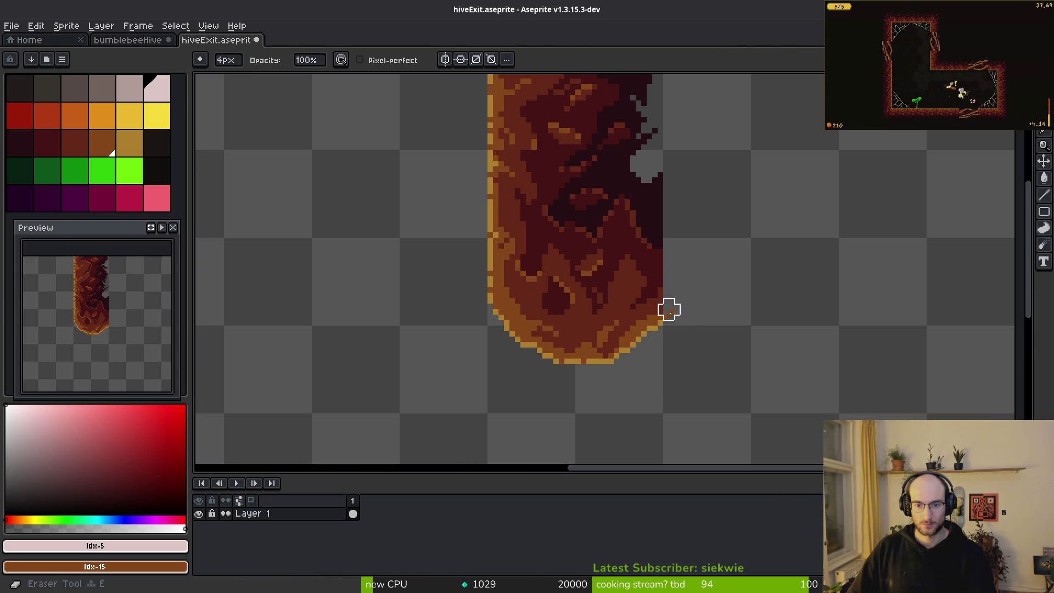
scroll(675, 315, down, 4)
key(ctrl+alt+c)
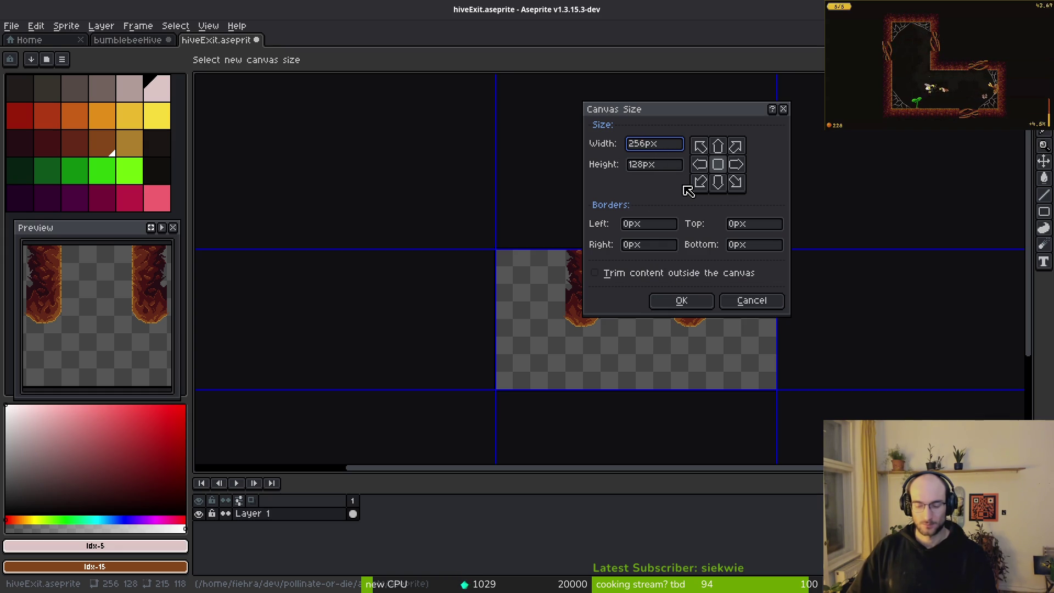
Resize the canvas to 160×96 px with the top-centre anchor, then select the whole canvas
key(BackSpace)
key(BackSpace)
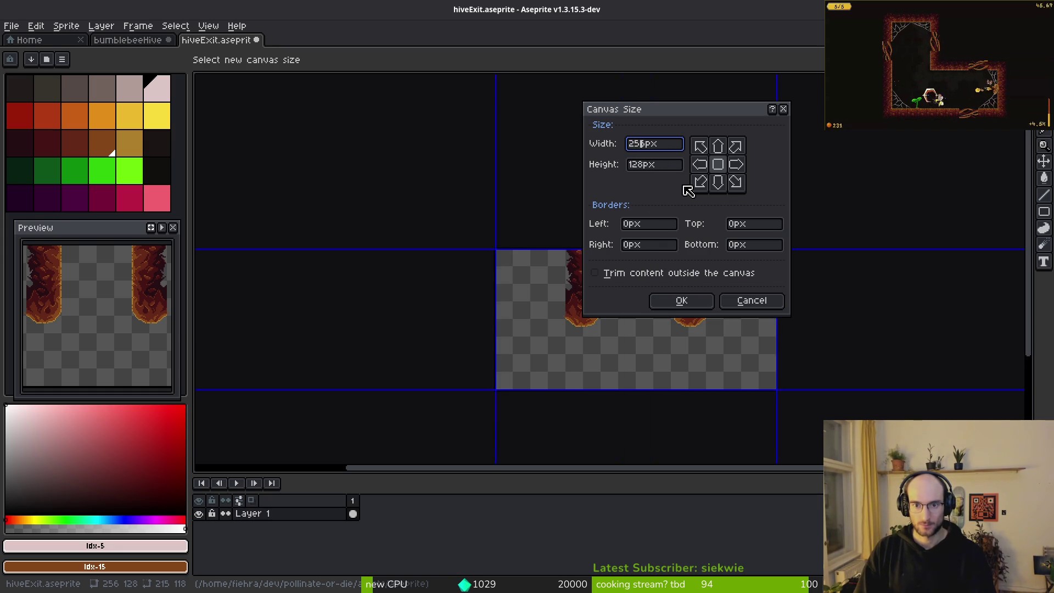
text(16)
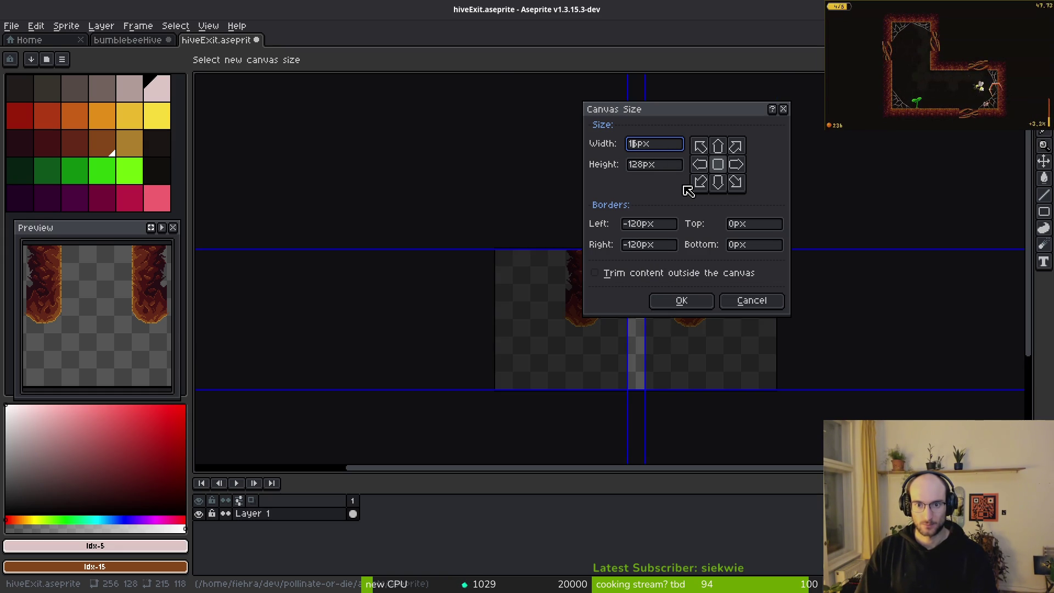
text(0)
key(Tab)
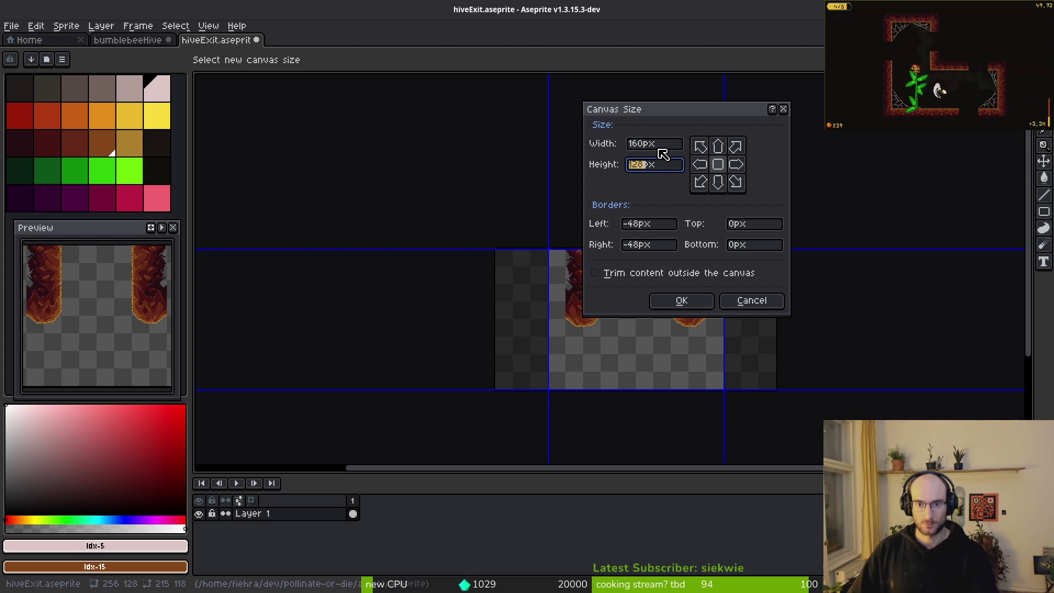
scroll(463, 423, up, 2)
mouse_move(464, 423)
mouse_down()
mouse_move(463, 414)
mouse_move(371, 413)
mouse_move(452, 403)
mouse_up()
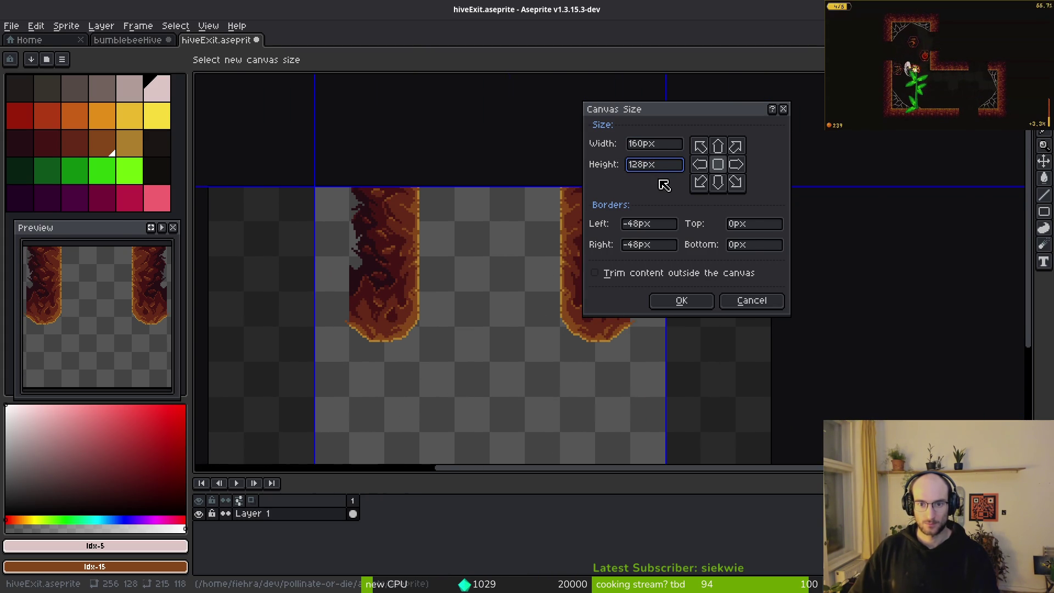
key(BackSpace)
key(BackSpace)
key(BackSpace)
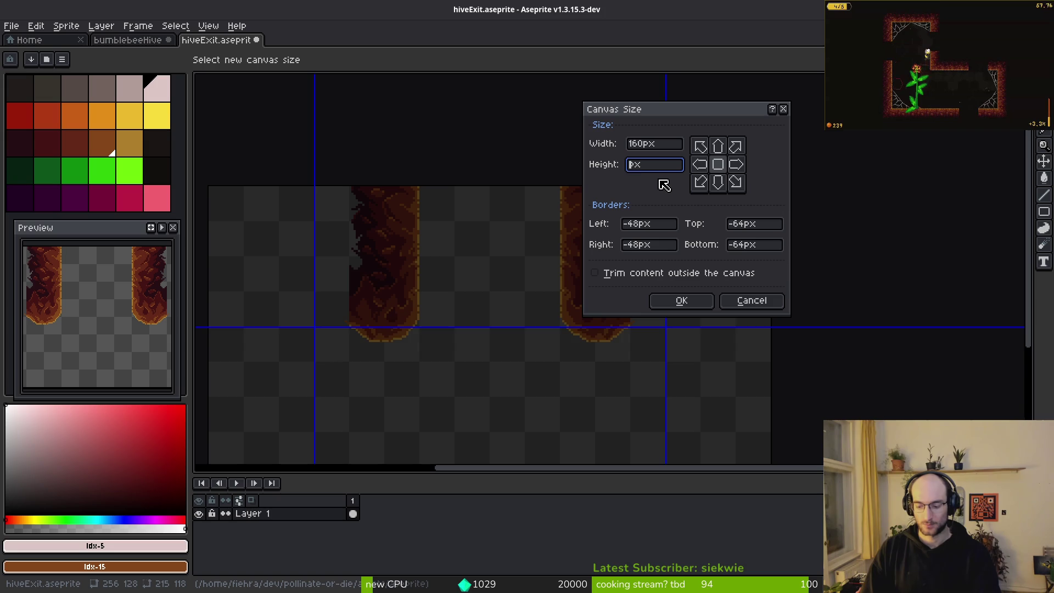
text(64)
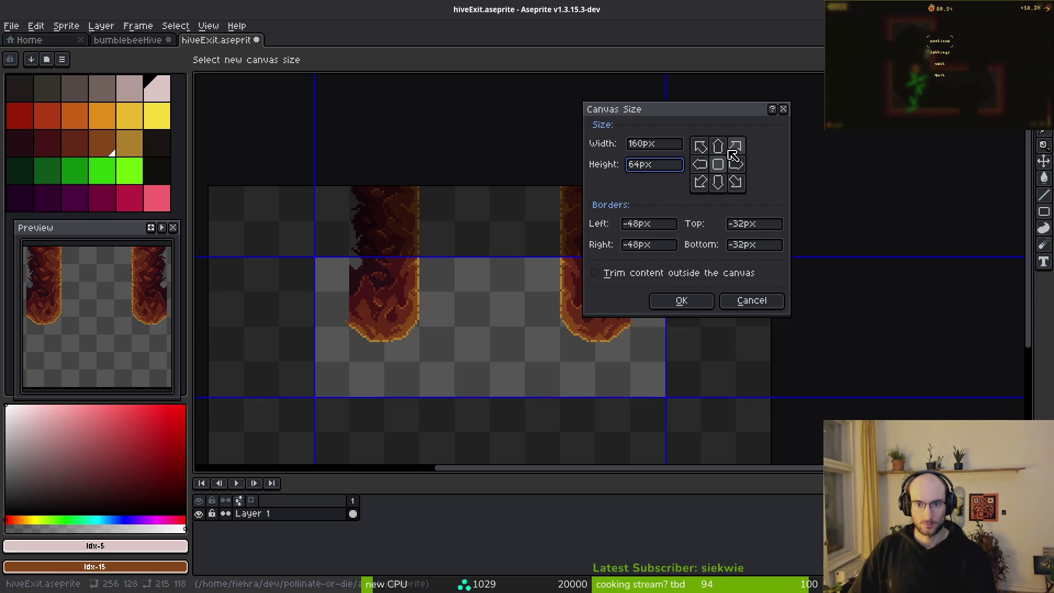
click(718, 148)
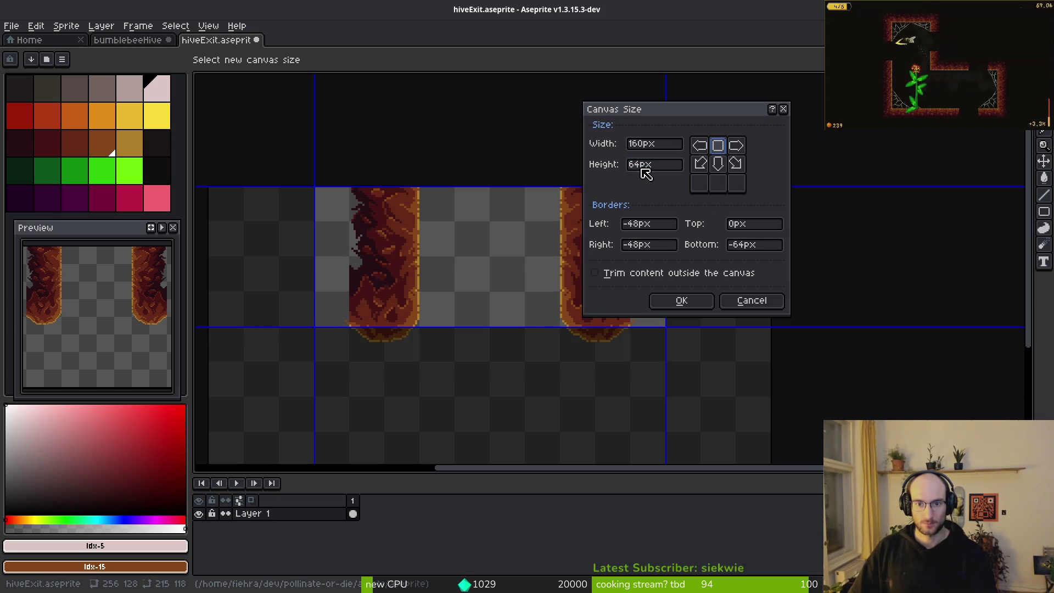
text(4)
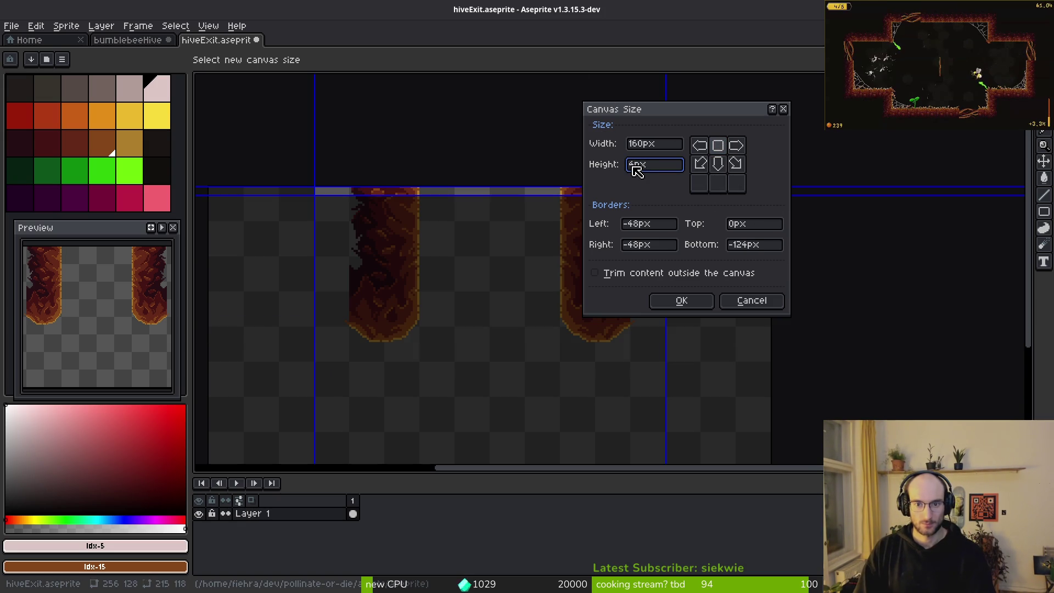
key(BackSpace)
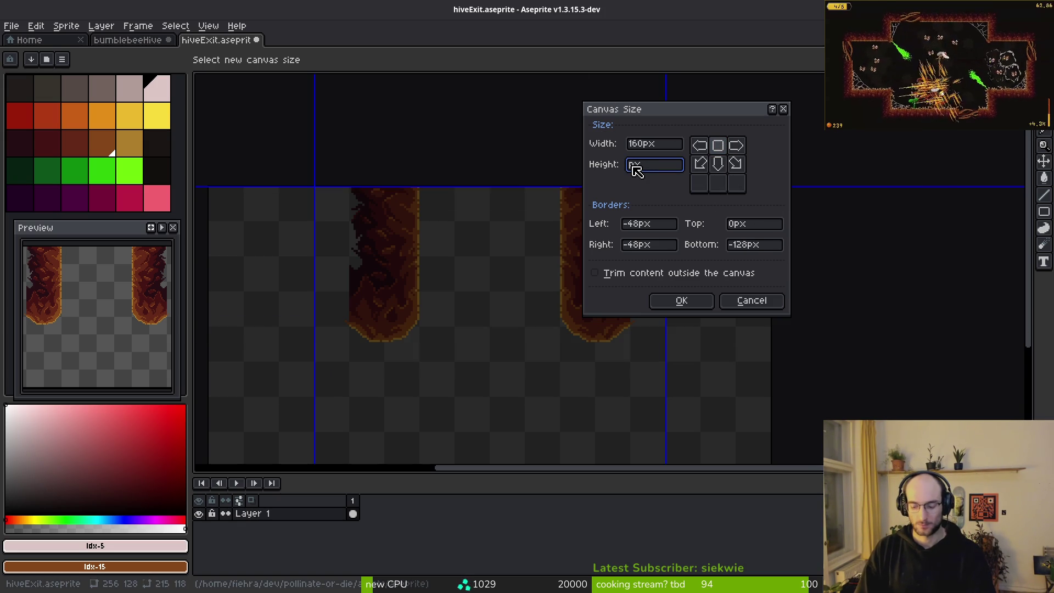
text(96)
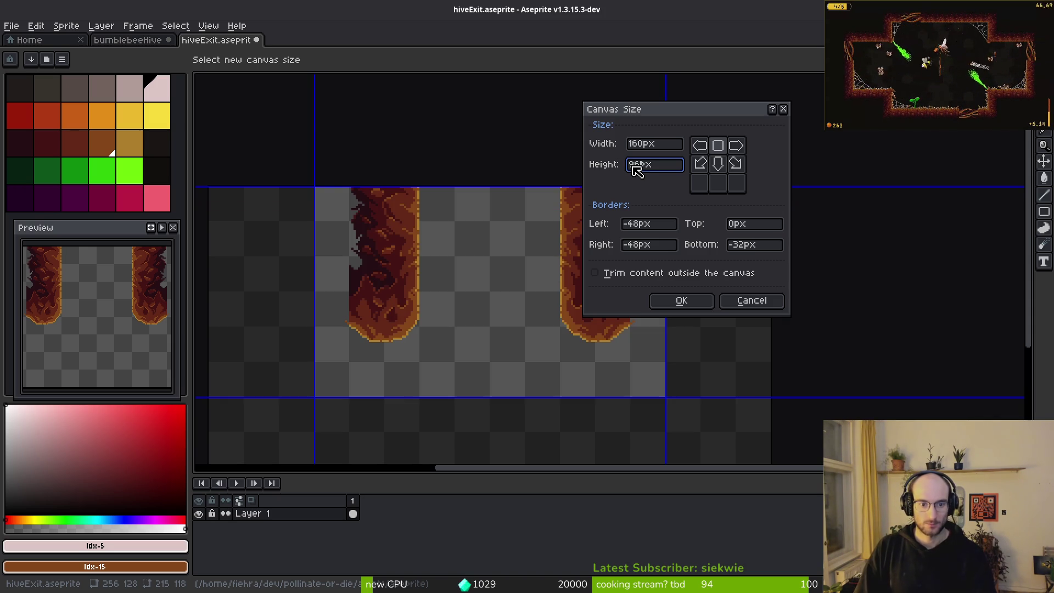
key(Return)
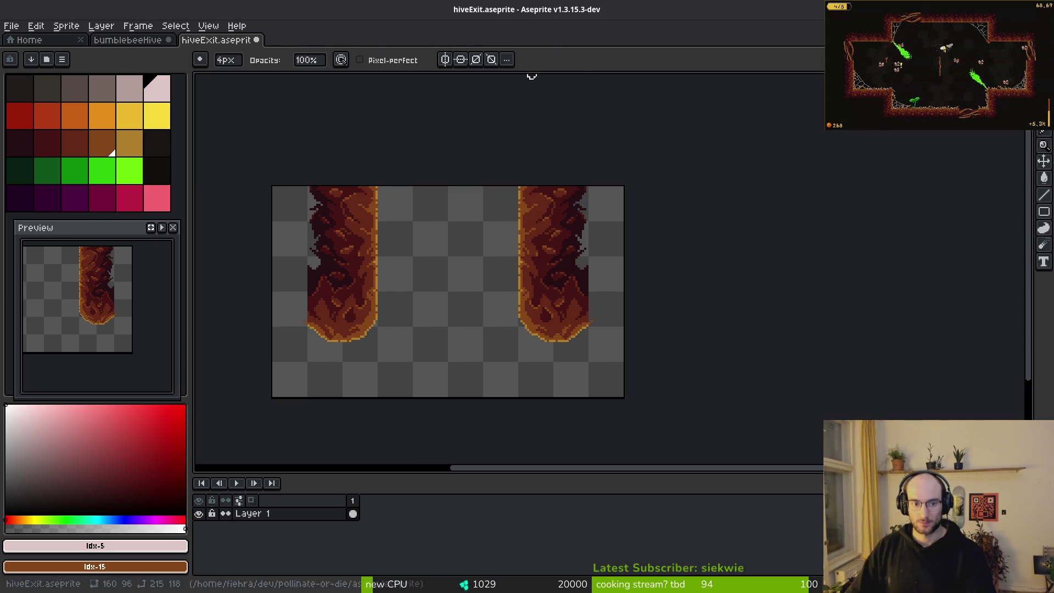
key(m)
key(ctrl+a)
Save the 160×96 pillar sprite
drag(483, 380, 632, 383)
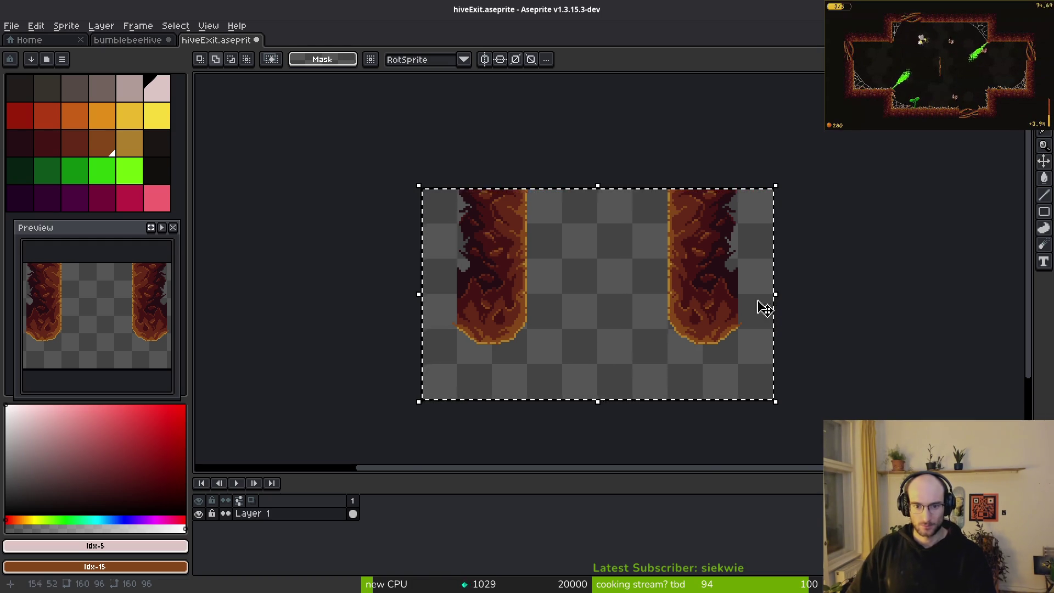
scroll(760, 306, up, 5)
scroll(713, 323, down, 3)
scroll(574, 308, left, 4)
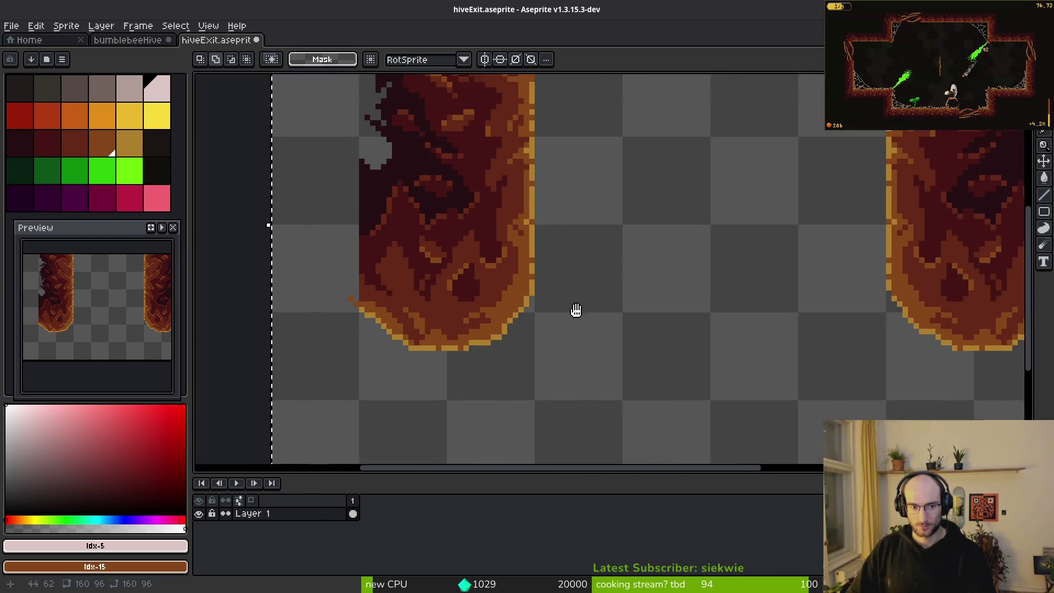
scroll(562, 282, down, 4)
key(ctrl+s)
Crop the canvas further to 160×80 px and save the sprite again
scroll(598, 293, left, 1)
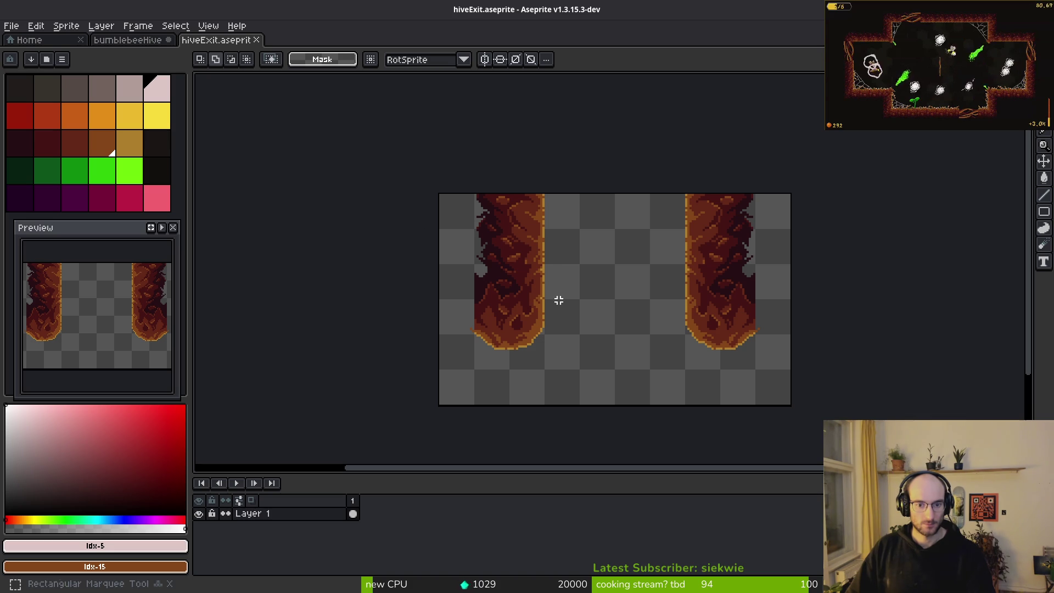
key(ctrl+alt+c)
click(641, 165)
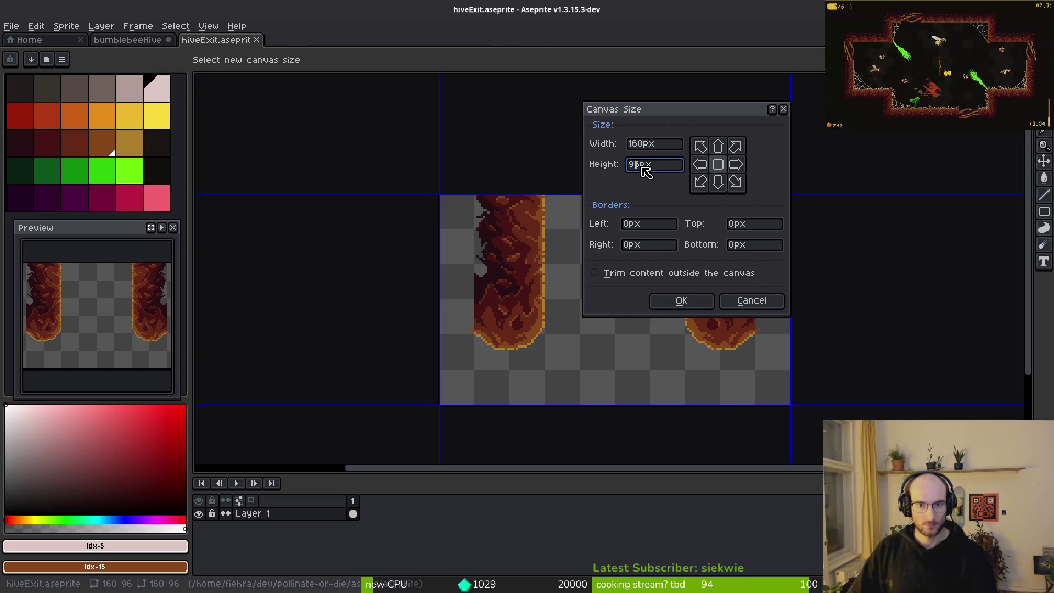
key(BackSpace)
text(80)
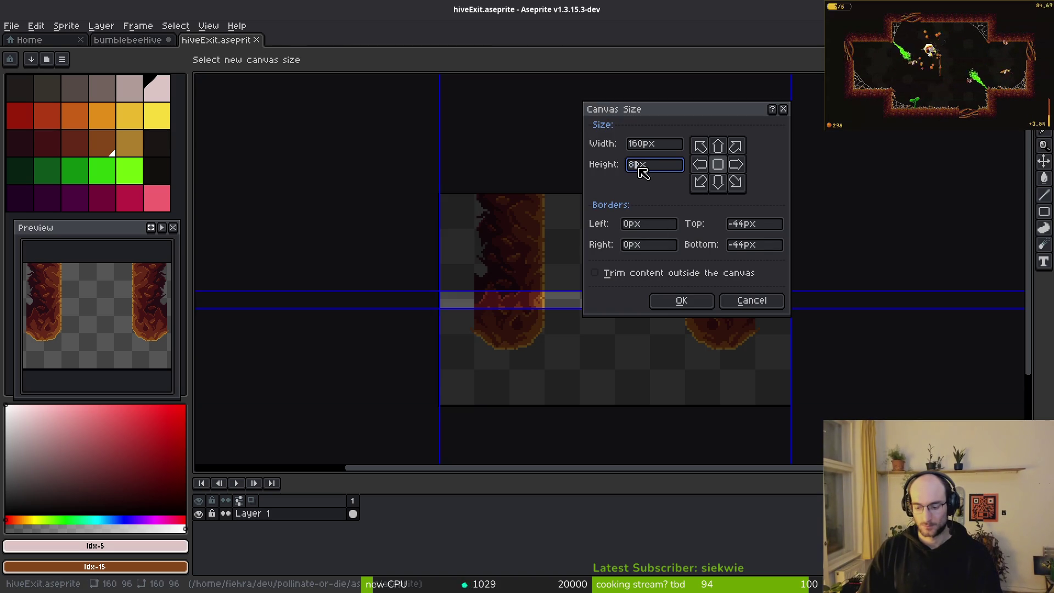
click(681, 302)
key(ctrl+s)
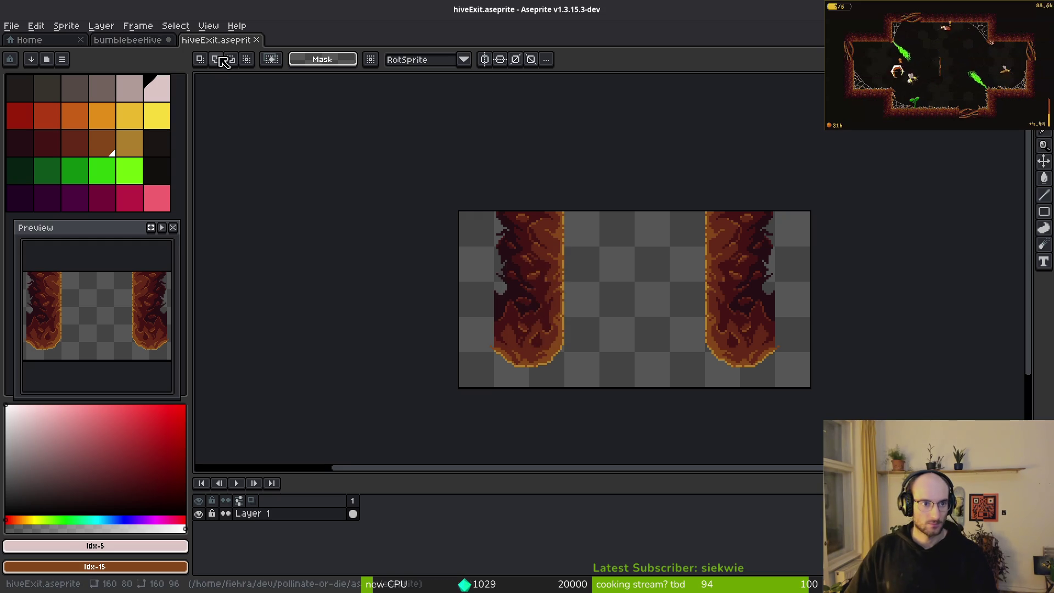
Export the pillars as hiveExitRocks.png into the art environment folder
key(ctrl+e)
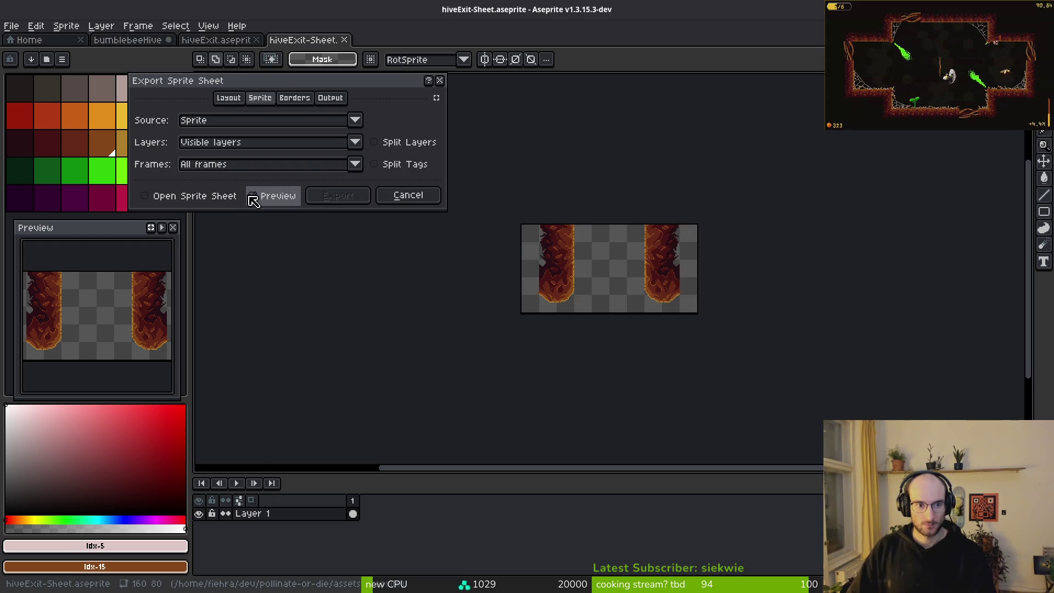
click(327, 199)
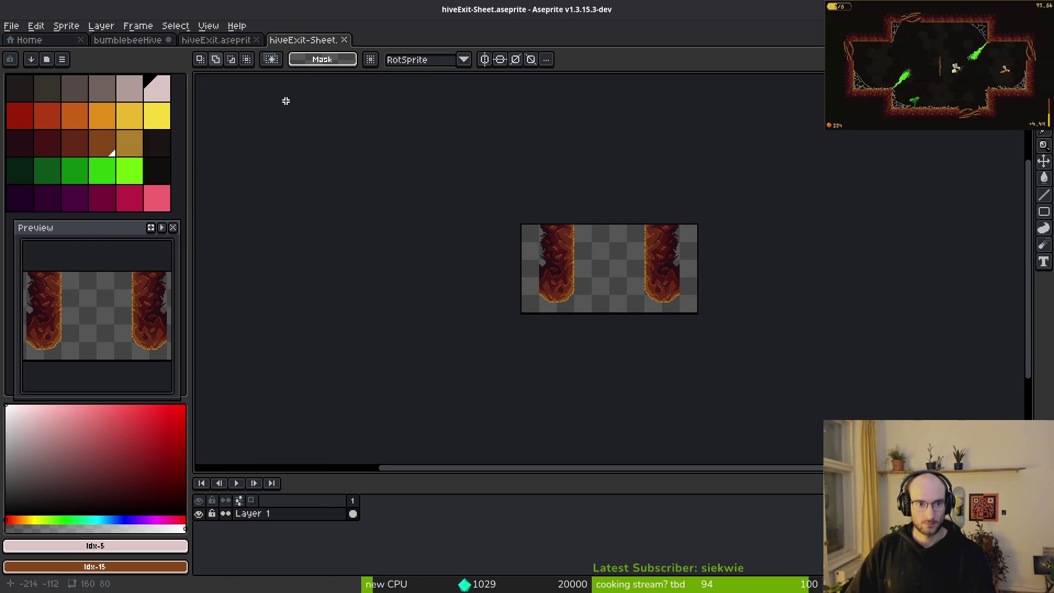
key(ctrl+alt+shift+s)
click(259, 49)
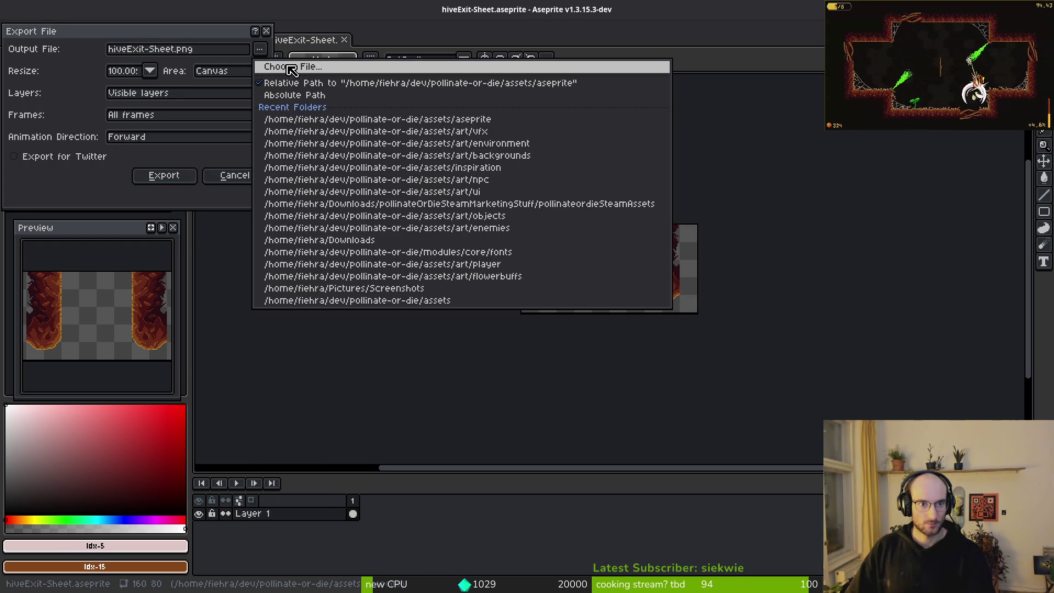
click(269, 62)
double_click(56, 90)
double_click(212, 129)
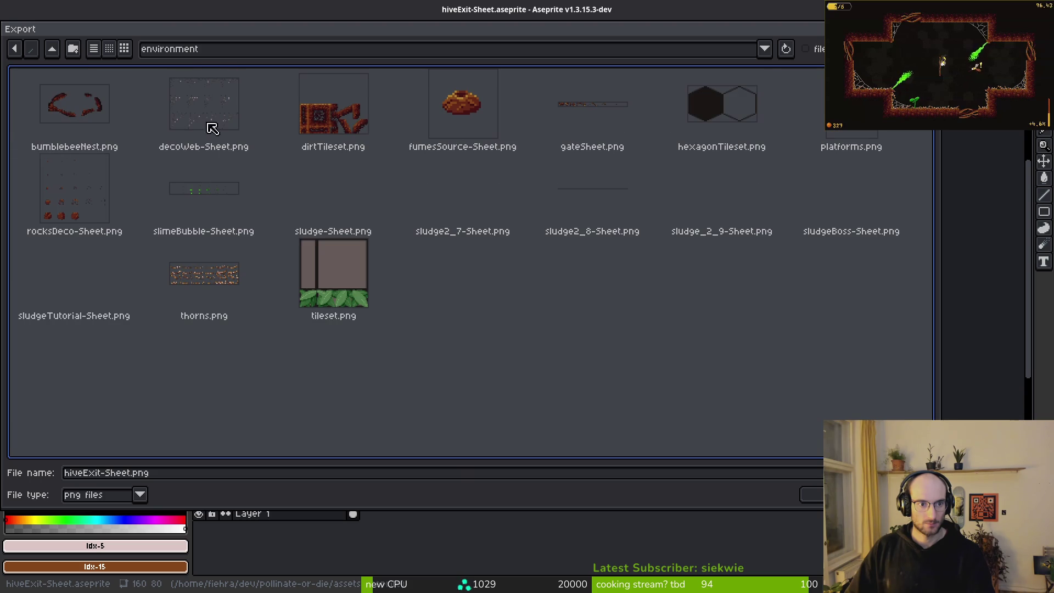
click(137, 475)
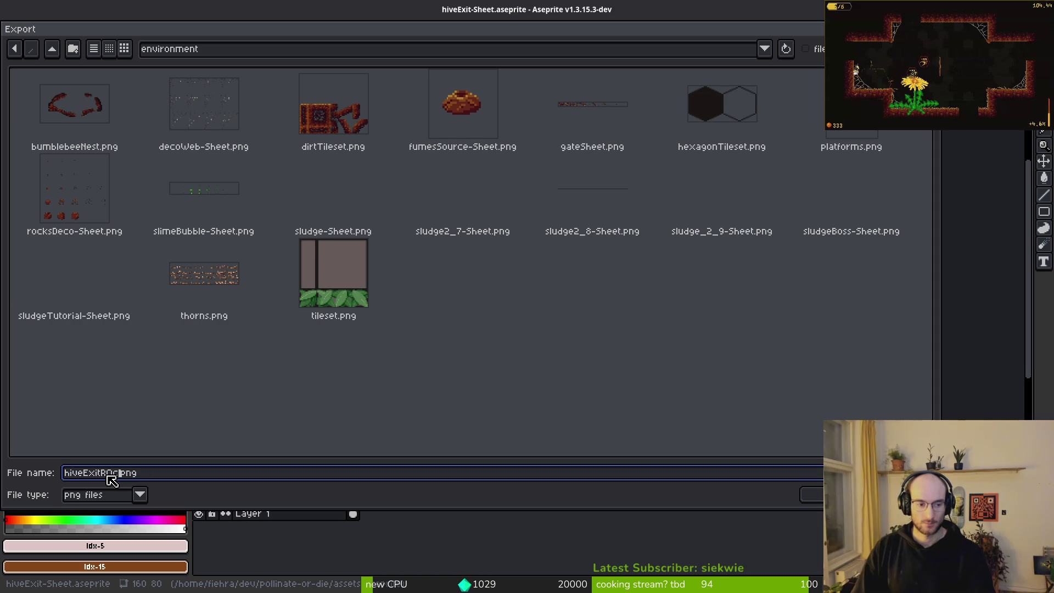
text(oc)
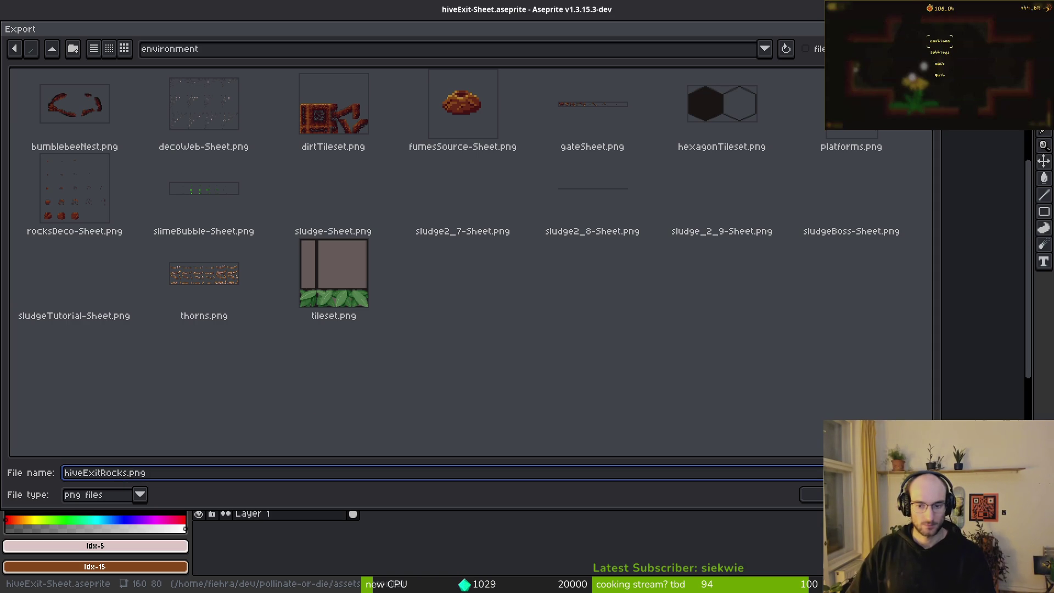
key(Return)
click(162, 176)
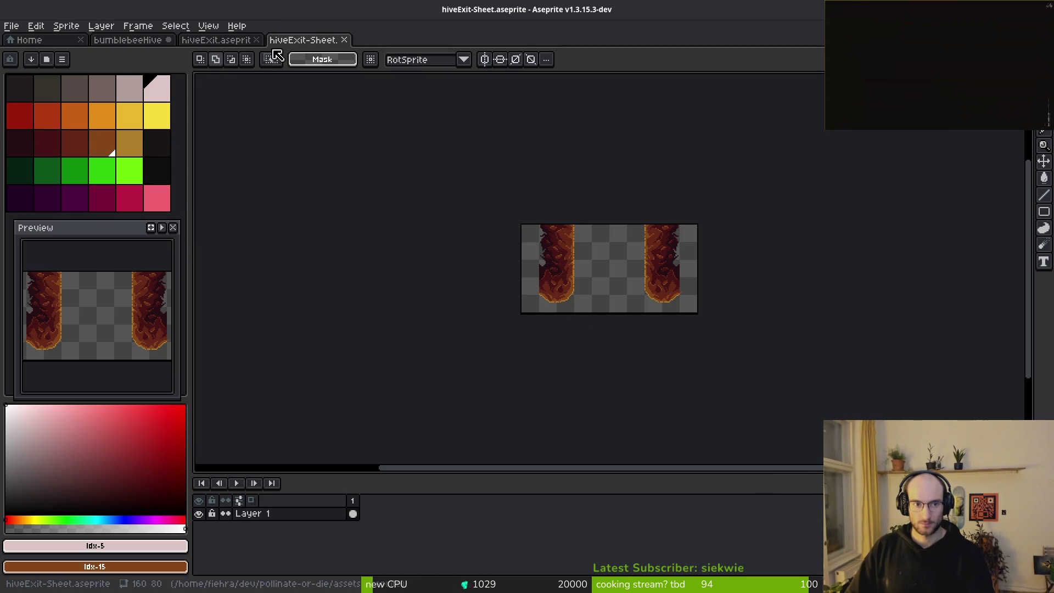
Close the hiveExit documents, save and close the hive nest sprite, and return to Godot
click(344, 40)
click(257, 40)
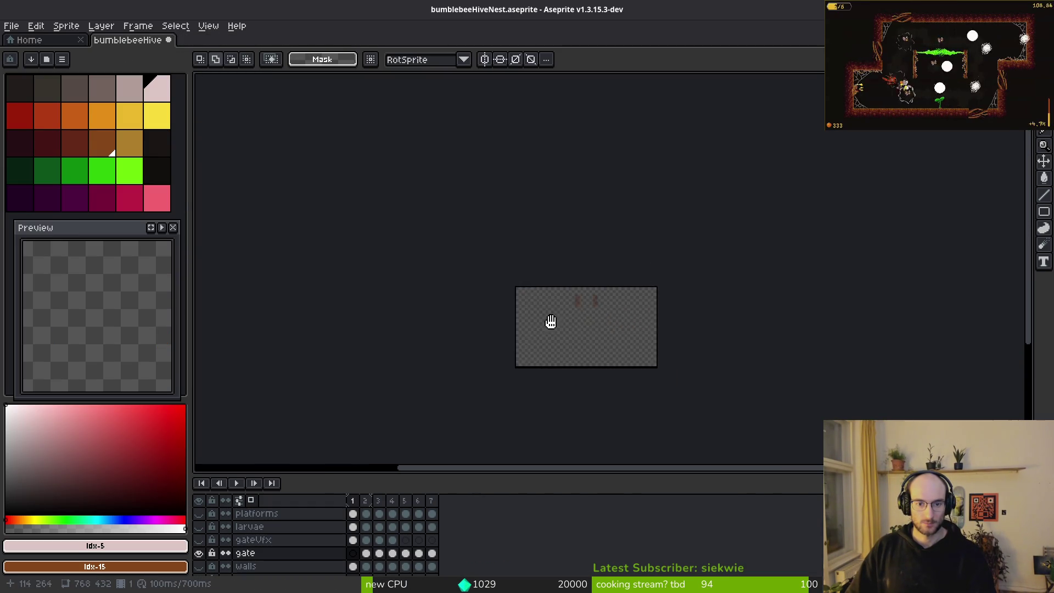
drag(602, 326, 606, 325)
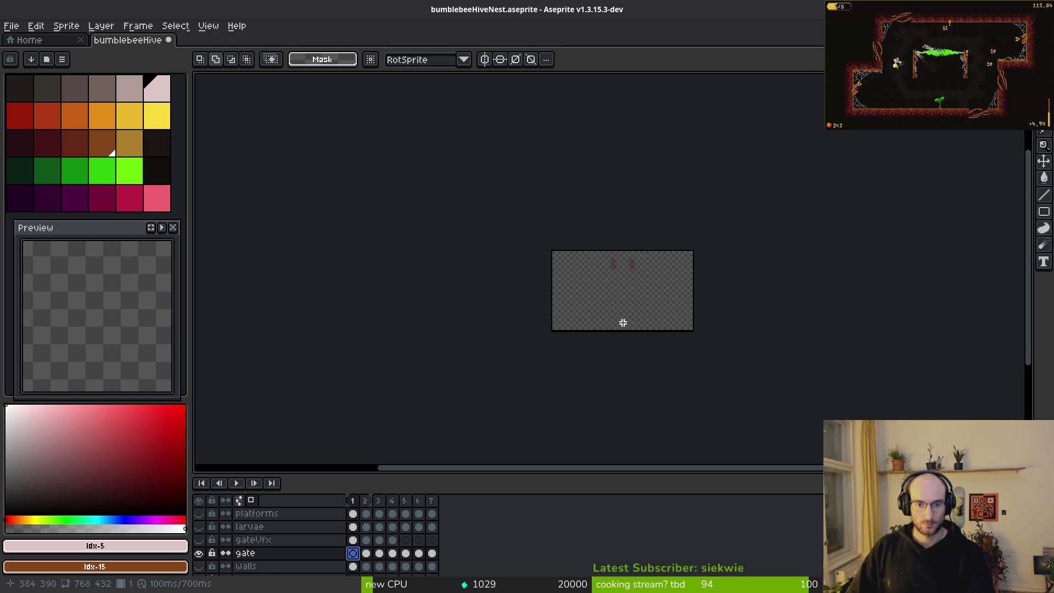
key(ctrl+s)
key(ctrl+w)
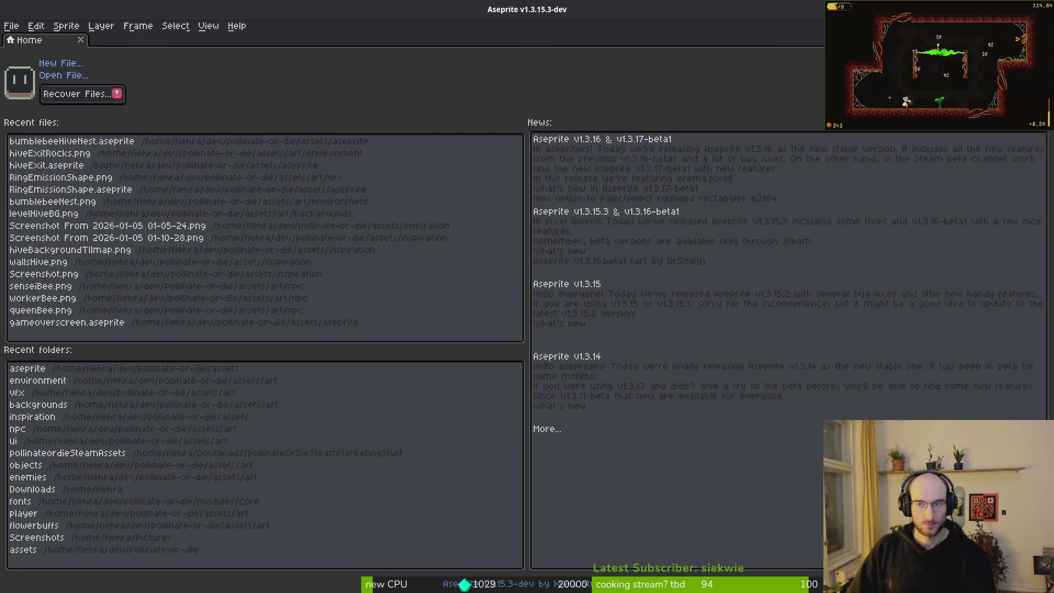
key(alt+Tab)
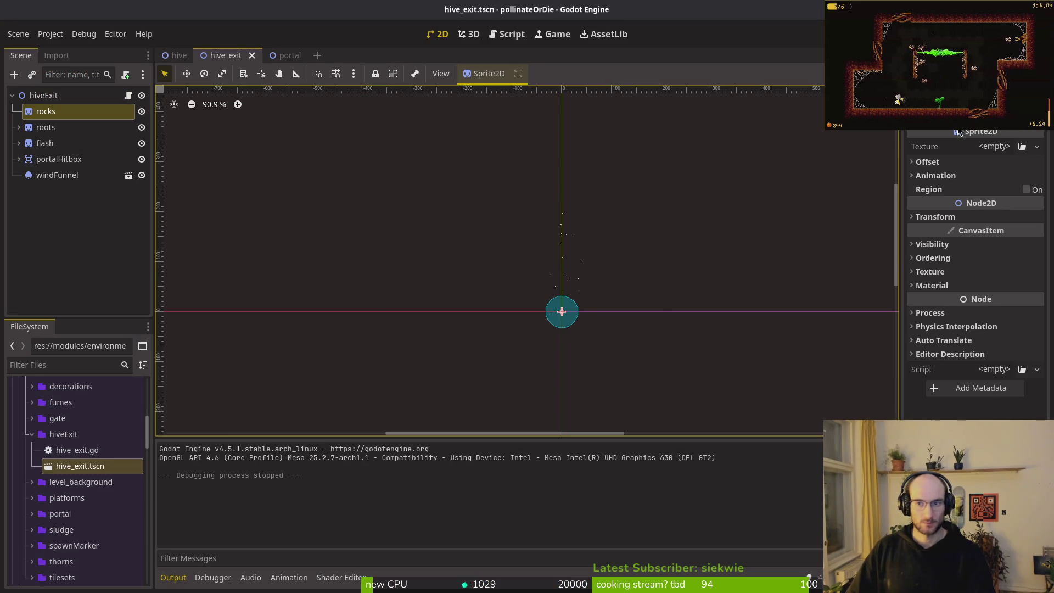
Quick-load a 'rock' texture onto the rocks sprite, then clear the wrong match
click(994, 146)
key(Escape)
click(994, 146)
text(rock)
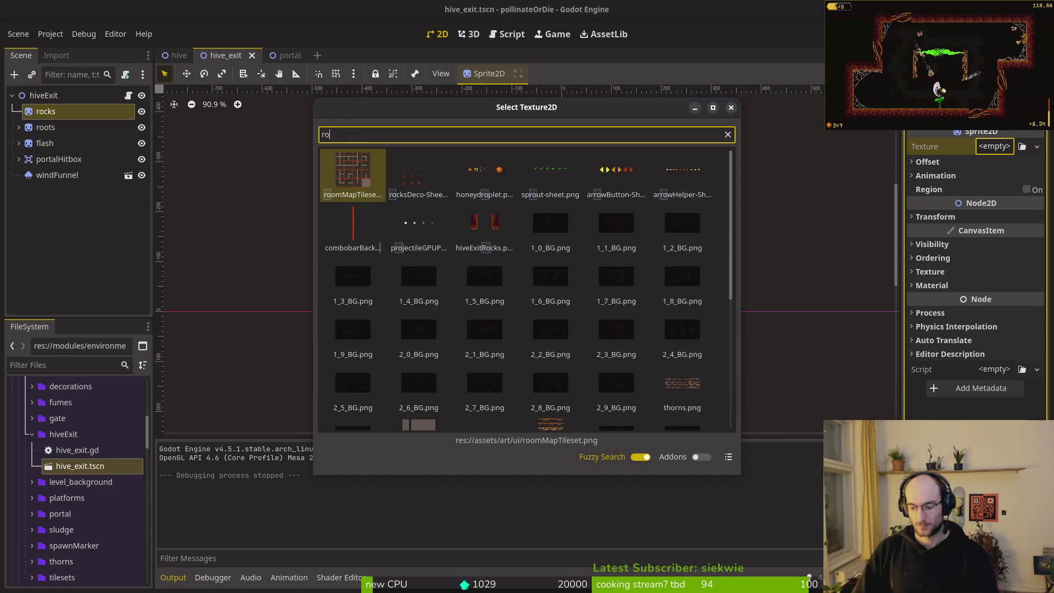
key(Return)
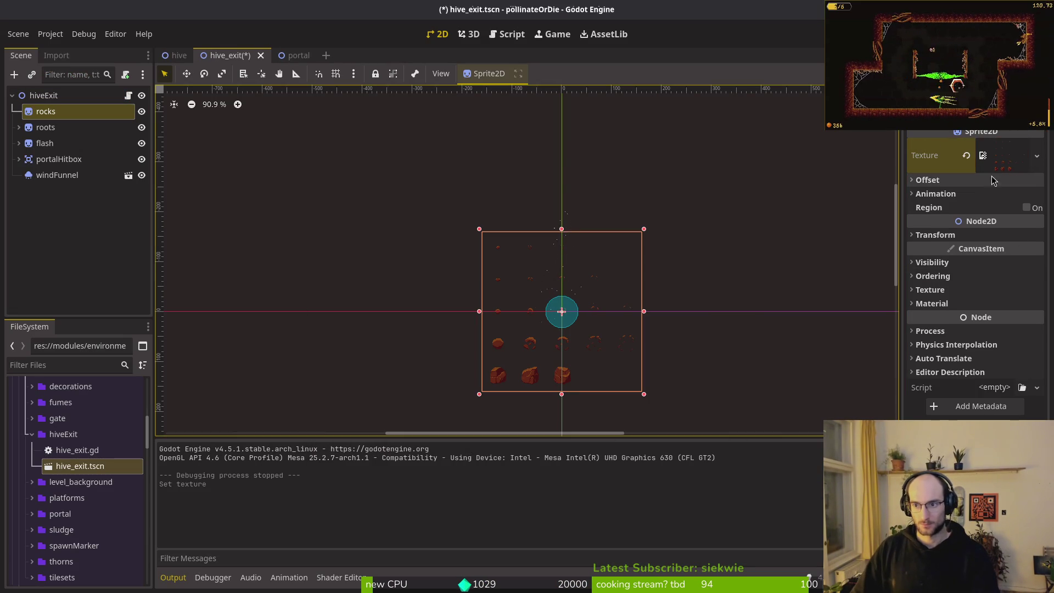
click(966, 156)
Assign the hiveExitRocks texture to the rocks sprite and save hive_exit.tscn
click(994, 146)
click(994, 146)
text(rock)
key(Return)
scroll(585, 288, up, 5)
scroll(517, 274, down, 3)
key(ctrl+s)
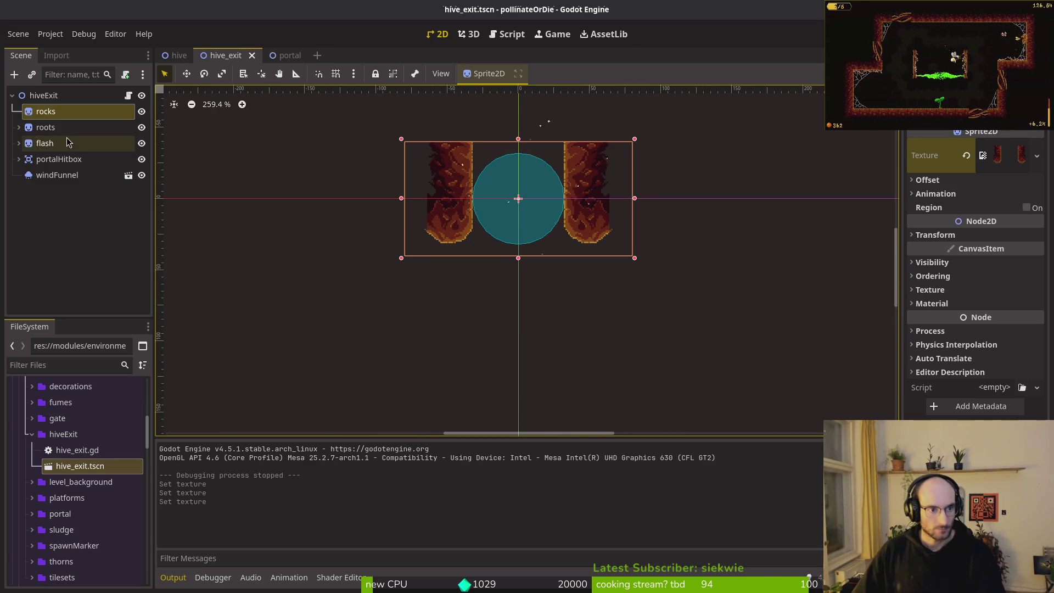
click(57, 174)
scroll(434, 242, down, 2)
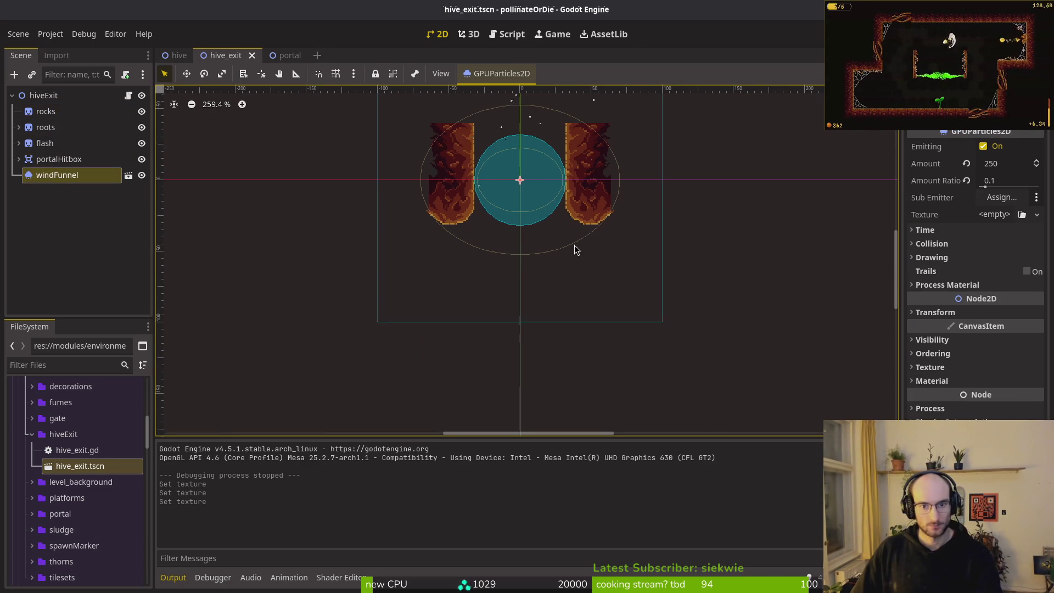
Set the wind funnel and portalHitbox CollisionShape2D Position y to 100
click(935, 312)
click(985, 350)
text(100)
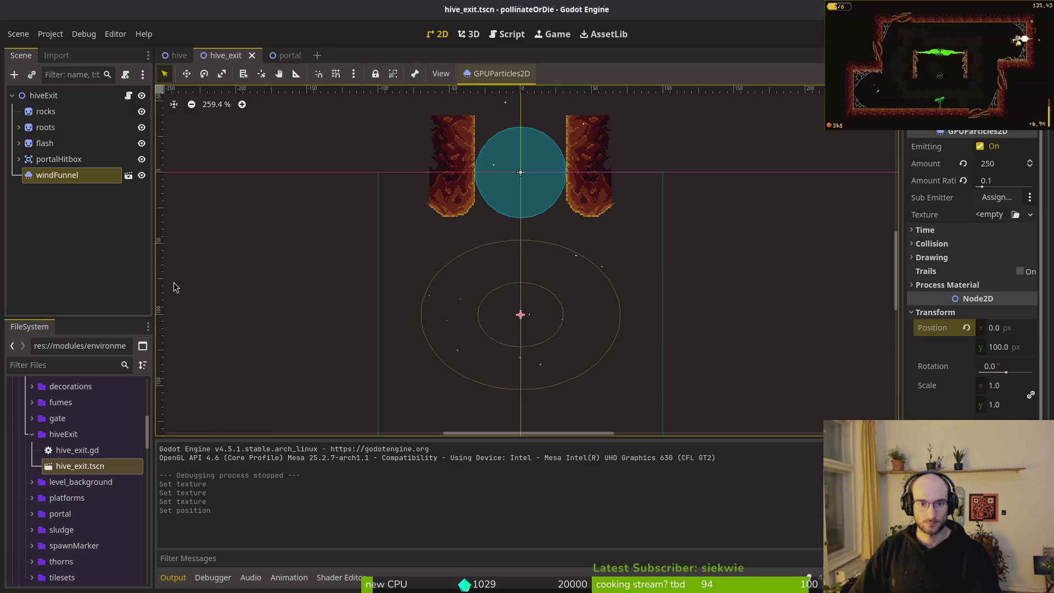
double_click(33, 161)
key(Right)
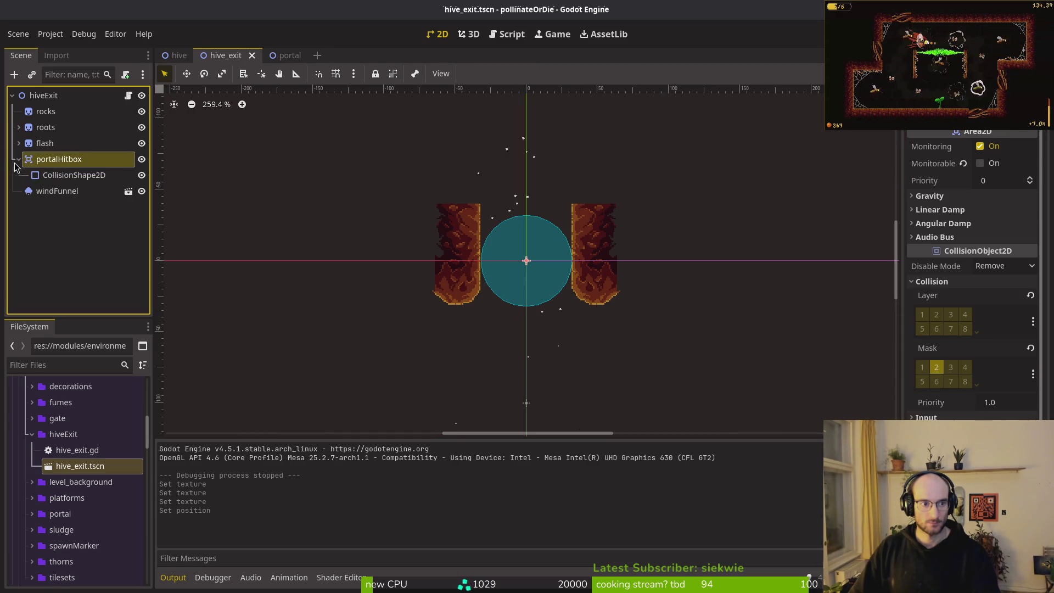
key(Down)
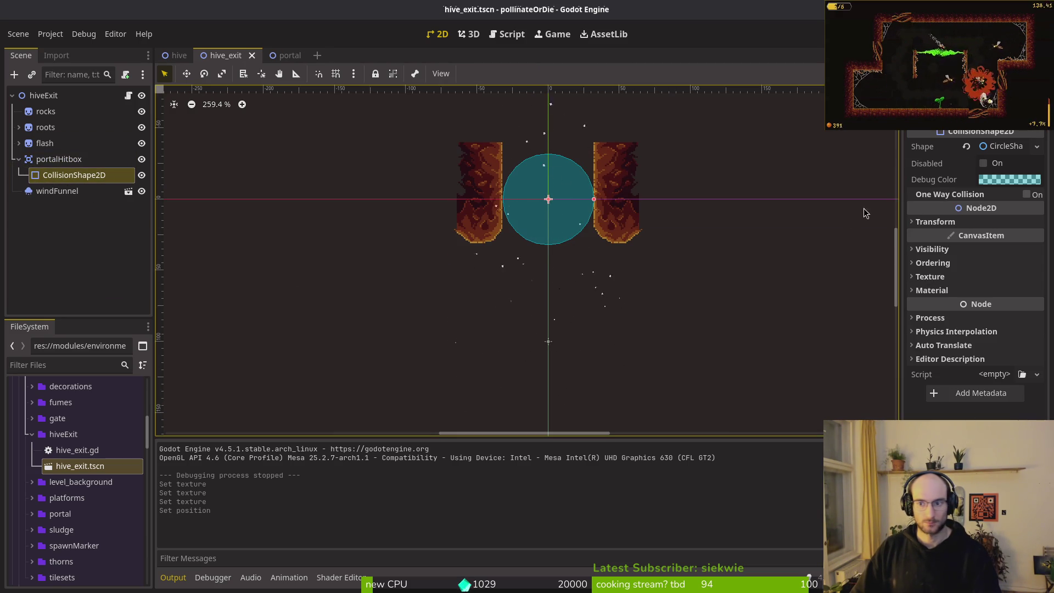
click(935, 221)
click(1011, 256)
text(100)
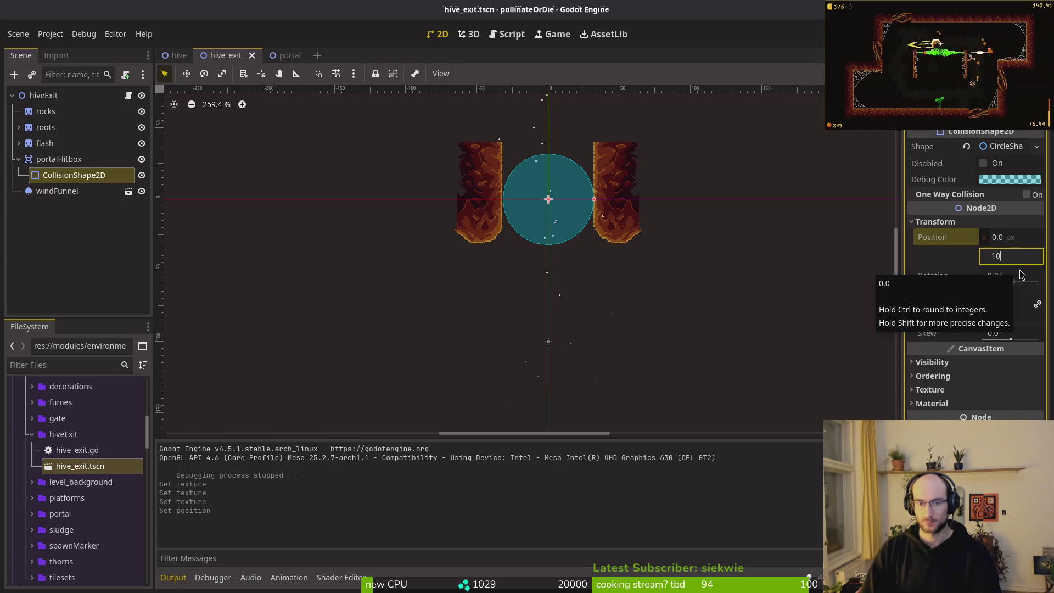
key(Return)
Check the lowered circle below the pillars, then go to the hive scene
drag(530, 252, 533, 237)
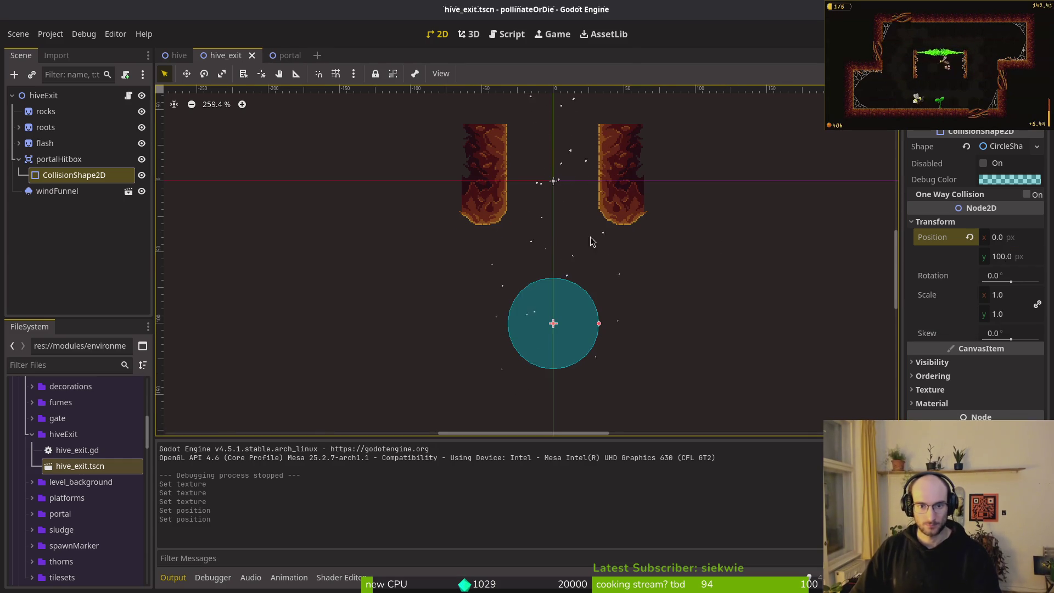
scroll(597, 256, down, 4)
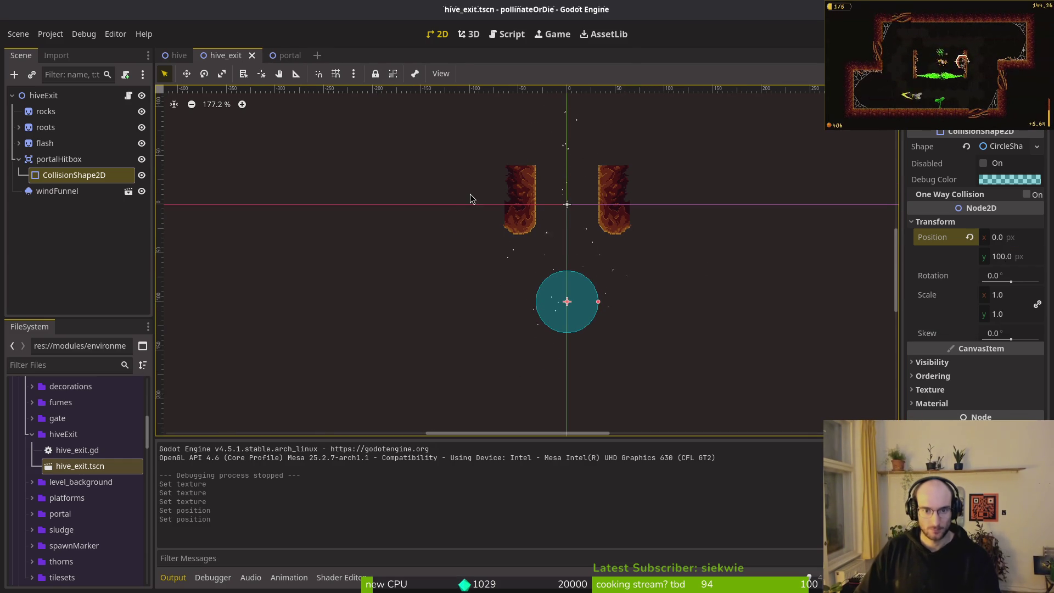
click(18, 159)
click(40, 175)
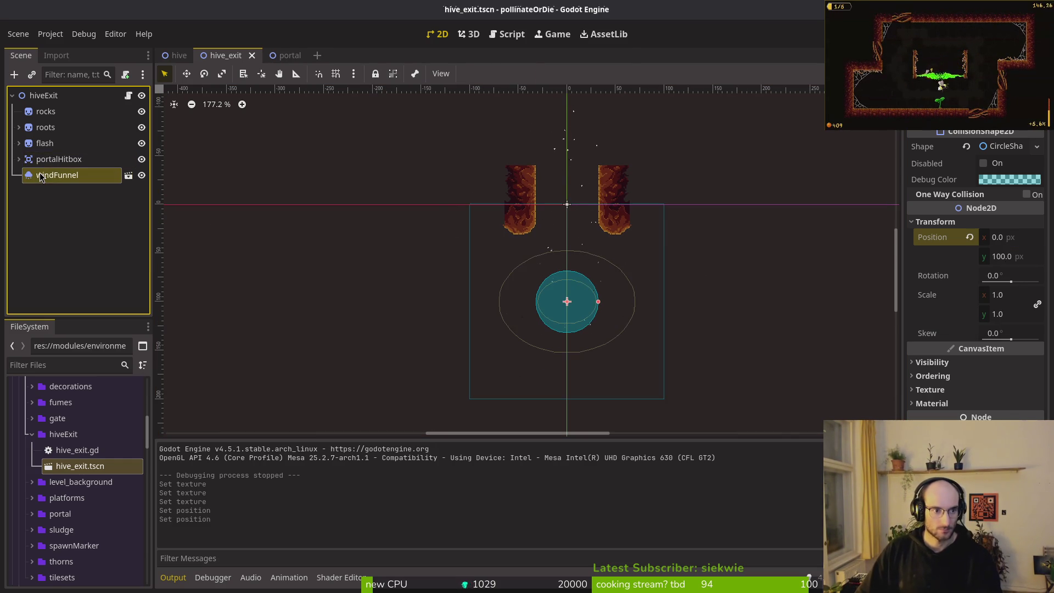
click(19, 160)
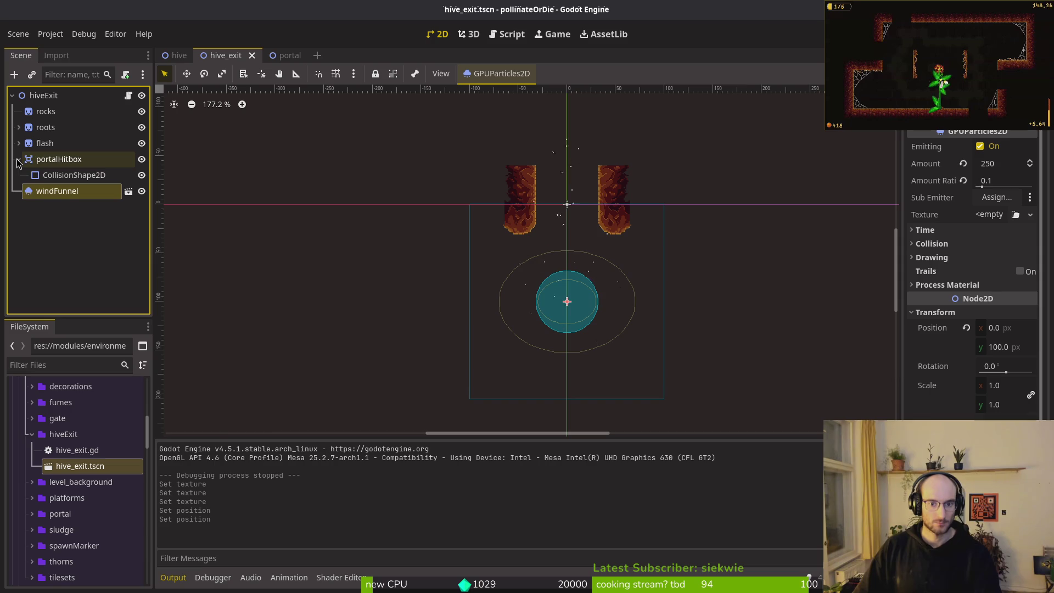
scroll(623, 241, down, 3)
scroll(628, 246, down, 2)
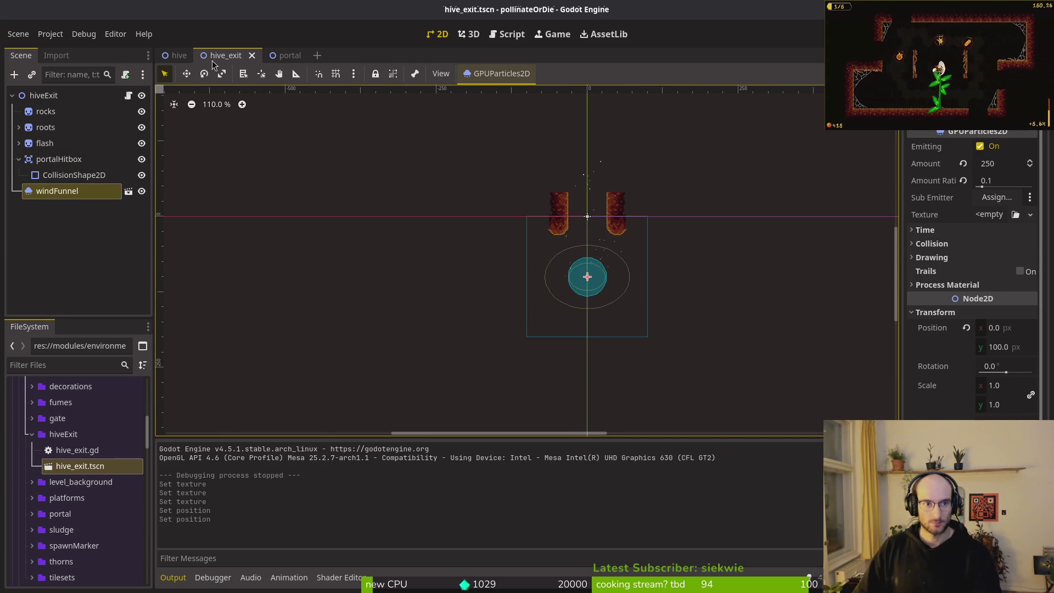
click(179, 55)
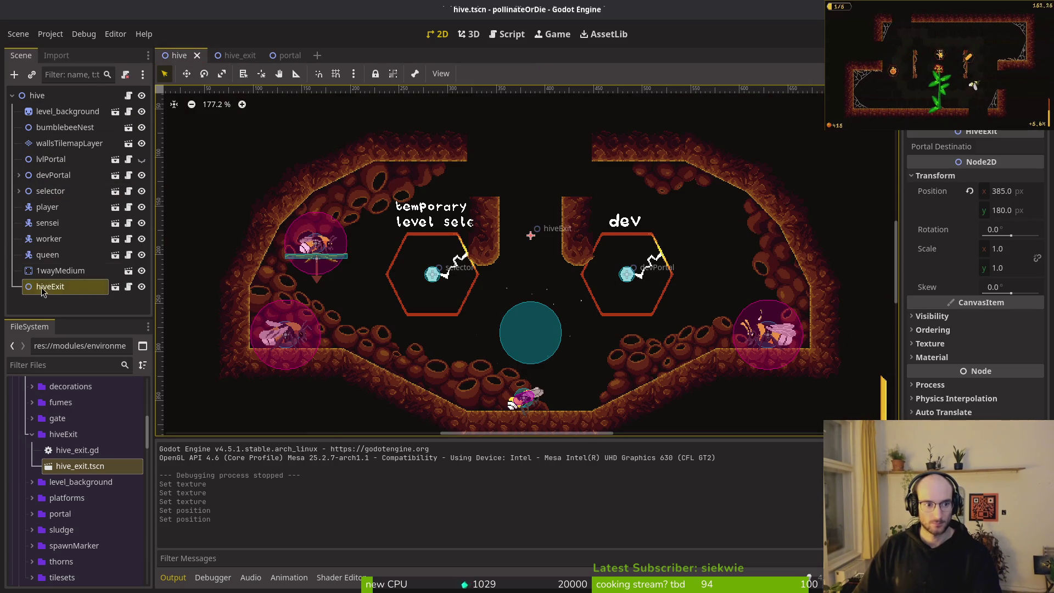
Move hiveExit up into the ceiling gap at position 384, 80
scroll(515, 299, up, 5)
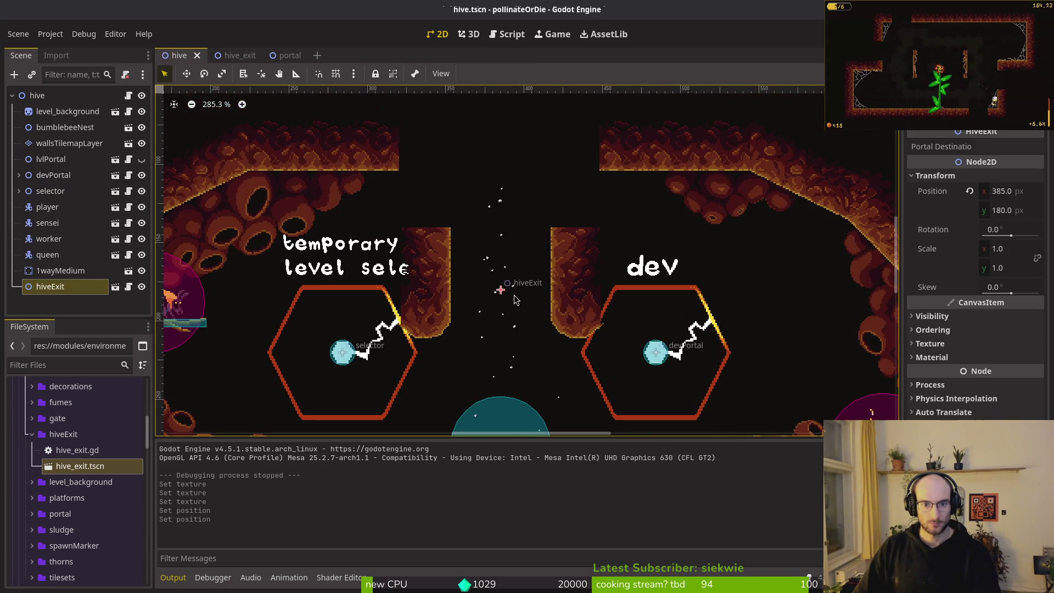
mouse_move(504, 293)
mouse_down()
mouse_move(493, 174)
mouse_move(501, 143)
mouse_up()
scroll(605, 161, up, 5)
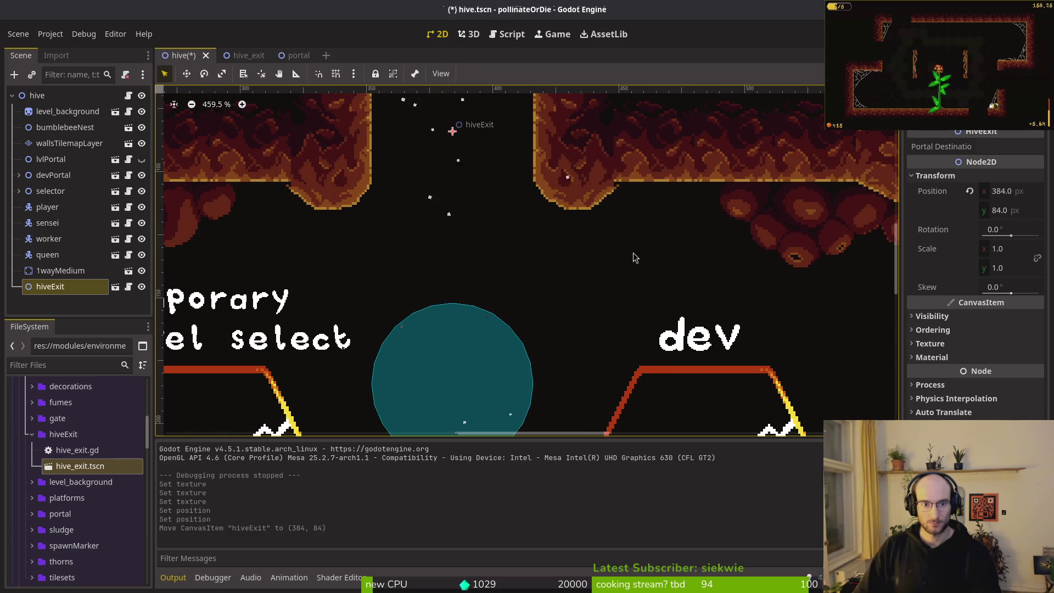
key(Up)
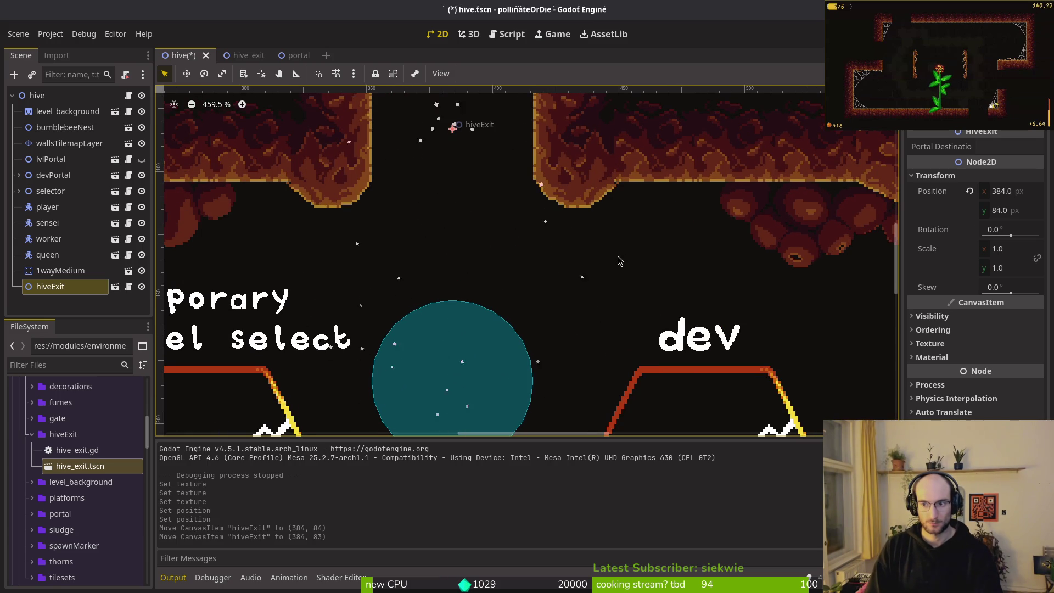
key(Up)
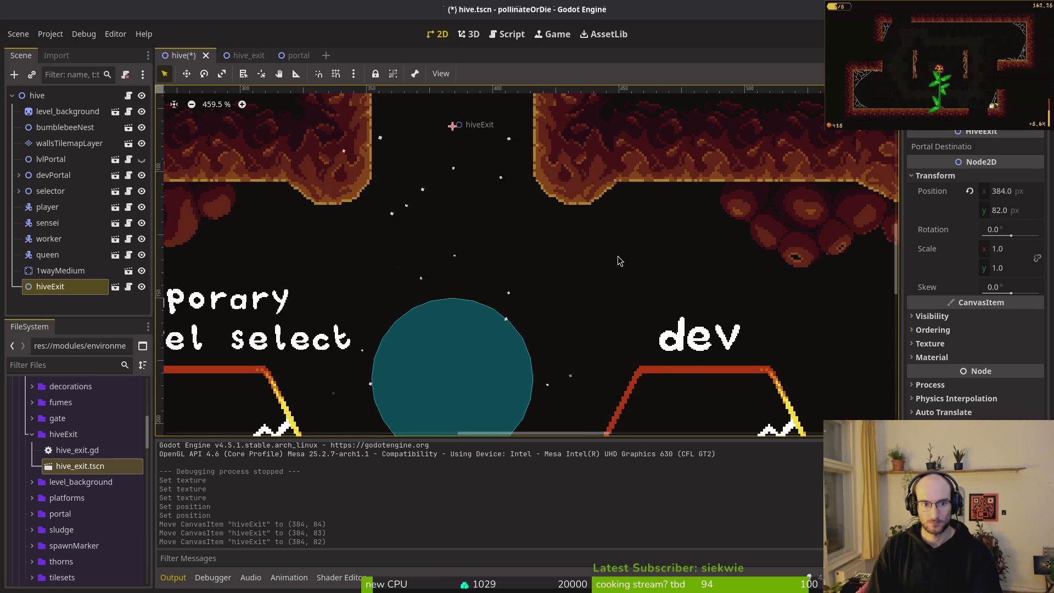
key(Up)
key(Up)
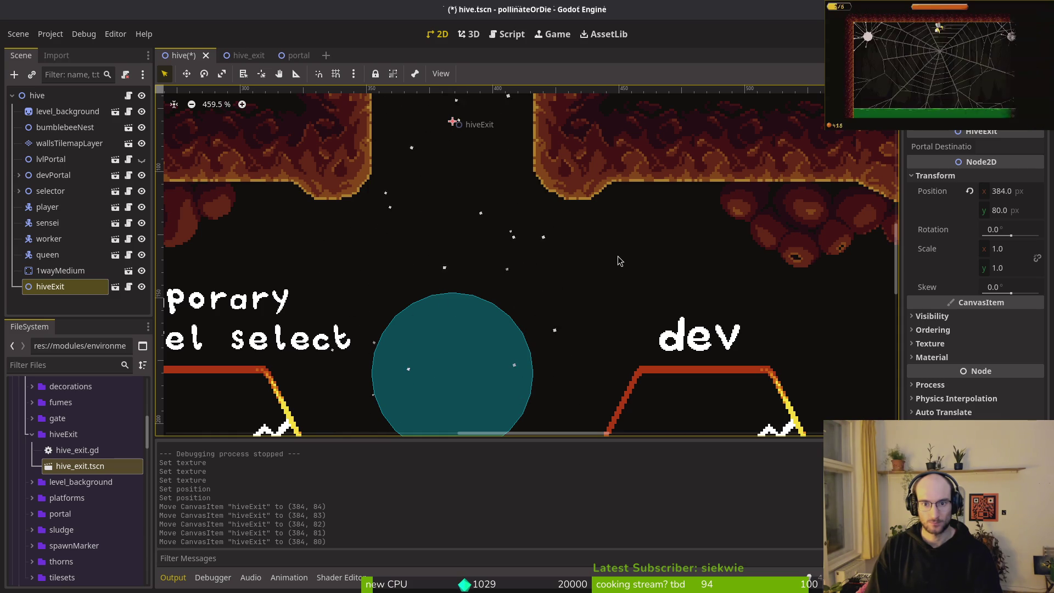
key(Down)
key(Down)
key(Up)
key(Up)
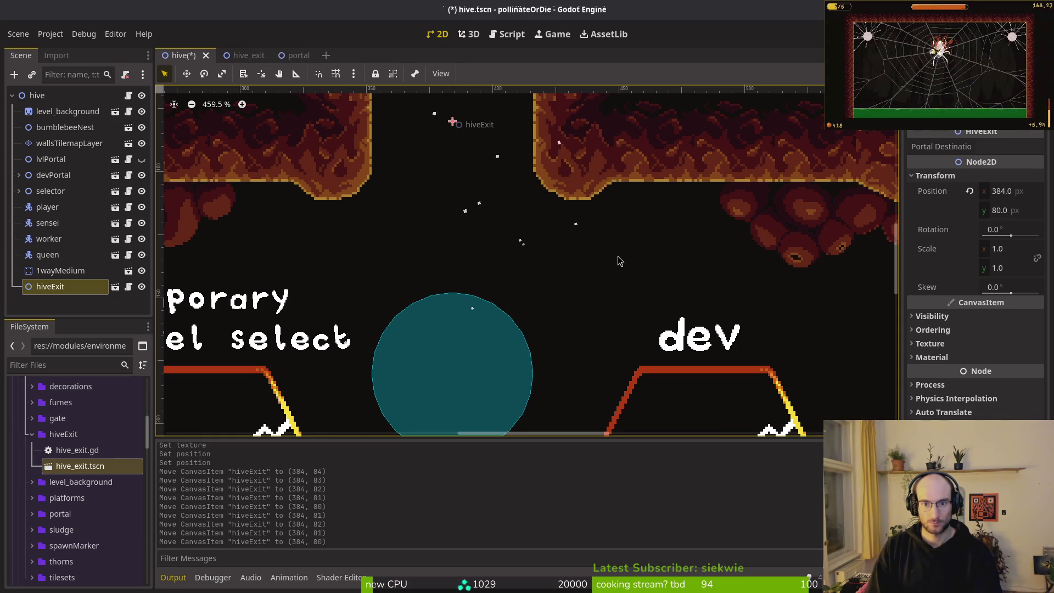
Save the hive scene and run the game with F5
scroll(619, 261, down, 3)
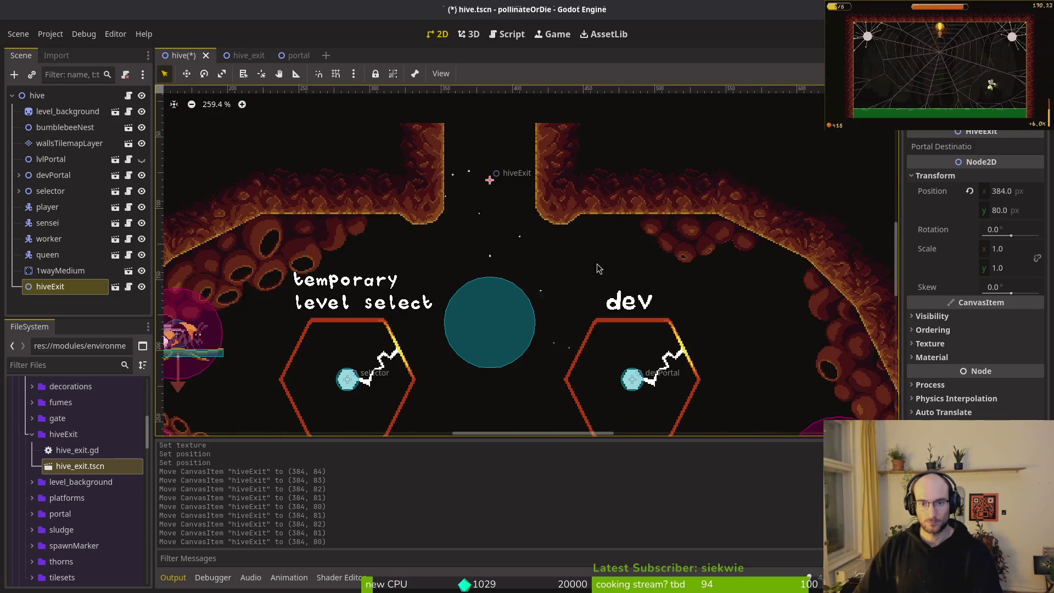
scroll(592, 258, down, 2)
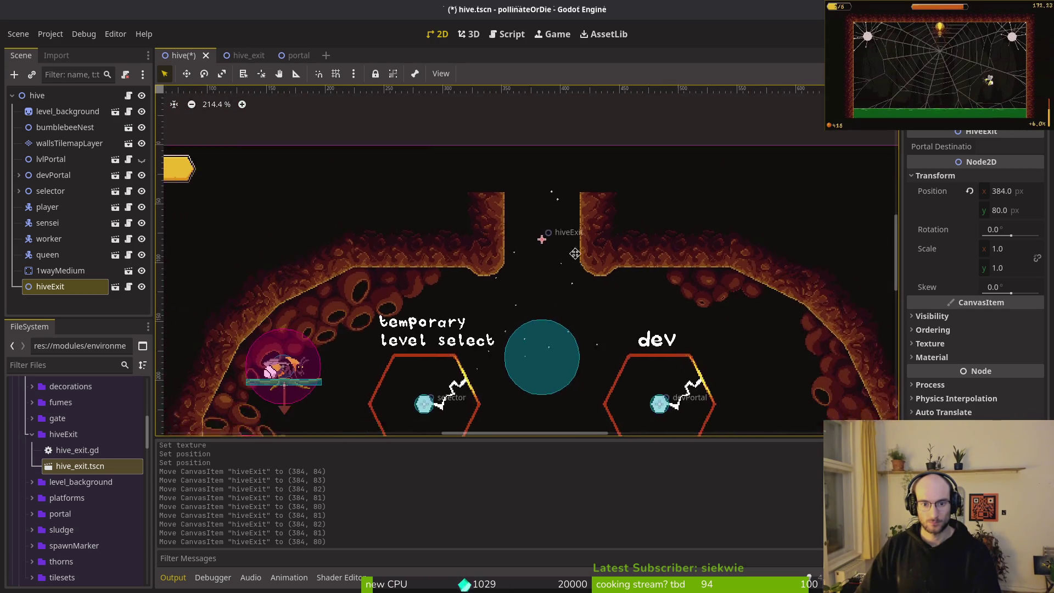
click(594, 261)
key(ctrl+s)
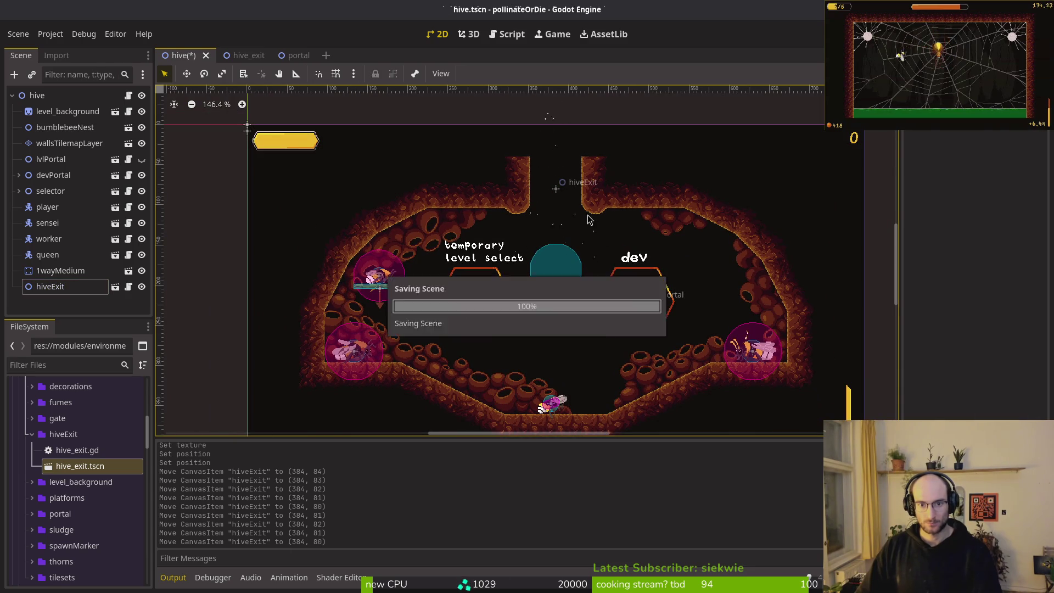
scroll(581, 223, up, 2)
scroll(593, 211, up, 2)
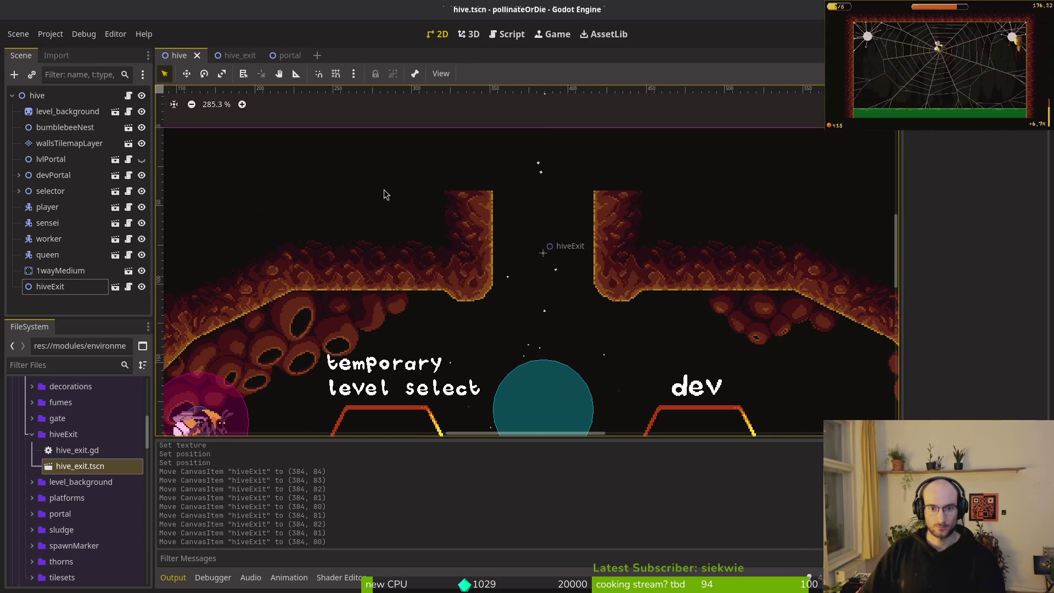
scroll(500, 225, up, 2)
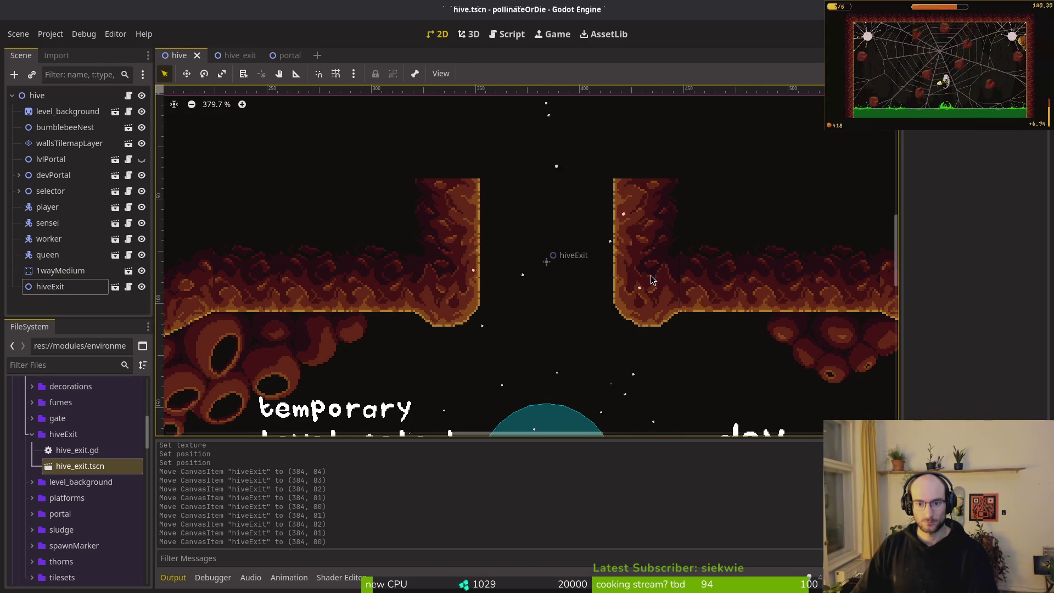
scroll(676, 283, up, 3)
scroll(690, 314, down, 7)
scroll(680, 308, up, 3)
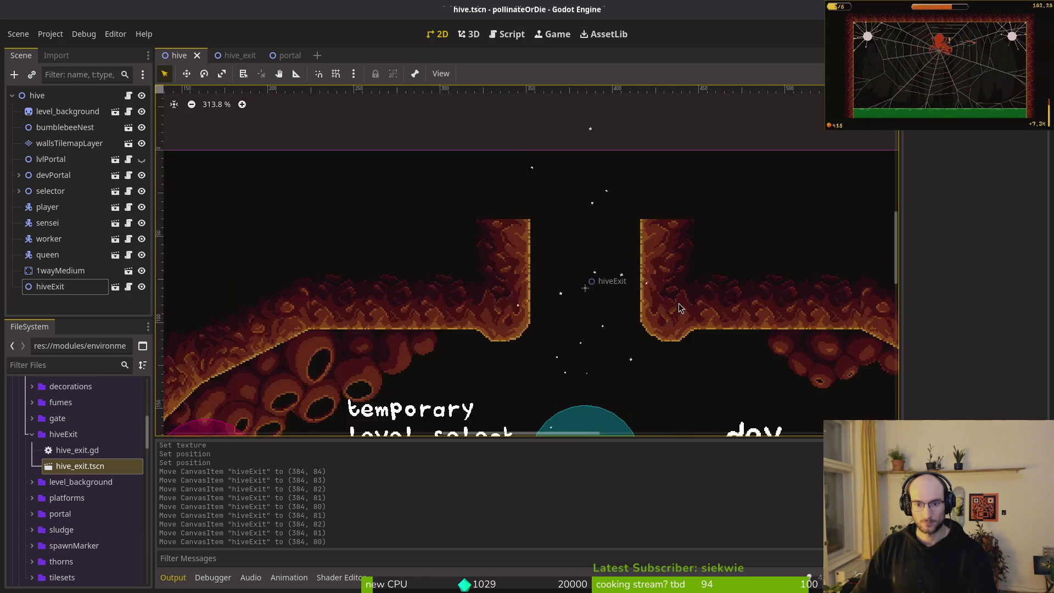
scroll(680, 308, up, 1)
key(F5)
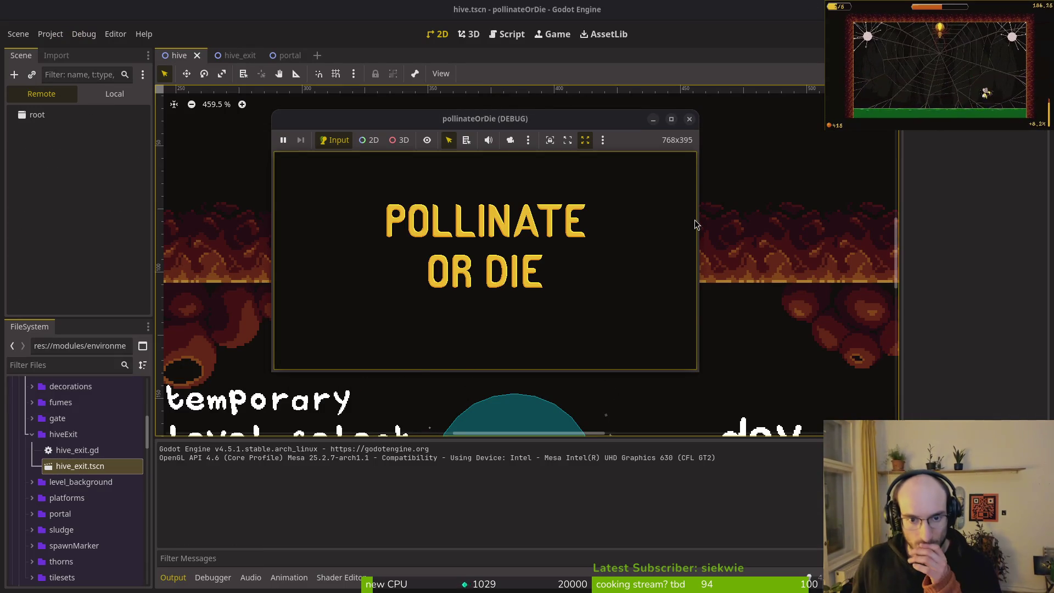
Maximize the game window, continue the saved game, then stop it and return to hive_exit
double_click(486, 118)
click(532, 253)
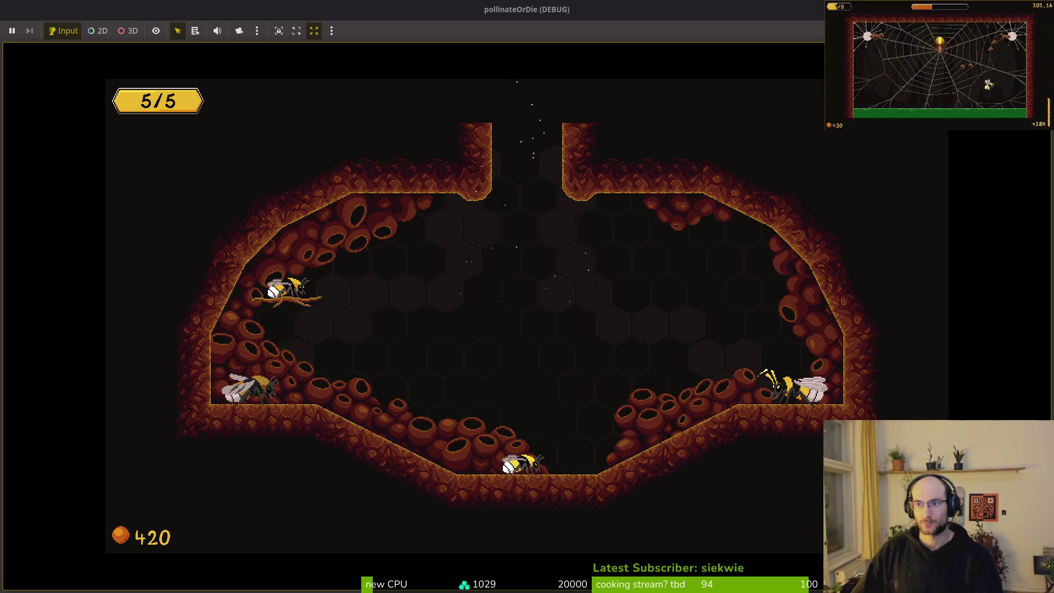
key(F8)
click(246, 61)
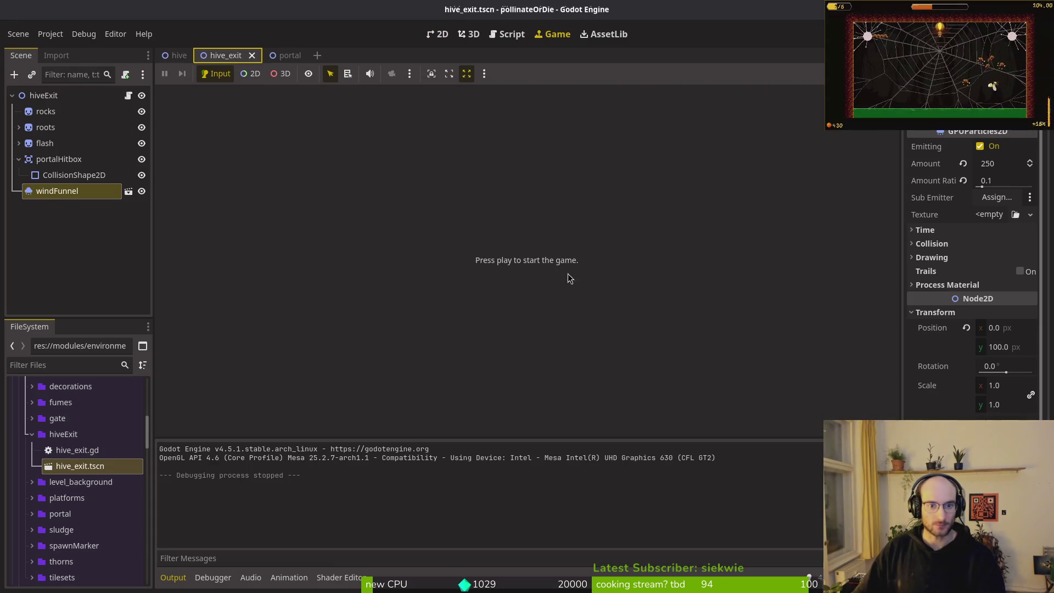
Set the wind funnel and portal collision circle Position y to 120 and save
click(440, 40)
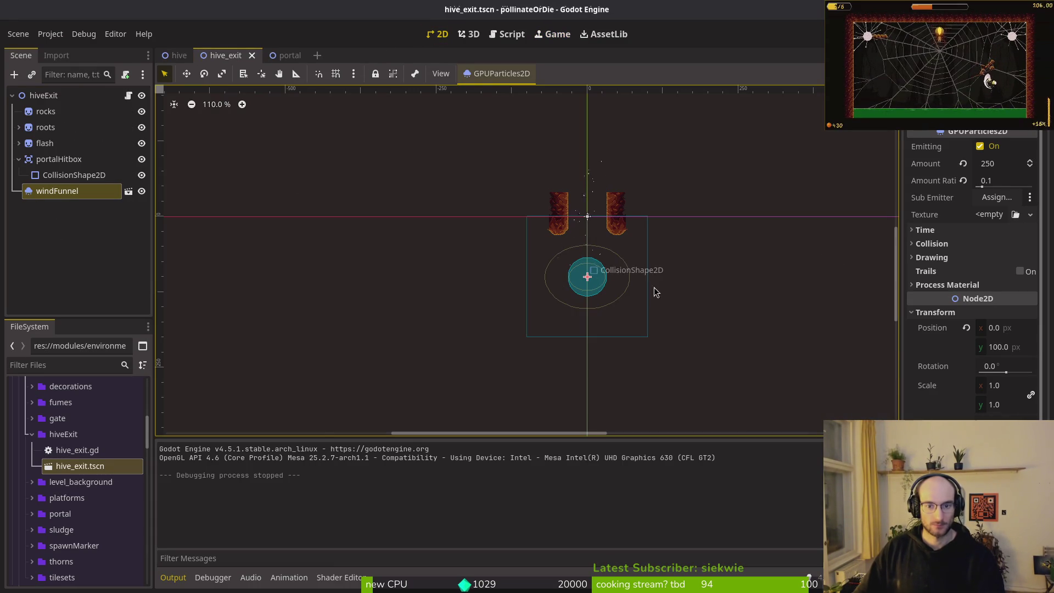
click(1015, 346)
text(120)
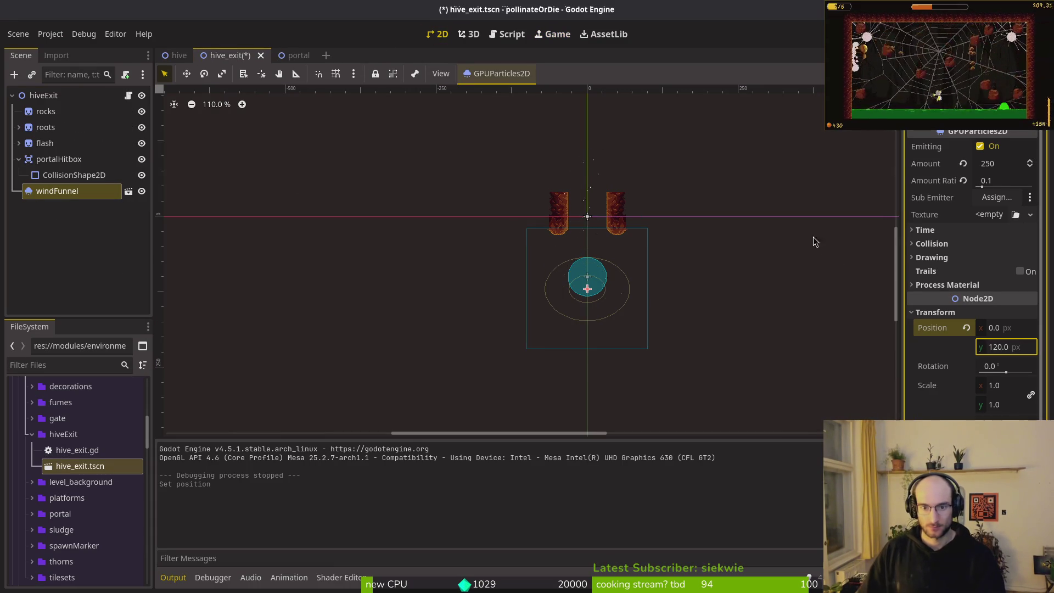
key(Return)
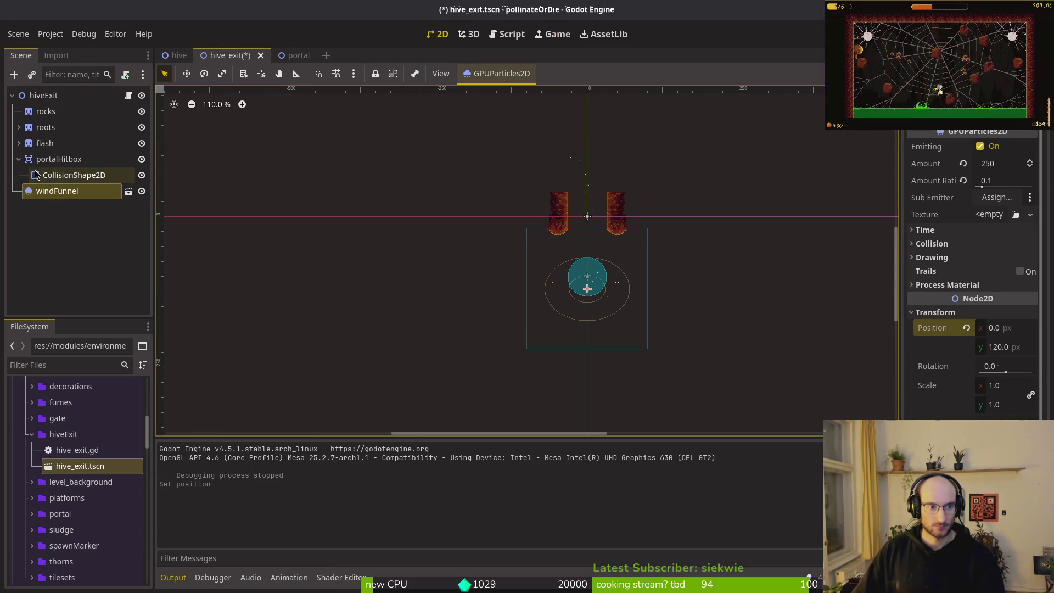
click(74, 174)
click(1017, 255)
text(120)
key(Return)
key(ctrl+s)
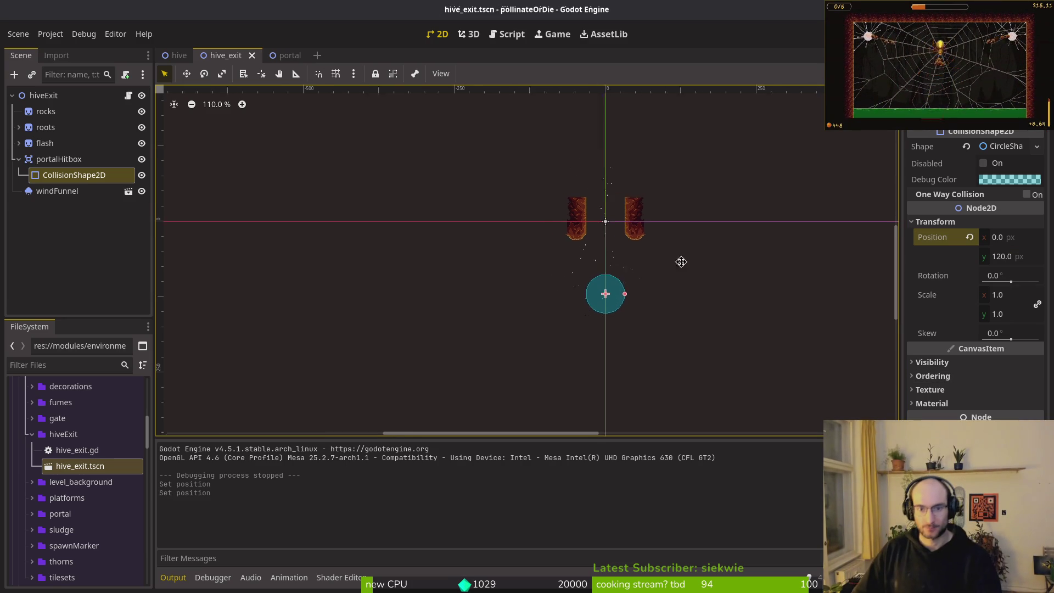
Glance at the hive_exit.gd script, collapse portalHitbox, and save the scene again
click(645, 245)
scroll(645, 244, up, 5)
key(alt+Tab)
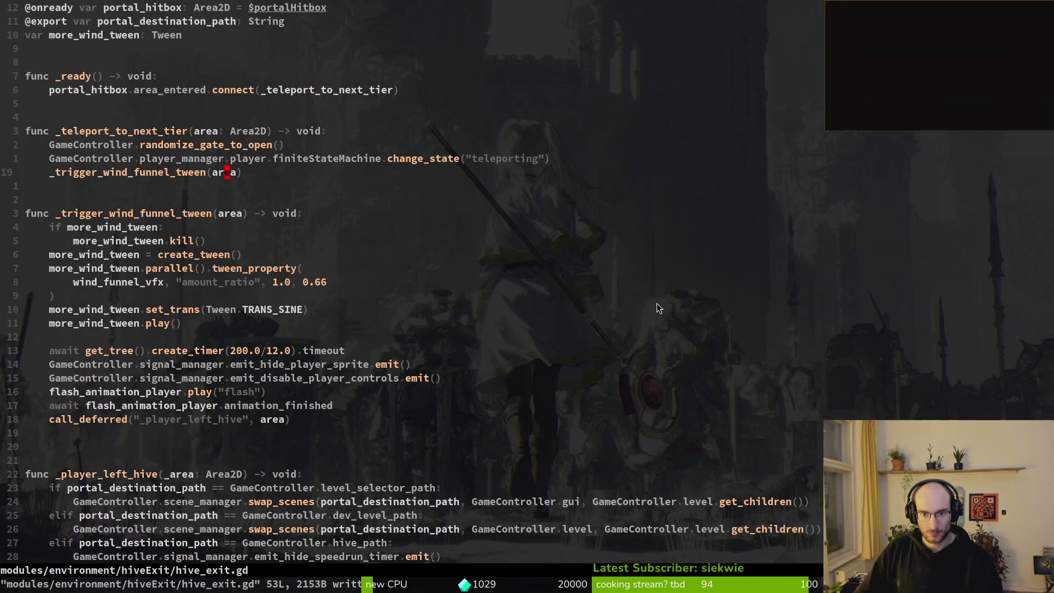
key(alt+Tab)
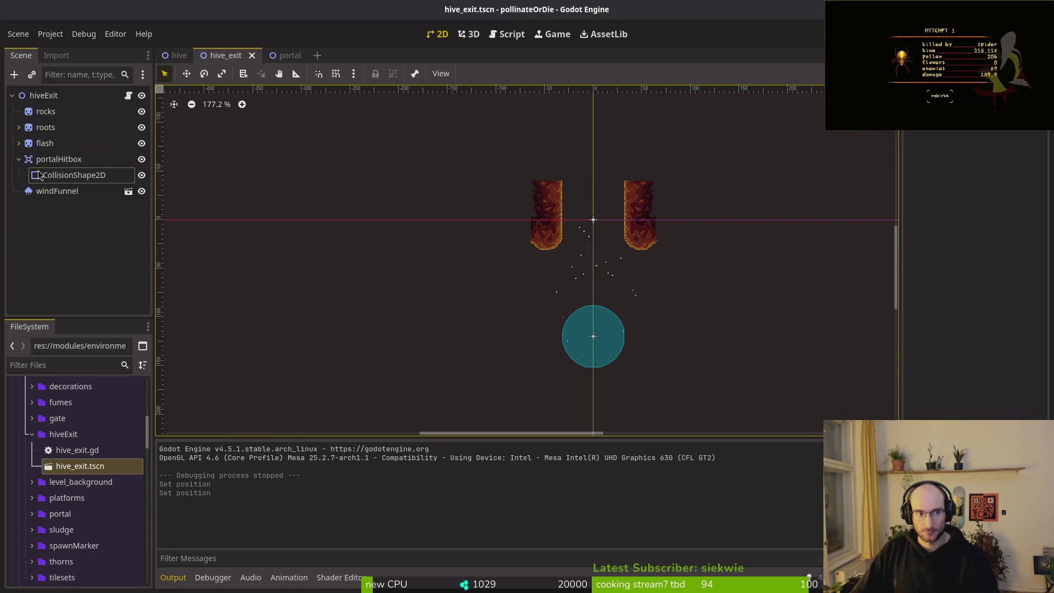
click(18, 160)
key(ctrl+s)
Change the hiveExit root node's type to CharacterBody2D
click(43, 95)
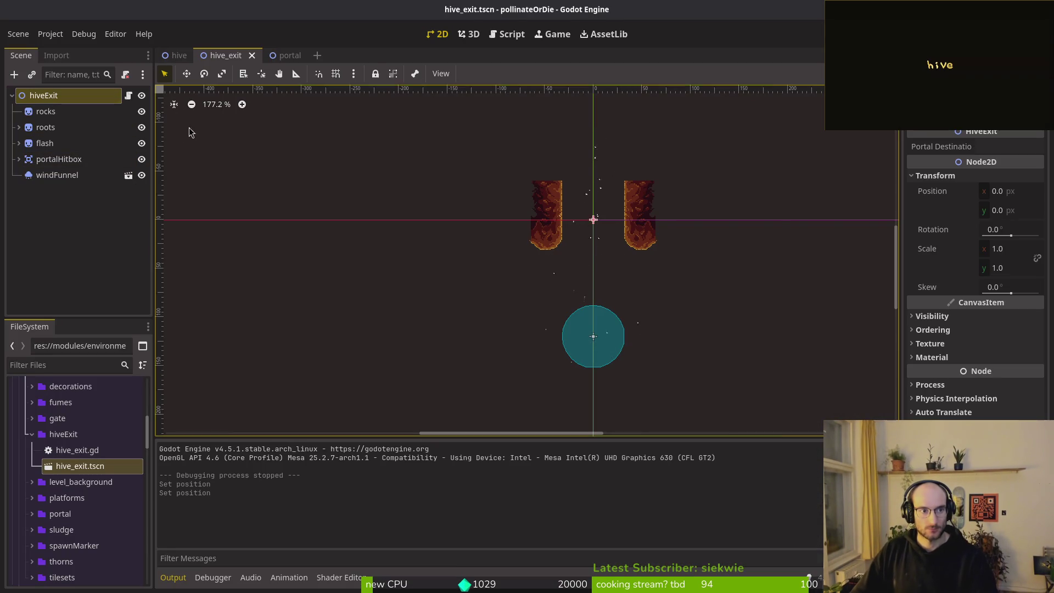
right_click(66, 97)
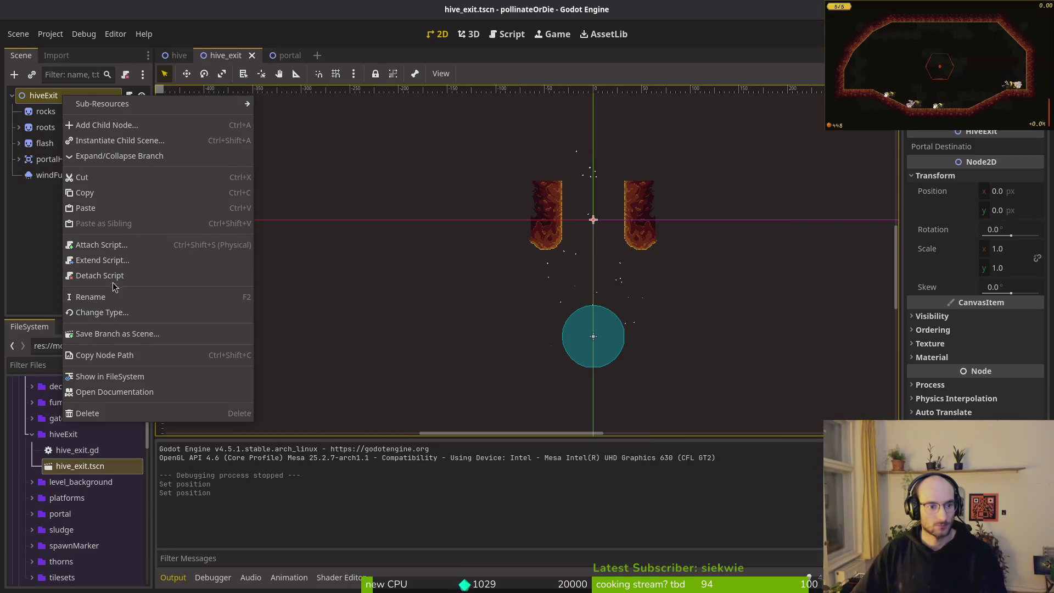
click(98, 313)
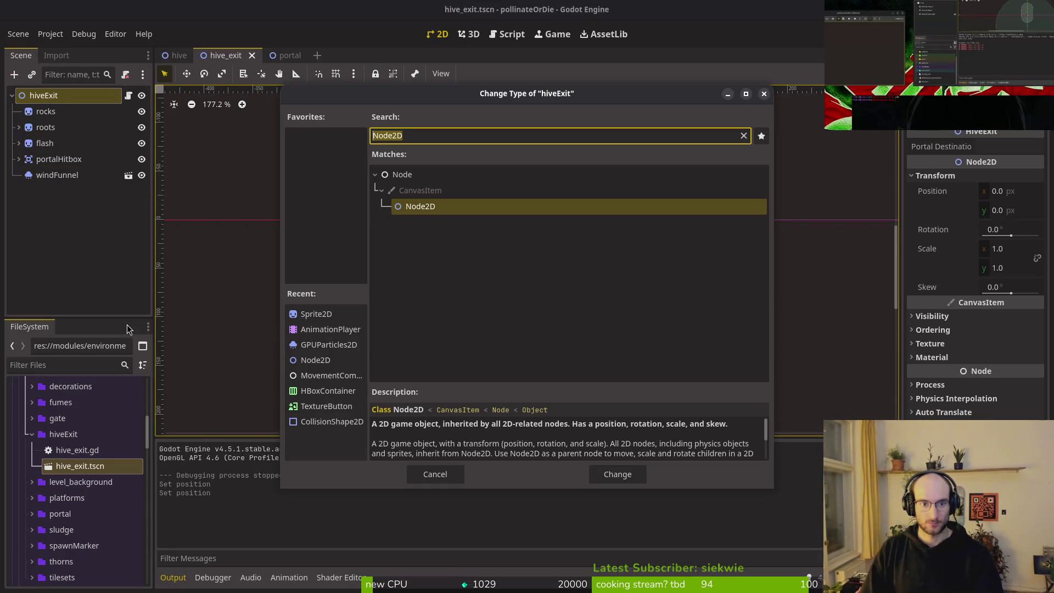
text(chara)
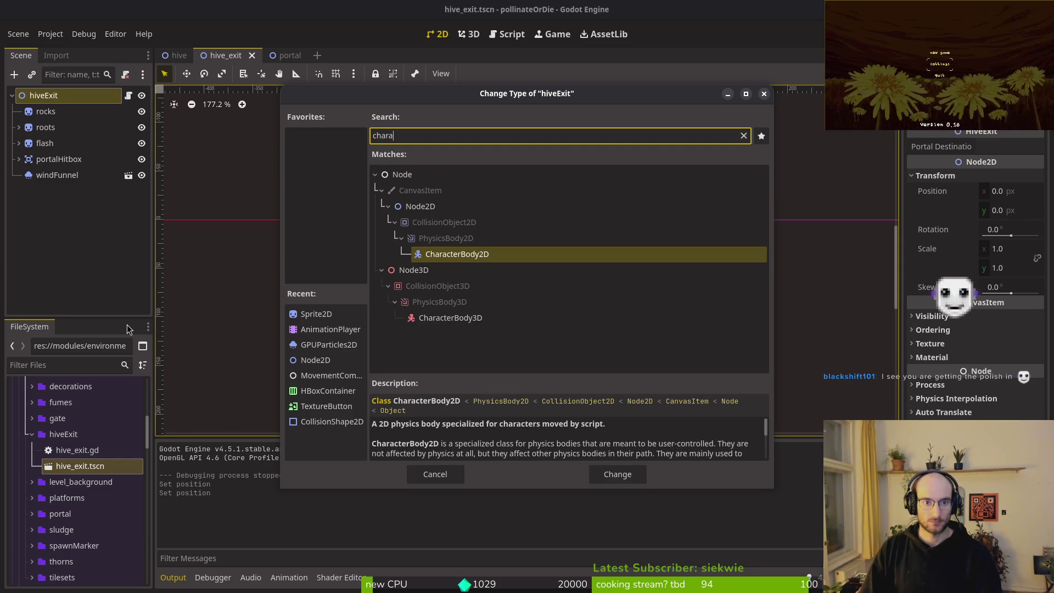
key(Return)
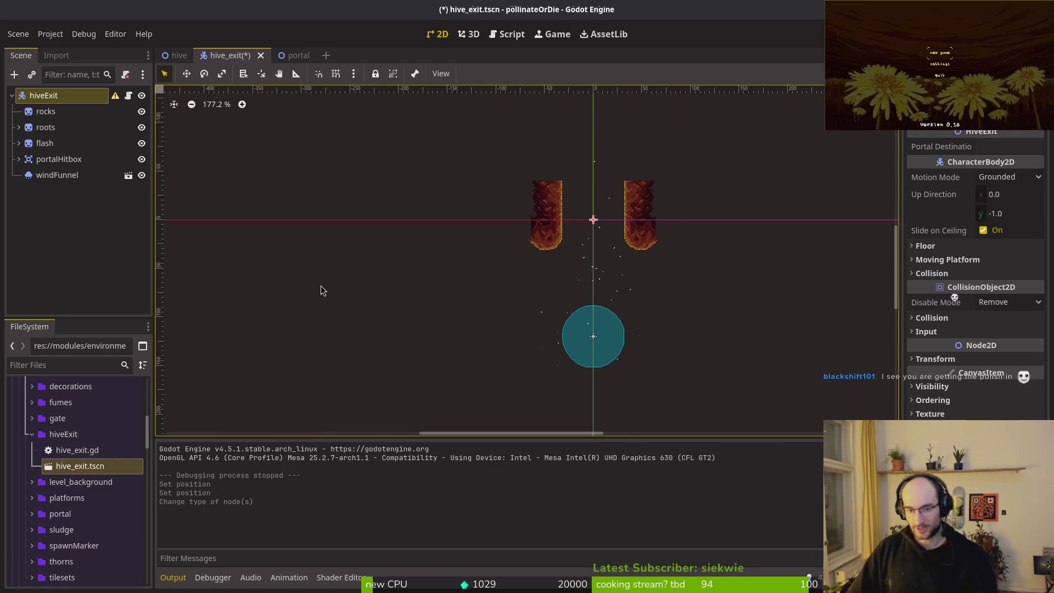
Add a CollisionShape2D child under hiveExit
click(44, 97)
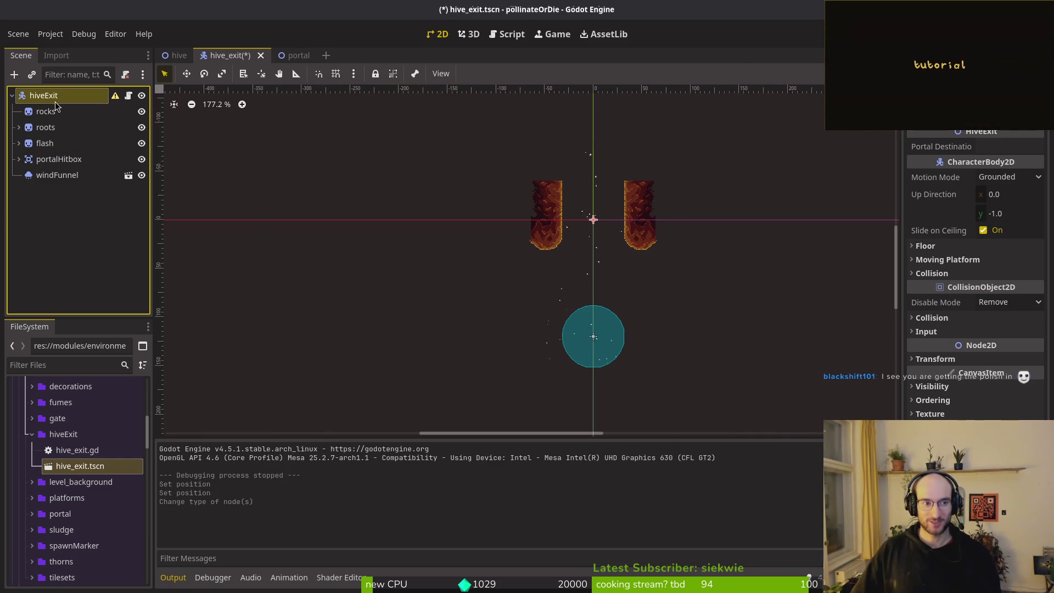
key(ctrl+a)
text(collisionshape)
key(Return)
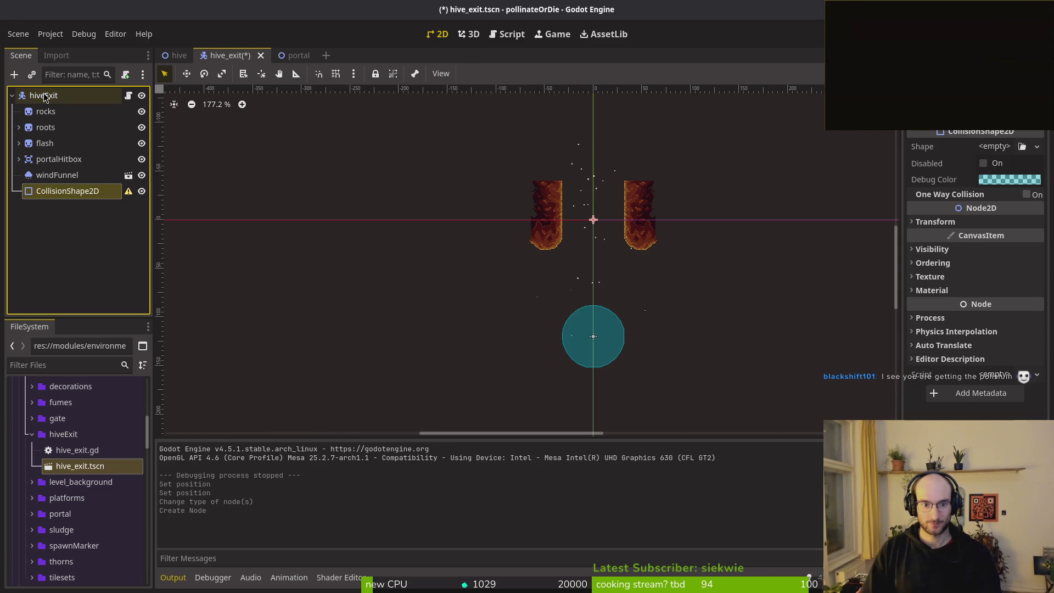
key(ctrl+x)
click(55, 97)
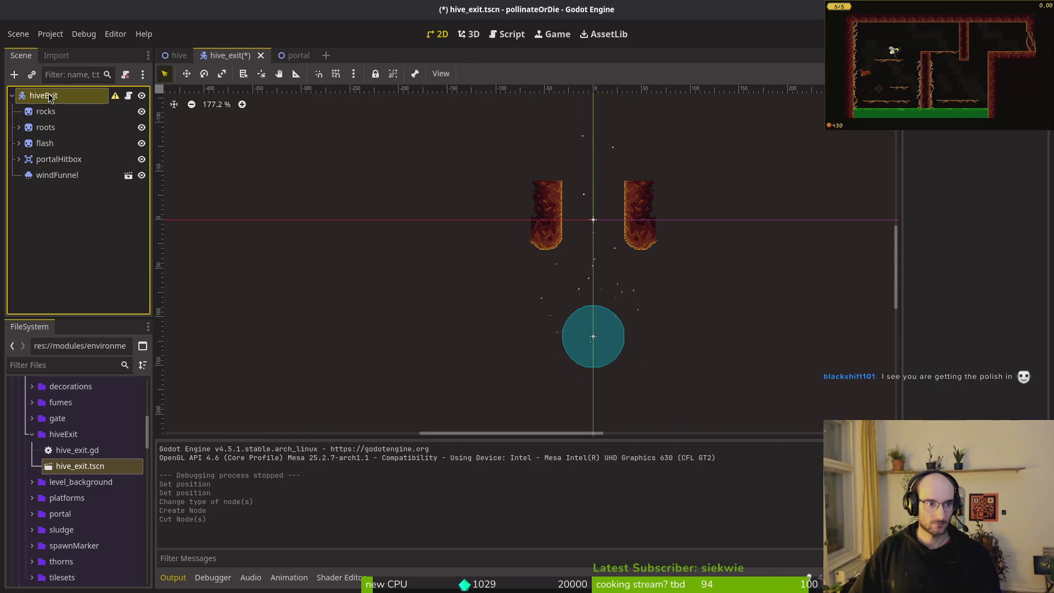
key(ctrl+z)
click(61, 191)
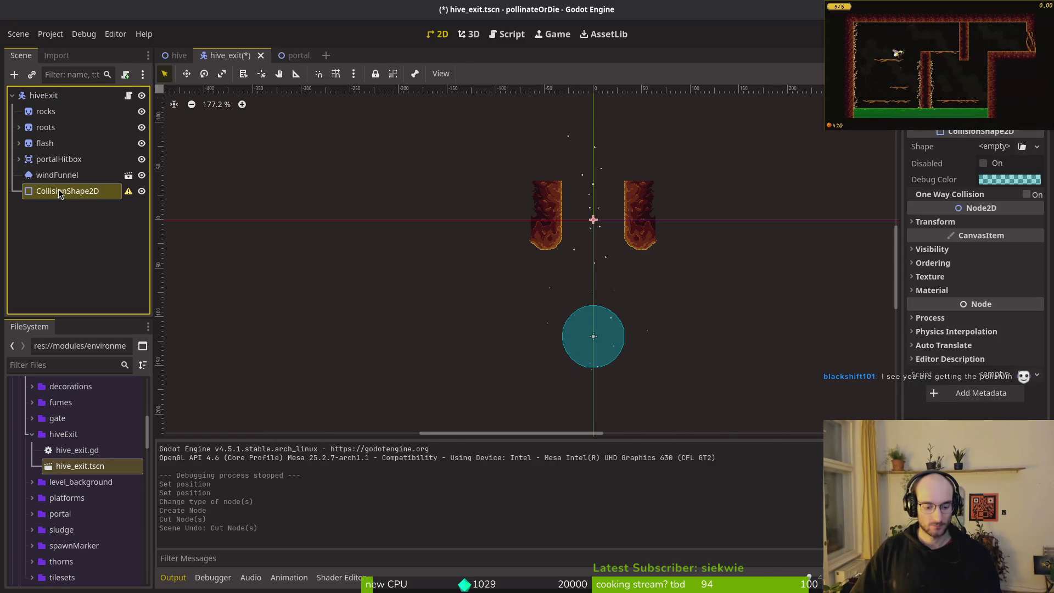
key(ctrl+x)
click(55, 97)
key(ctrl+z)
Paste a second collision shape and move both to the top of hiveExit's children
click(61, 190)
click(47, 95)
key(ctrl+v)
drag(70, 99, 66, 103)
drag(66, 206, 83, 120)
scroll(511, 247, up, 2)
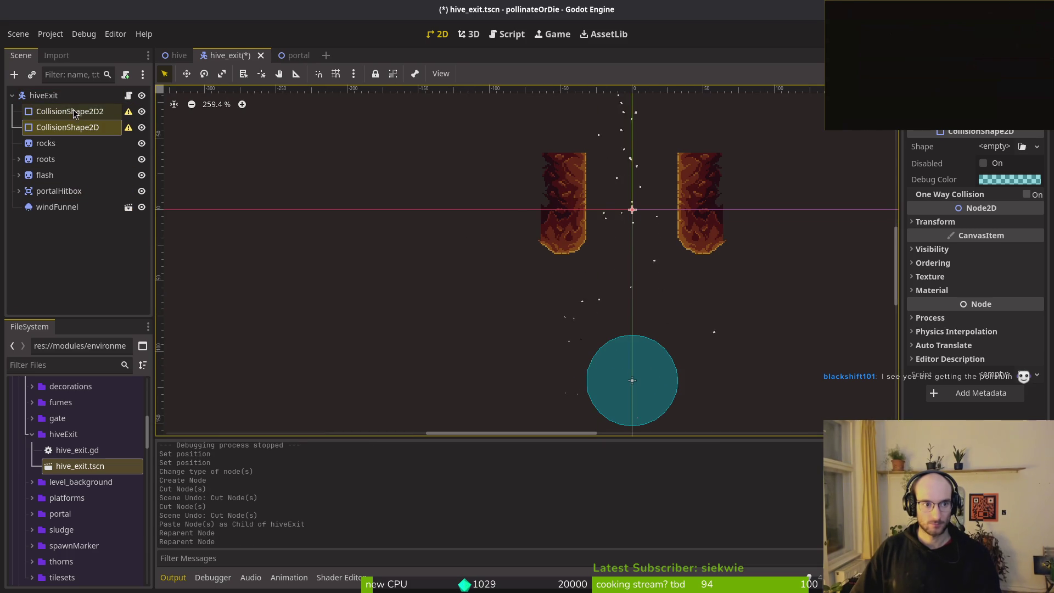
Give CollisionShape2D2 and CollisionShape2D each a New RectangleShape2D
click(69, 111)
click(994, 146)
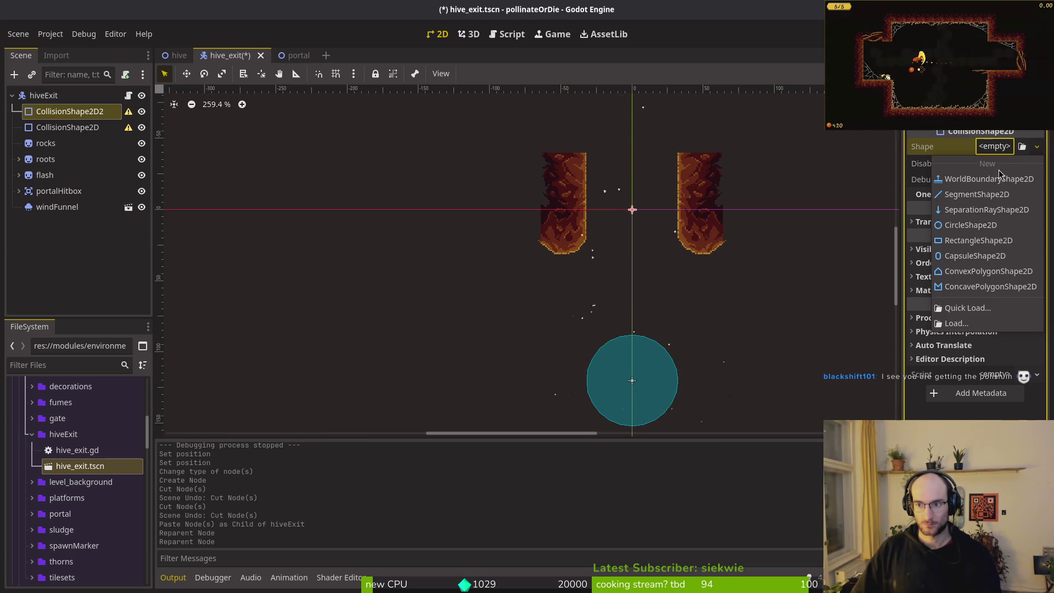
click(977, 241)
click(85, 133)
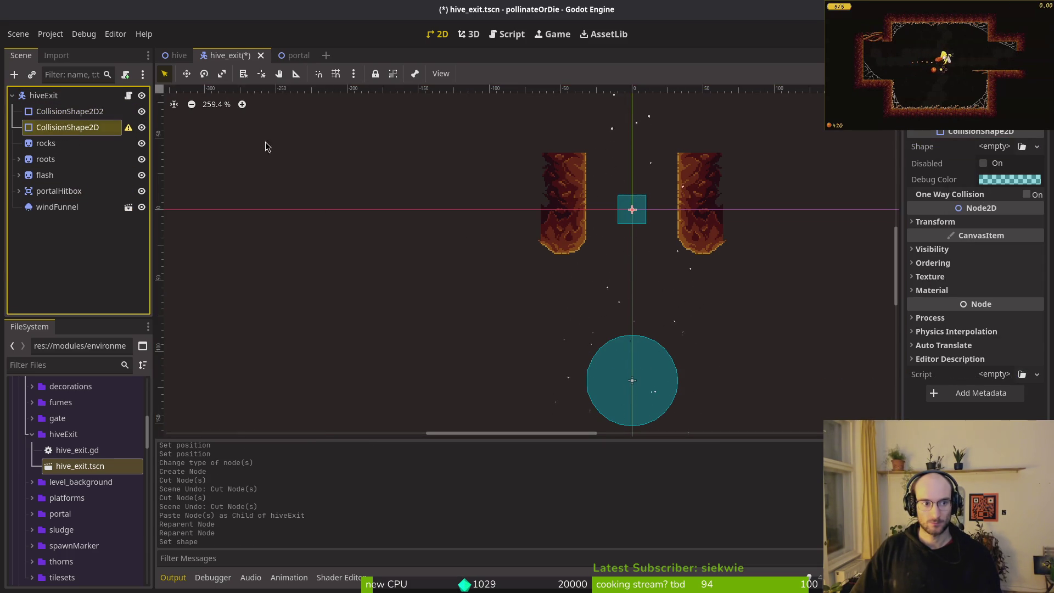
click(994, 146)
click(991, 248)
Move CollisionShape2D2's rectangle onto the left pillar and CollisionShape2D's onto the right pillar
scroll(655, 219, up, 2)
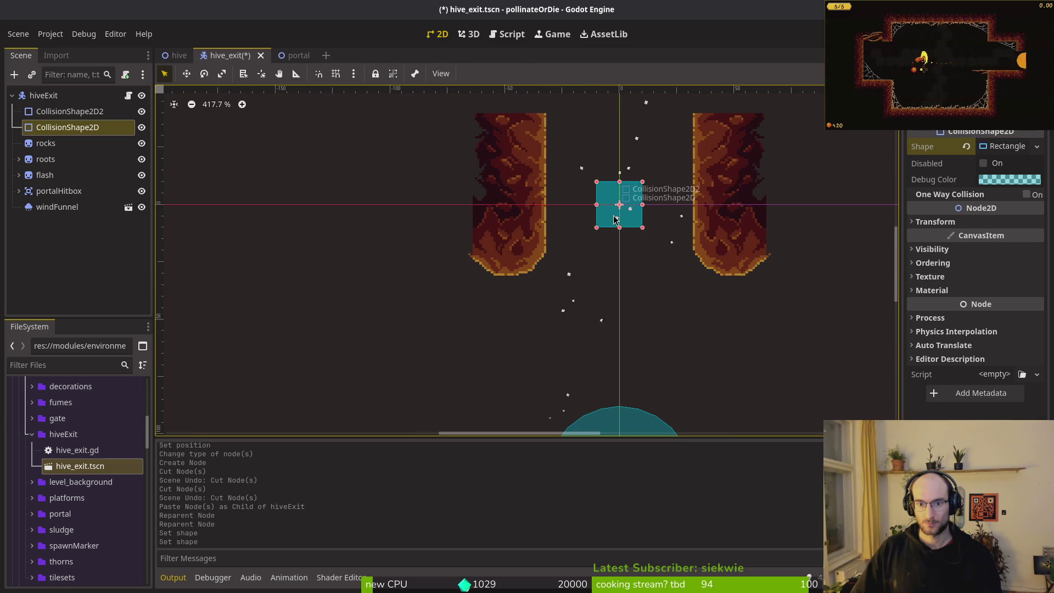
click(605, 217)
click(598, 215)
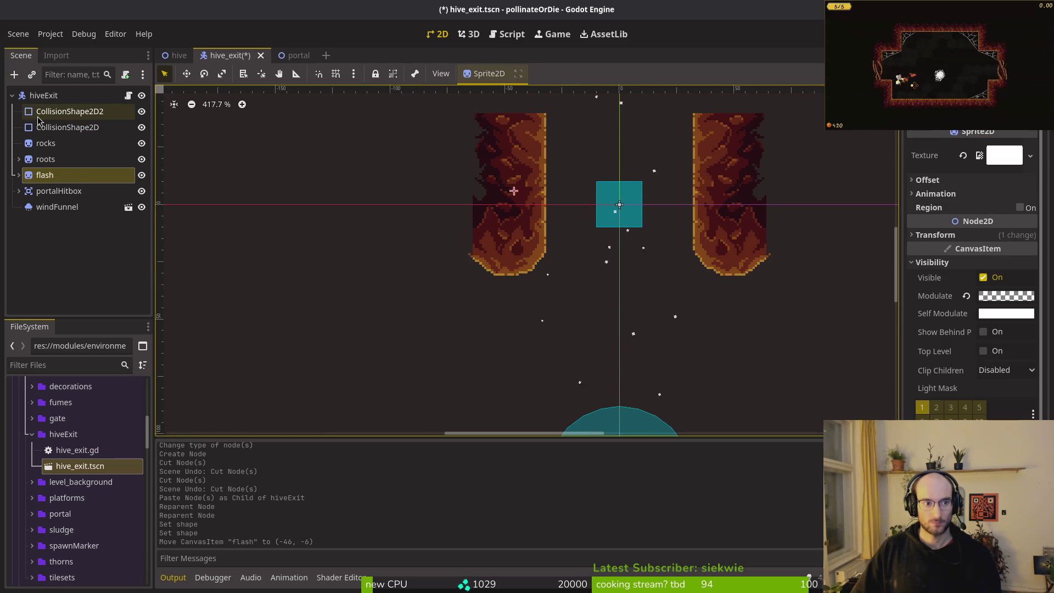
mouse_move(603, 219)
mouse_down()
mouse_move(491, 232)
mouse_move(496, 195)
mouse_up()
click(611, 224)
click(611, 224)
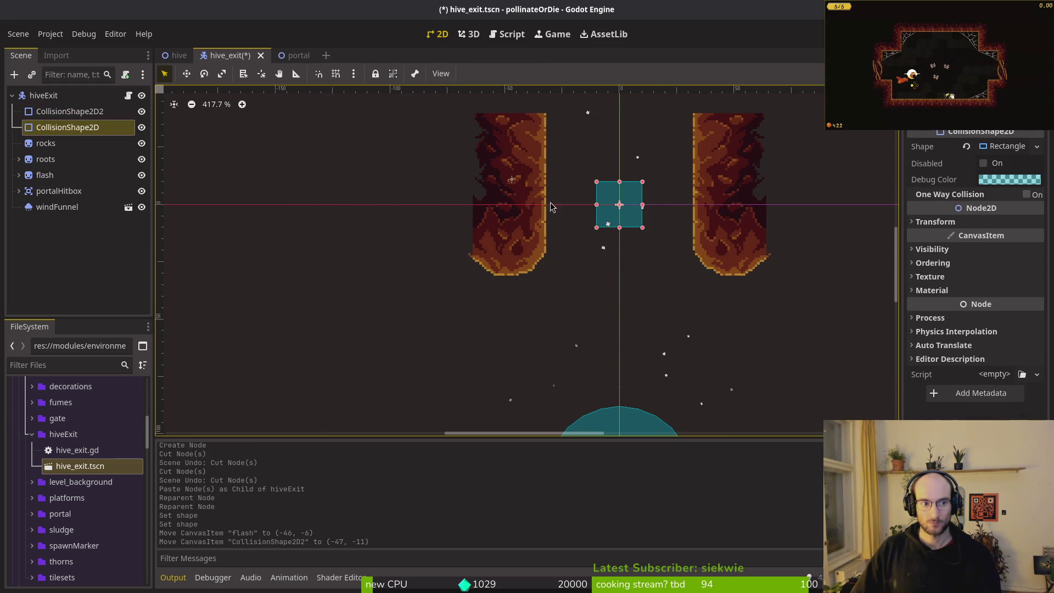
mouse_move(606, 220)
mouse_down()
mouse_move(752, 217)
mouse_move(716, 217)
mouse_up()
Place both collision shapes below rocks in the scene tree and hide the flash sprite
ctrl+click(60, 112)
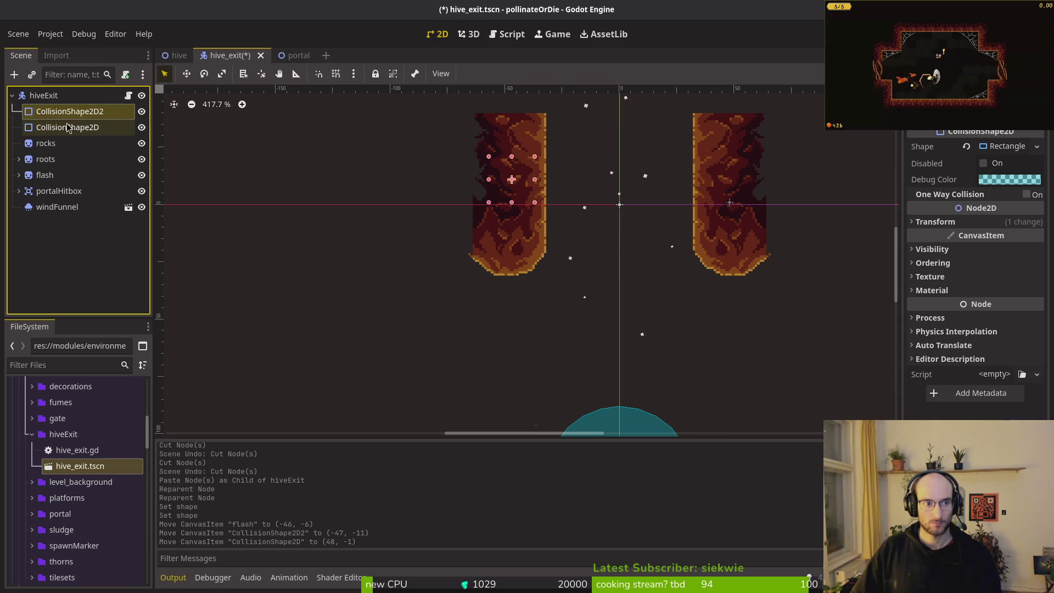
drag(55, 158, 55, 154)
scroll(717, 328, up, 4)
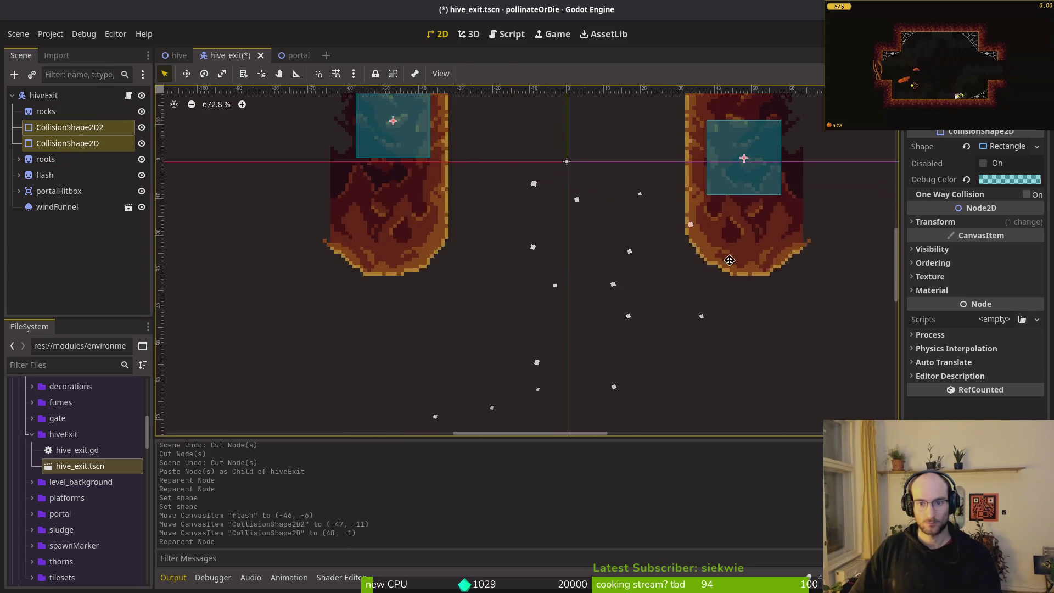
click(626, 269)
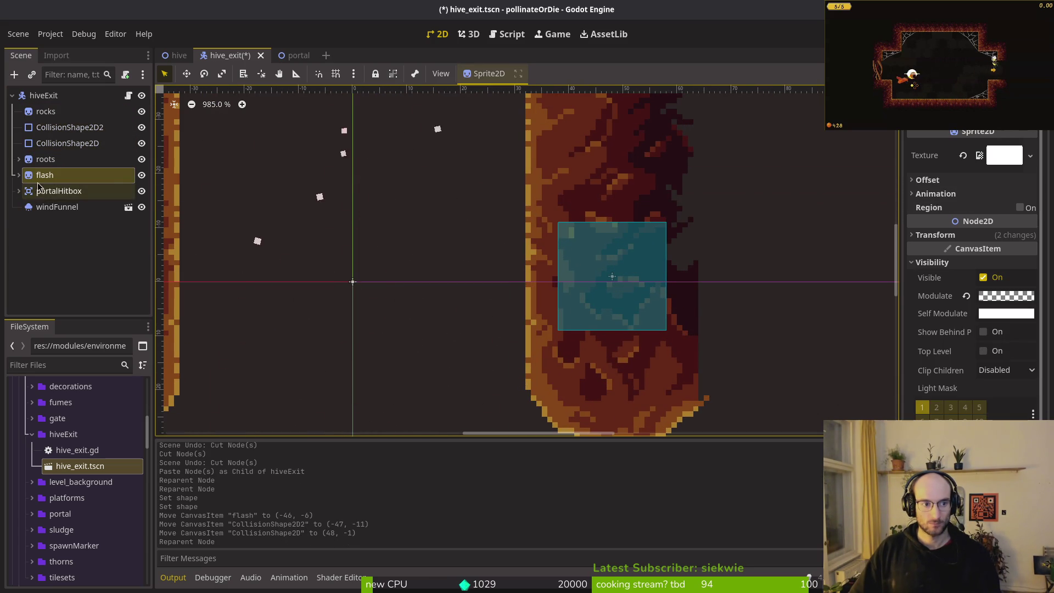
click(141, 176)
scroll(590, 292, down, 8)
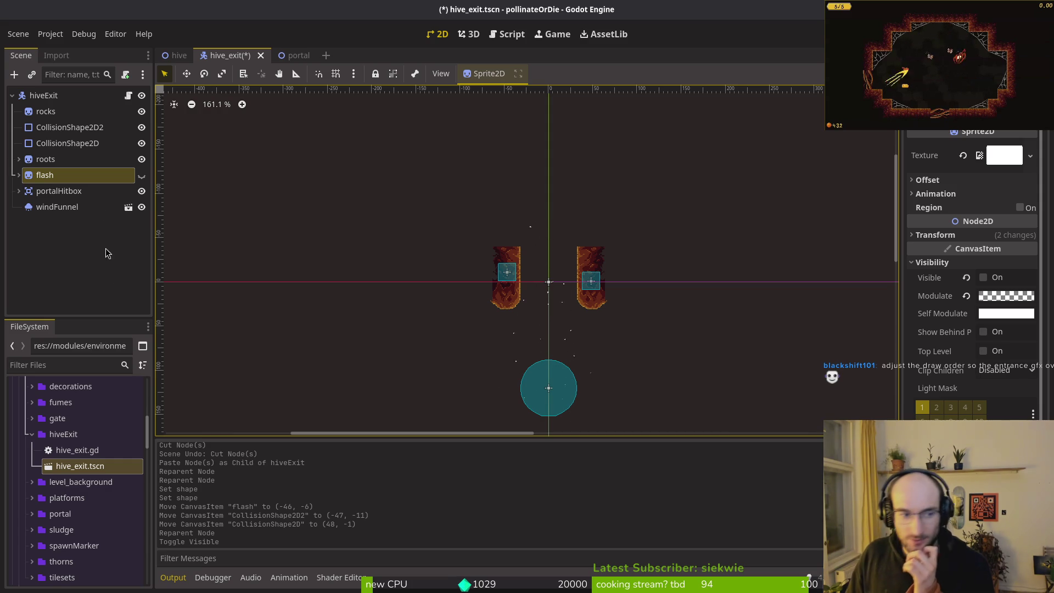
Move the windFunnel node to the top of hiveExit's children
click(49, 213)
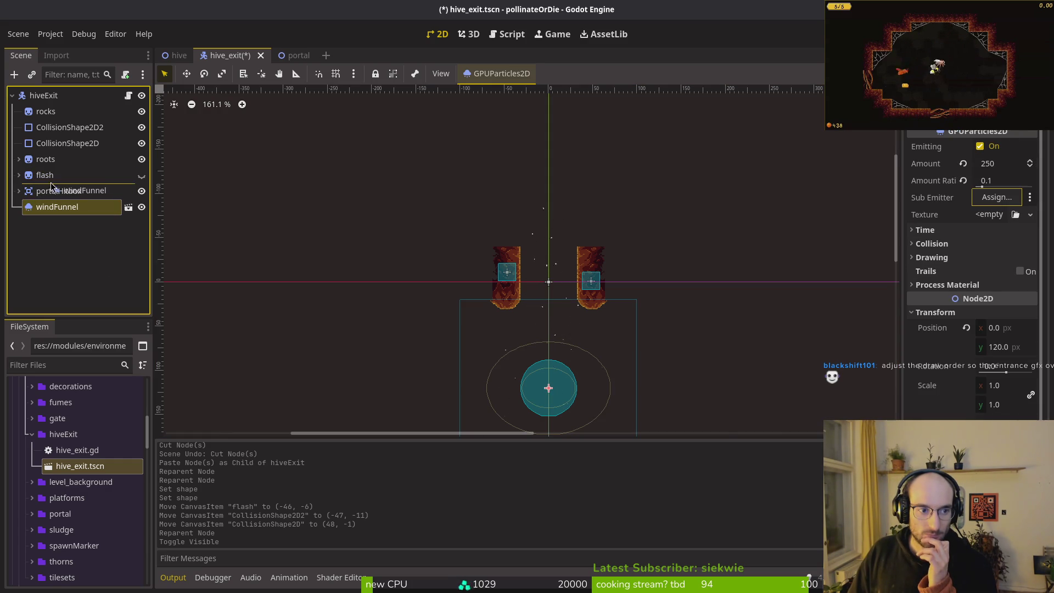
drag(62, 114, 66, 108)
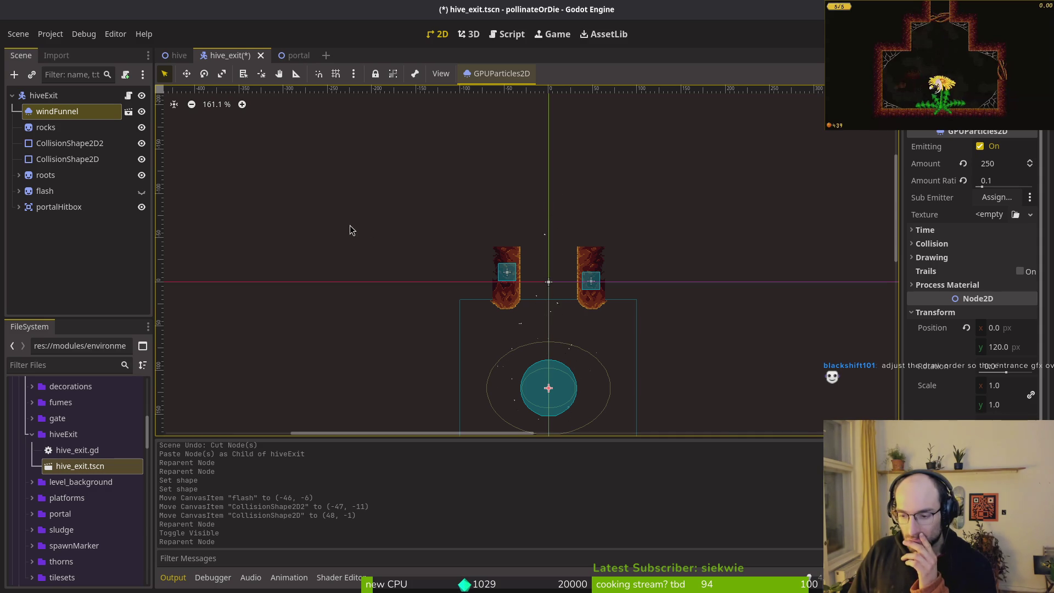
scroll(570, 307, up, 3)
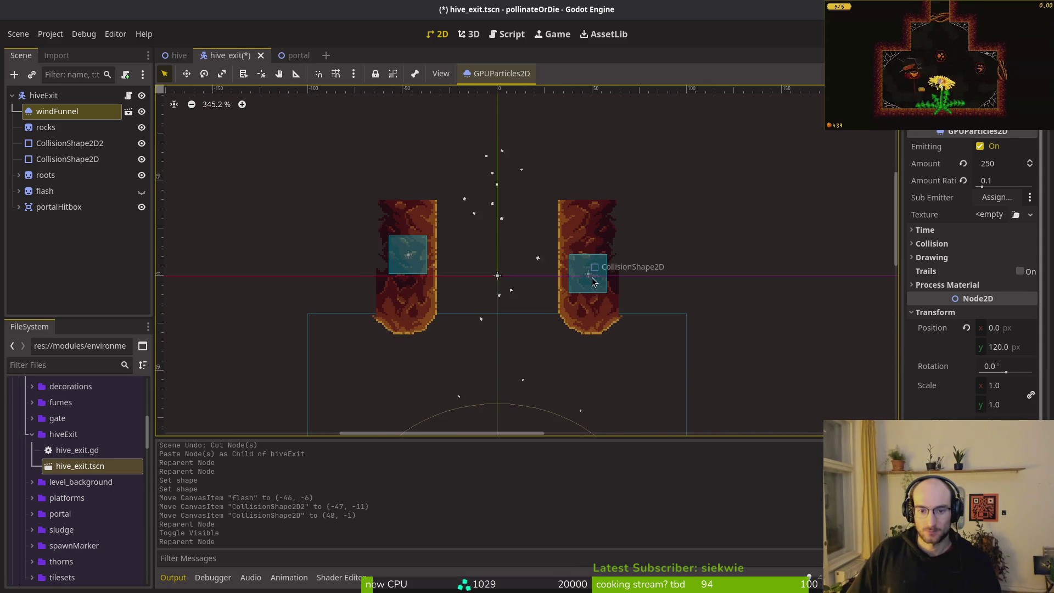
Stretch the right pillar's collision rectangle to its full width, ending at the flat bottom
click(598, 290)
scroll(597, 290, up, 4)
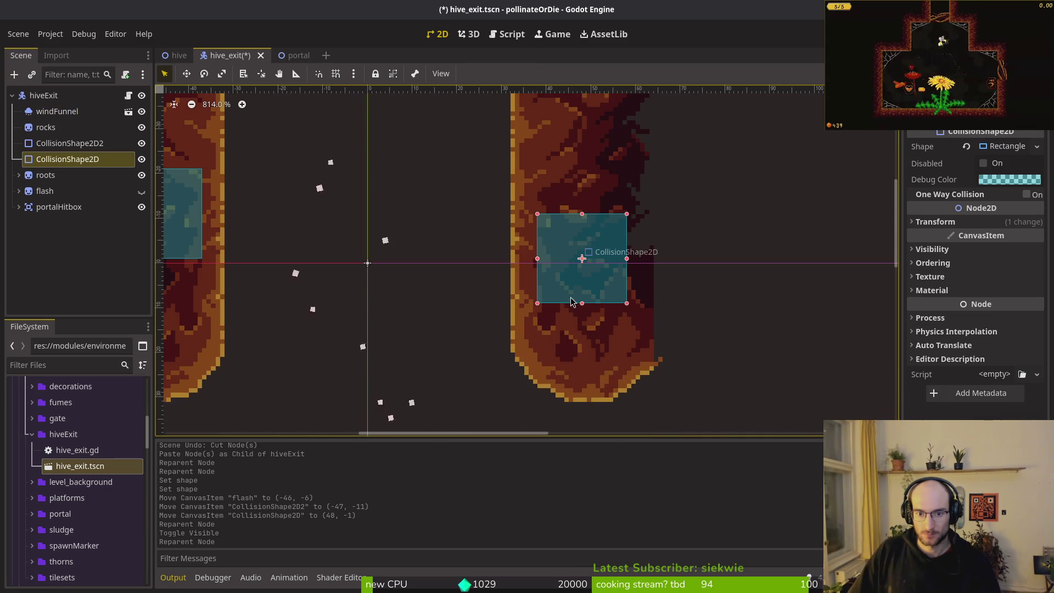
drag(582, 303, 583, 384)
scroll(588, 351, up, 3)
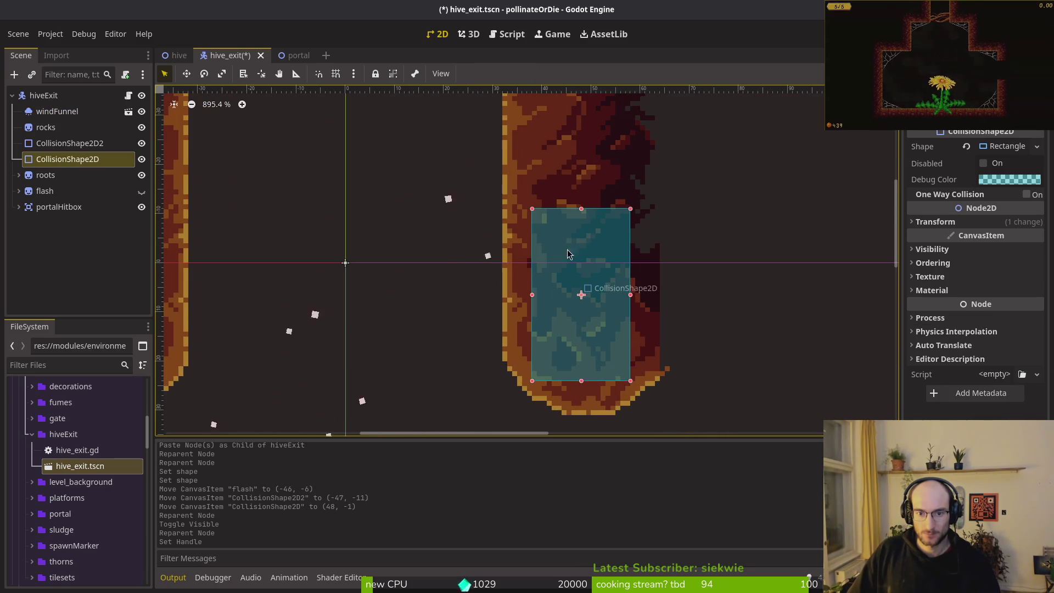
scroll(591, 326, up, 1)
drag(598, 337, 595, 190)
scroll(575, 286, down, 3)
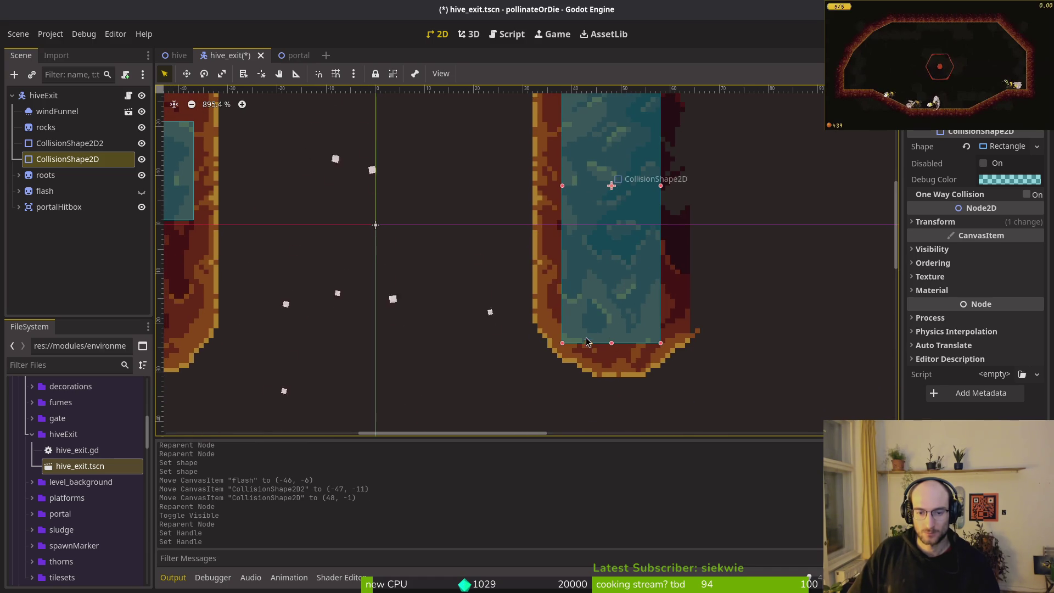
drag(611, 341, 627, 335)
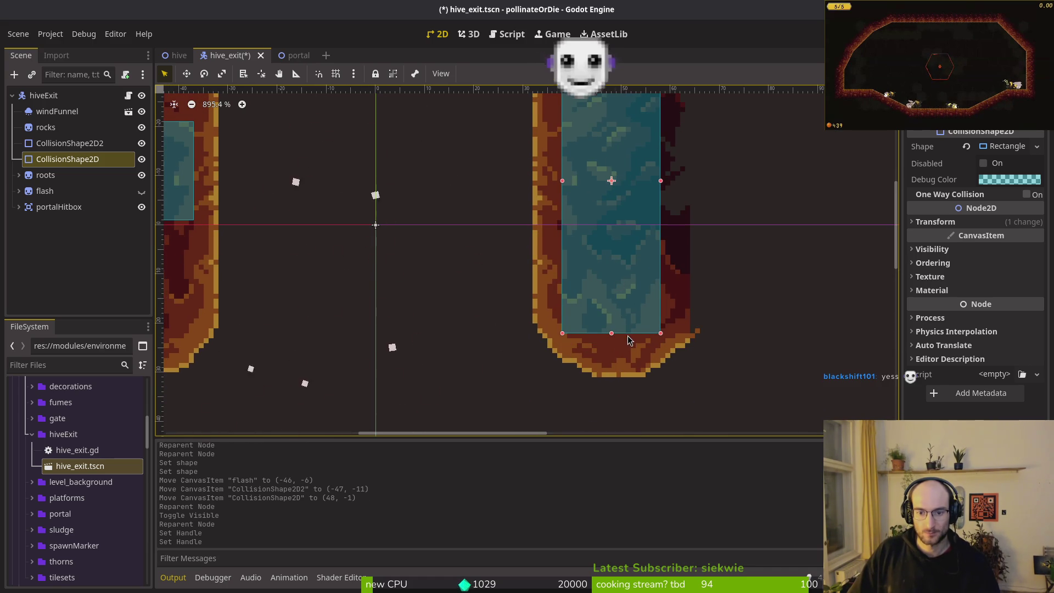
drag(562, 180, 530, 182)
drag(660, 181, 689, 188)
Enlarge the left pillar's collision rectangle to its full width, down to the rounded bottom
scroll(532, 258, left, 5)
scroll(532, 259, down, 3)
scroll(530, 261, up, 1)
click(488, 233)
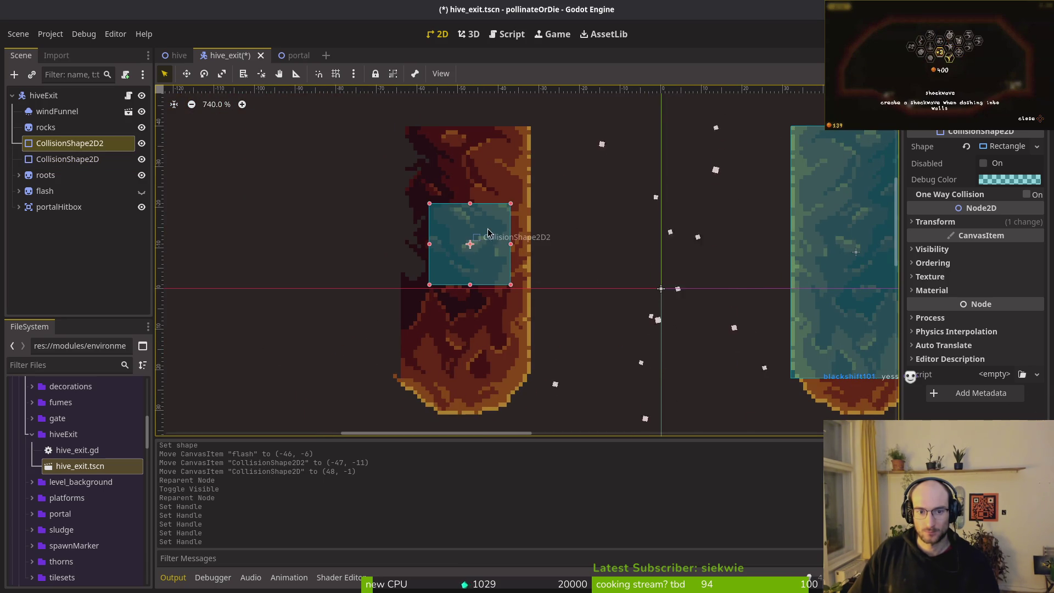
mouse_move(511, 204)
mouse_down()
mouse_move(521, 128)
mouse_move(531, 128)
mouse_up()
drag(430, 127, 406, 128)
drag(404, 286, 402, 386)
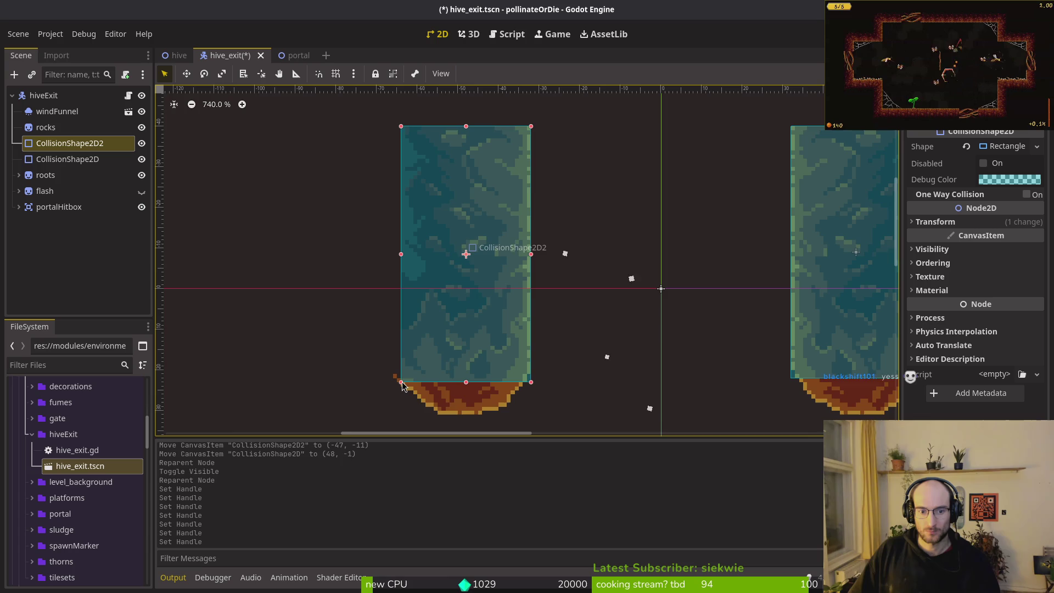
scroll(519, 365, down, 2)
scroll(658, 387, up, 2)
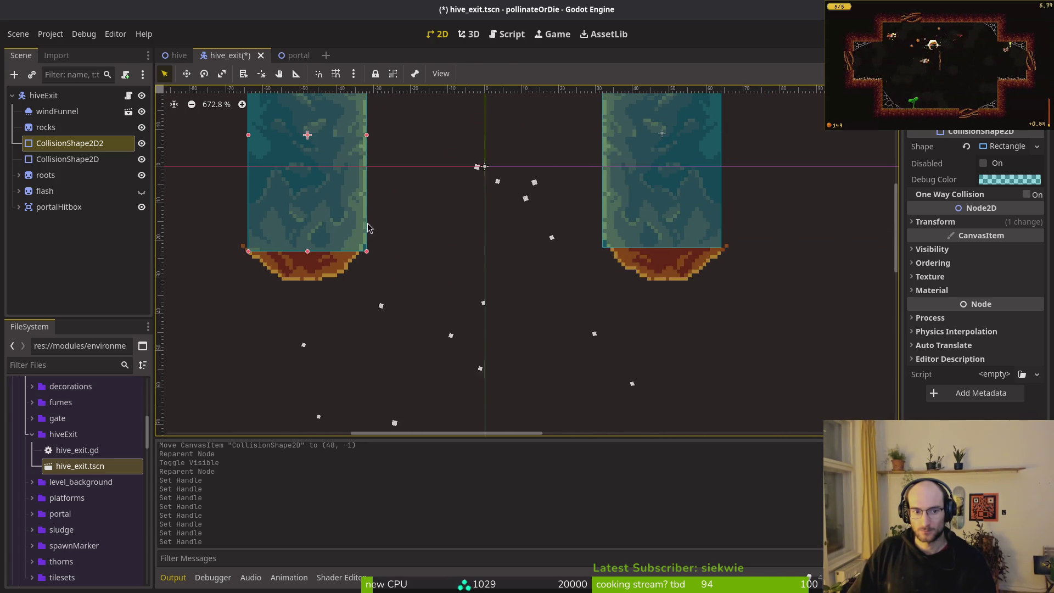
scroll(365, 248, down, 5)
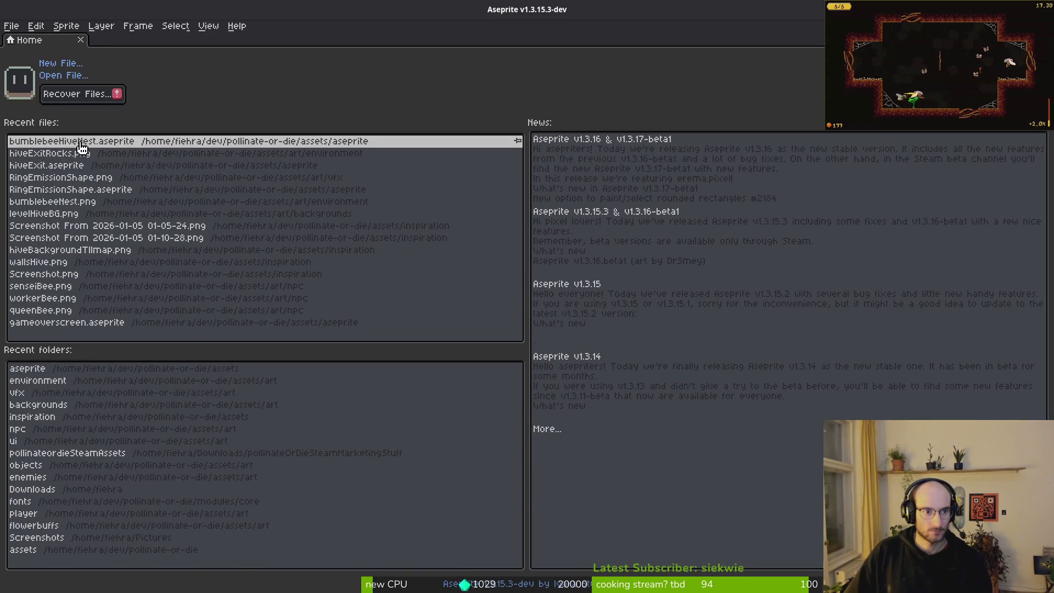
Open bumblebeeHiveNest.aseprite and bring the pillars into view
click(81, 147)
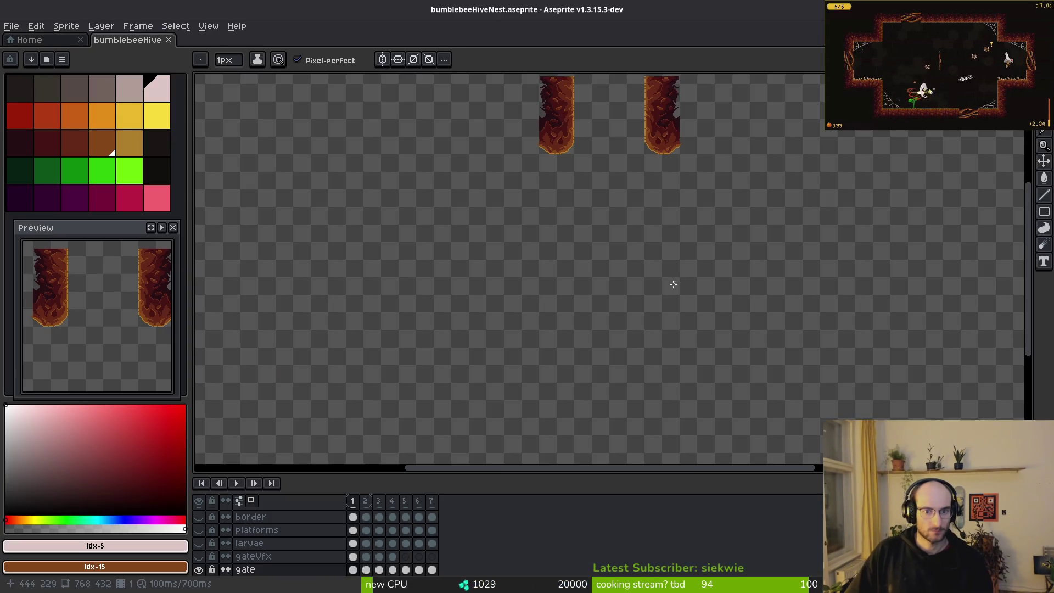
scroll(590, 184, up, 3)
drag(629, 263, 639, 267)
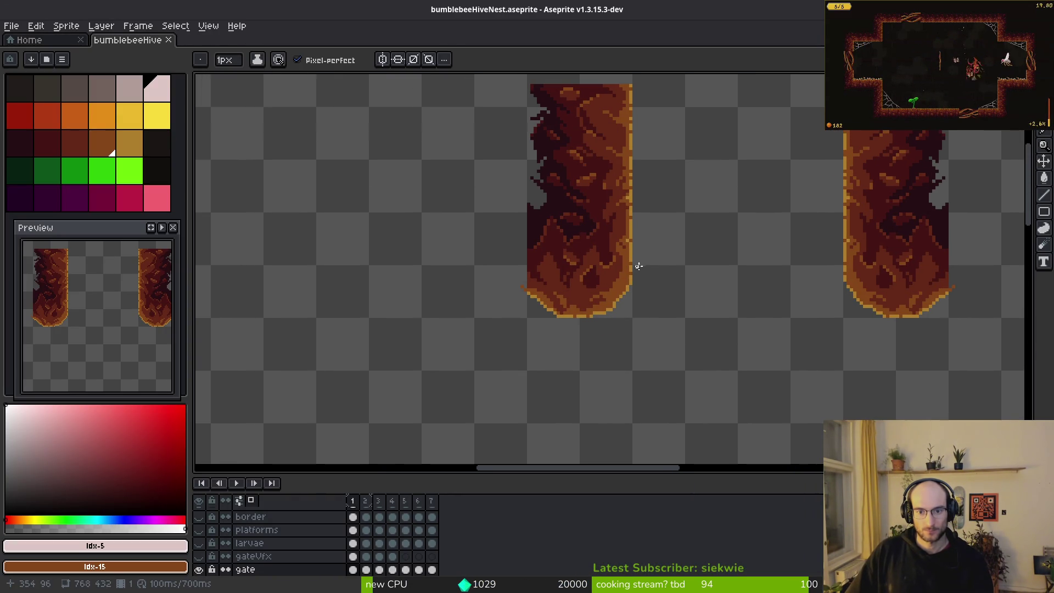
scroll(626, 264, up, 2)
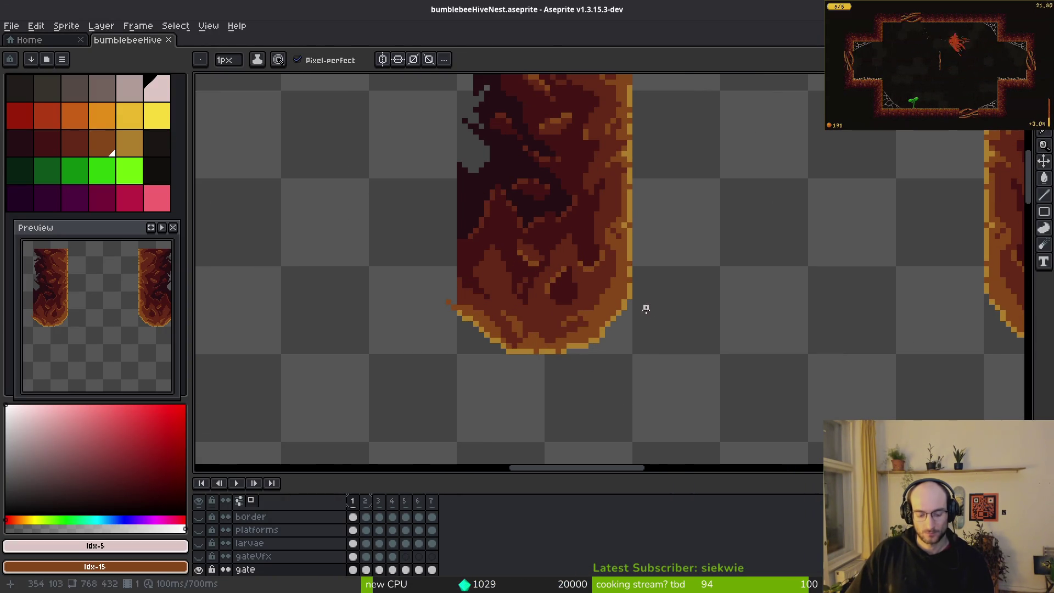
Check the canvas size without changing it, then open hiveExit.aseprite from Recent files
key(ctrl+alt+c)
key(Return)
key(ctrl+alt+c)
key(Escape)
click(36, 42)
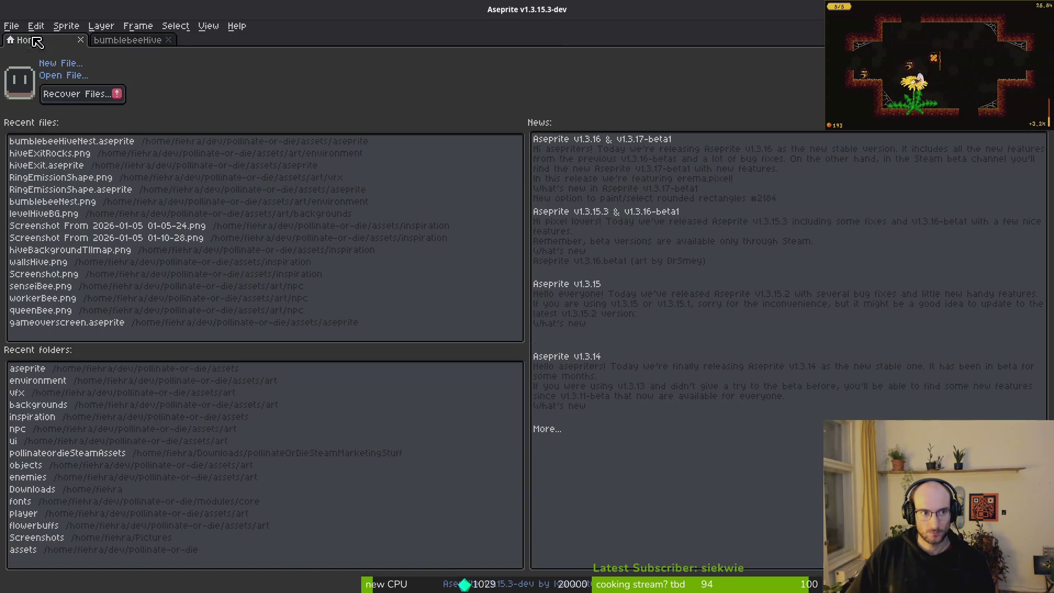
click(65, 165)
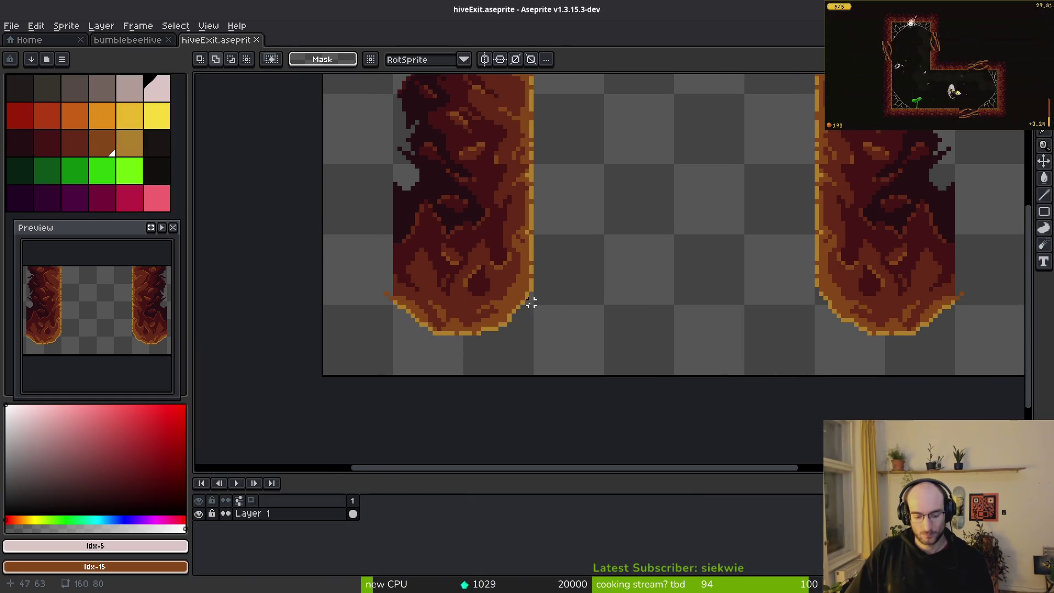
Select the left pillar's bottom section, move it upward, and deselect
mouse_move(457, 259)
mouse_down()
mouse_move(526, 337)
mouse_move(583, 369)
mouse_up()
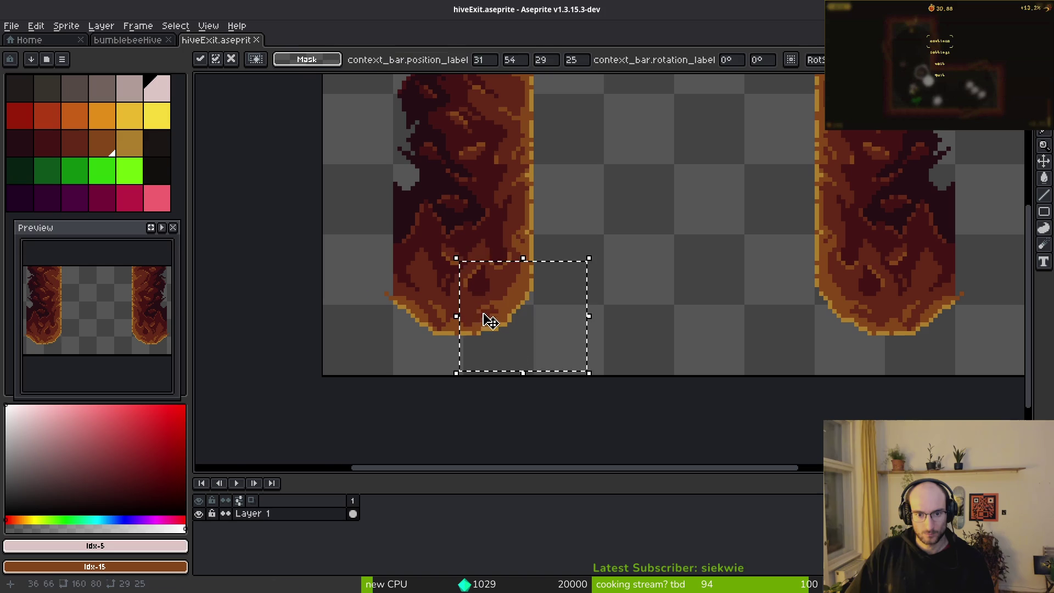
drag(482, 318, 487, 294)
key(ctrl+d)
scroll(548, 341, up, 3)
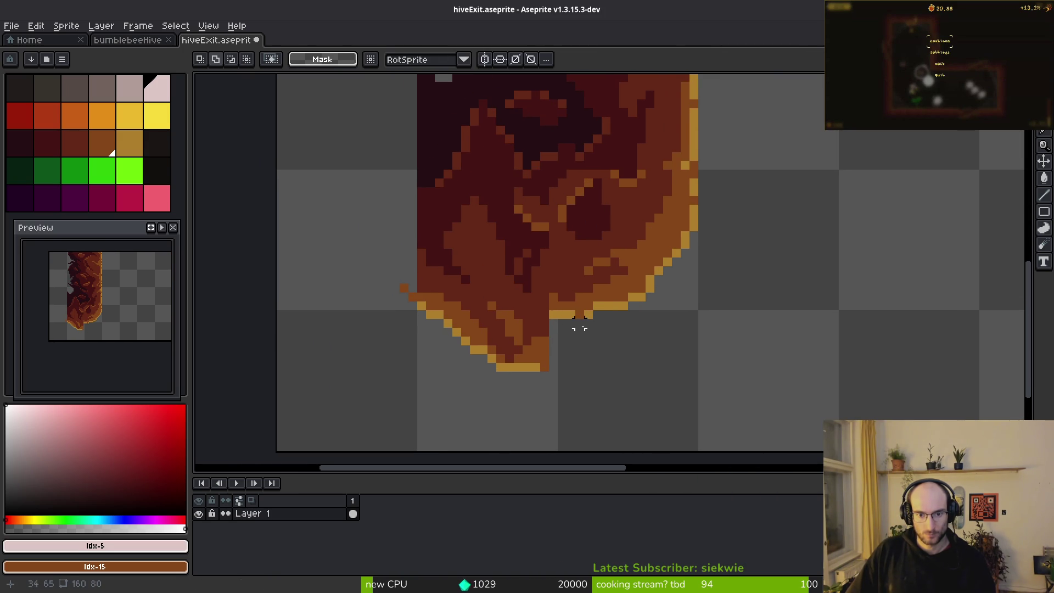
Add a gold pixel to the bottom edge and erase the rounded part below the gold line
key(i)
click(475, 312)
key(b)
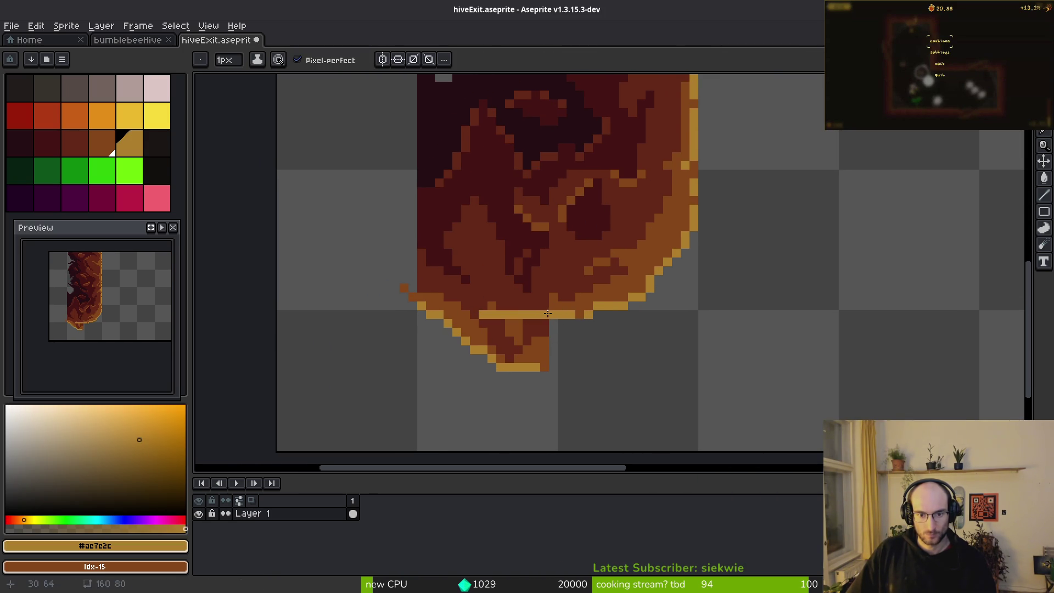
click(483, 308)
key(e)
mouse_move(541, 329)
mouse_down()
mouse_move(548, 346)
mouse_move(409, 336)
mouse_up()
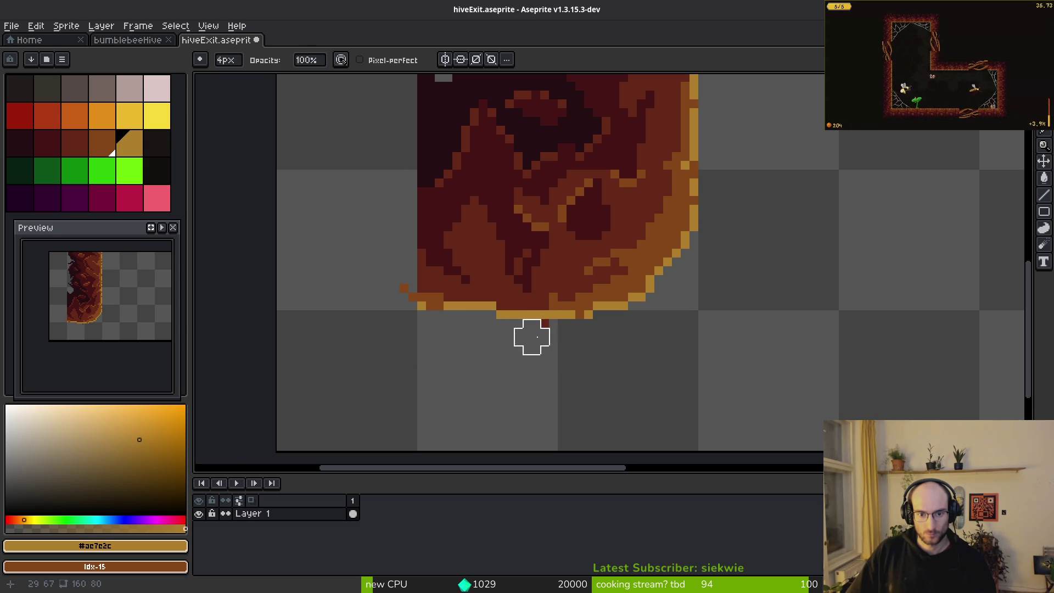
scroll(593, 319, up, 3)
Paint a continuous gold line along the pillar's flat bottom row
key(i)
key(b)
drag(574, 316, 740, 330)
drag(472, 333, 526, 333)
drag(631, 332, 725, 331)
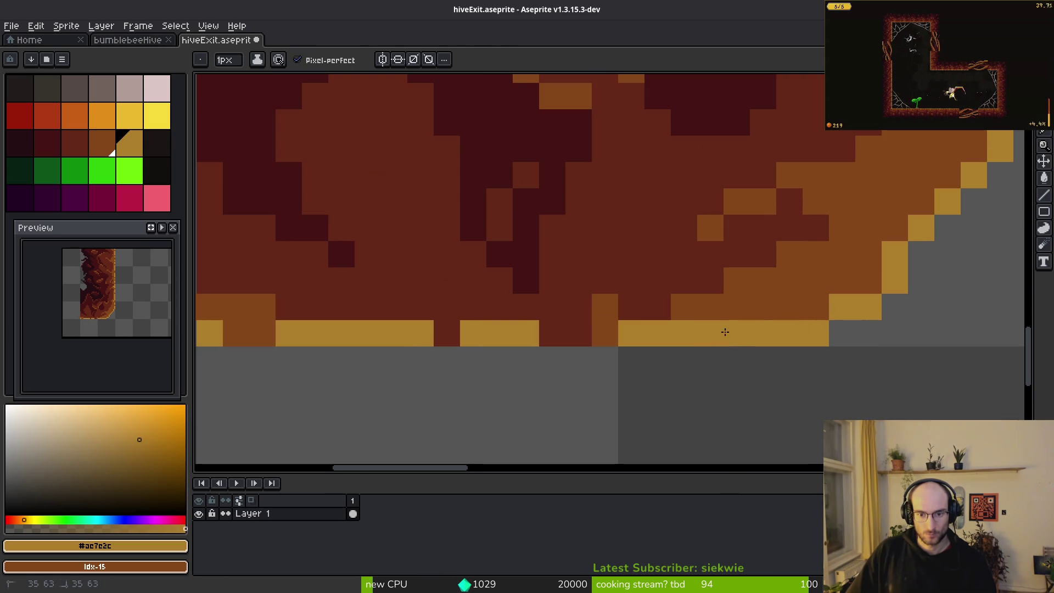
drag(603, 333, 543, 332)
Paint brown rows above the gold edge using colour picked from the pillar
key(i)
mouse_move(288, 303)
mouse_down()
mouse_move(463, 329)
mouse_move(867, 324)
mouse_move(941, 251)
mouse_up()
click(488, 332)
key(b)
drag(736, 307, 620, 306)
click(542, 333)
drag(549, 294, 496, 370)
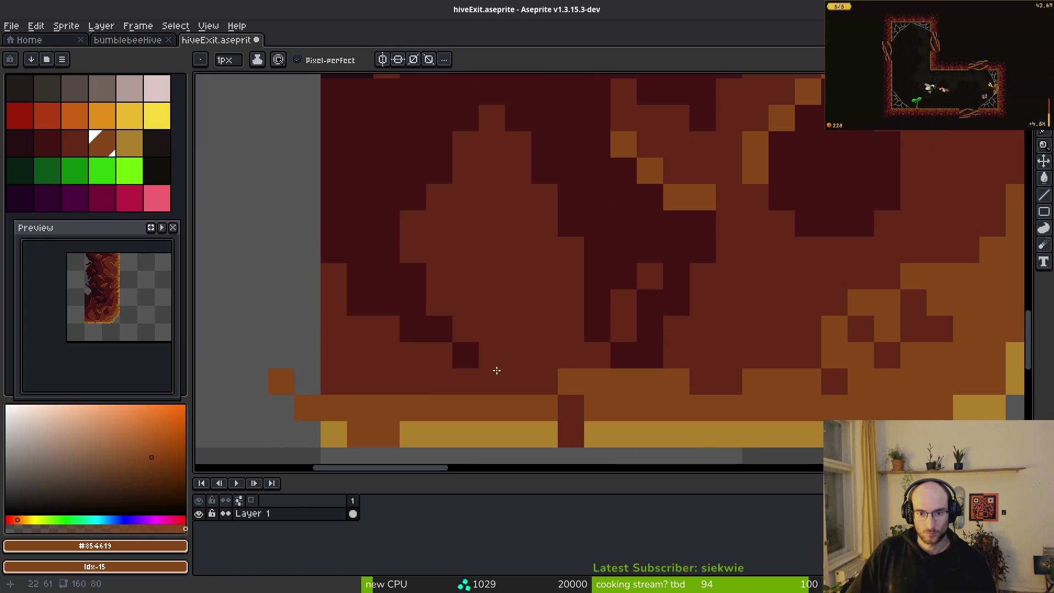
Paint over dark pixels near the bottom with mid brown
alt+click(654, 311)
alt+click(583, 345)
drag(648, 303, 653, 342)
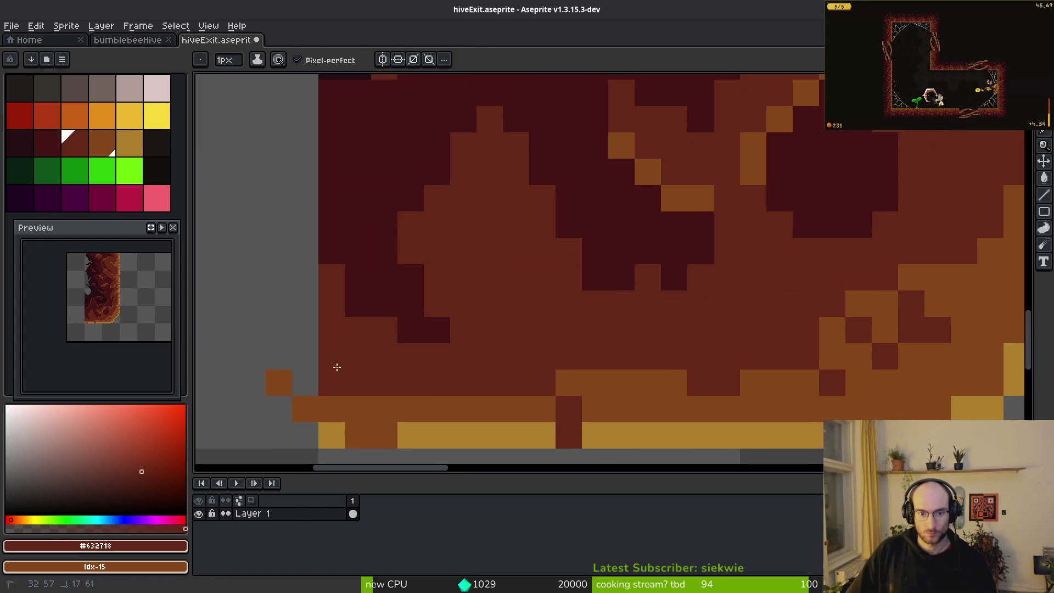
drag(337, 366, 598, 318)
scroll(604, 316, right, 2)
click(548, 265)
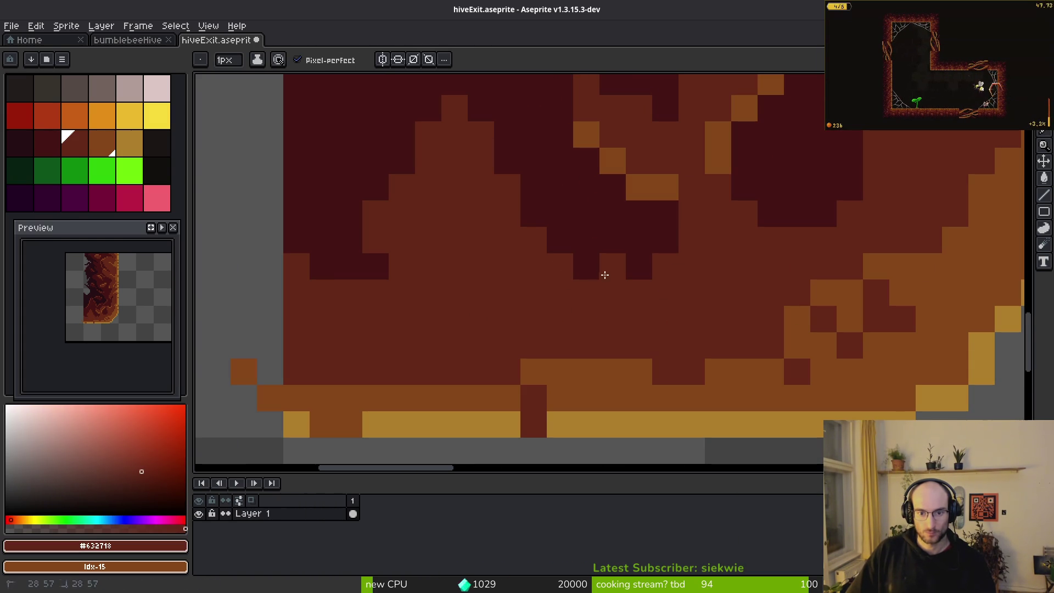
Add a dark shading pixel and pick the orange-brown colour
alt+click(661, 245)
click(666, 286)
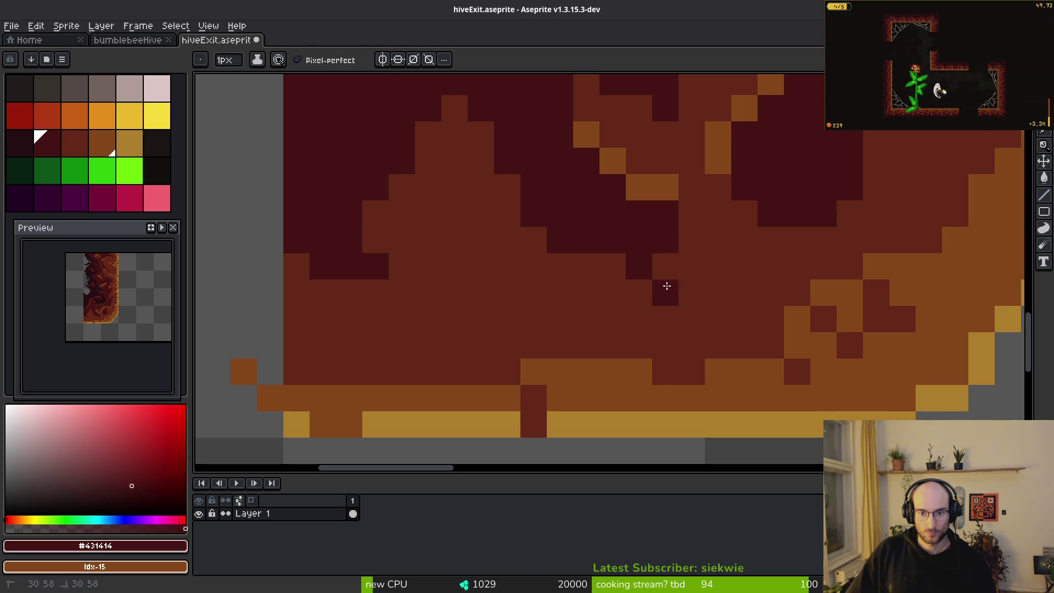
alt+click(718, 318)
scroll(718, 318, down, 3)
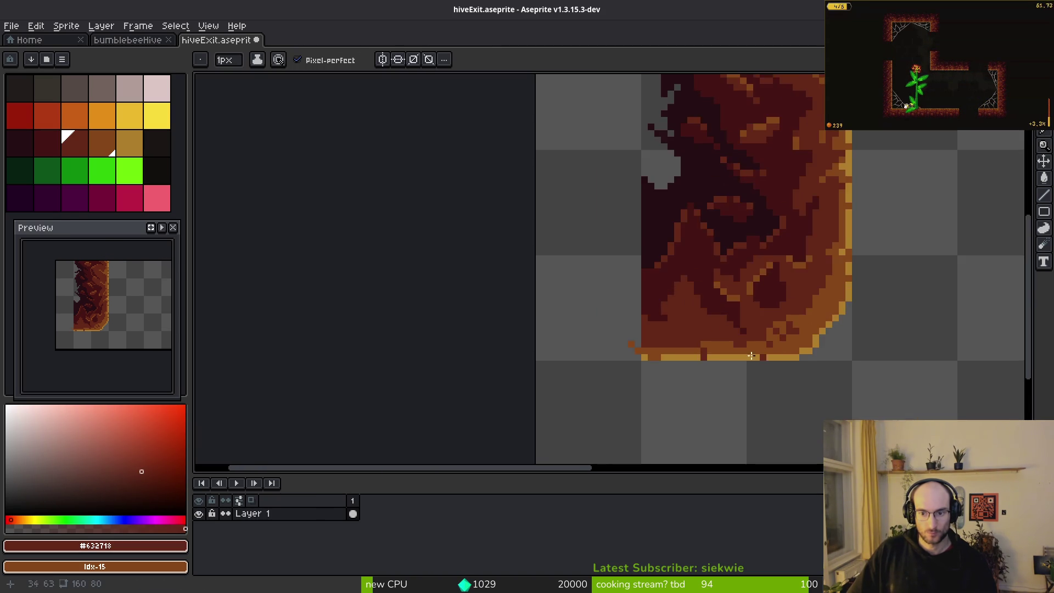
scroll(717, 317, up, 3)
alt+click(709, 373)
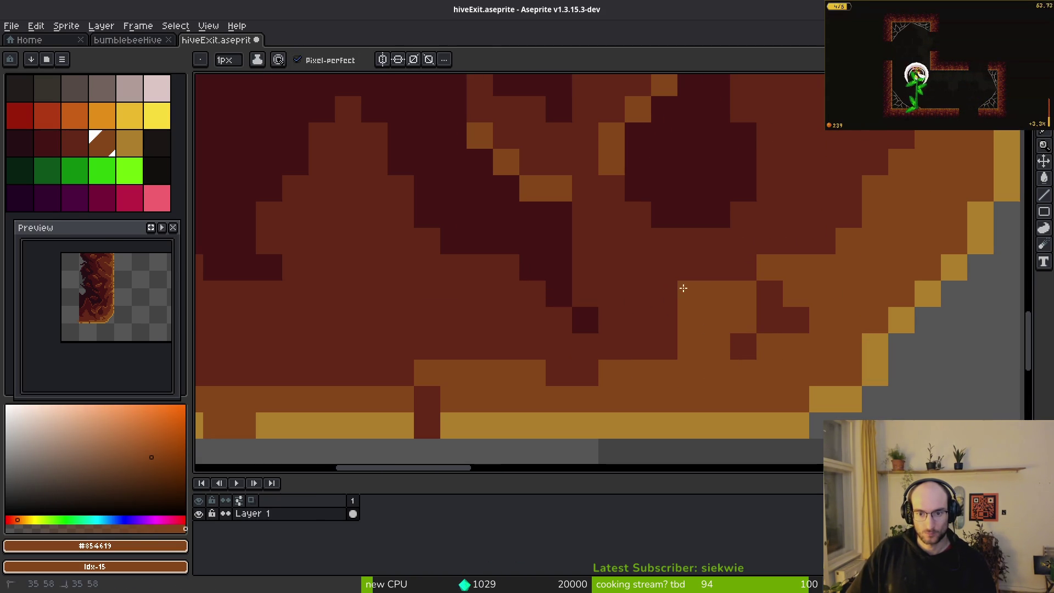
scroll(640, 262, down, 8)
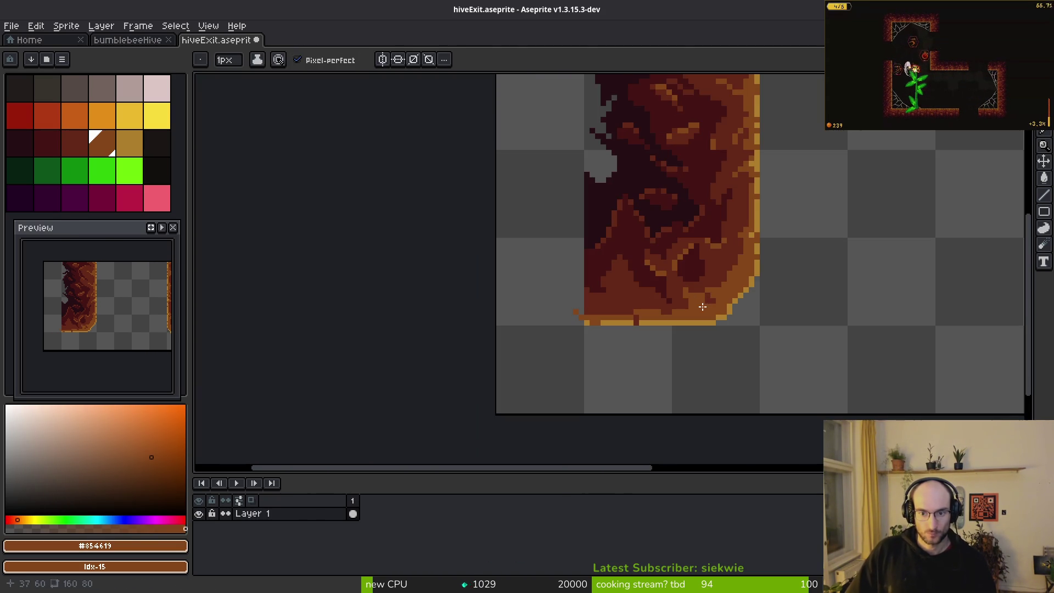
scroll(567, 334, up, 7)
Erase a stray pixel beside the pillar and pick the gold edge colour
key(e)
click(406, 286)
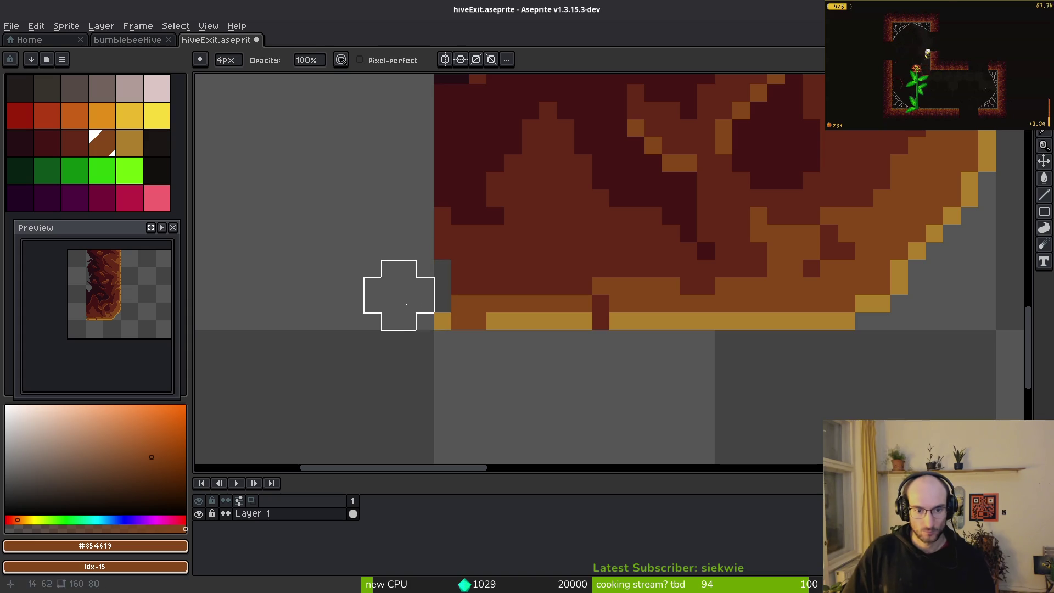
scroll(560, 312, down, 4)
scroll(560, 313, up, 3)
alt+click(418, 284)
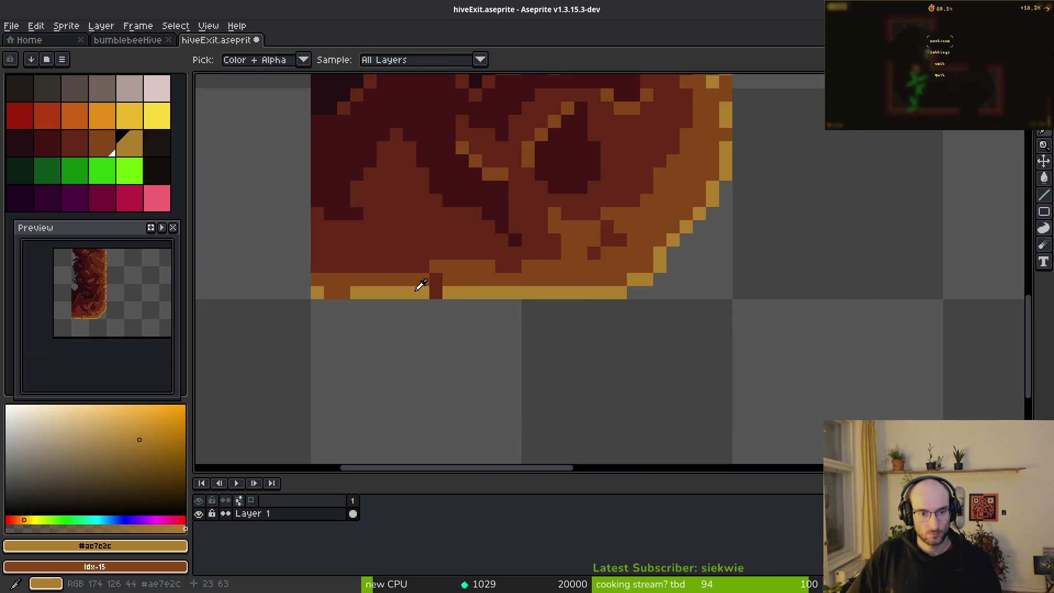